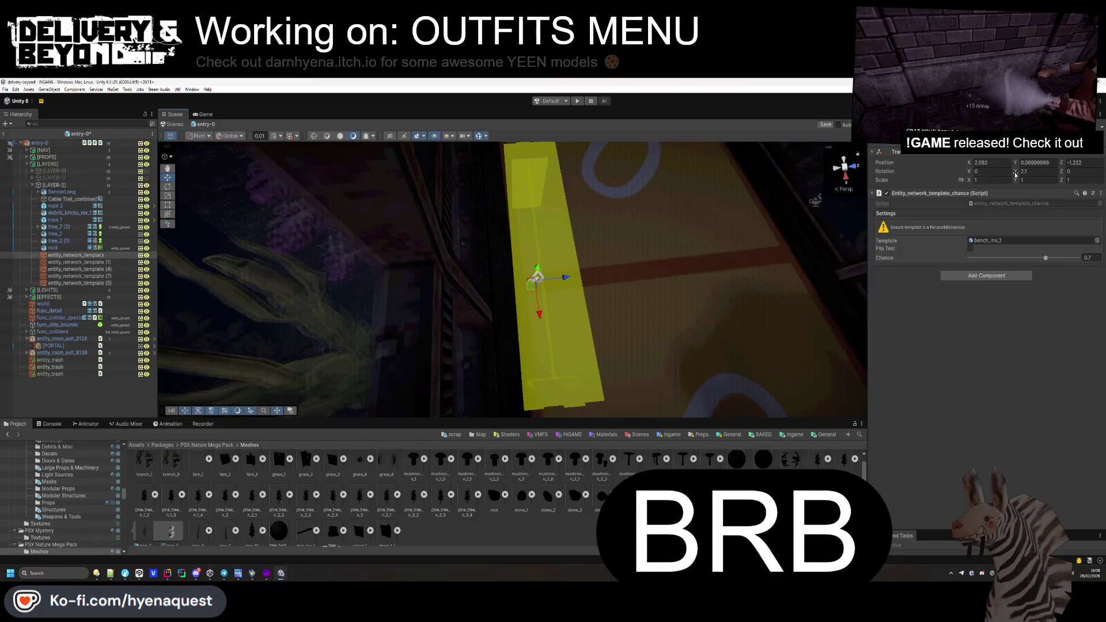
# - Mark tree_2 and tree_2 (1) as static, leaving their layer unchanged
pyautogui.moveTo(1009, 174); pyautogui.dragTo(984, 173)
pyautogui.moveTo(519, 345); pyautogui.dragTo(295, 283)
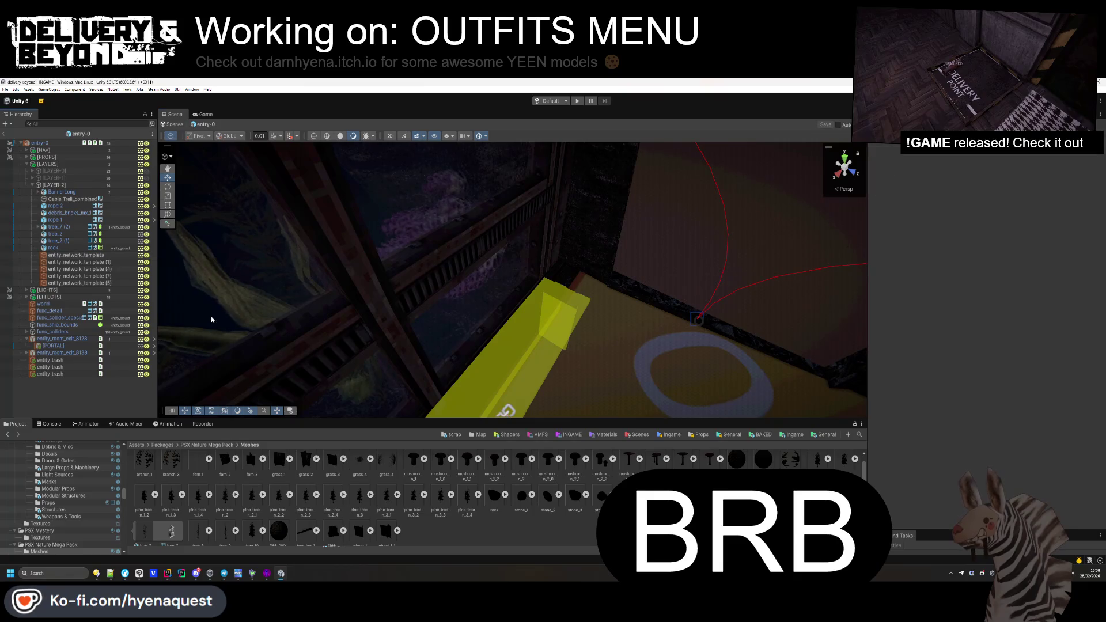
pyautogui.click(55, 233)
pyautogui.keyDown('ctrl'); pyautogui.click(58, 241); pyautogui.keyUp('ctrl')
pyautogui.click(1080, 151)
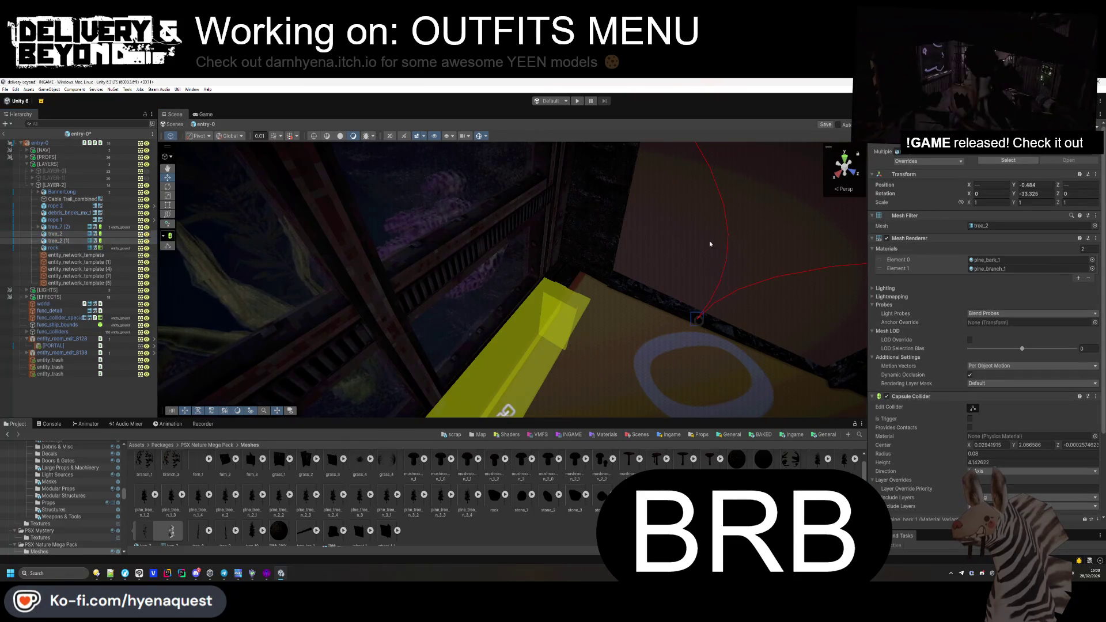
pyautogui.click(1037, 152)
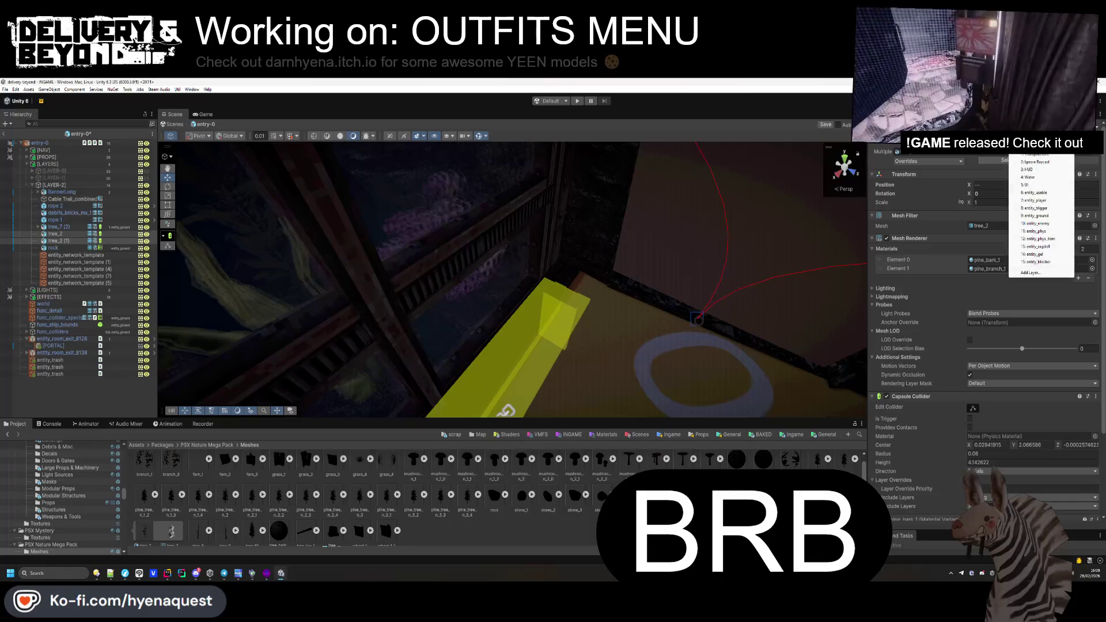
pyautogui.click(1037, 216)
pyautogui.click(457, 326)
pyautogui.moveTo(457, 326)
pyautogui.mouseDown()
pyautogui.moveTo(506, 290)
pyautogui.moveTo(309, 240)
pyautogui.moveTo(361, 179)
pyautogui.moveTo(370, 368)
pyautogui.mouseUp()
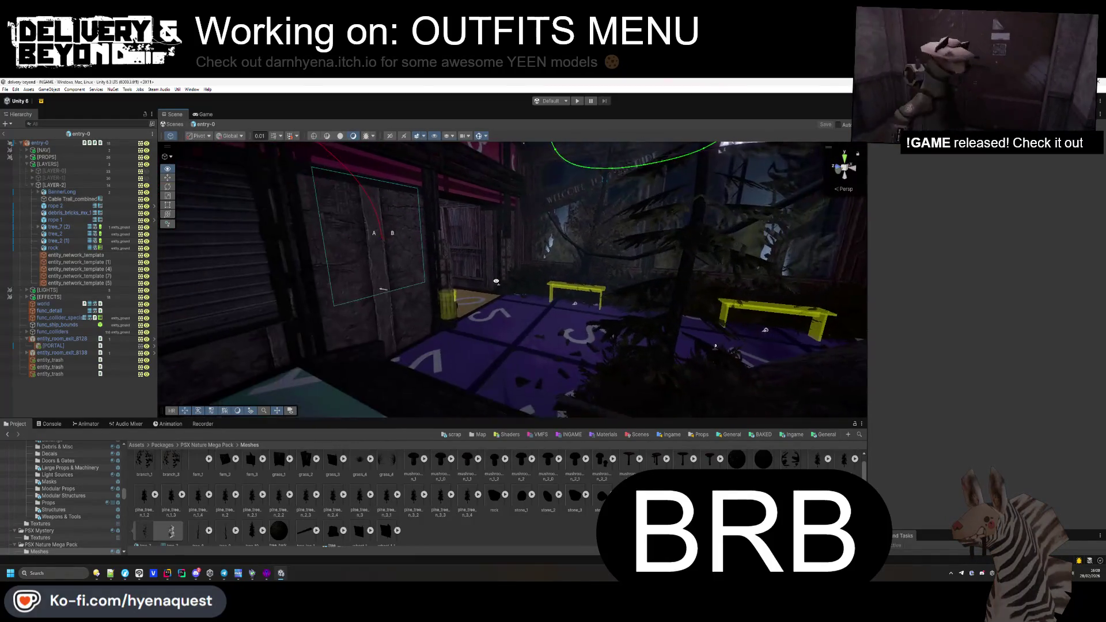
# - Hide the LAYER-2 group in the scene and collapse it
pyautogui.click(53, 186)
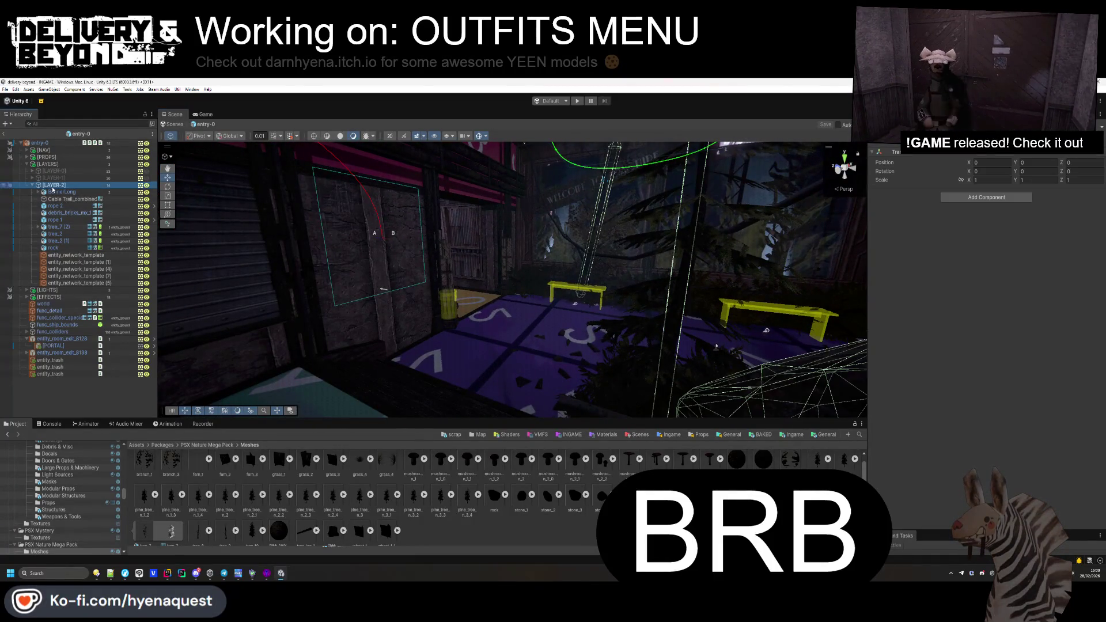
pyautogui.click(146, 184)
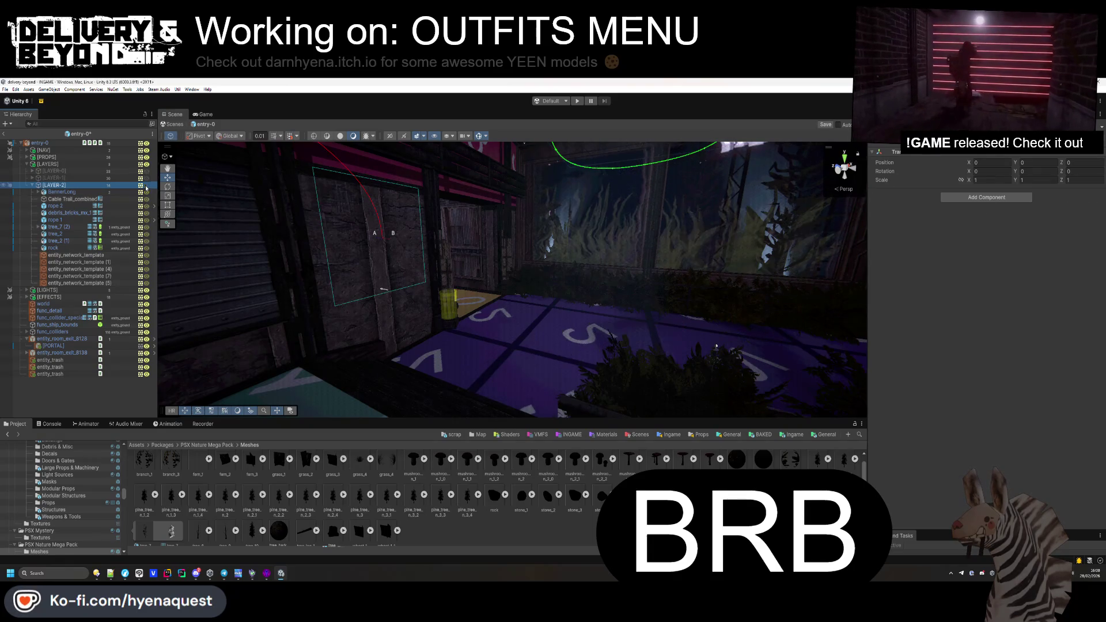
pyautogui.click(32, 185)
# - Add a third room layer on entry-0 with LAYER-1 assigned, save the prefab, and return to INGAME
pyautogui.click(48, 144)
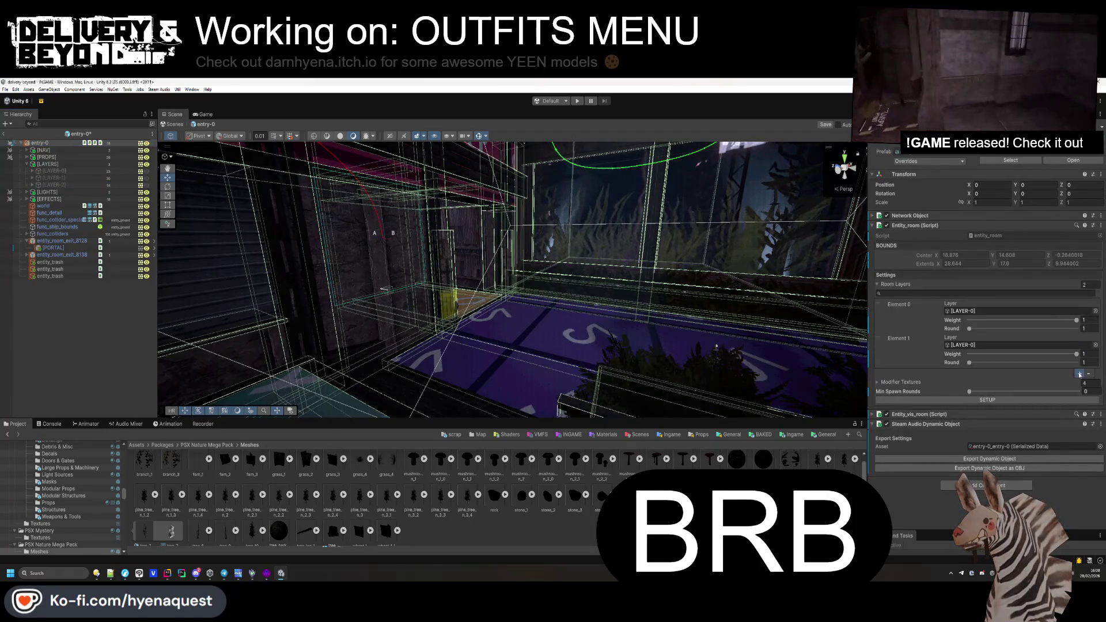
pyautogui.click(1080, 373)
pyautogui.moveTo(62, 180)
pyautogui.mouseDown()
pyautogui.moveTo(922, 323)
pyautogui.moveTo(979, 345)
pyautogui.mouseUp()
pyautogui.moveTo(62, 184)
pyautogui.mouseDown()
pyautogui.moveTo(922, 352)
pyautogui.moveTo(980, 379)
pyautogui.mouseUp()
pyautogui.click(107, 304)
pyautogui.hotkey('ctrl', 's')
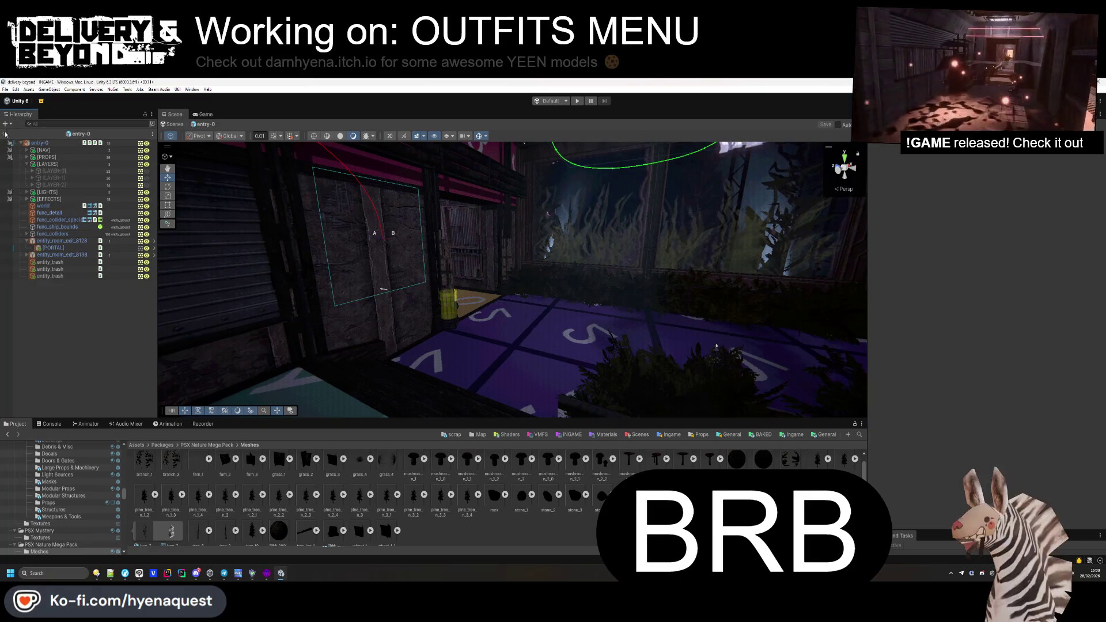
pyautogui.click(6, 133)
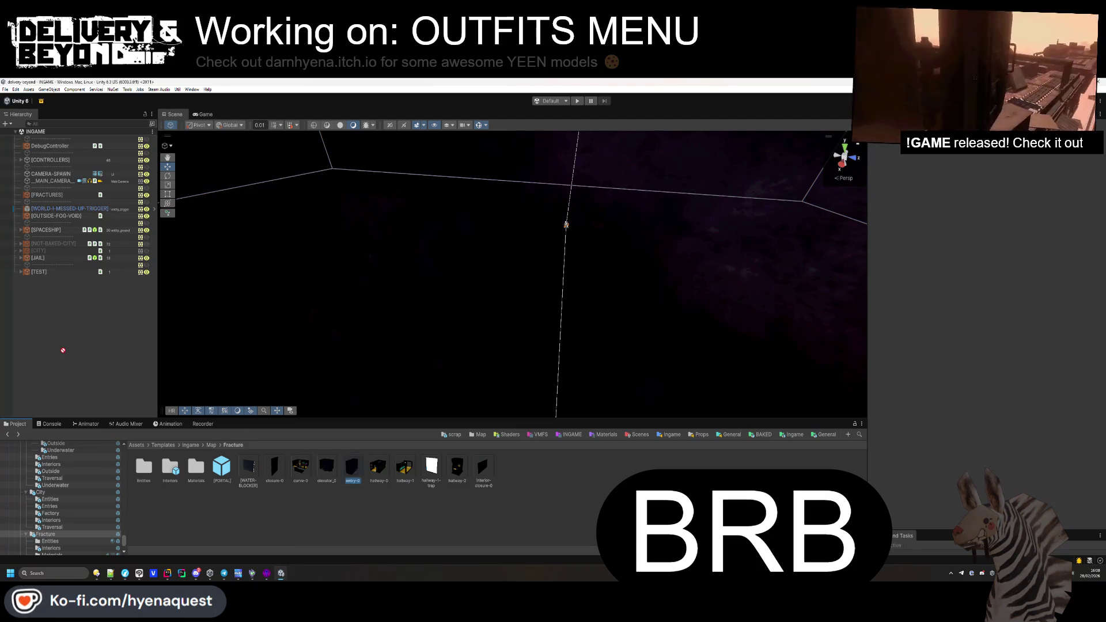
# - Place the entry-0 prefab in the INGAME scene at position X 0, Y 0
pyautogui.moveTo(66, 355); pyautogui.dragTo(61, 306)
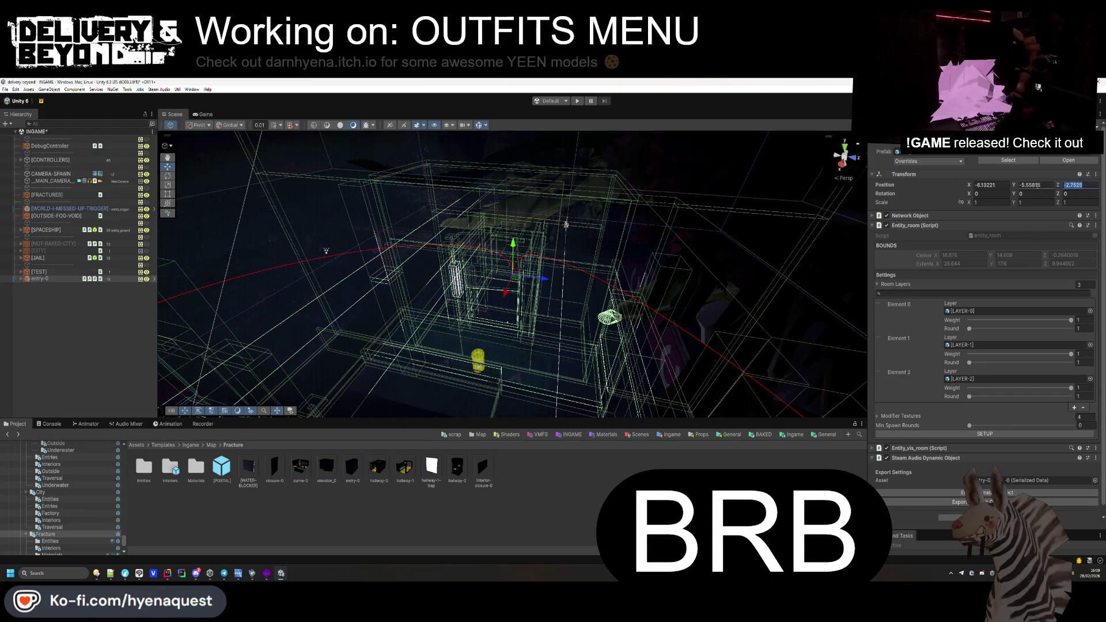
pyautogui.write('0')
pyautogui.click(1037, 185)
pyautogui.write('0')
pyautogui.click(991, 185)
pyautogui.write('0')
pyautogui.moveTo(166, 321)
pyautogui.mouseDown()
pyautogui.moveTo(430, 244)
pyautogui.moveTo(456, 363)
pyautogui.mouseUp()
# - Make entry-0's LAYER-2 group active
pyautogui.click(21, 279)
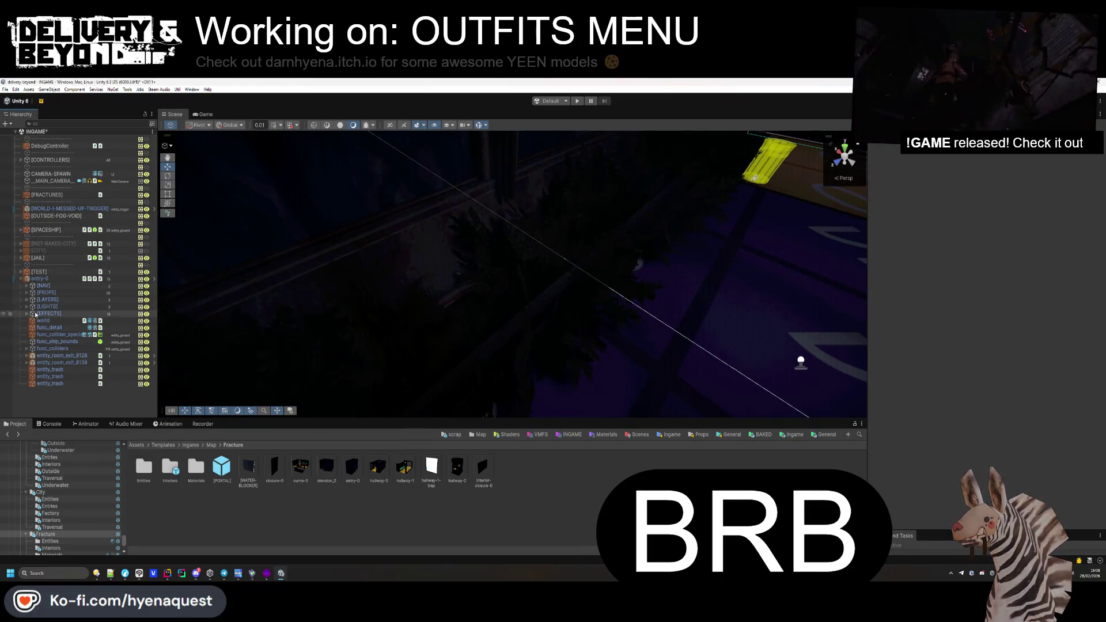
pyautogui.click(26, 299)
pyautogui.click(54, 320)
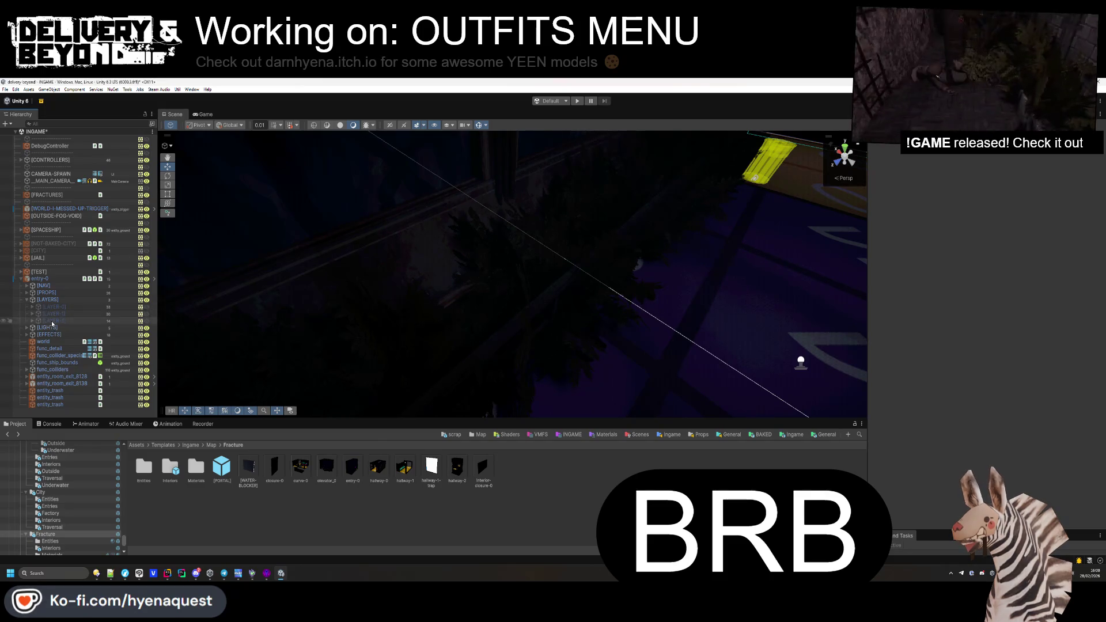
pyautogui.hotkey('alt', 'shift', 'a')
pyautogui.click(556, 471)
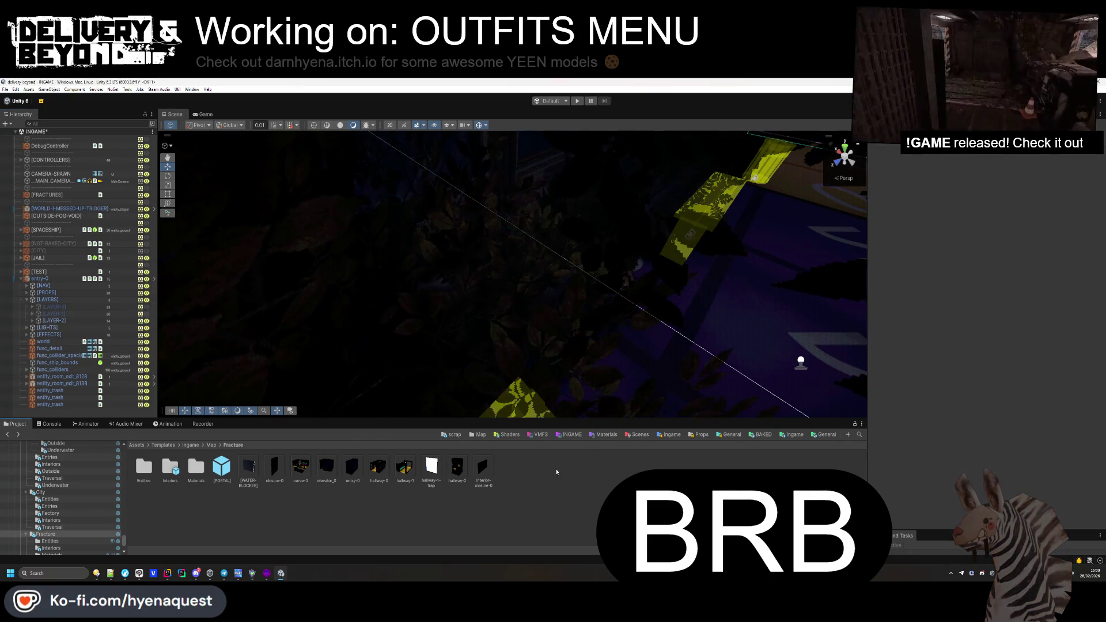
# - Add the IVY prefab from the IvyGenerator folder to the scene and select its ivy editor object
pyautogui.press('BackSpace')
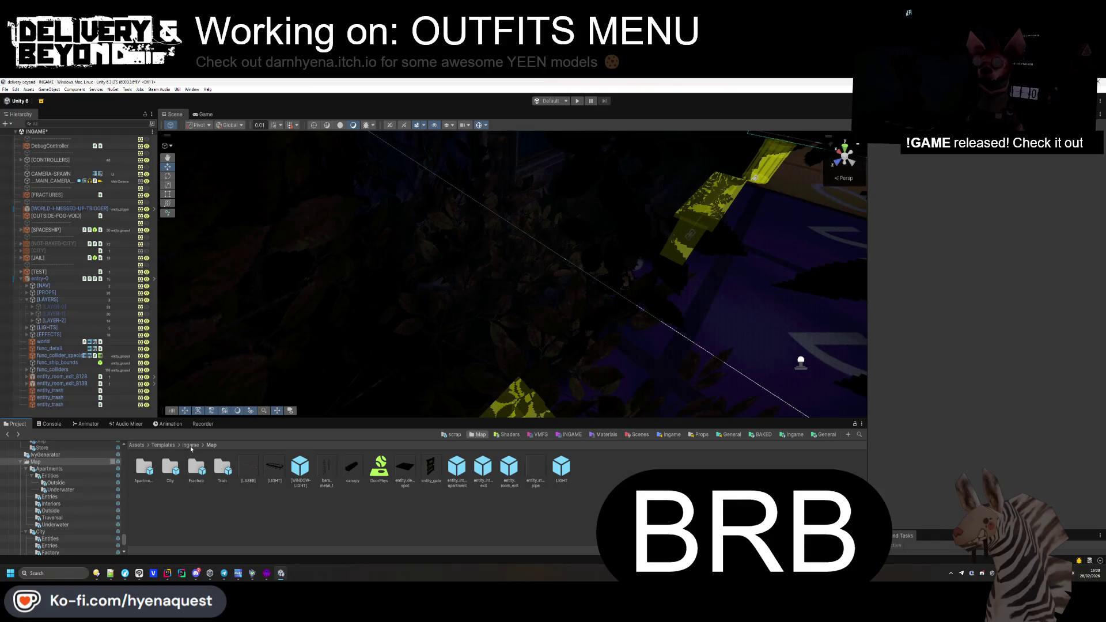
pyautogui.click(191, 449)
pyautogui.doubleClick(213, 482)
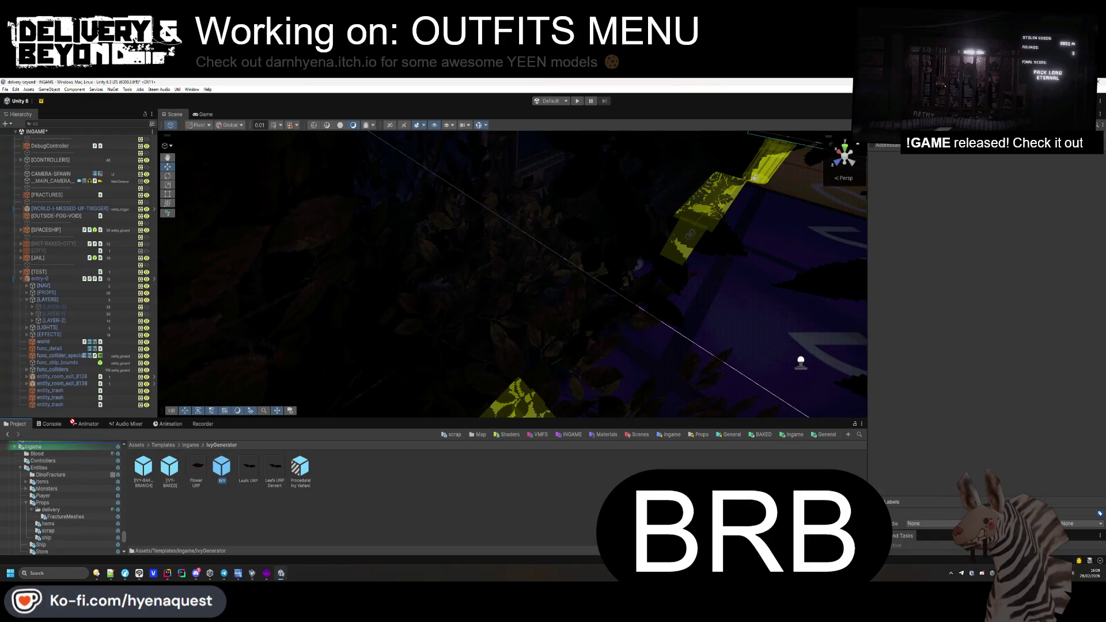
pyautogui.moveTo(69, 413); pyautogui.dragTo(70, 413)
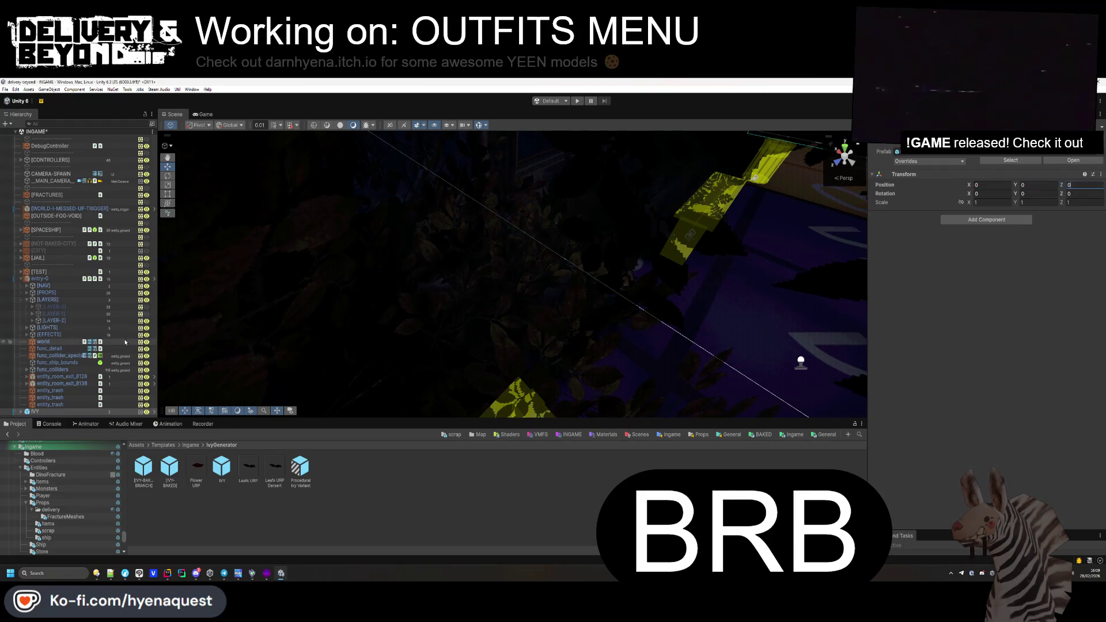
pyautogui.click(86, 414)
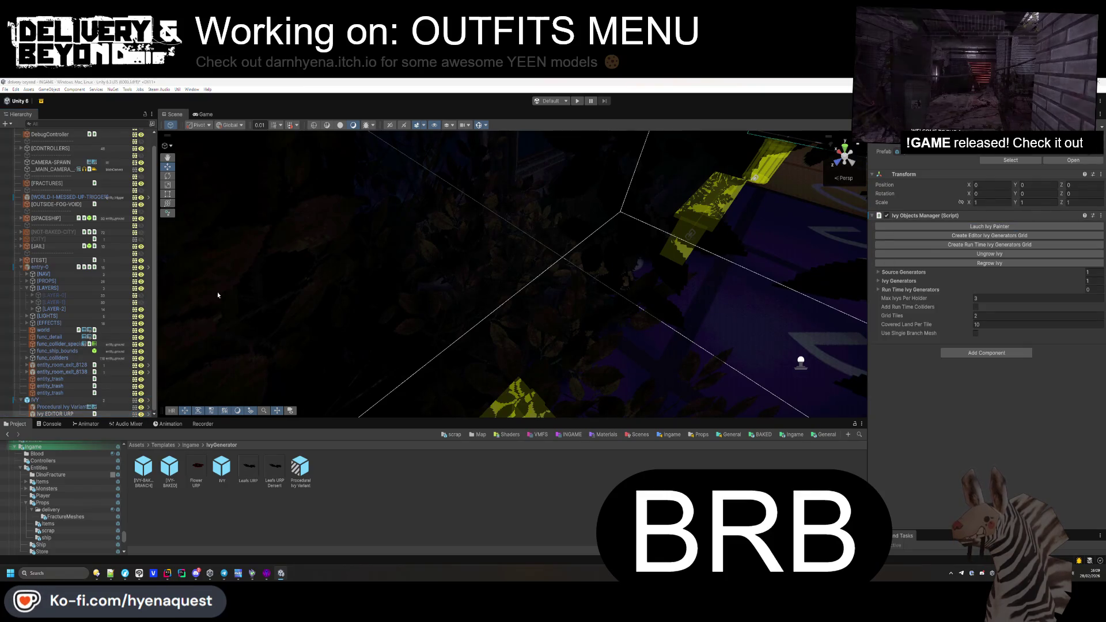
# - Save the Procedural Ivy Variant mesh as IVY_1.asset in Templates/BAKED/FRACTURE/entry-0
pyautogui.moveTo(494, 279)
pyautogui.mouseDown()
pyautogui.moveTo(746, 231)
pyautogui.moveTo(647, 292)
pyautogui.moveTo(605, 334)
pyautogui.moveTo(666, 324)
pyautogui.moveTo(647, 294)
pyautogui.moveTo(534, 338)
pyautogui.mouseUp()
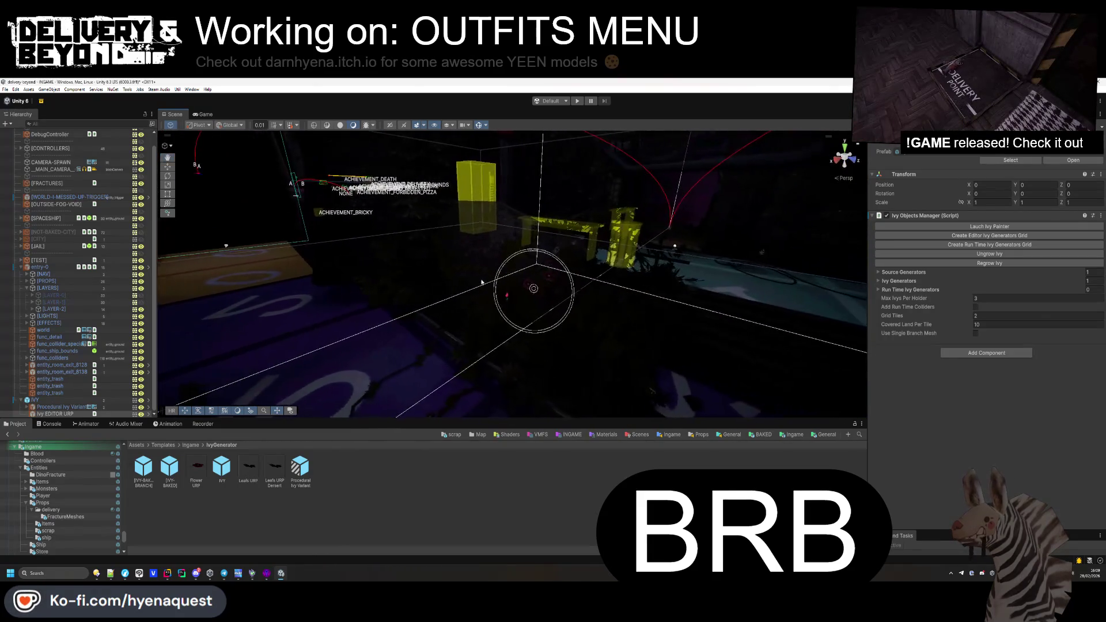
pyautogui.click(50, 407)
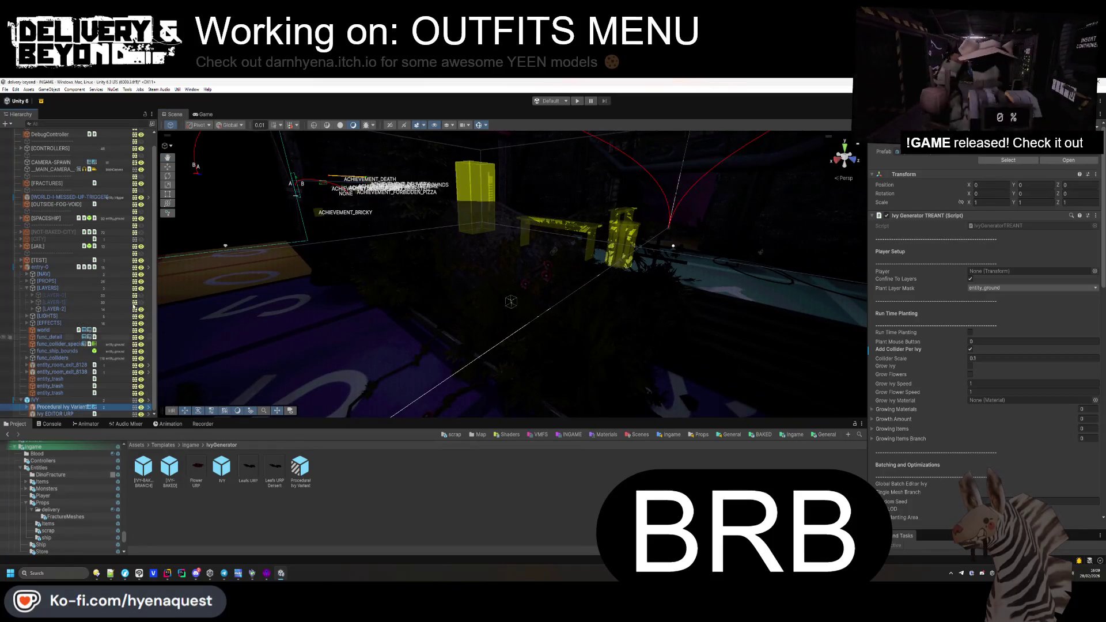
pyautogui.click(160, 89)
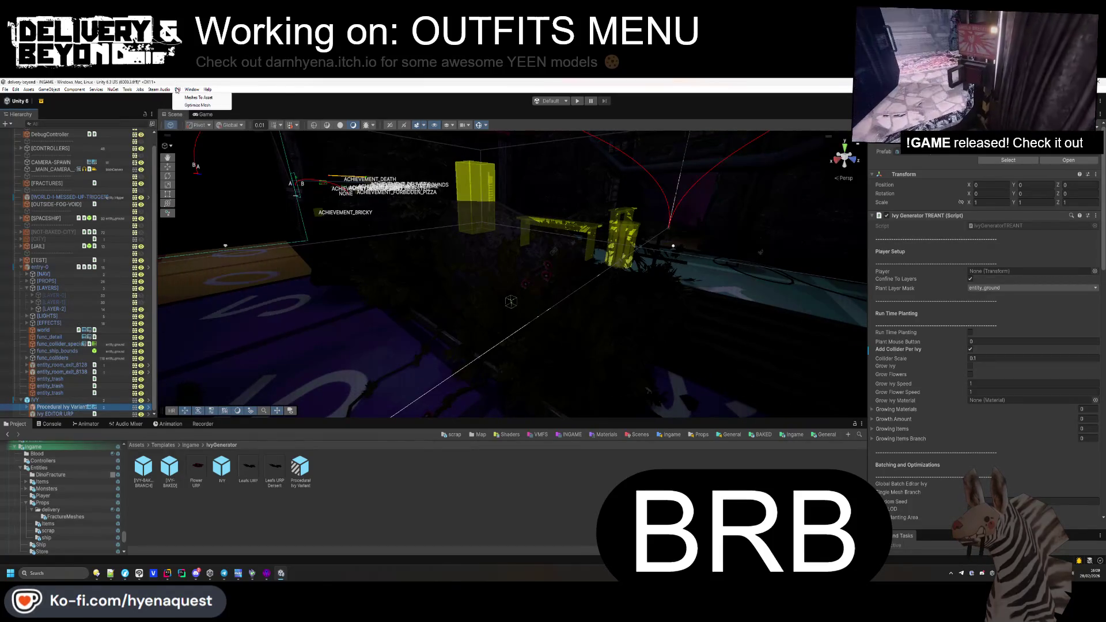
pyautogui.click(193, 98)
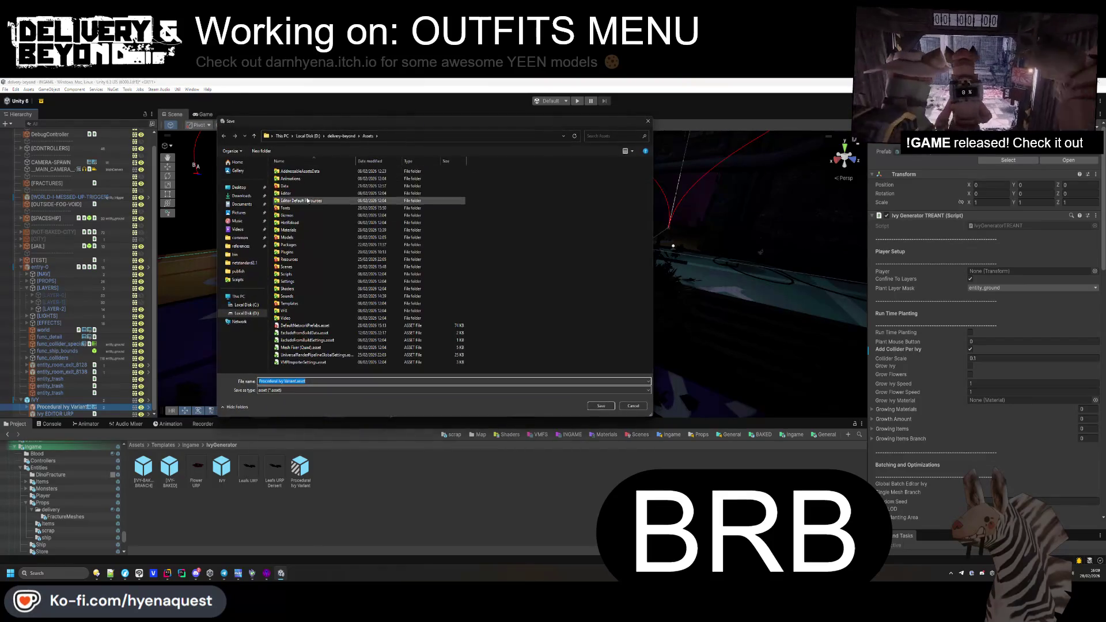
pyautogui.doubleClick(291, 304)
pyautogui.doubleClick(293, 172)
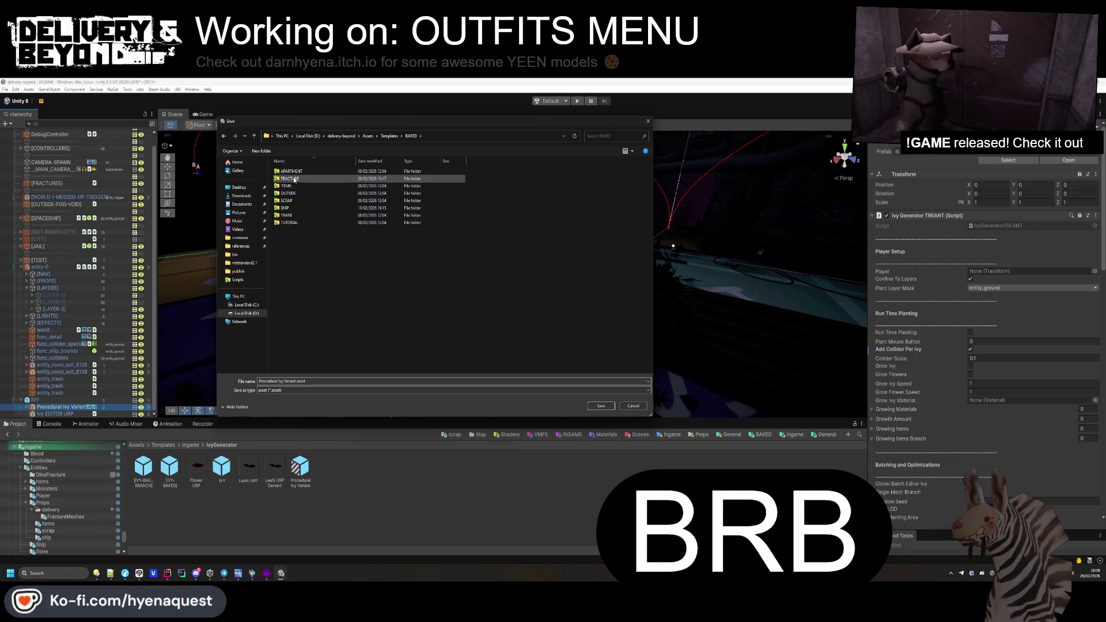
pyautogui.doubleClick(295, 179)
pyautogui.click(290, 186)
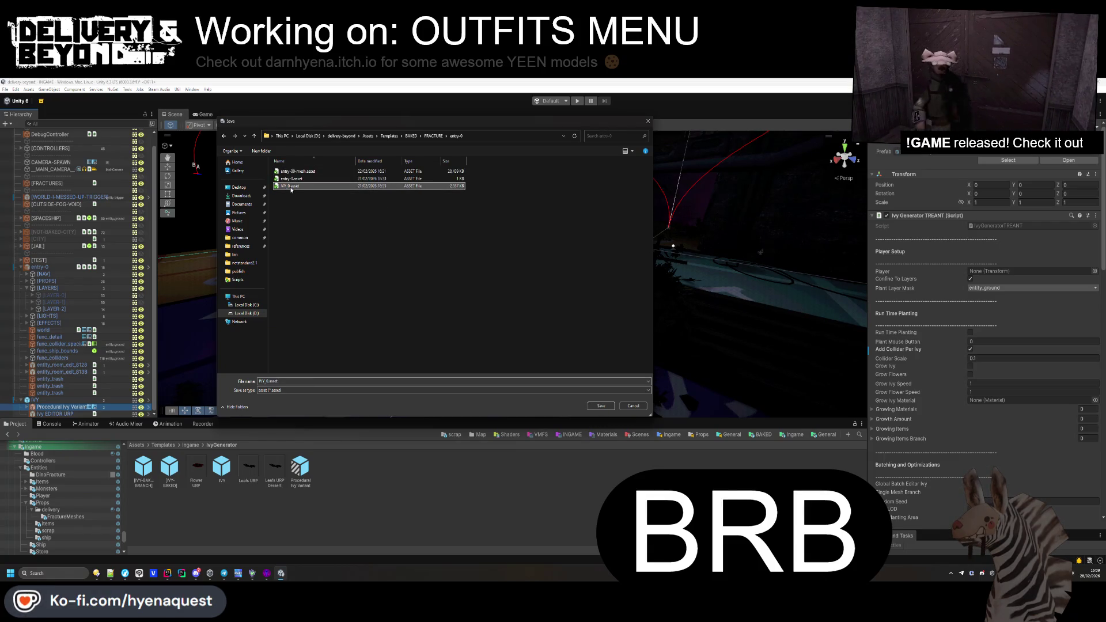
pyautogui.click(268, 382)
pyautogui.write('1')
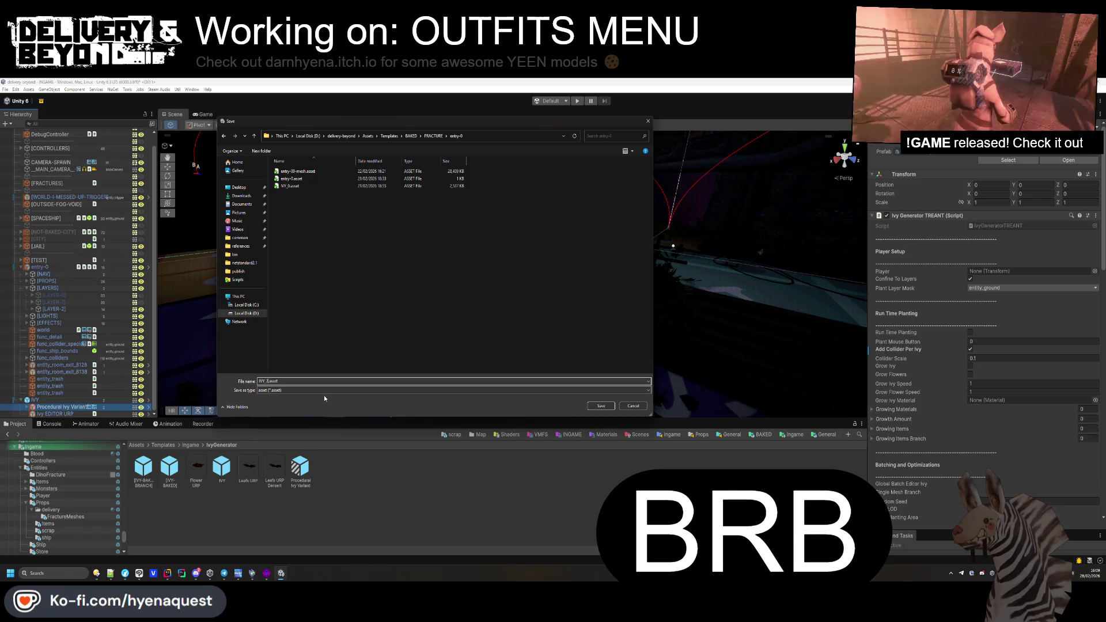
pyautogui.press('Return')
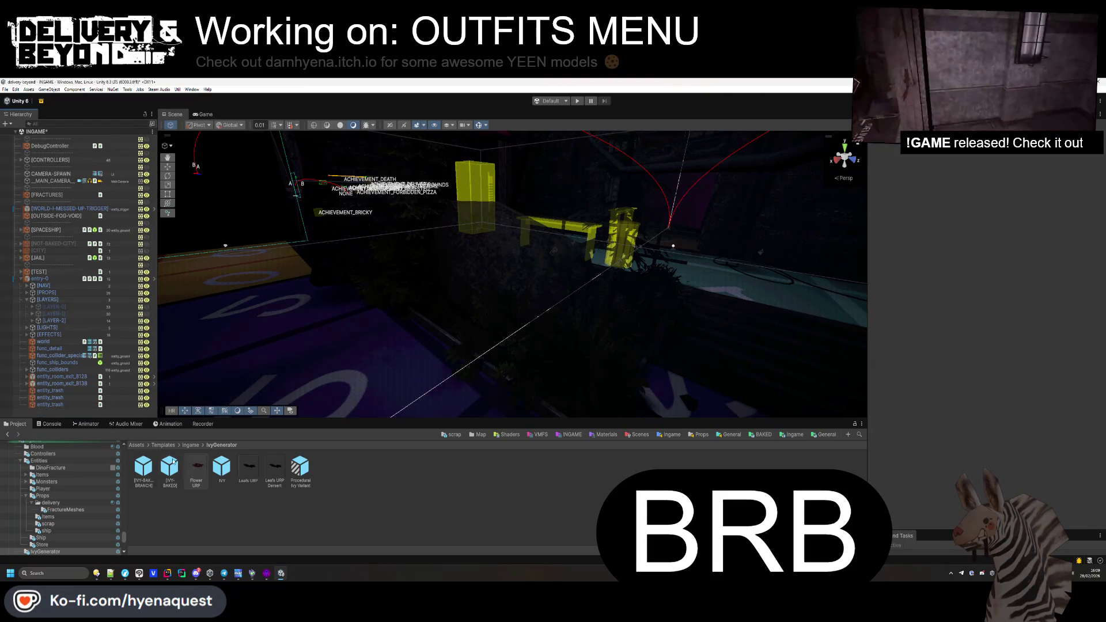
# - Set [IVY-BAKED]'s X position to 0 and browse to the BAKED/FRACTURE/entry-0 folder
pyautogui.click(47, 409)
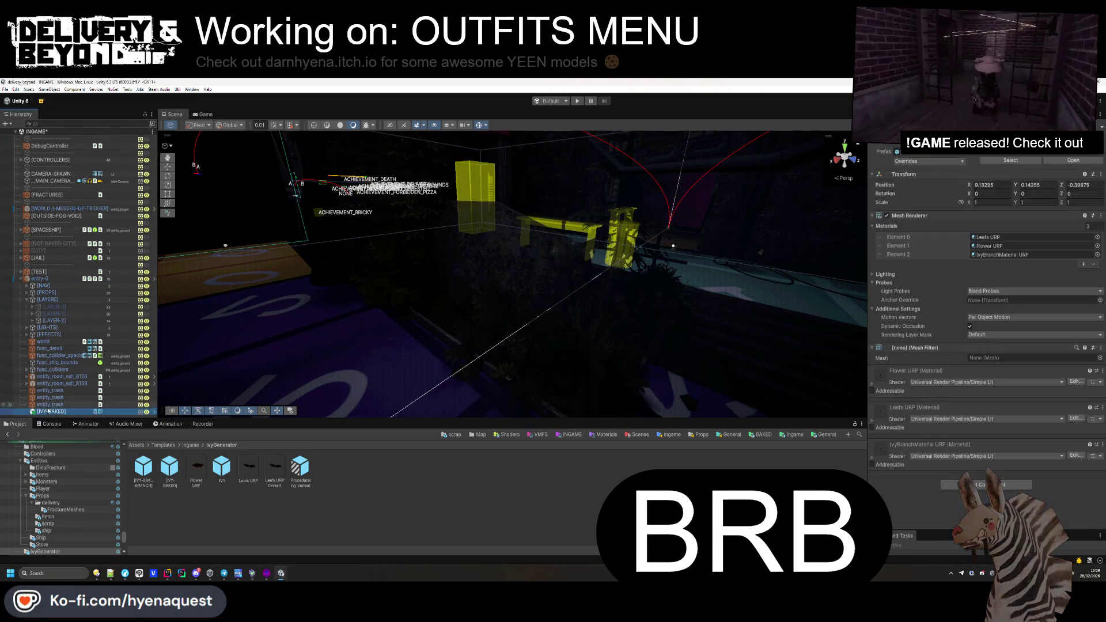
pyautogui.click(993, 186)
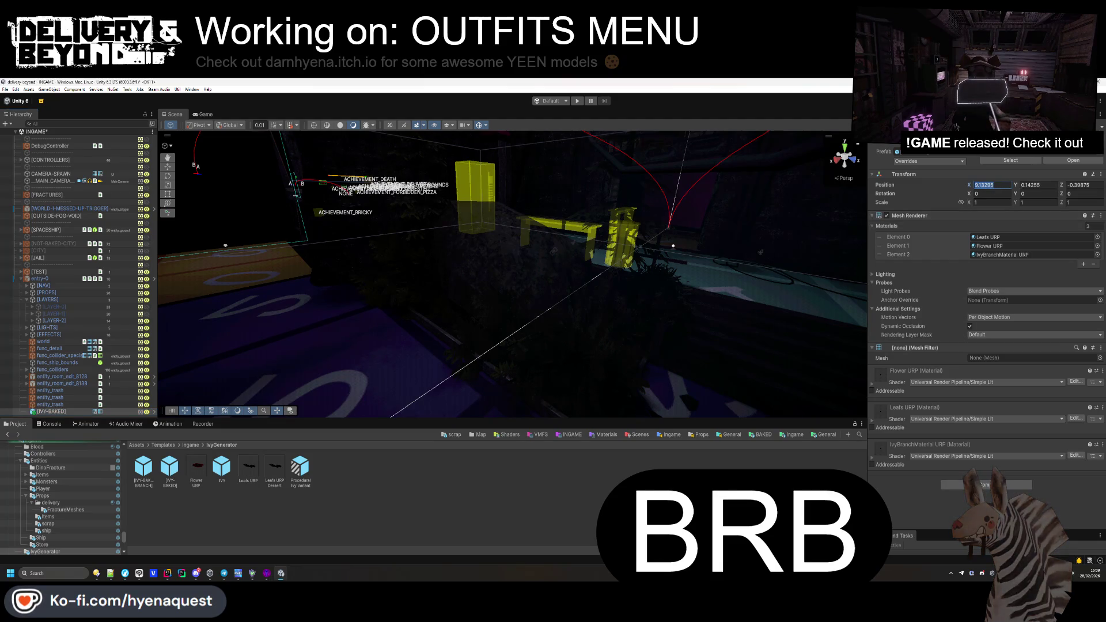
pyautogui.write('0')
pyautogui.press('Tab')
pyautogui.write('0')
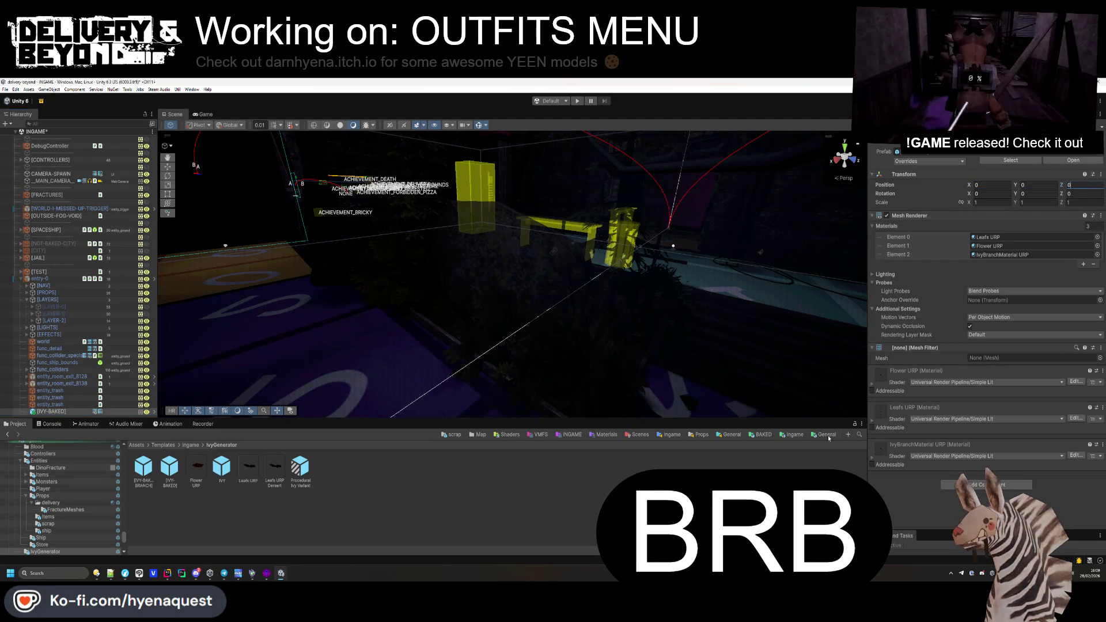
pyautogui.click(760, 434)
pyautogui.doubleClick(171, 473)
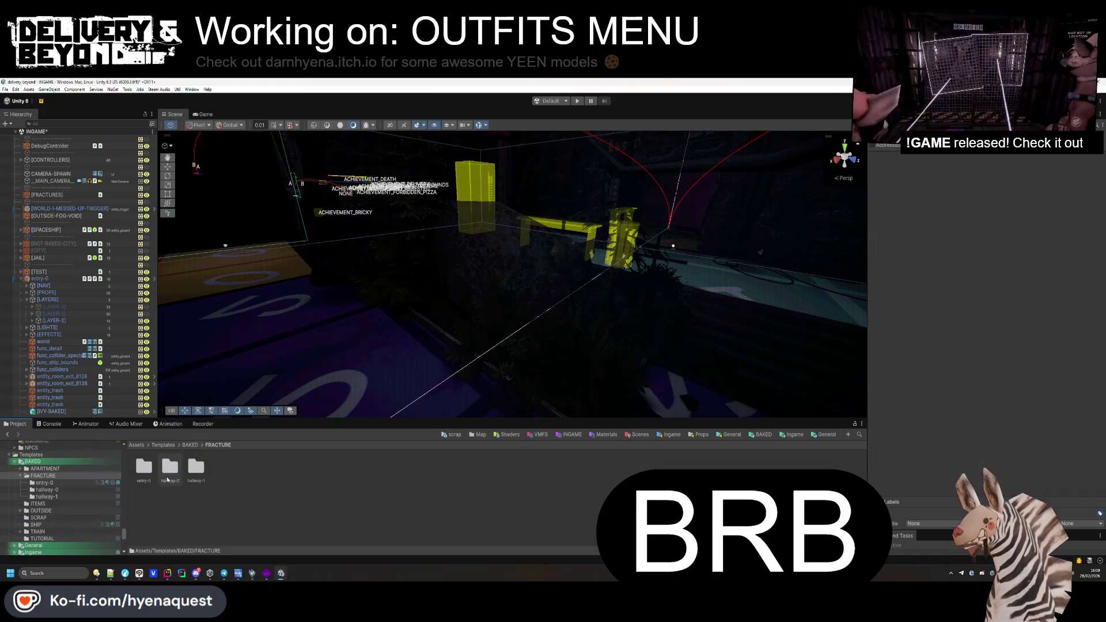
pyautogui.doubleClick(145, 469)
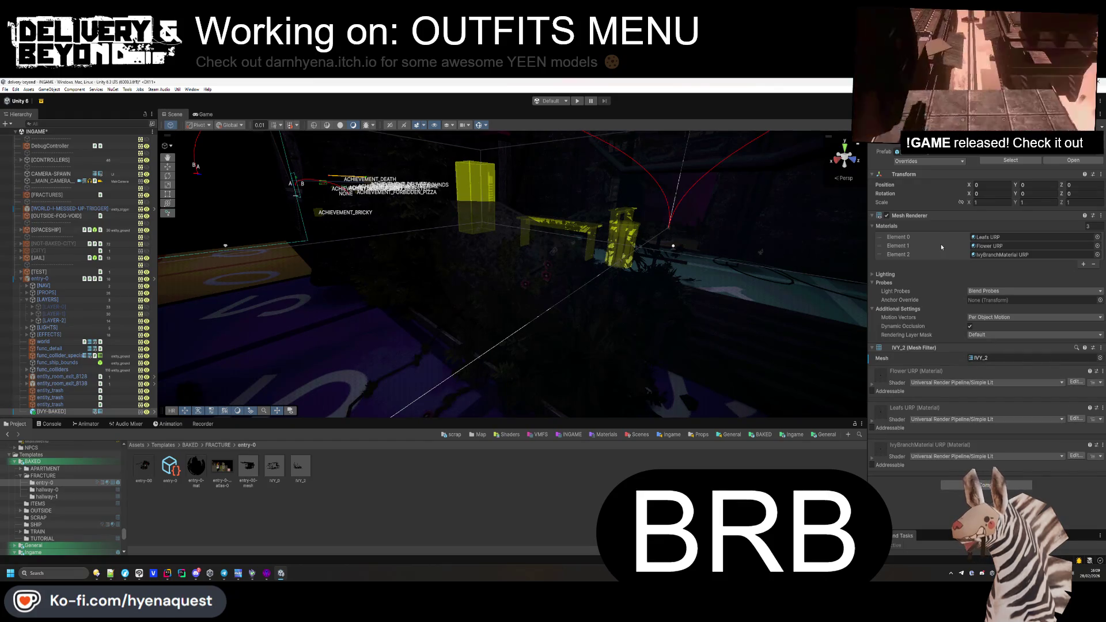
pyautogui.press('f')
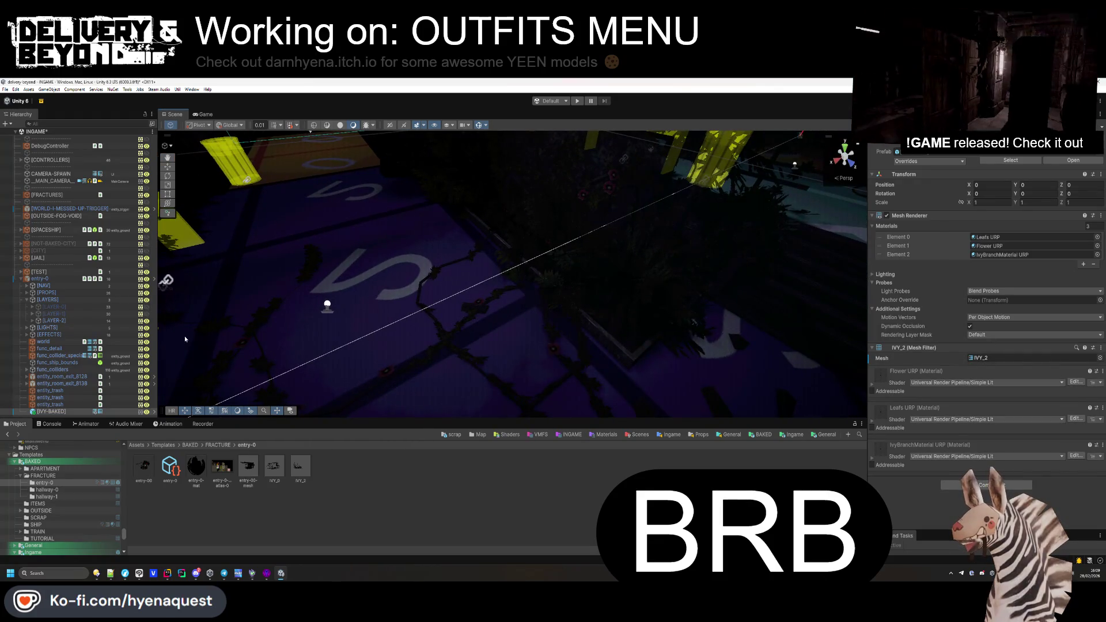
# - Unpack the baked ivy prefab, nest it under [LAYER-2], and select the IVY_2 mesh asset
pyautogui.rightClick(81, 411)
pyautogui.moveTo(132, 319)
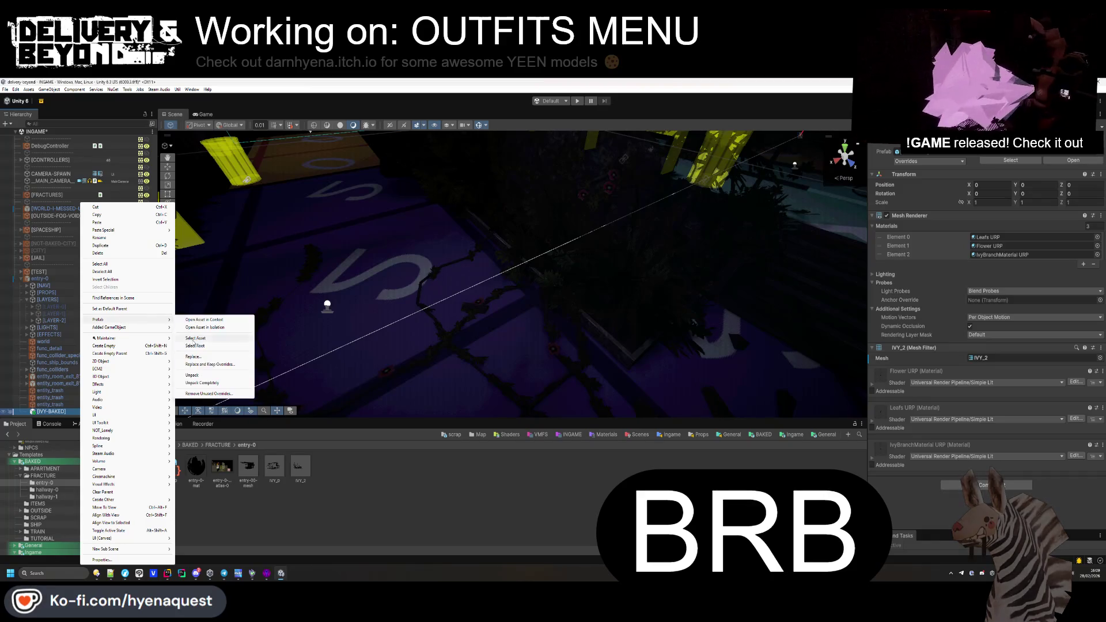
pyautogui.click(192, 374)
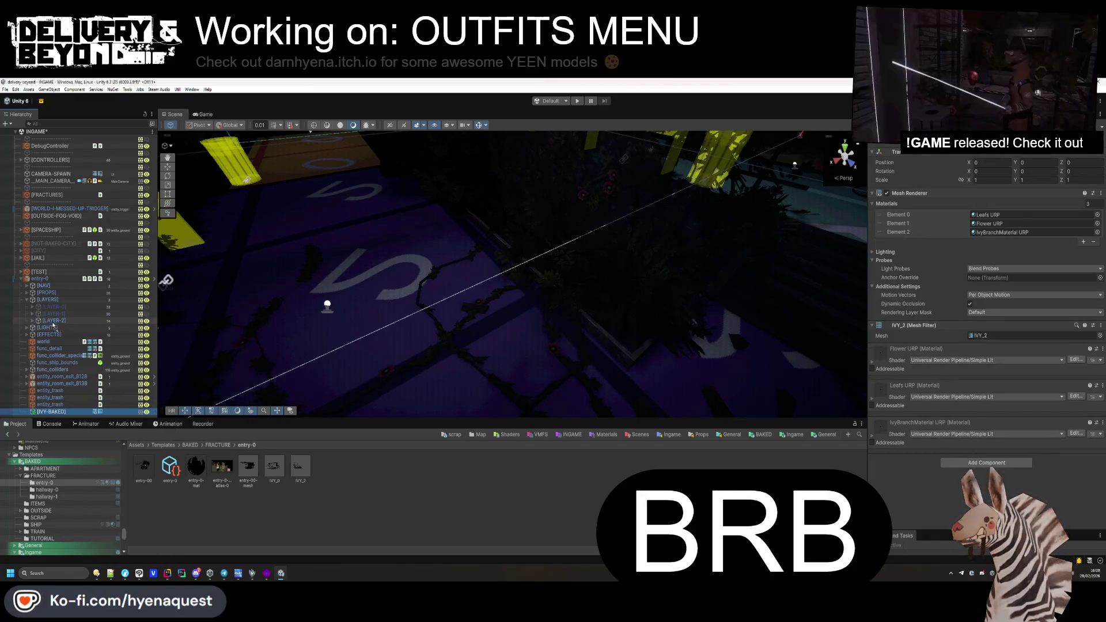
pyautogui.moveTo(53, 324); pyautogui.dragTo(39, 322)
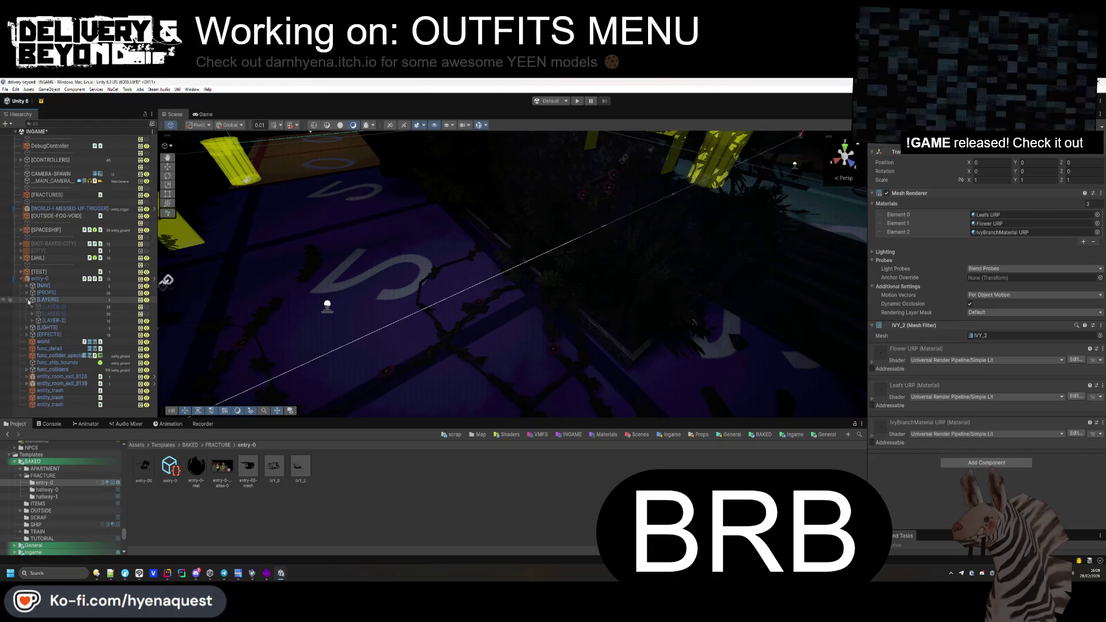
pyautogui.click(27, 301)
pyautogui.click(300, 465)
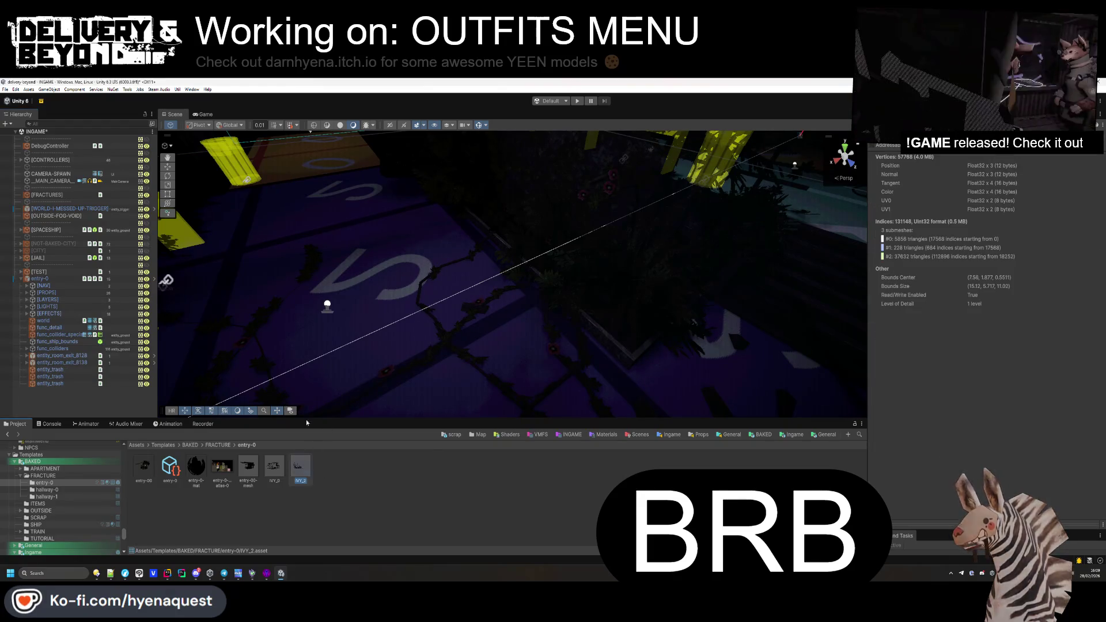
# - Compress the IVY_2 mesh with the Mesh Optimizer and save
pyautogui.click(178, 89)
pyautogui.click(196, 110)
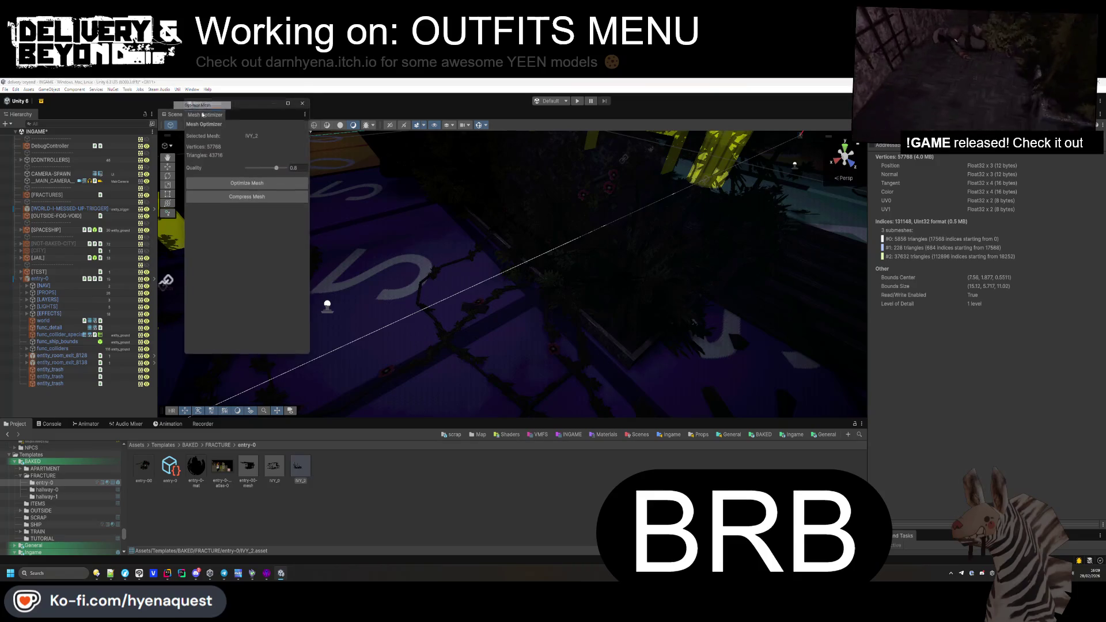
pyautogui.click(247, 196)
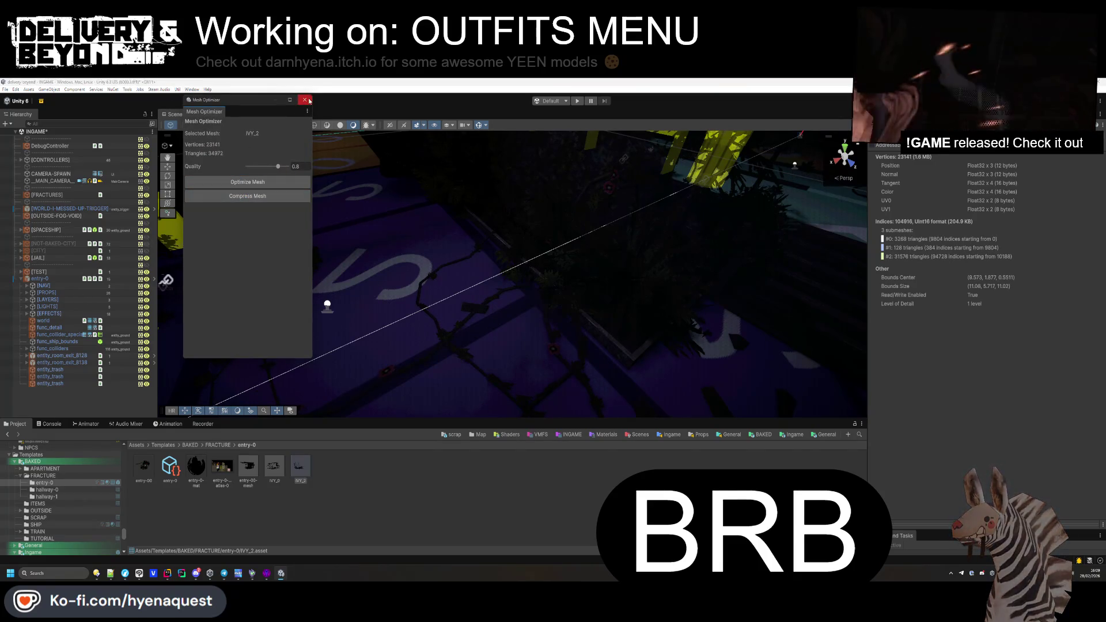
pyautogui.hotkey('ctrl', 's')
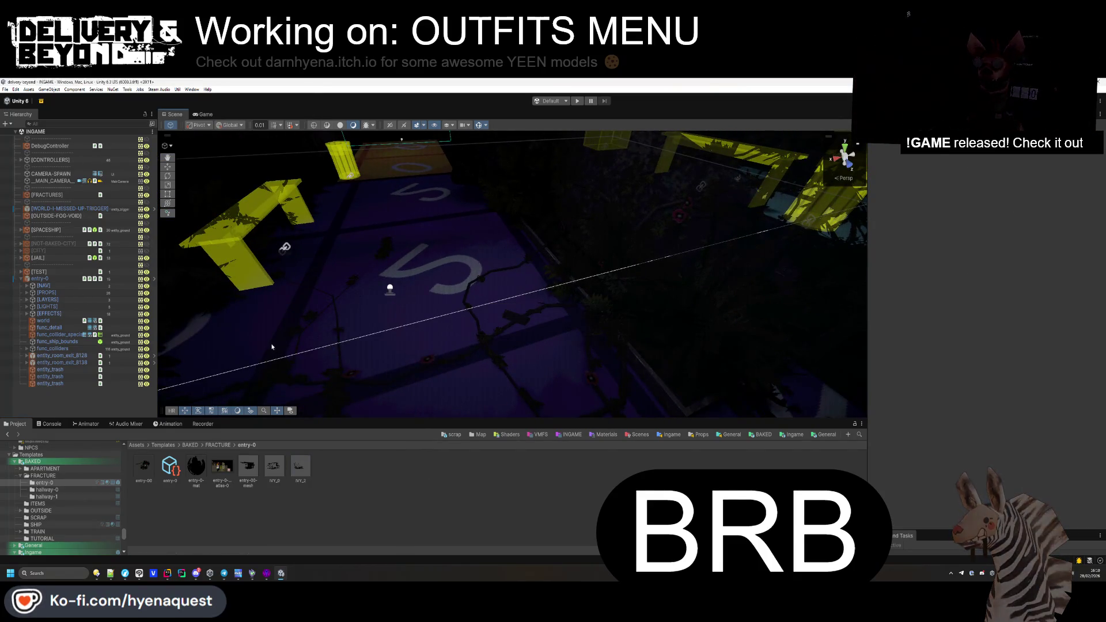
# - Deactivate LAYER-2, apply all overrides to the entry-0 prefab, and delete entry-0 from the scene
pyautogui.click(55, 279)
pyautogui.click(928, 161)
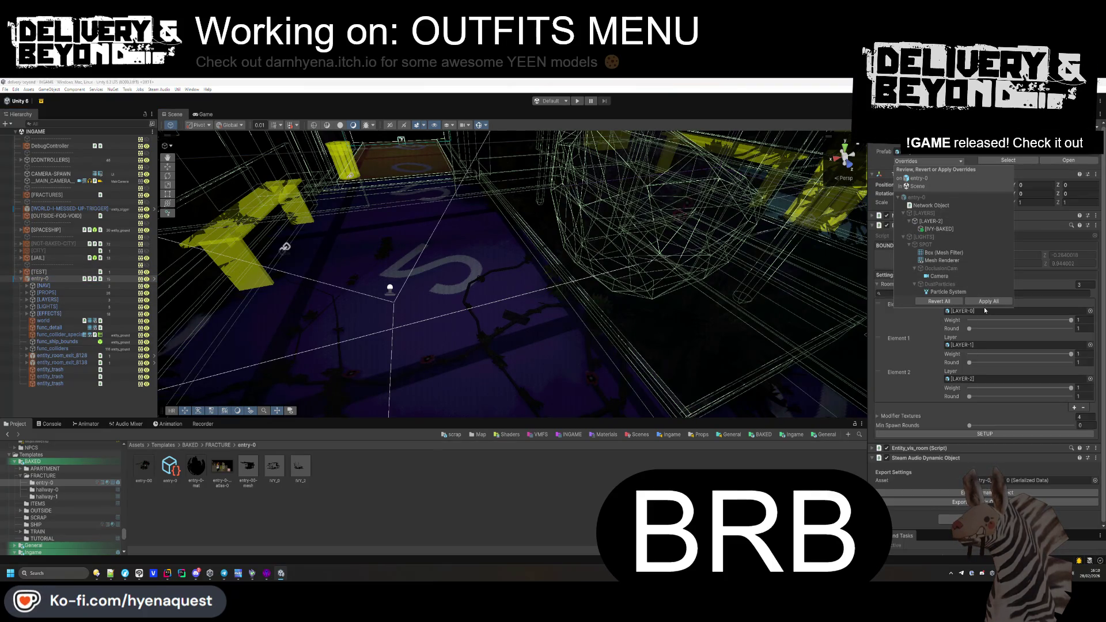
pyautogui.click(27, 300)
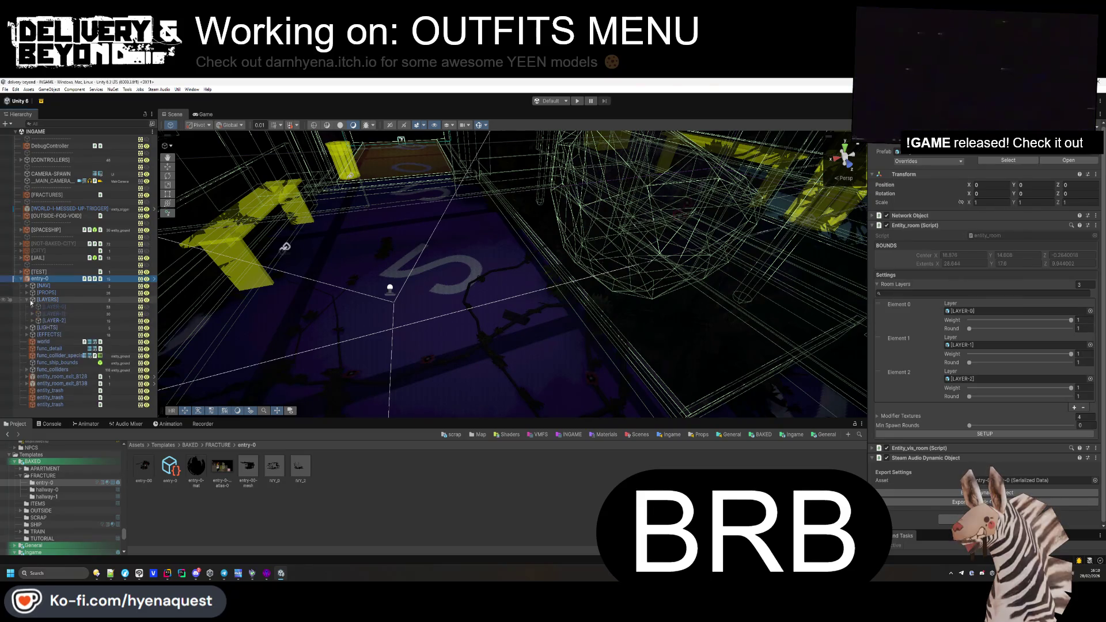
pyautogui.click(146, 321)
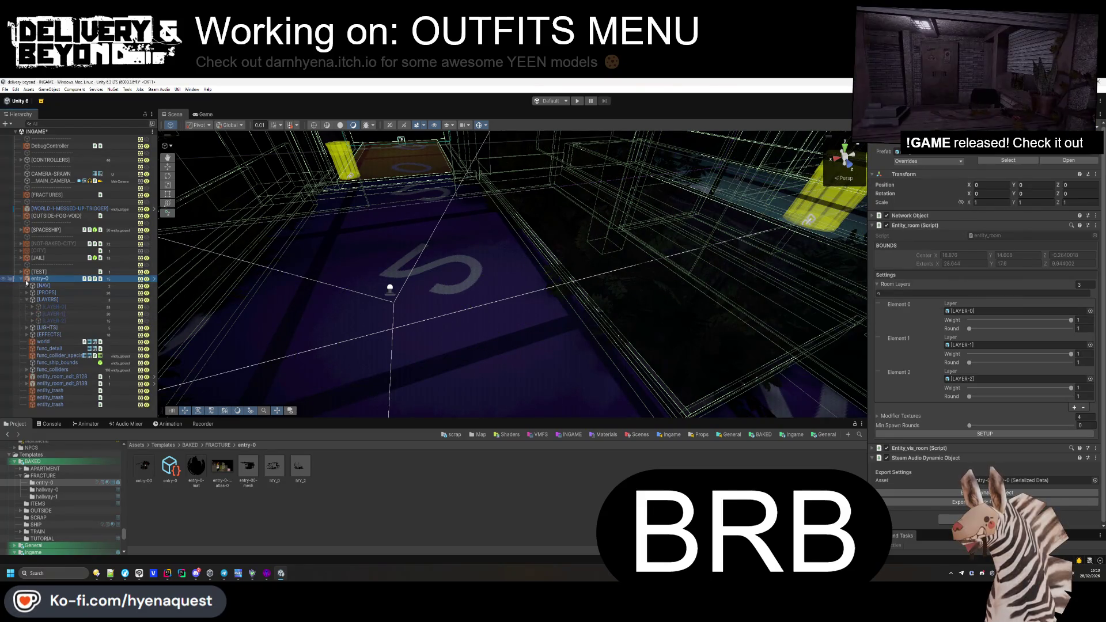
pyautogui.click(929, 160)
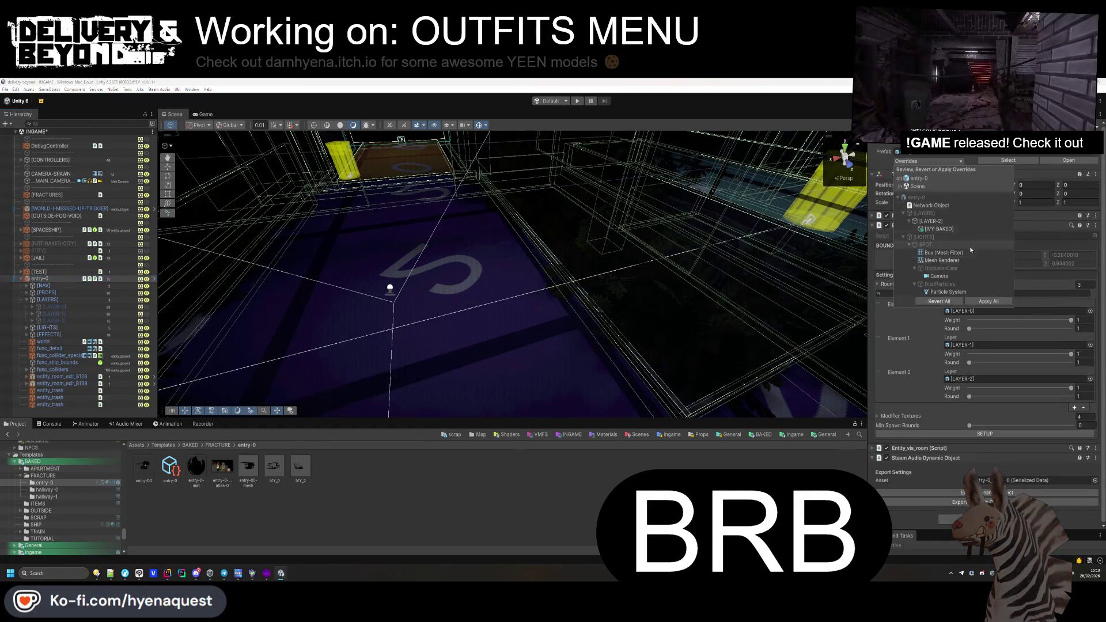
pyautogui.click(986, 302)
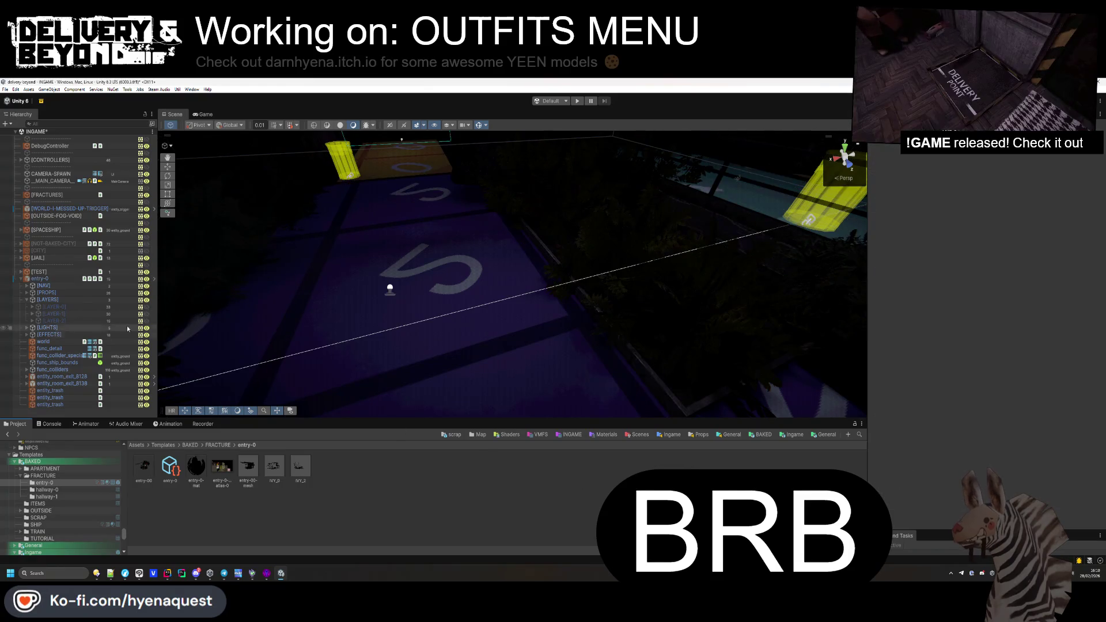
pyautogui.click(67, 280)
pyautogui.press('Delete')
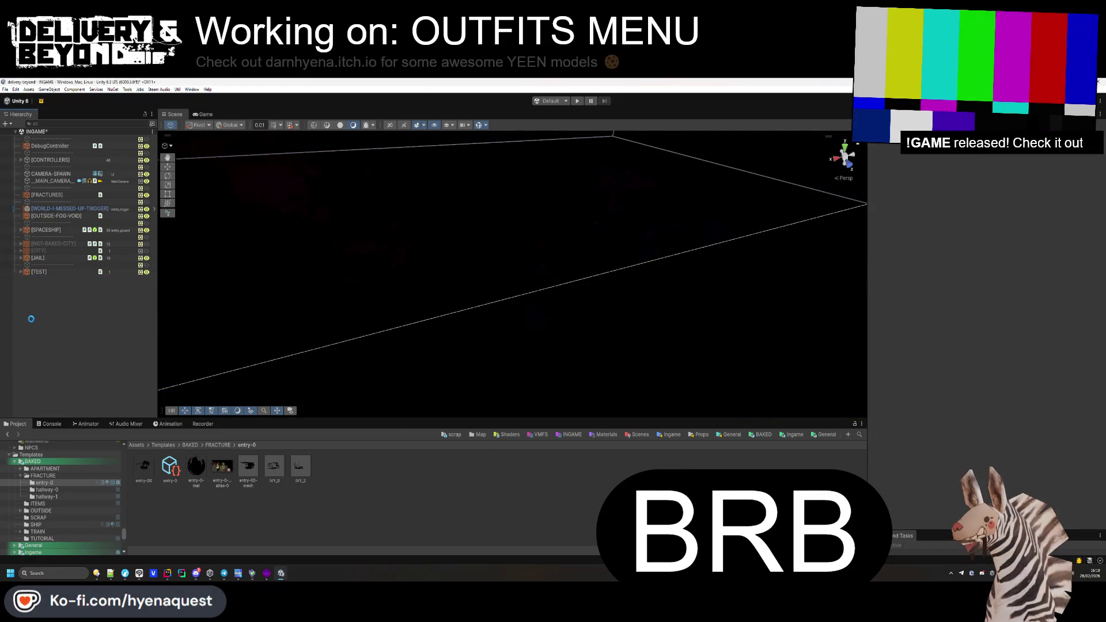
# - Enter Play mode, start a game round from the Debug Controller, and take control of the player
pyautogui.moveTo(475, 290); pyautogui.dragTo(504, 212)
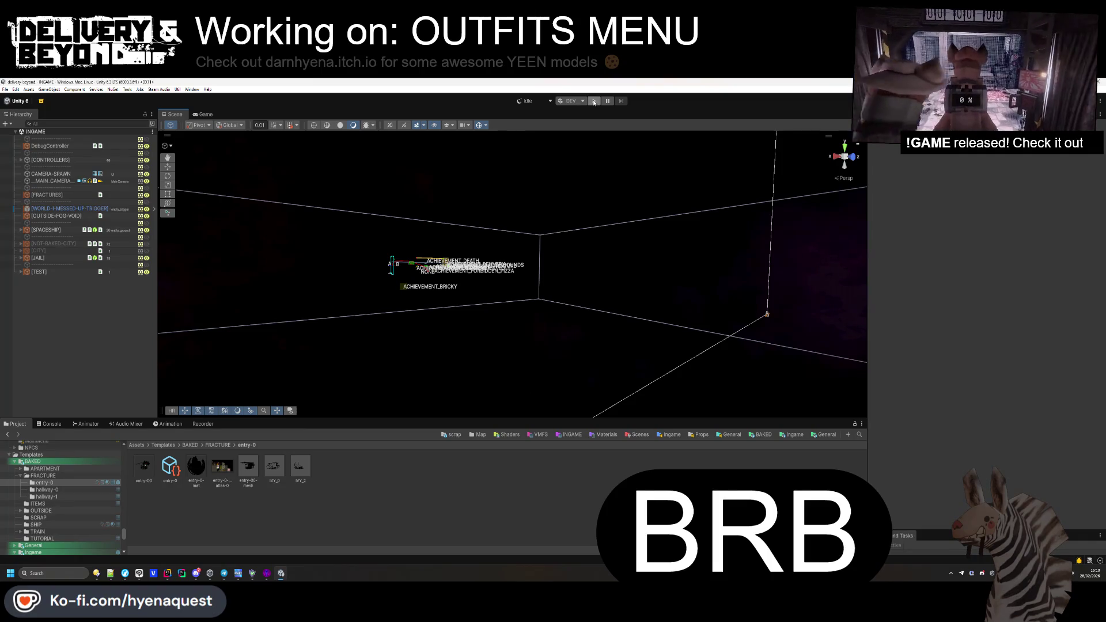
pyautogui.click(572, 105)
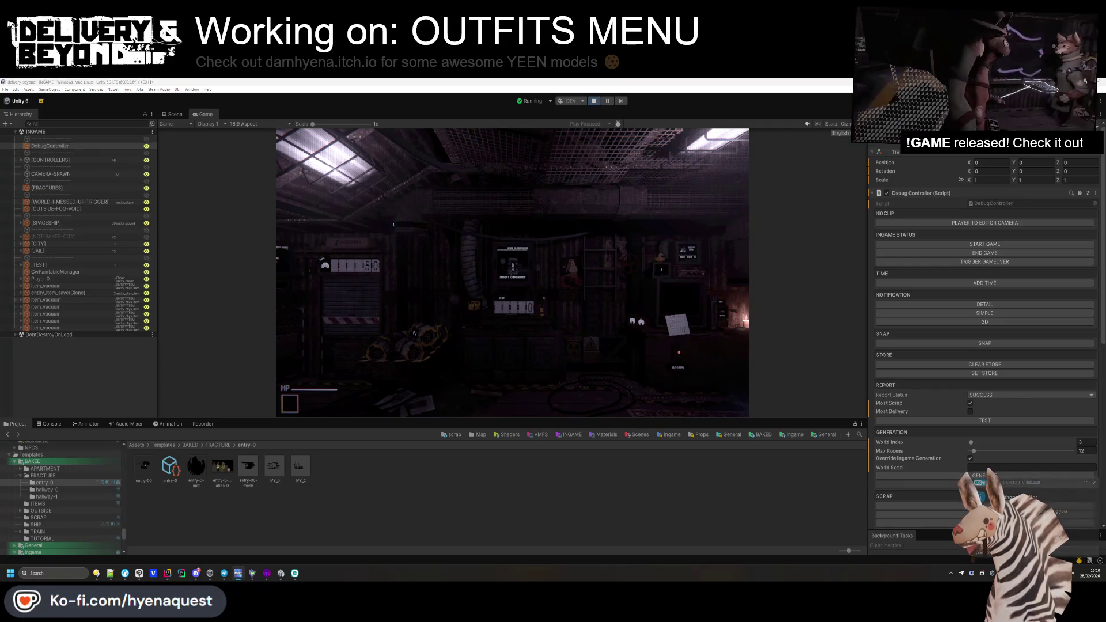
pyautogui.click(969, 246)
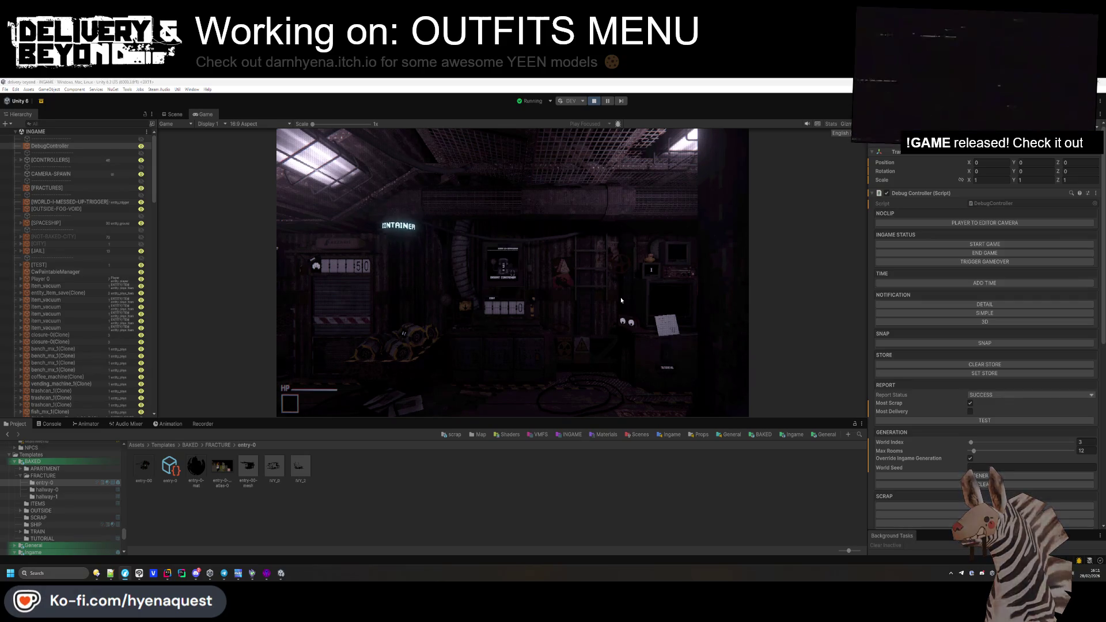
pyautogui.click(984, 243)
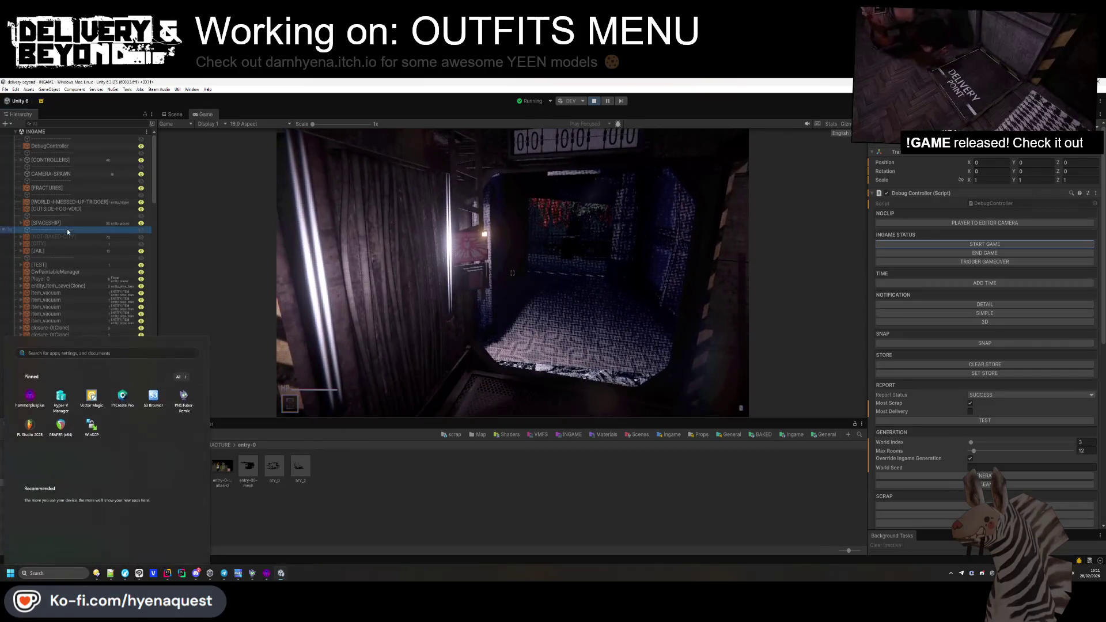
# - Enlarge the Game view by making it taller and narrowing the Inspector
pyautogui.click(67, 230)
pyautogui.moveTo(479, 419); pyautogui.dragTo(479, 475)
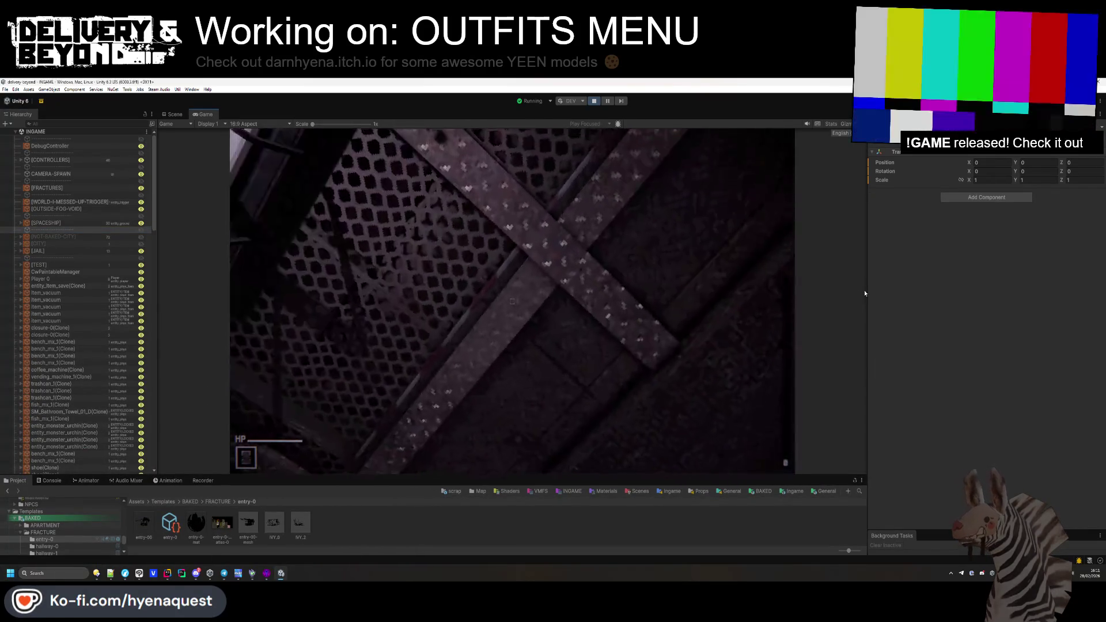
pyautogui.moveTo(867, 290); pyautogui.dragTo(1009, 290)
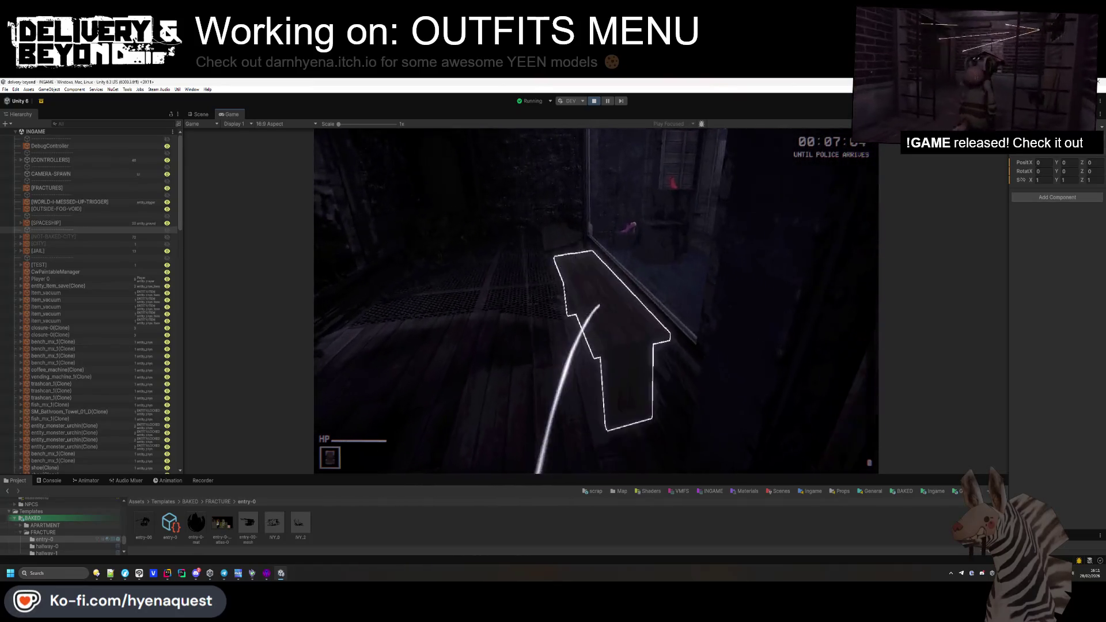
pyautogui.click(597, 301)
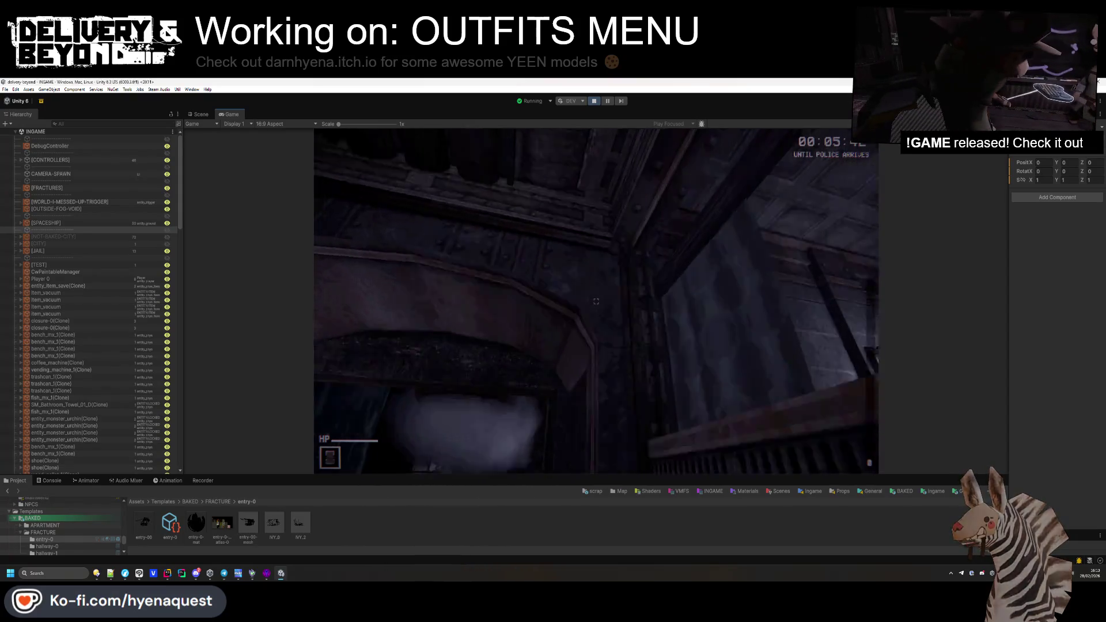
pyautogui.hotkey('alt', 'Tab')
# - In Hammer++, close the current map and open elevator_0
pyautogui.click(704, 271)
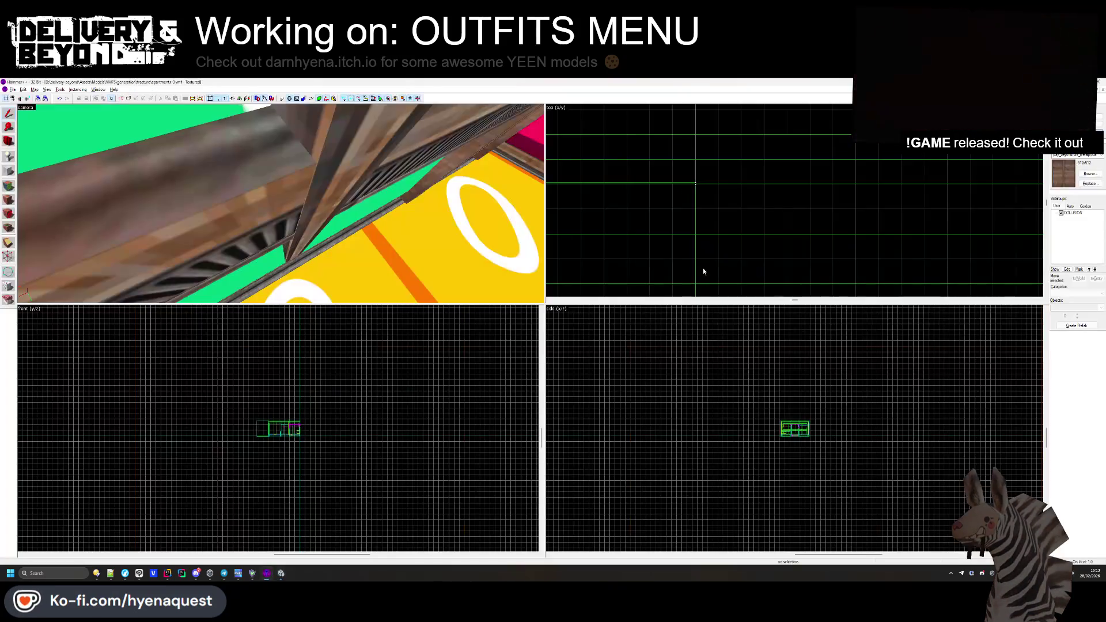
pyautogui.hotkey('ctrl', 'F4')
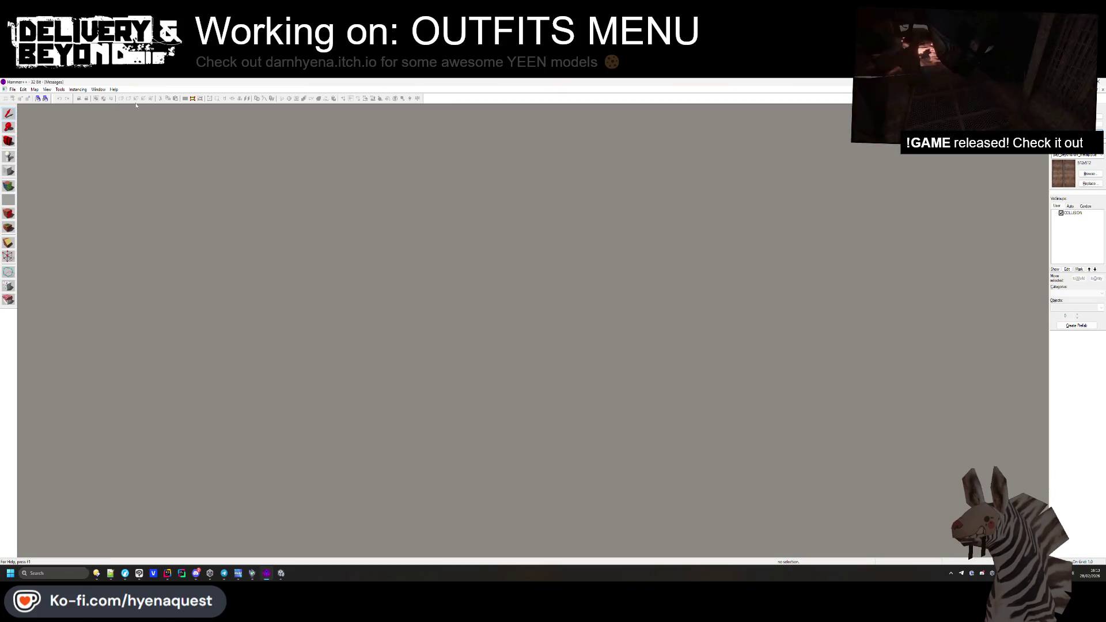
pyautogui.click(12, 89)
pyautogui.click(23, 106)
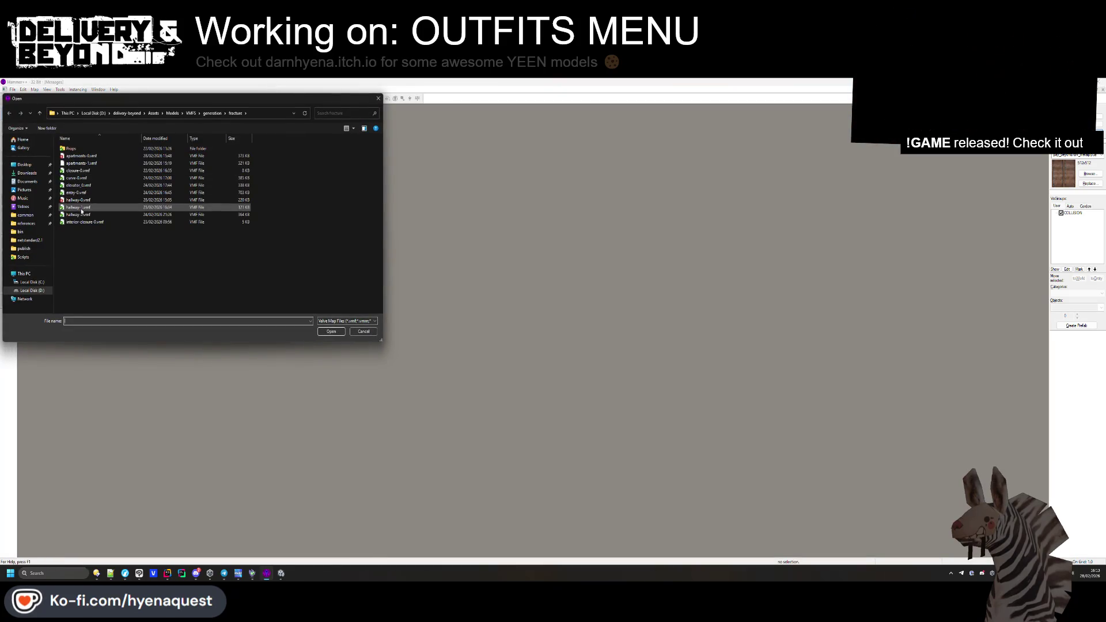
pyautogui.doubleClick(79, 185)
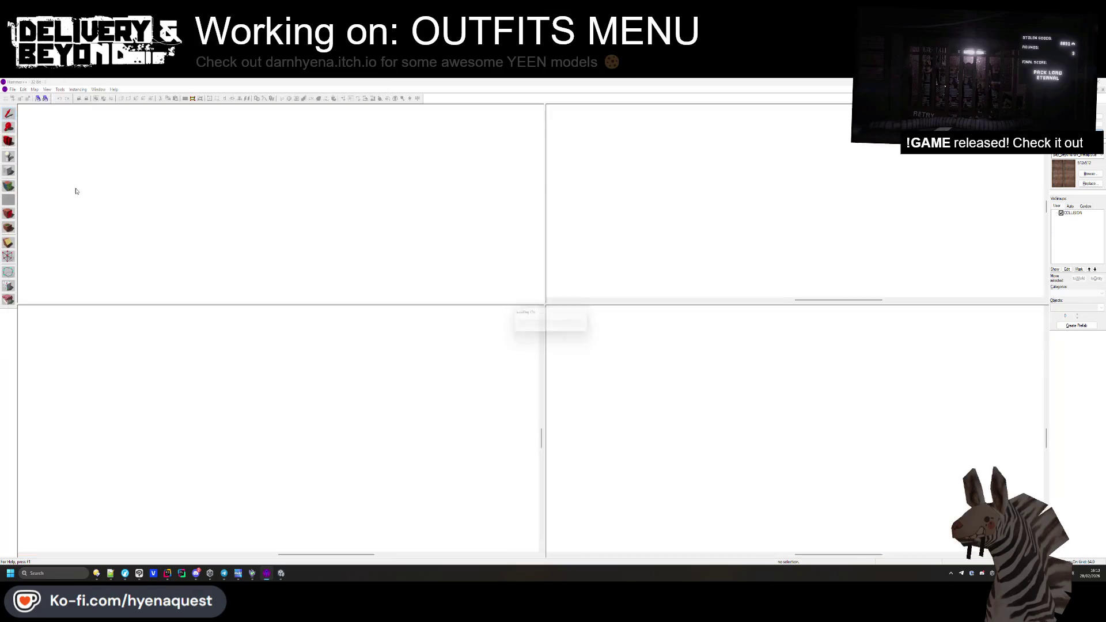
# - Select the elevator wall and door strip faces with the Face Edit tool, then return to Unity
pyautogui.click(8, 200)
pyautogui.press('z')
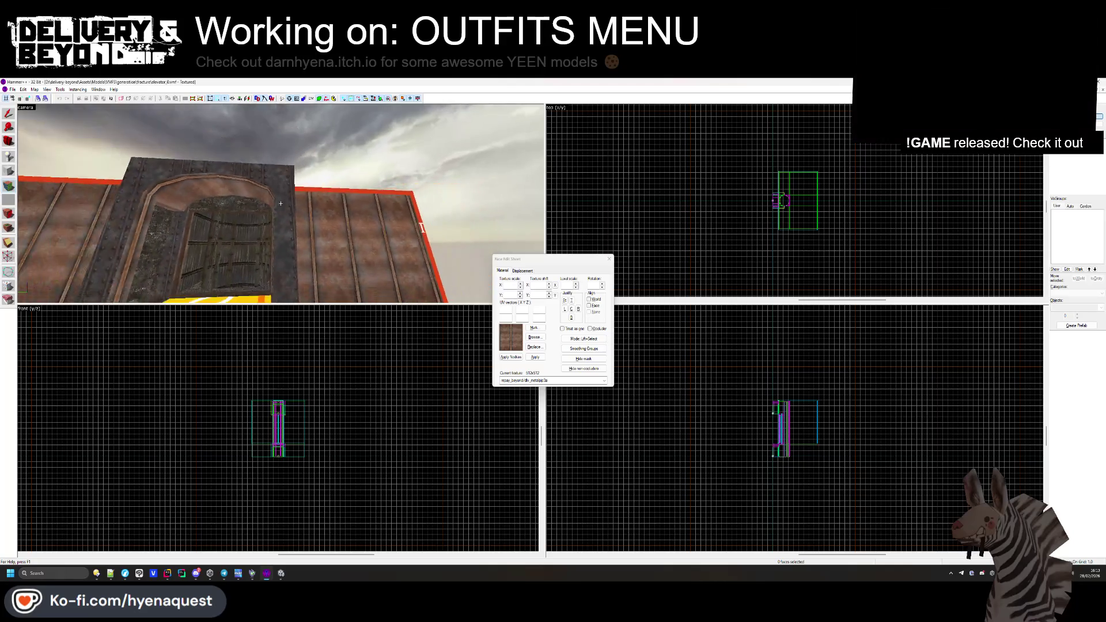
pyautogui.press('z')
pyautogui.click(286, 204)
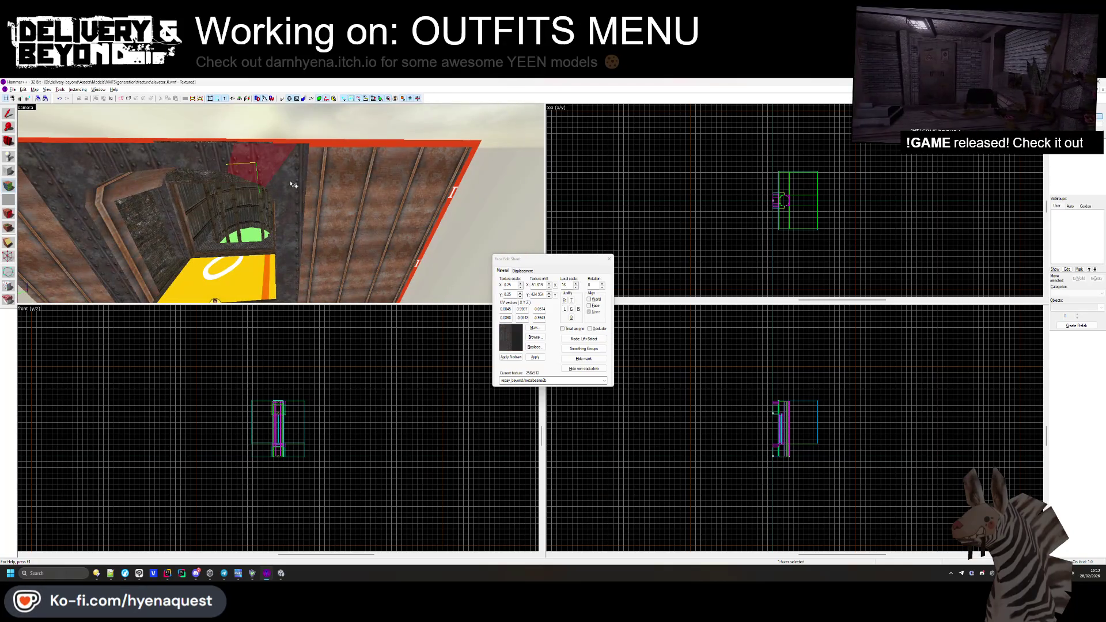
pyautogui.press('z')
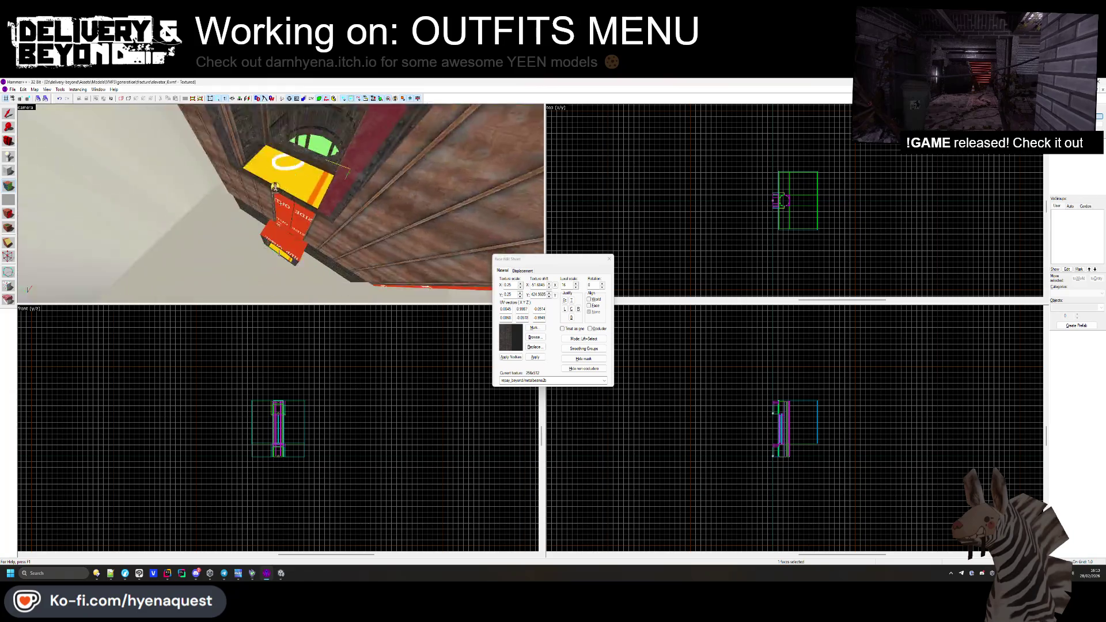
pyautogui.press('z')
pyautogui.click(295, 187)
pyautogui.click(299, 188)
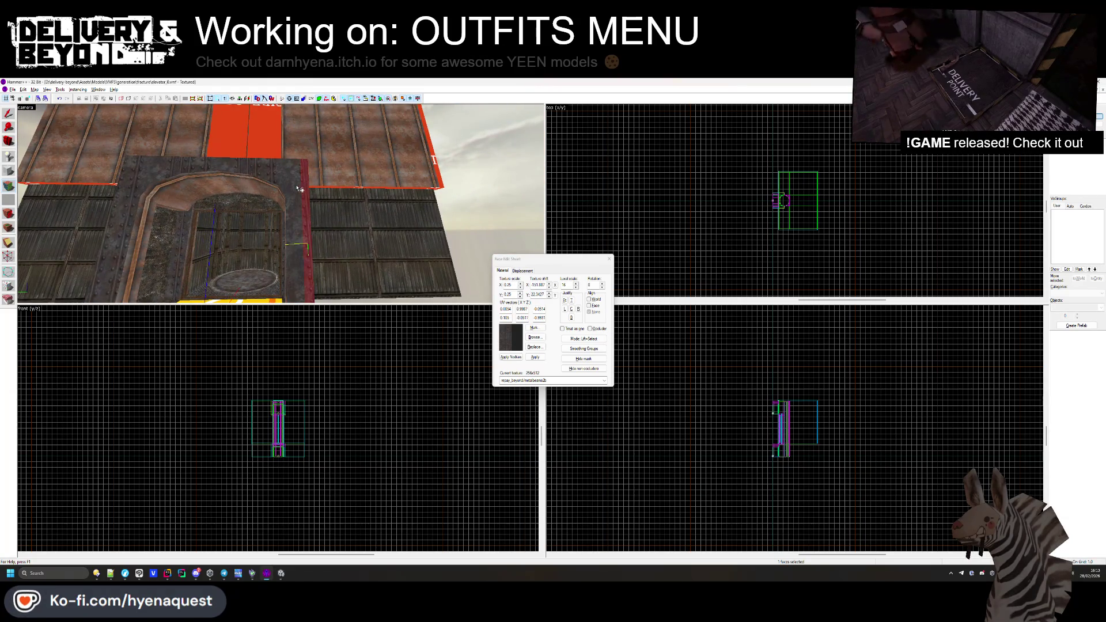
pyautogui.hotkey('alt', 'Tab')
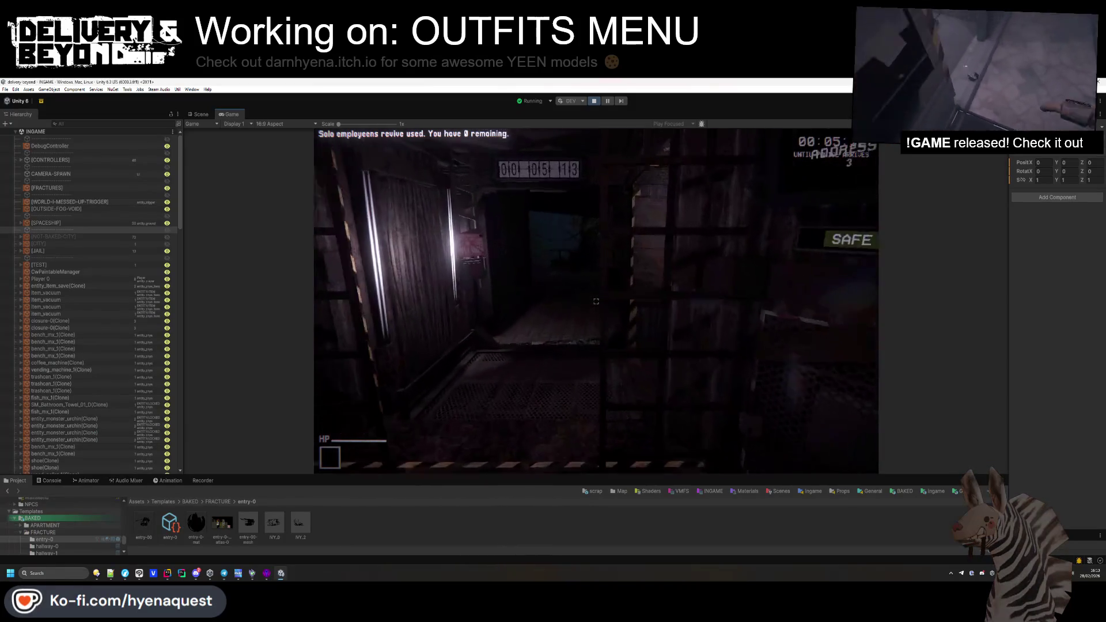
# - Stop the running play-test from the toolbar's Play button
pyautogui.press('super')
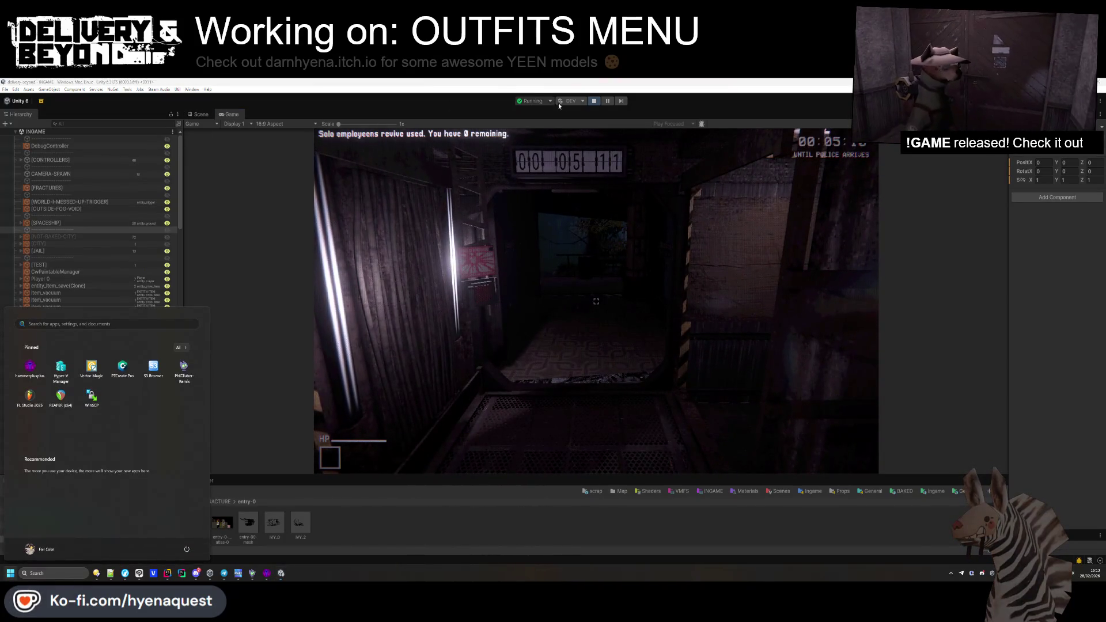
pyautogui.click(497, 362)
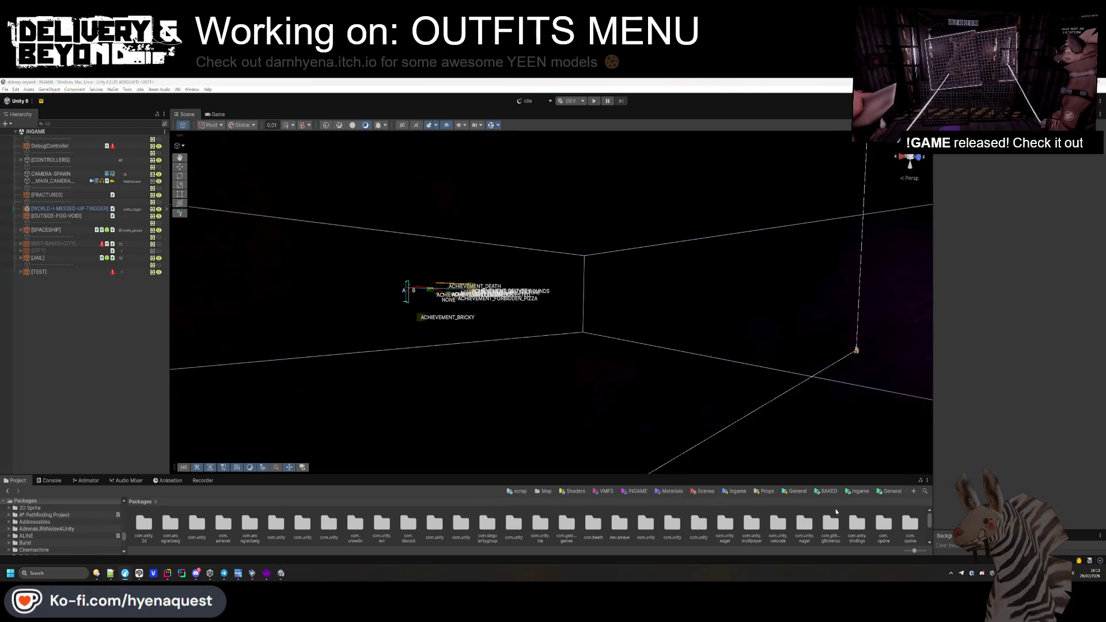
# - Open the curve-0 prefab from the Ingame templates Map/Fracture folder
pyautogui.click(858, 491)
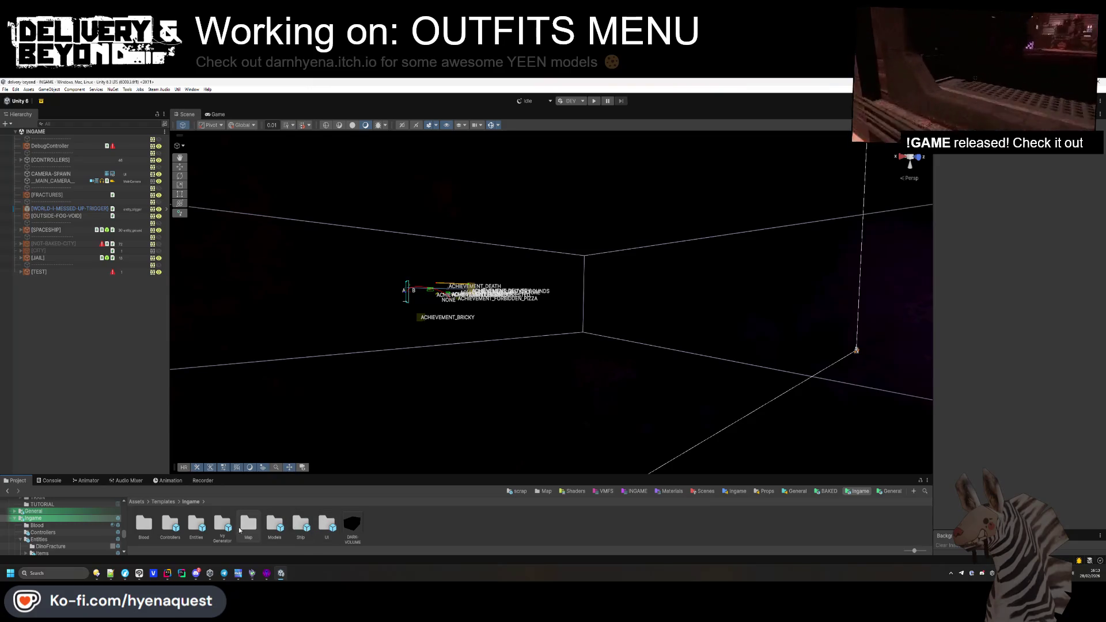
pyautogui.doubleClick(247, 525)
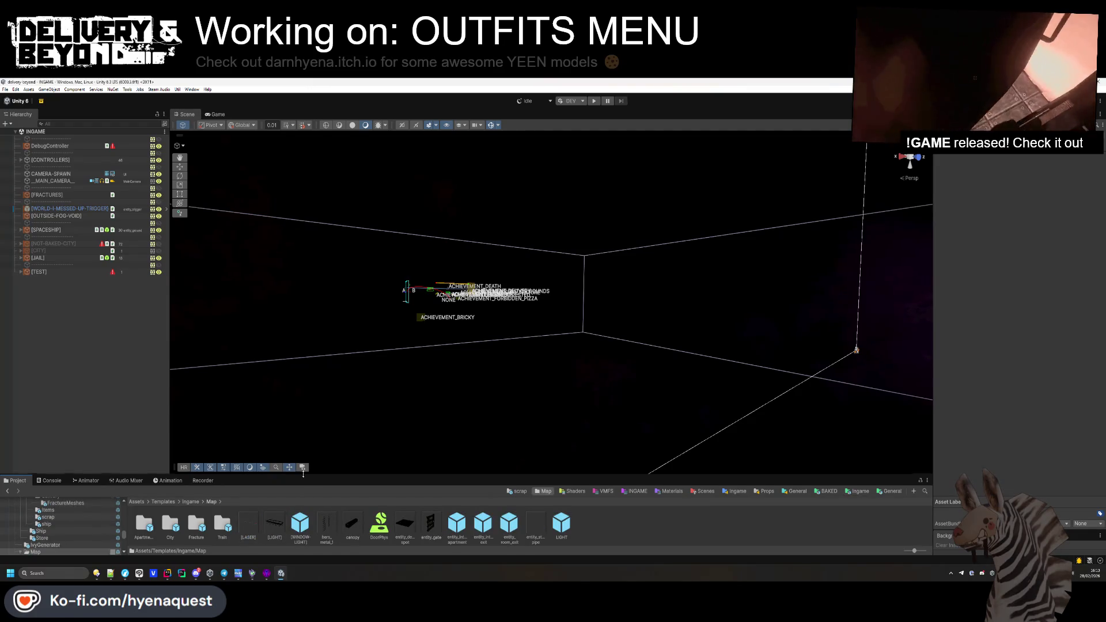
pyautogui.moveTo(303, 473); pyautogui.dragTo(303, 449)
pyautogui.doubleClick(196, 498)
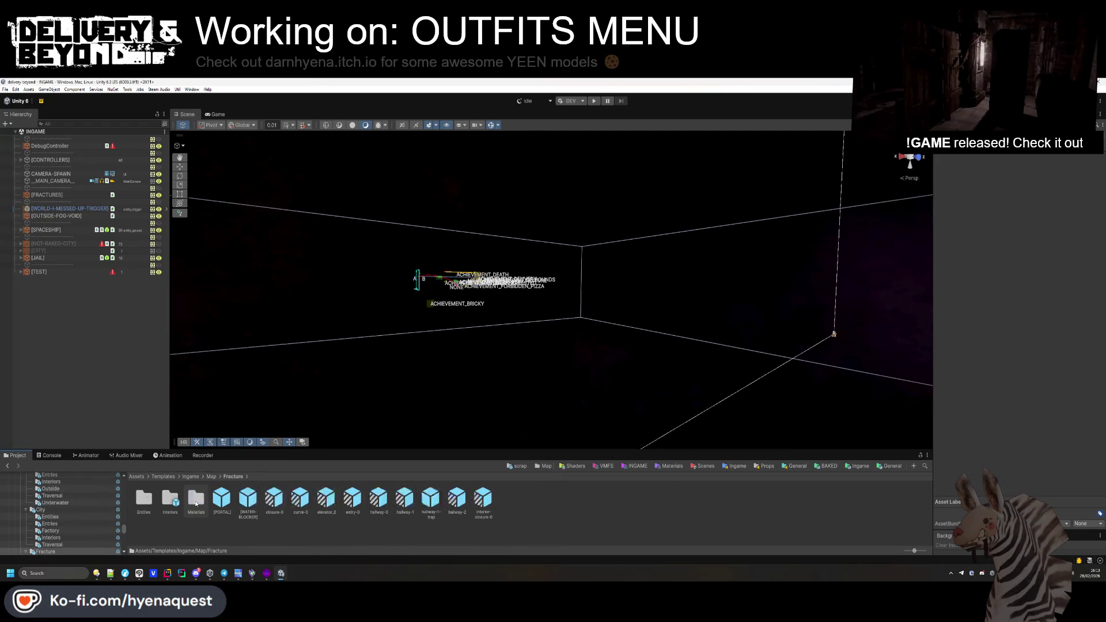
pyautogui.doubleClick(301, 500)
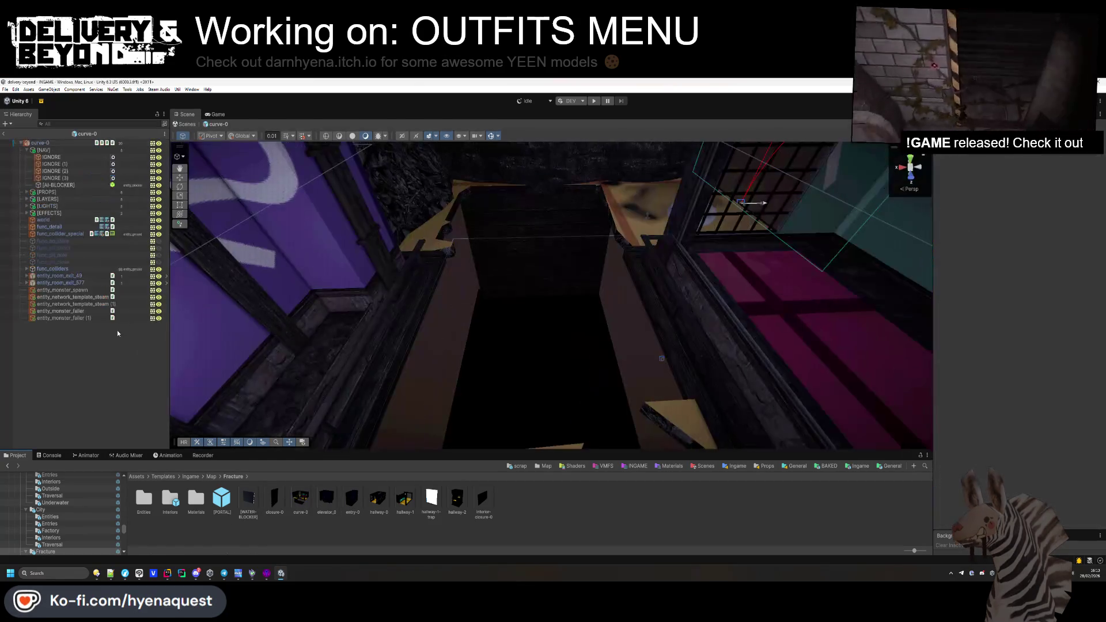
# - Focus on entity_network_template_steam and expand the [LAYERS] group
pyautogui.doubleClick(115, 297)
pyautogui.moveTo(810, 391); pyautogui.dragTo(604, 240)
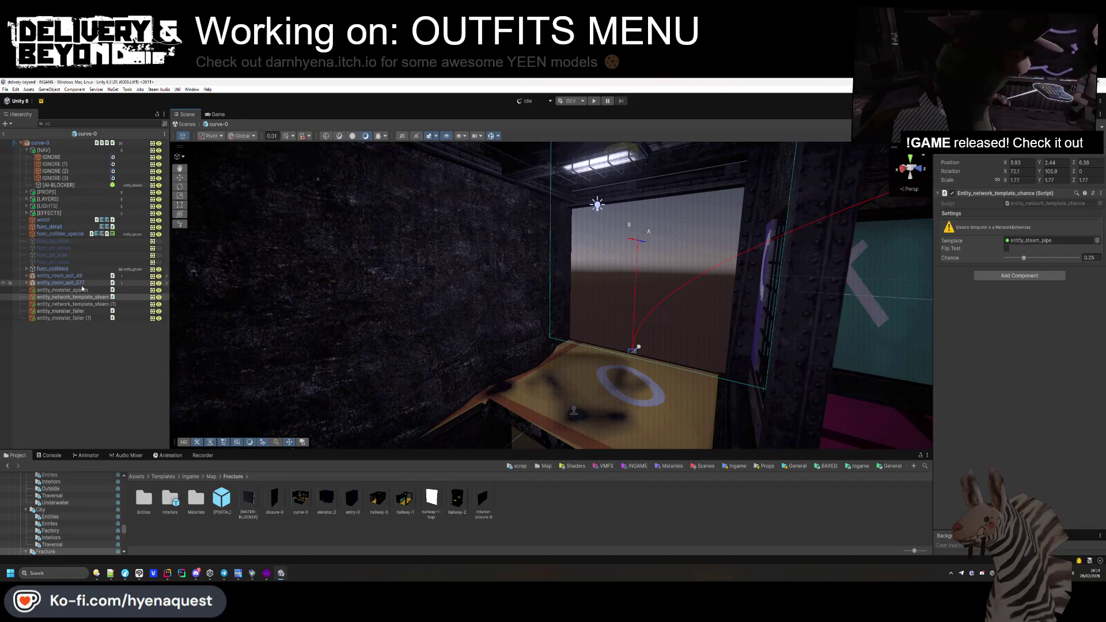
pyautogui.click(27, 200)
pyautogui.click(33, 206)
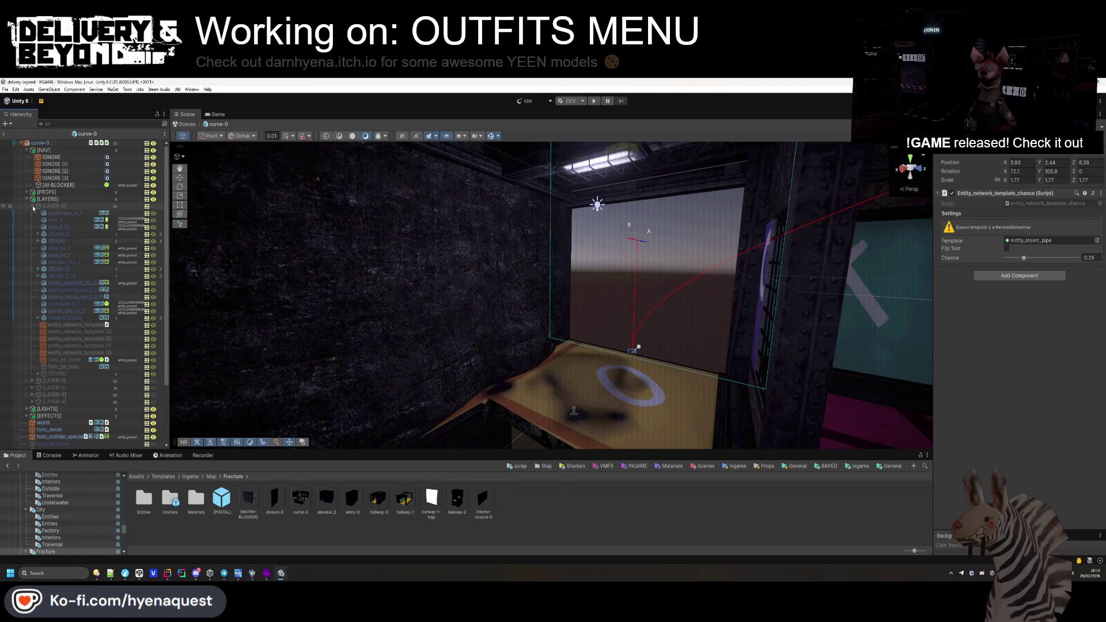
pyautogui.click(33, 206)
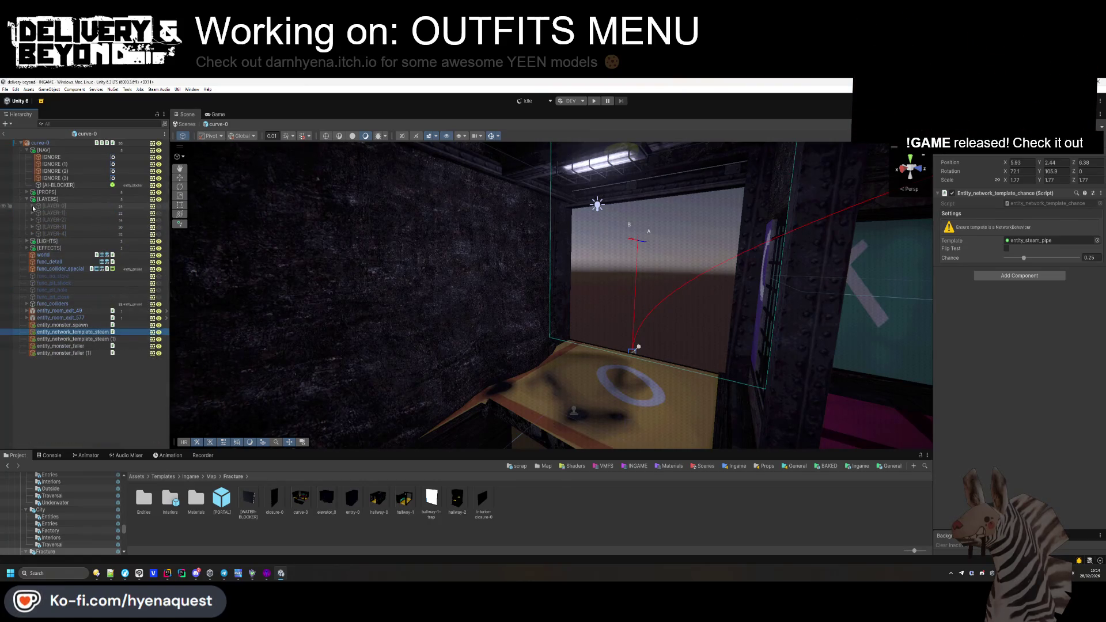
# - Copy entity_monster_urchin (1) from hallway-0 into curve-0 and show [LAYER-0] and [LAYER-1]
pyautogui.doubleClick(379, 498)
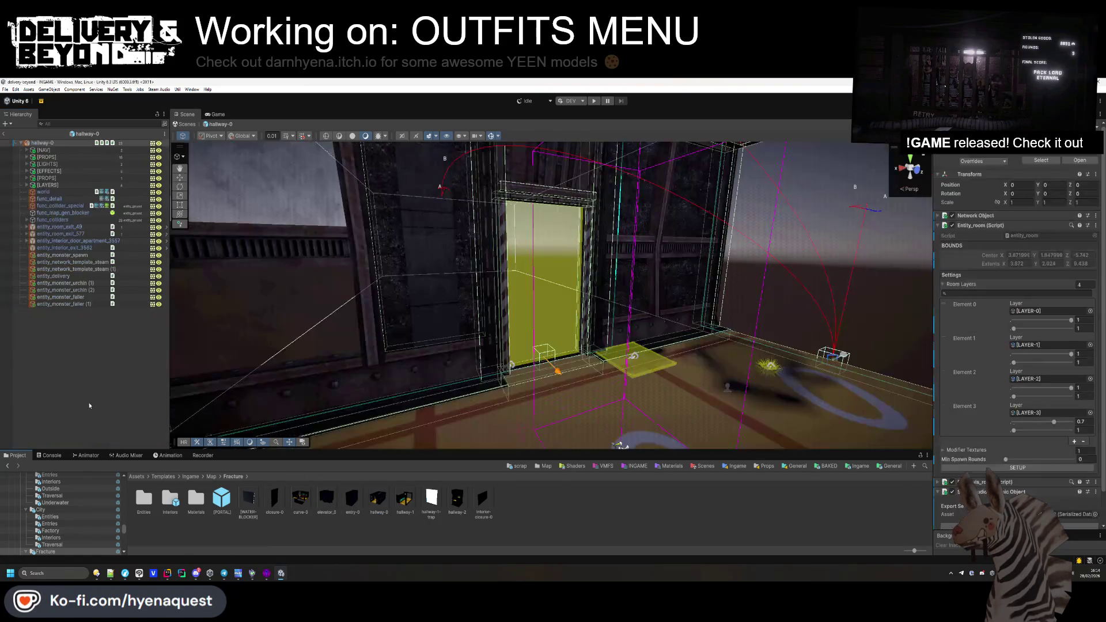
pyautogui.click(66, 283)
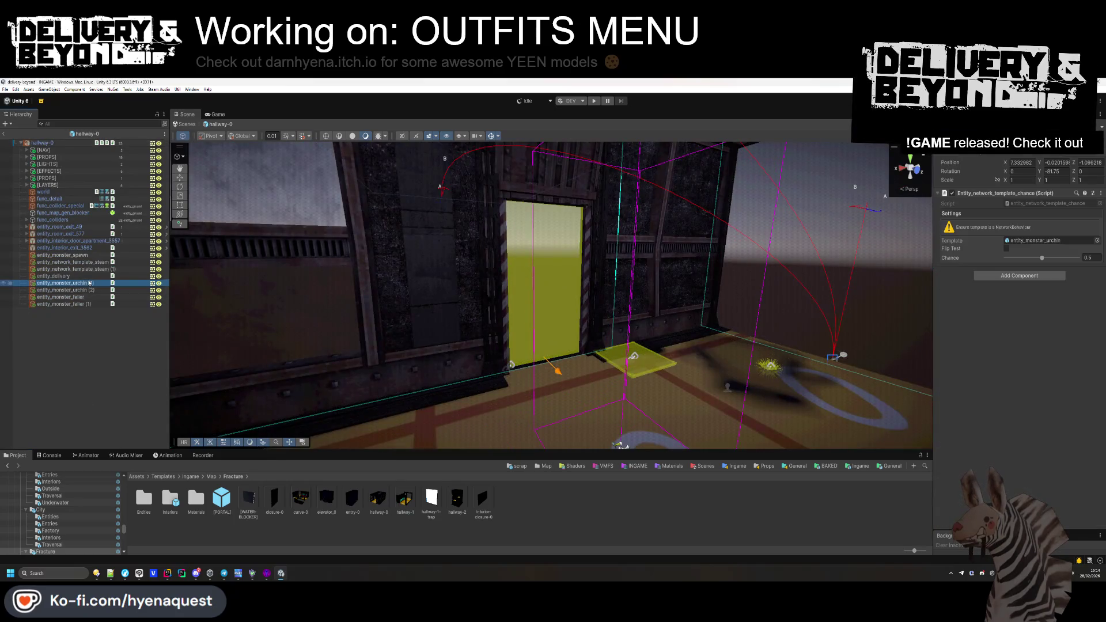
pyautogui.doubleClick(310, 500)
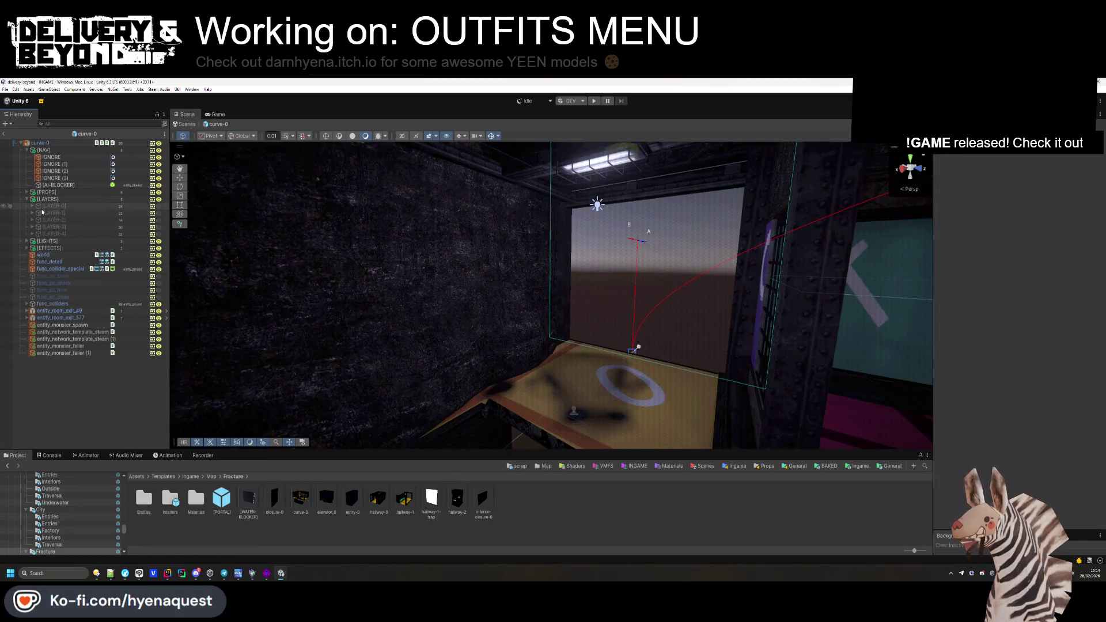
pyautogui.hotkey('ctrl', 'v')
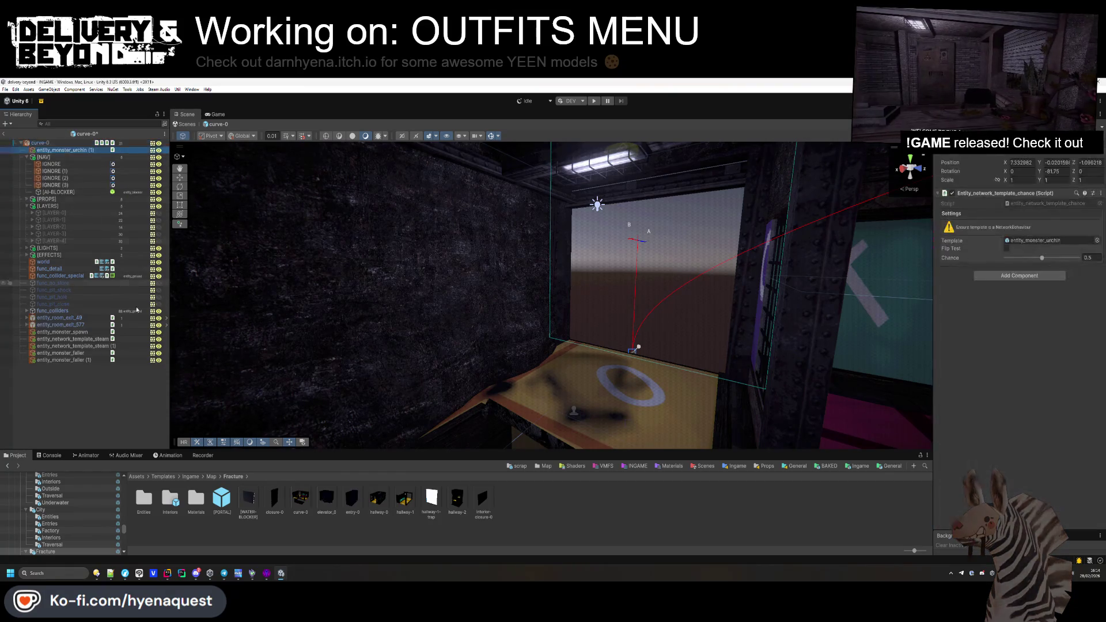
pyautogui.moveTo(153, 213); pyautogui.dragTo(153, 240)
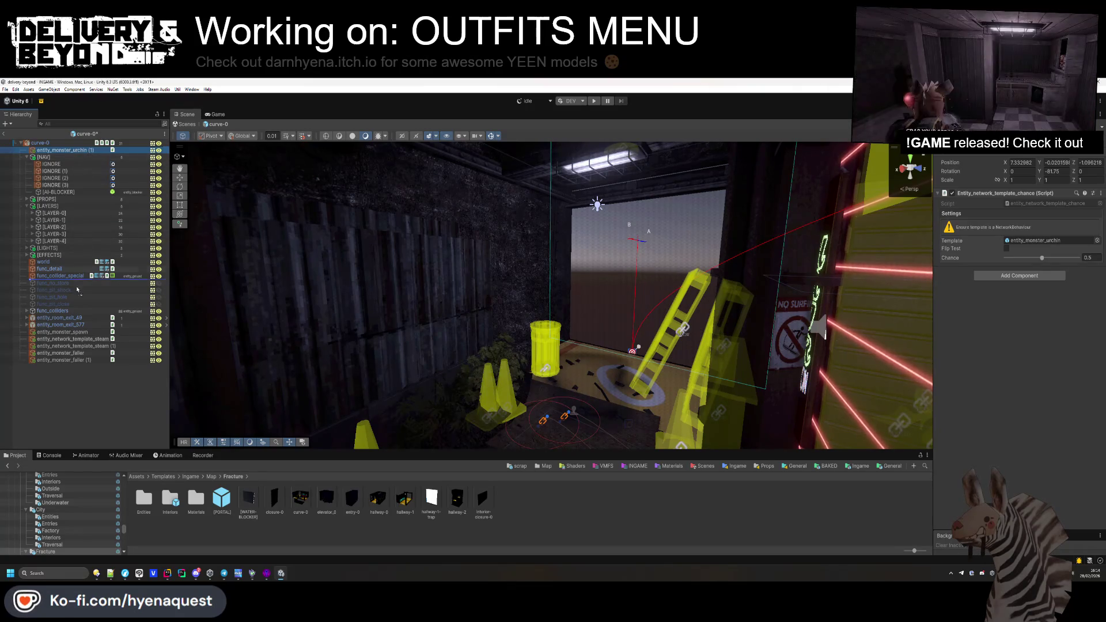
# - Move the urchin spawn to the list end, position it near X 2.668, Y 1.335, Z 1.398, and hide [LAYER-2]–[LAYER-4]
pyautogui.moveTo(63, 149); pyautogui.dragTo(64, 365)
pyautogui.press('f')
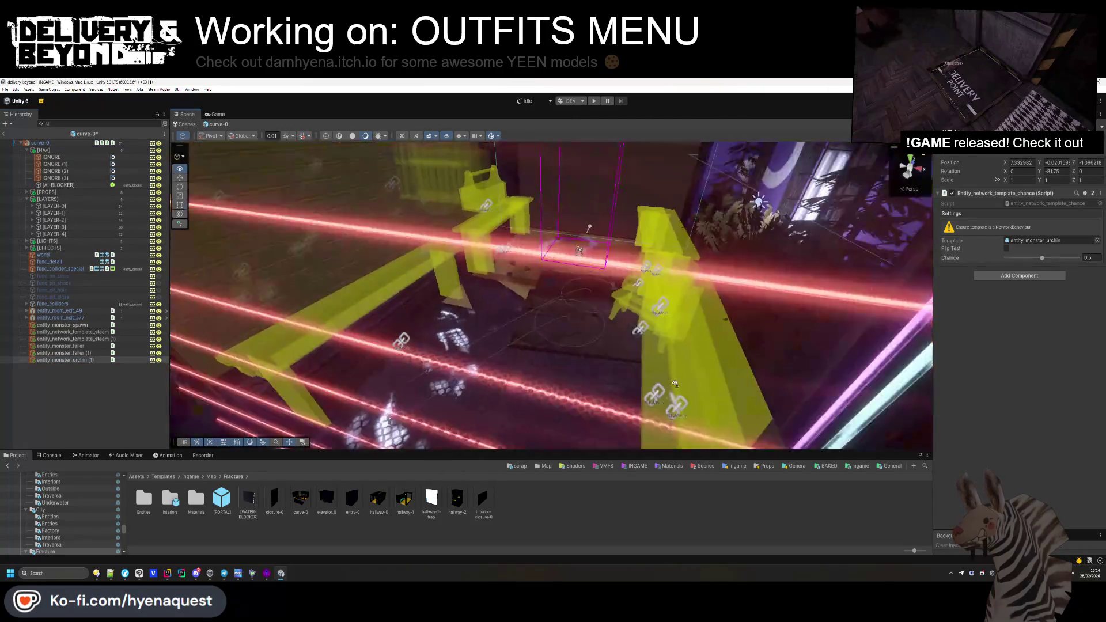
pyautogui.click(83, 367)
pyautogui.click(82, 360)
pyautogui.press('f')
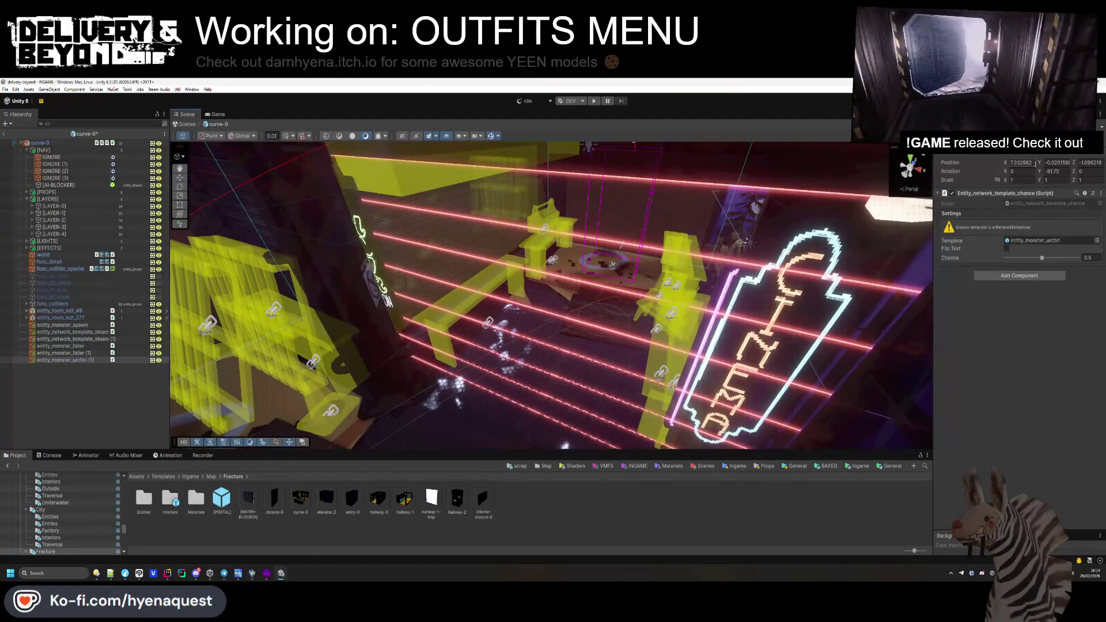
pyautogui.moveTo(311, 365)
pyautogui.mouseDown()
pyautogui.moveTo(389, 227)
pyautogui.moveTo(259, 196)
pyautogui.mouseUp()
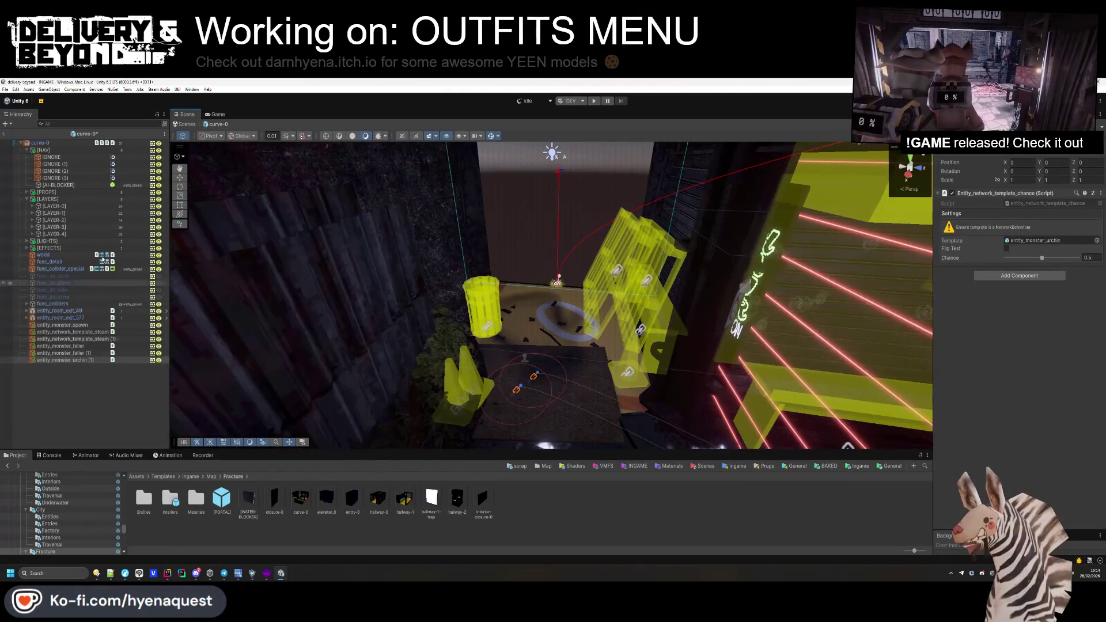
pyautogui.press('w')
pyautogui.moveTo(557, 282)
pyautogui.mouseDown()
pyautogui.moveTo(568, 397)
pyautogui.moveTo(591, 397)
pyautogui.moveTo(582, 380)
pyautogui.moveTo(600, 358)
pyautogui.moveTo(631, 175)
pyautogui.moveTo(664, 111)
pyautogui.moveTo(609, 320)
pyautogui.moveTo(605, 302)
pyautogui.moveTo(789, 315)
pyautogui.mouseUp()
pyautogui.click(159, 233)
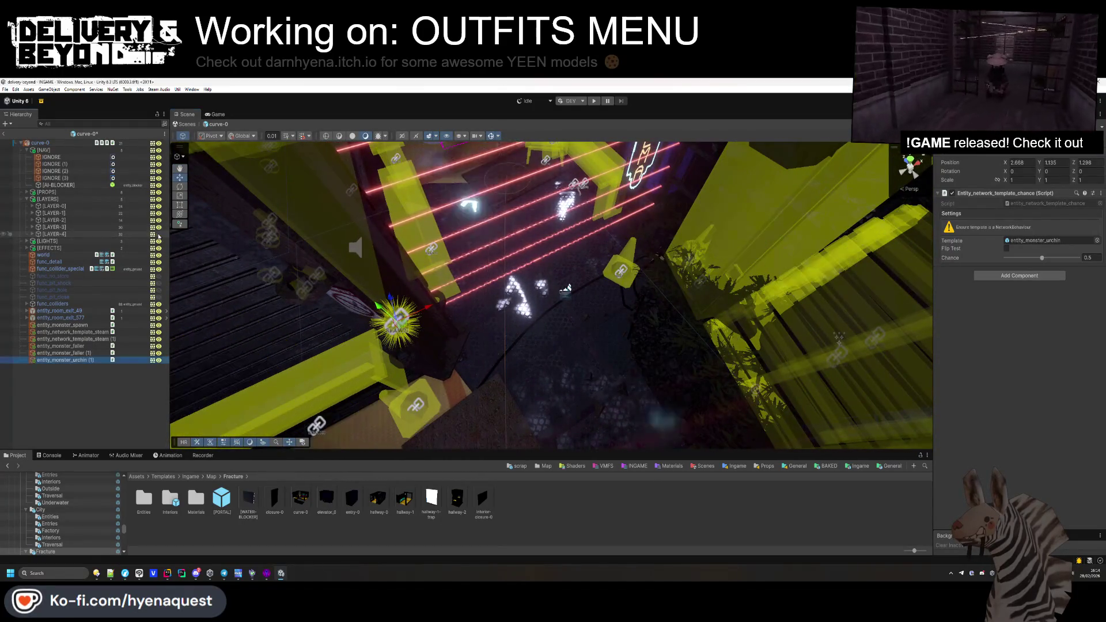
# - Hide layers [LAYER-0] through [LAYER-4] and duplicate the urchin monster spawn
pyautogui.click(159, 226)
pyautogui.click(159, 219)
pyautogui.click(159, 213)
pyautogui.click(159, 205)
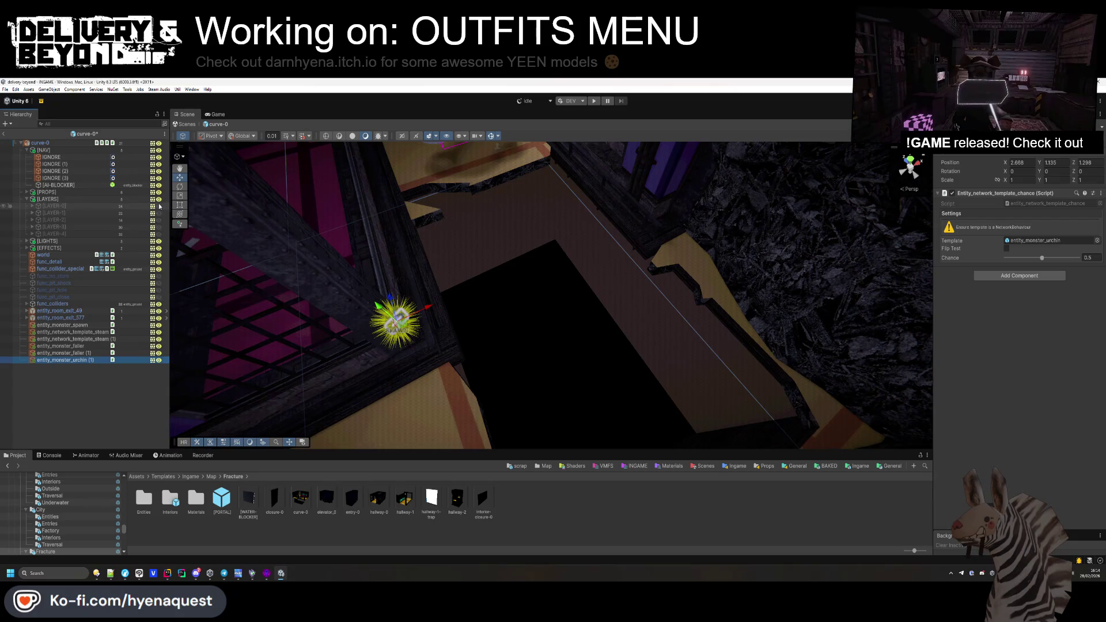
pyautogui.moveTo(455, 337)
pyautogui.mouseDown()
pyautogui.moveTo(413, 310)
pyautogui.moveTo(419, 397)
pyautogui.mouseUp()
pyautogui.moveTo(420, 398)
pyautogui.mouseDown()
pyautogui.moveTo(389, 322)
pyautogui.moveTo(371, 310)
pyautogui.moveTo(455, 214)
pyautogui.moveTo(465, 303)
pyautogui.moveTo(462, 291)
pyautogui.moveTo(729, 250)
pyautogui.mouseUp()
pyautogui.hotkey('ctrl', 'd')
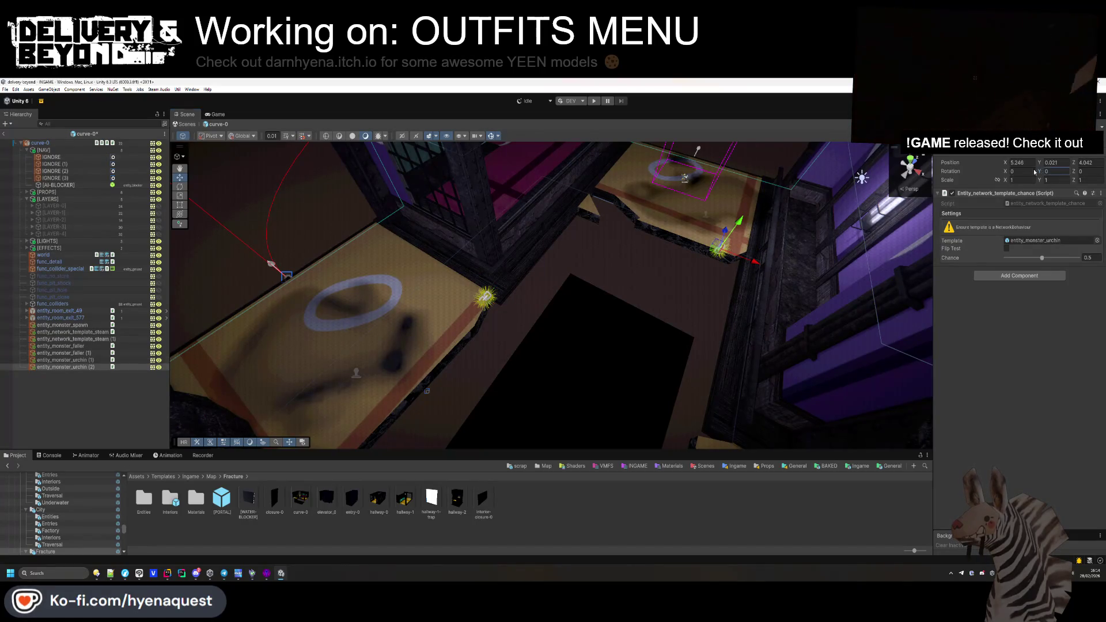
# - Duplicate the urchin again, move the copy across the room, lower it and set Rotation Y to -140
pyautogui.moveTo(742, 220); pyautogui.dragTo(629, 258)
pyautogui.hotkey('ctrl', 'd')
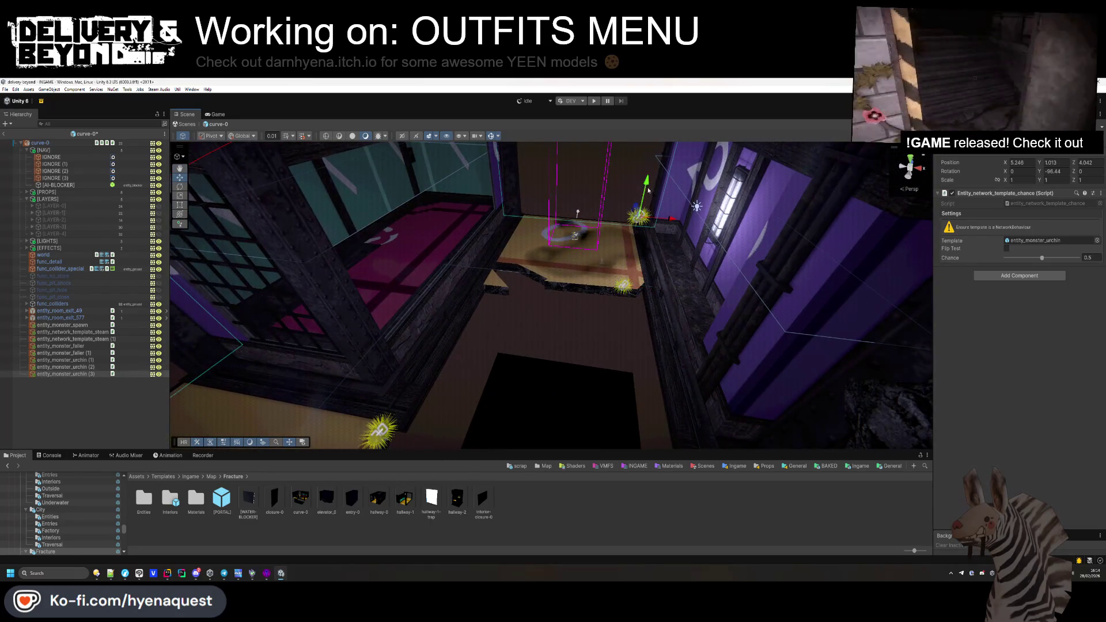
pyautogui.moveTo(638, 220)
pyautogui.mouseDown()
pyautogui.moveTo(406, 248)
pyautogui.moveTo(386, 308)
pyautogui.moveTo(398, 195)
pyautogui.moveTo(461, 254)
pyautogui.moveTo(432, 237)
pyautogui.moveTo(414, 248)
pyautogui.moveTo(484, 259)
pyautogui.moveTo(386, 277)
pyautogui.moveTo(388, 316)
pyautogui.moveTo(432, 366)
pyautogui.mouseUp()
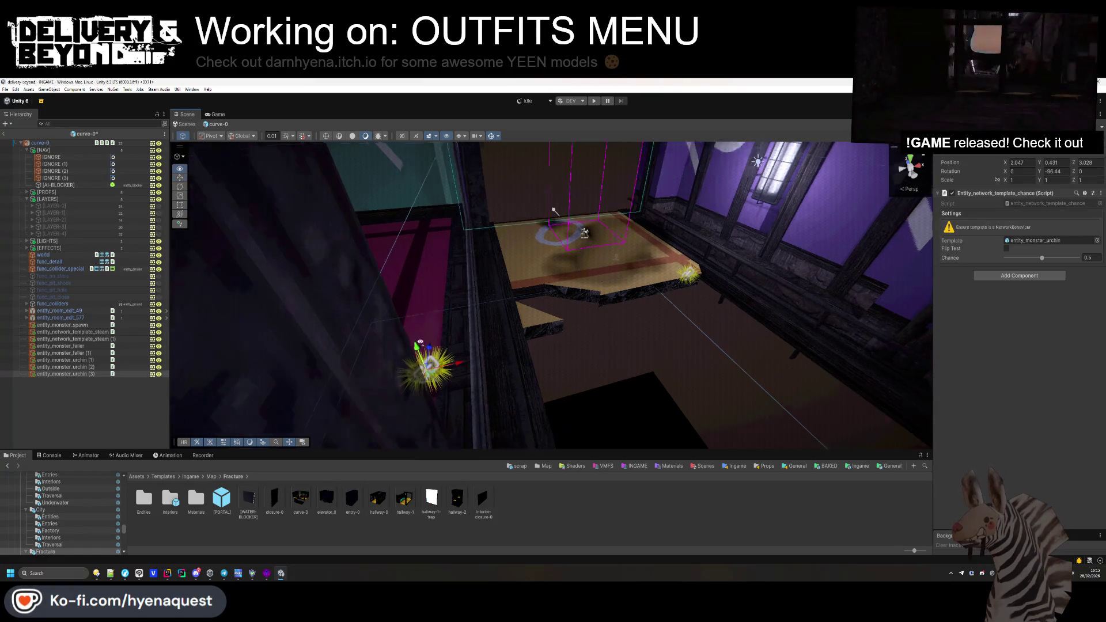
pyautogui.press('f')
pyautogui.moveTo(506, 323)
pyautogui.mouseDown()
pyautogui.moveTo(480, 305)
pyautogui.moveTo(518, 324)
pyautogui.moveTo(533, 348)
pyautogui.mouseUp()
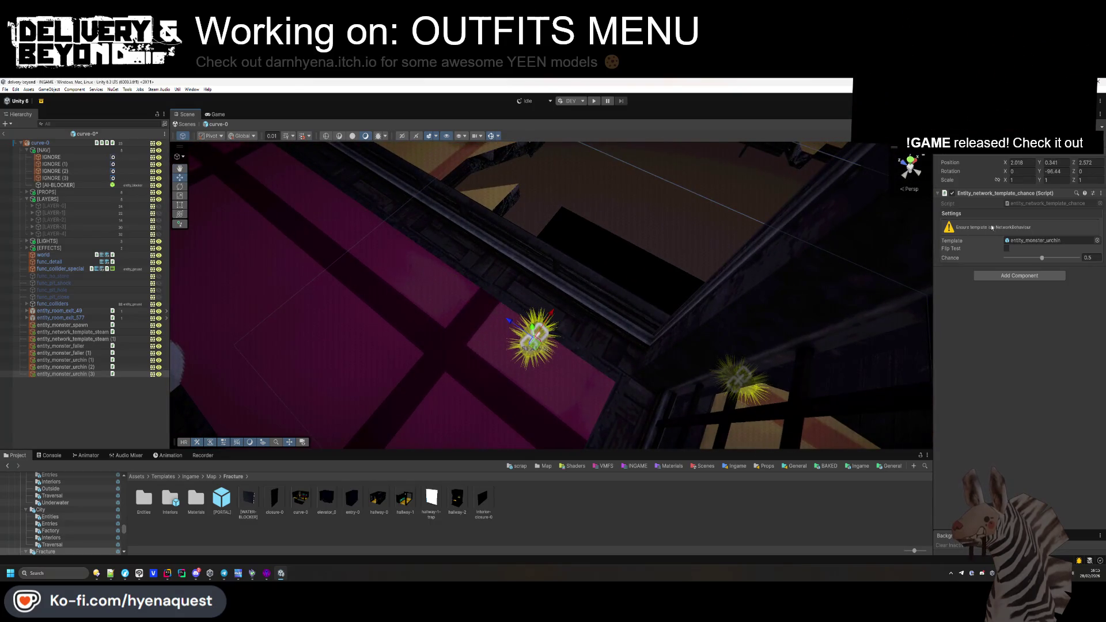
pyautogui.moveTo(1041, 175); pyautogui.dragTo(1014, 176)
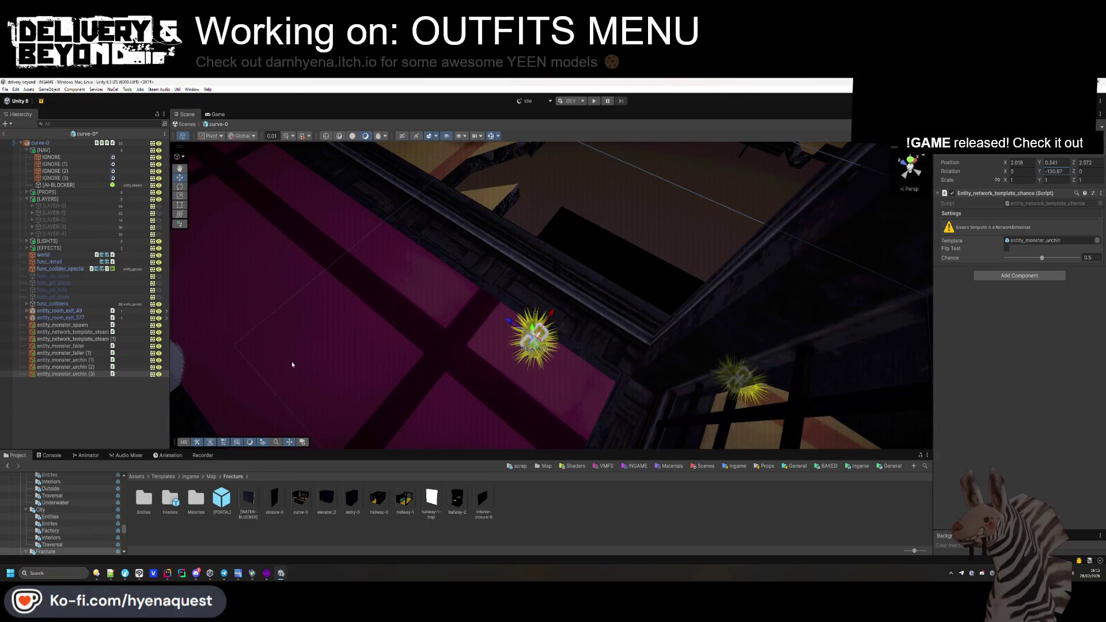
pyautogui.moveTo(521, 352)
pyautogui.mouseDown()
pyautogui.moveTo(357, 261)
pyautogui.moveTo(526, 340)
pyautogui.mouseUp()
pyautogui.click(107, 409)
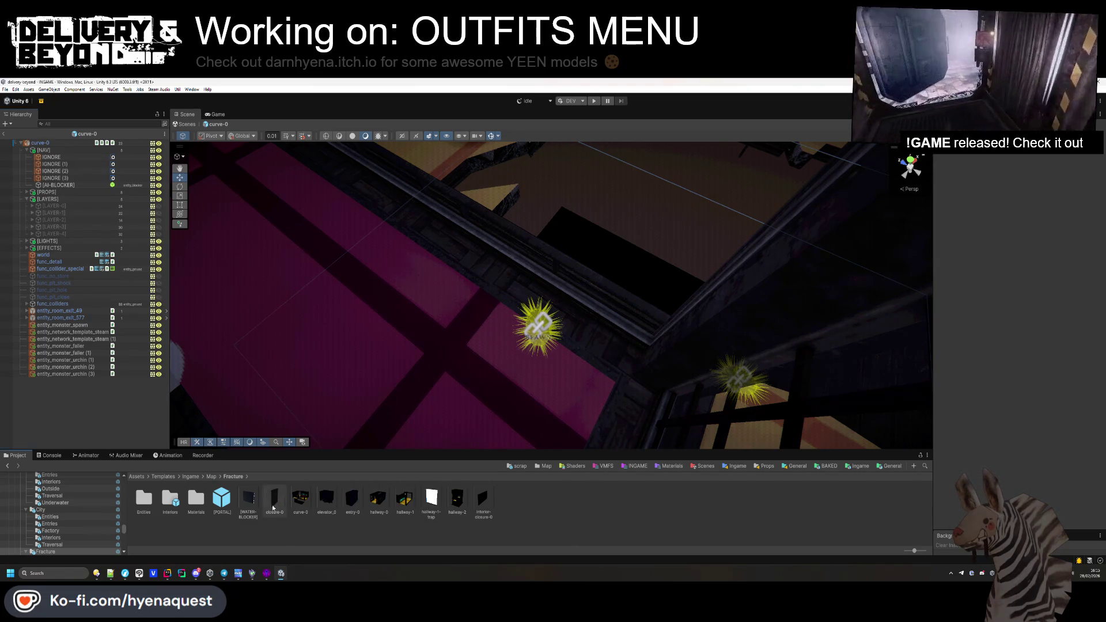
pyautogui.doubleClick(148, 500)
# - Open the apartments-1 interior prefab and run SETUP on its Entity_room_interior component
pyautogui.click(233, 476)
pyautogui.doubleClick(170, 499)
pyautogui.doubleClick(194, 500)
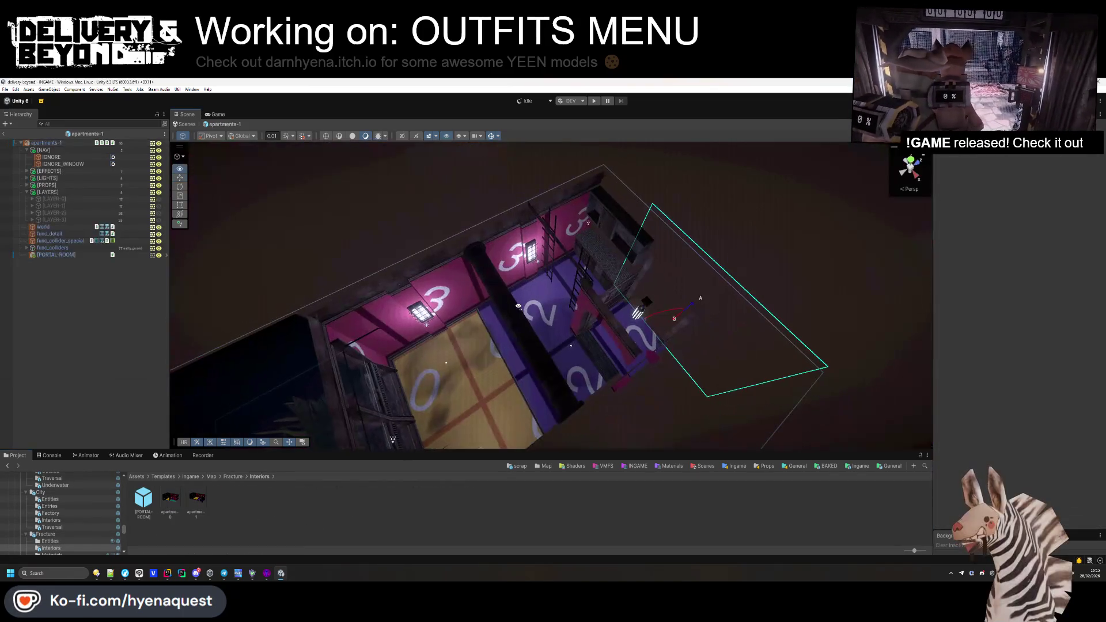
pyautogui.click(47, 142)
pyautogui.moveTo(540, 315)
pyautogui.keyDown('alt'); pyautogui.mouseDown()
pyautogui.moveTo(524, 317)
pyautogui.moveTo(576, 288)
pyautogui.mouseUp(); pyautogui.keyUp('alt')
pyautogui.click(994, 468)
# - Reselect the apartments-1 root and exit Prefab Mode back to the INGAME scene
pyautogui.moveTo(654, 353)
pyautogui.keyDown('alt'); pyautogui.mouseDown()
pyautogui.moveTo(667, 268)
pyautogui.moveTo(321, 245)
pyautogui.moveTo(437, 290)
pyautogui.moveTo(633, 314)
pyautogui.moveTo(597, 277)
pyautogui.moveTo(640, 371)
pyautogui.moveTo(666, 376)
pyautogui.moveTo(613, 400)
pyautogui.moveTo(439, 314)
pyautogui.moveTo(507, 278)
pyautogui.moveTo(496, 268)
pyautogui.mouseUp(); pyautogui.keyUp('alt')
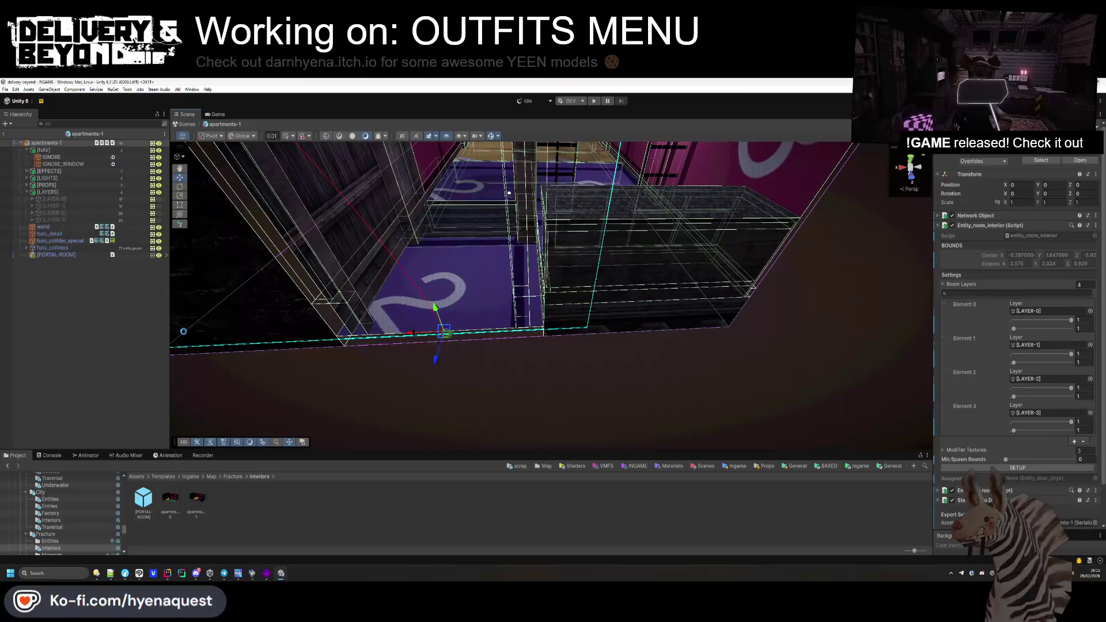
pyautogui.click(107, 343)
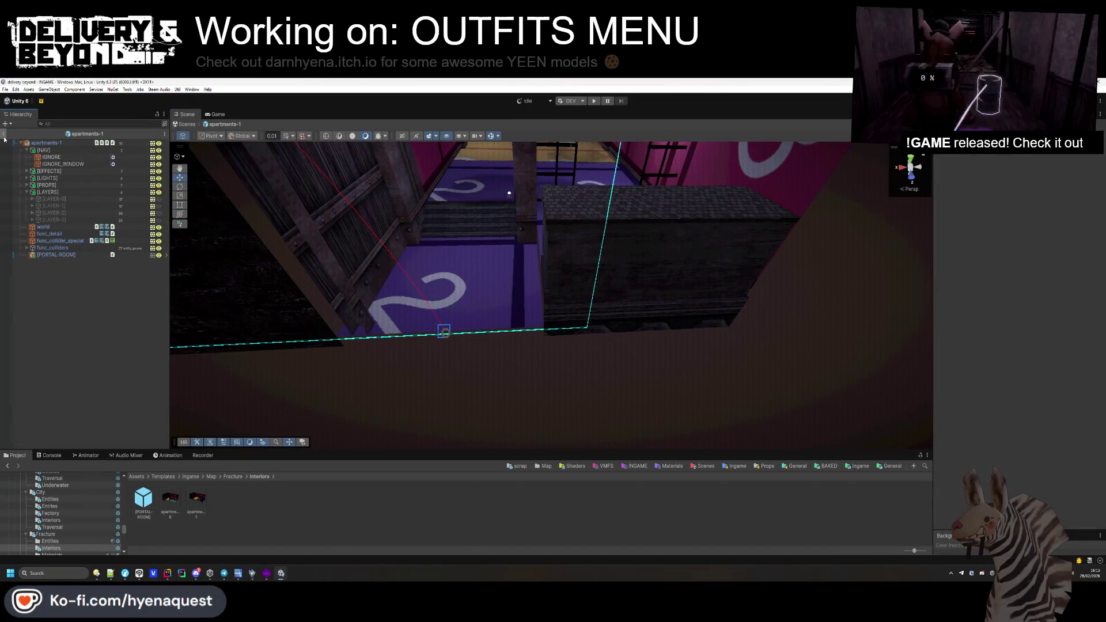
pyautogui.click(45, 144)
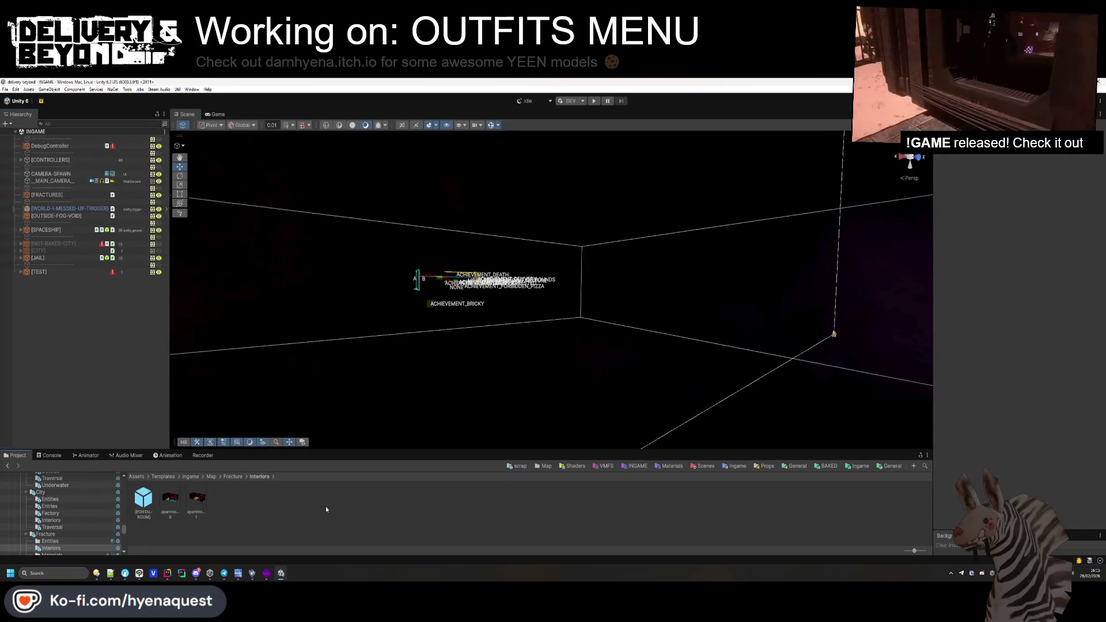
pyautogui.moveTo(357, 300)
pyautogui.mouseDown()
pyautogui.moveTo(383, 276)
pyautogui.moveTo(382, 309)
pyautogui.moveTo(367, 309)
pyautogui.moveTo(346, 369)
pyautogui.moveTo(335, 440)
pyautogui.moveTo(353, 428)
pyautogui.mouseUp()
pyautogui.scroll(2, 383, 309)
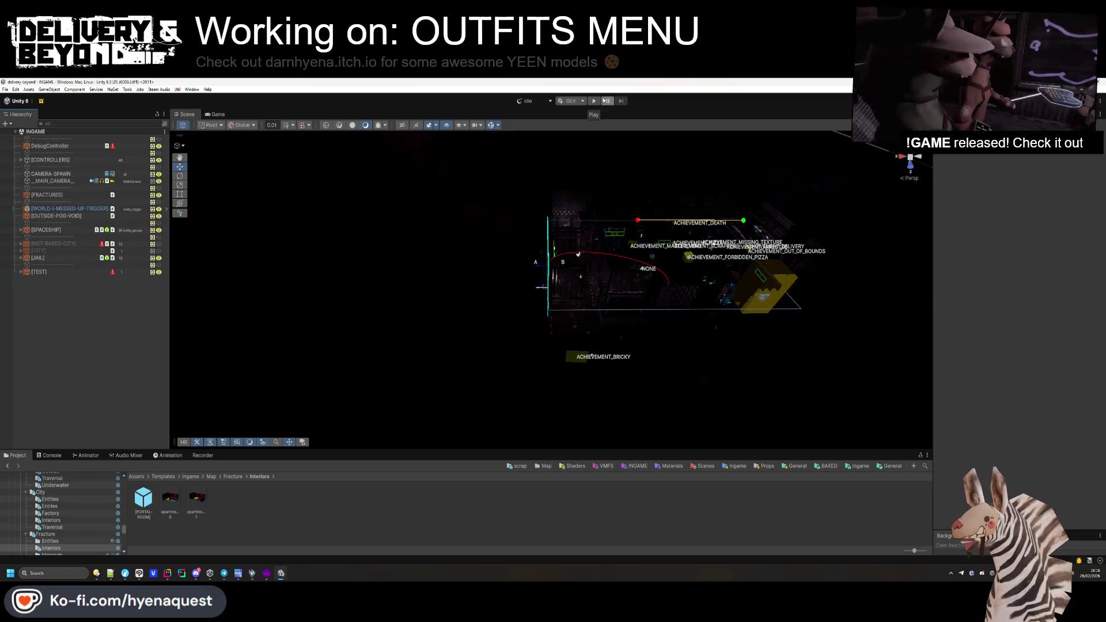
# - Browse the Project window through Entities, Interiors and Map into the Fracture map folder
pyautogui.click(233, 476)
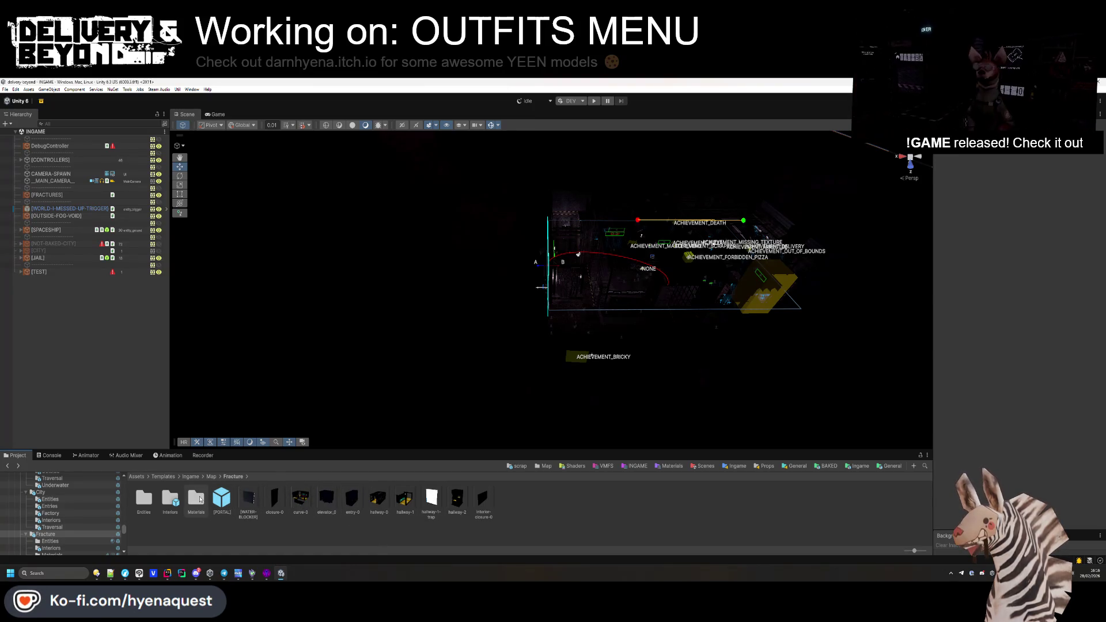
pyautogui.doubleClick(143, 499)
pyautogui.click(233, 476)
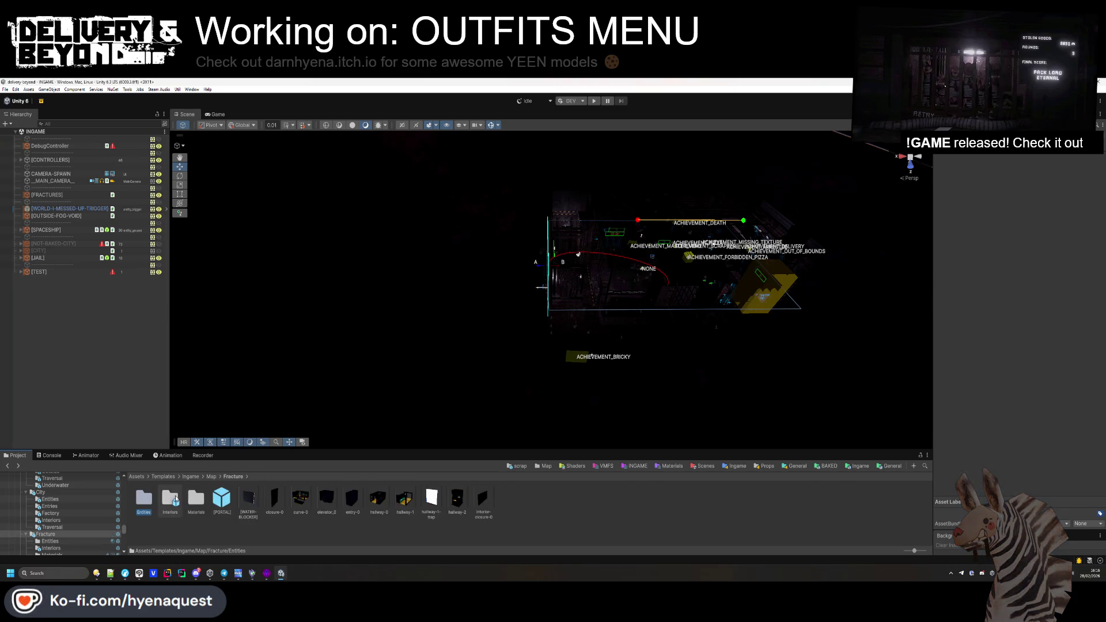
pyautogui.doubleClick(170, 498)
pyautogui.click(212, 476)
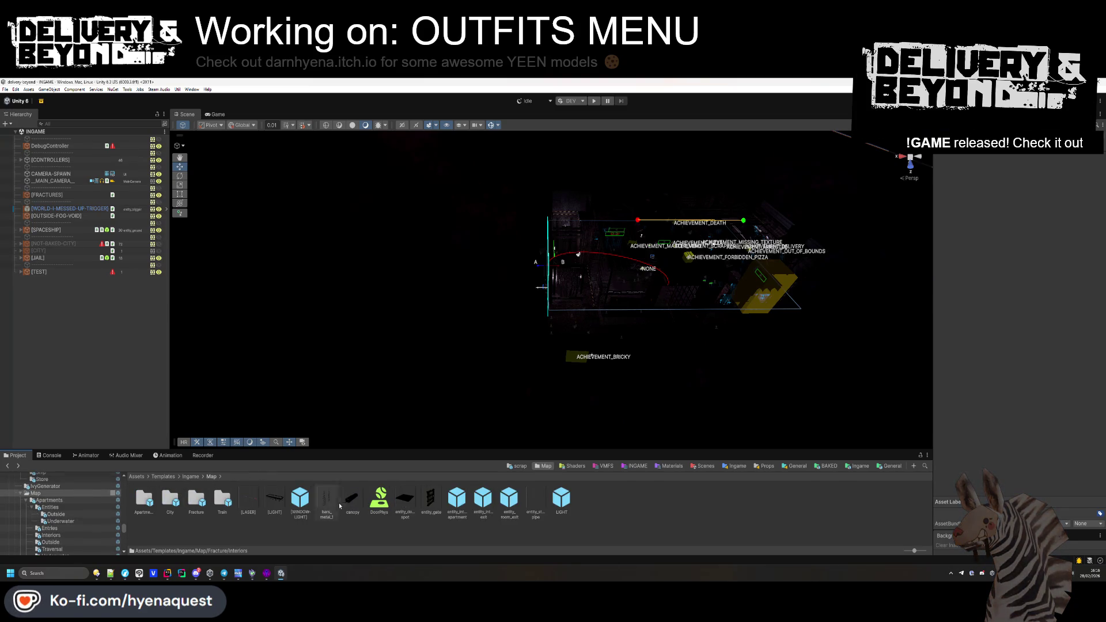
pyautogui.doubleClick(196, 498)
pyautogui.doubleClick(327, 499)
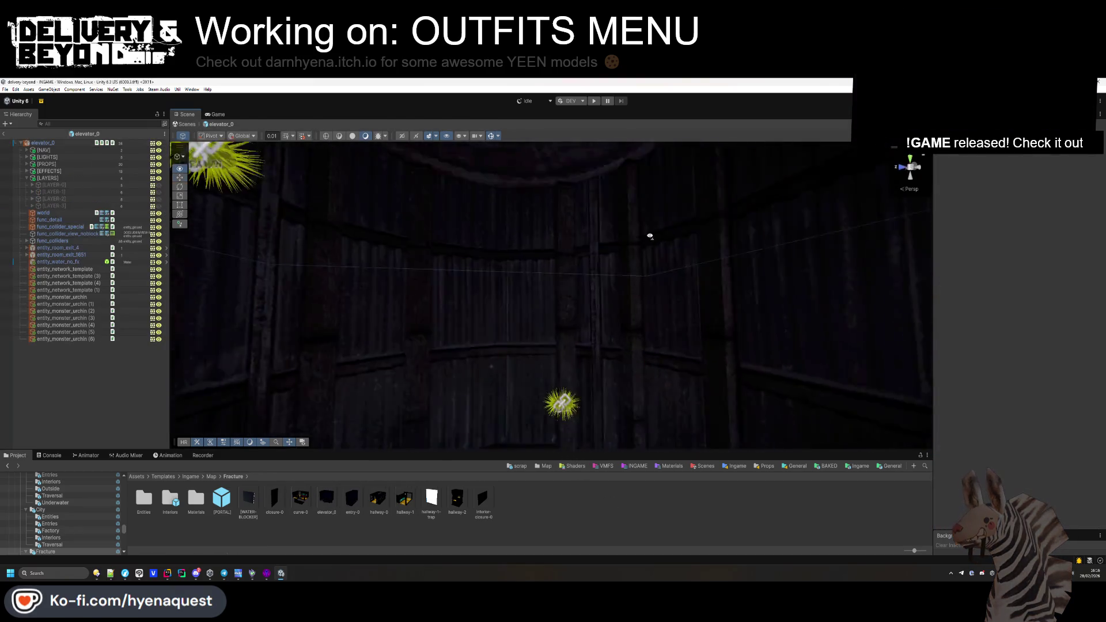
# - Select the [LAYER-3] group and frame the view on the elevator shaft wall
pyautogui.moveTo(650, 236)
pyautogui.mouseDown()
pyautogui.moveTo(556, 279)
pyautogui.moveTo(716, 301)
pyautogui.moveTo(719, 363)
pyautogui.moveTo(487, 273)
pyautogui.moveTo(659, 225)
pyautogui.moveTo(684, 252)
pyautogui.mouseUp()
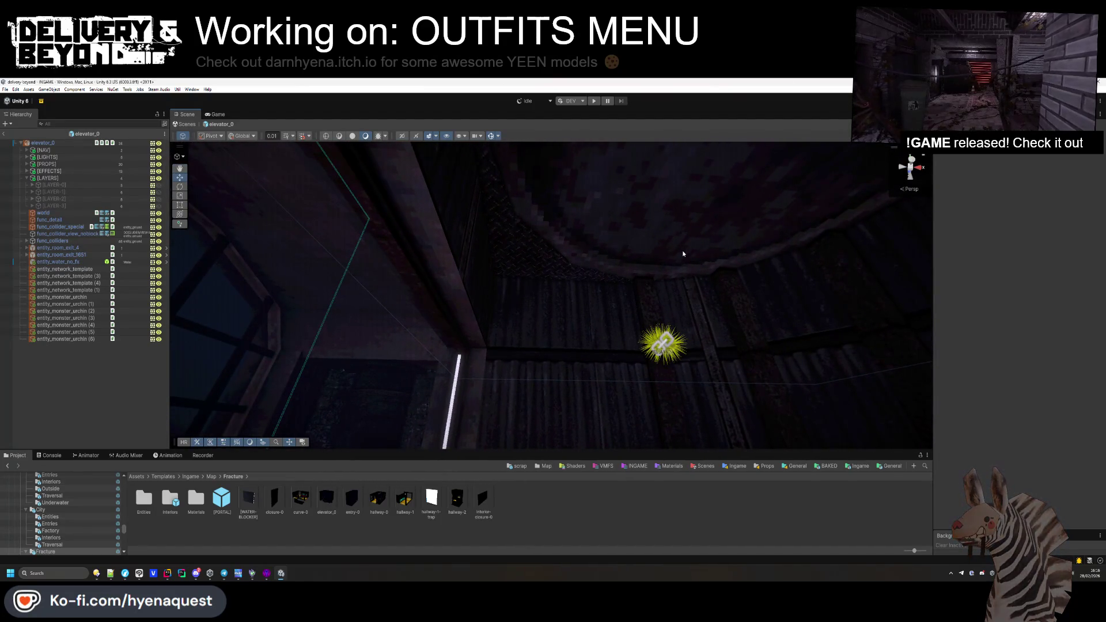
pyautogui.click(72, 206)
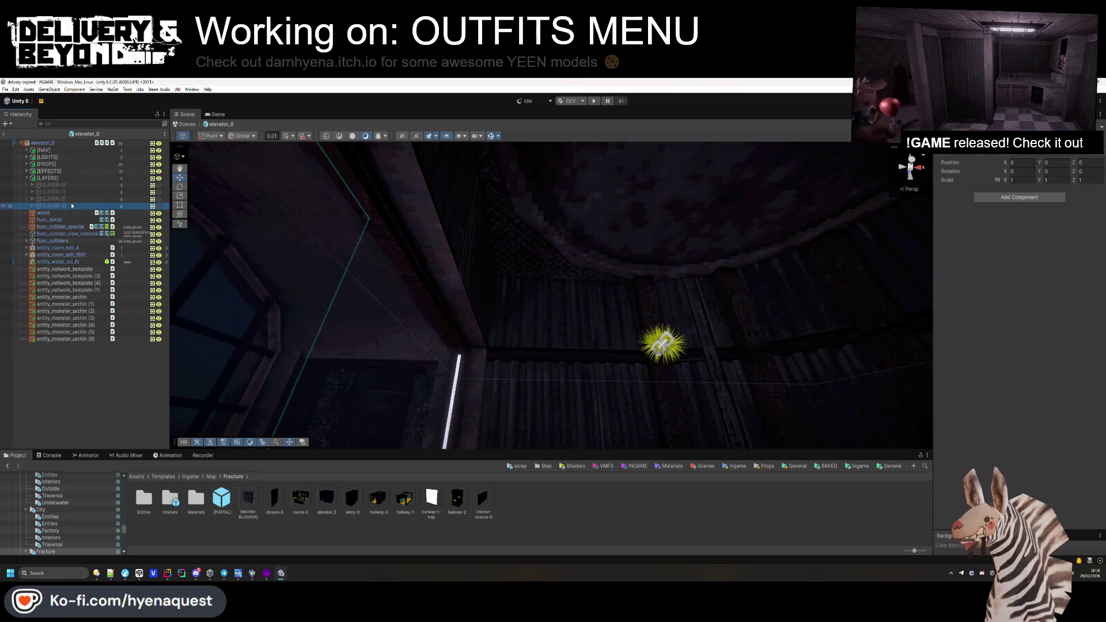
pyautogui.press('f')
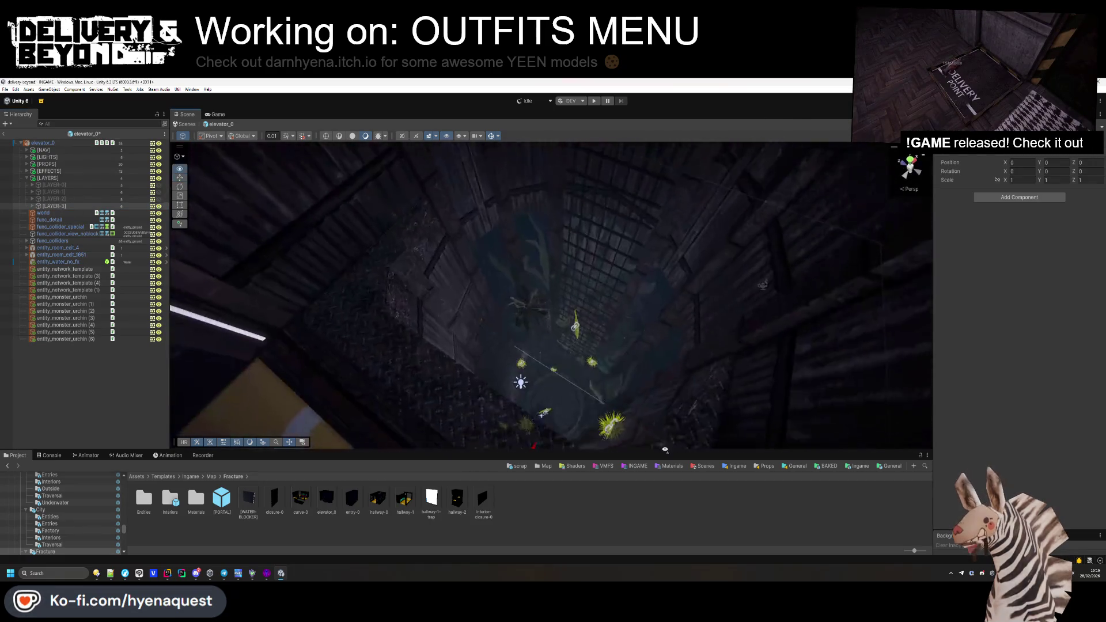
pyautogui.moveTo(665, 457)
pyautogui.mouseDown()
pyautogui.moveTo(519, 368)
pyautogui.moveTo(404, 380)
pyautogui.mouseUp()
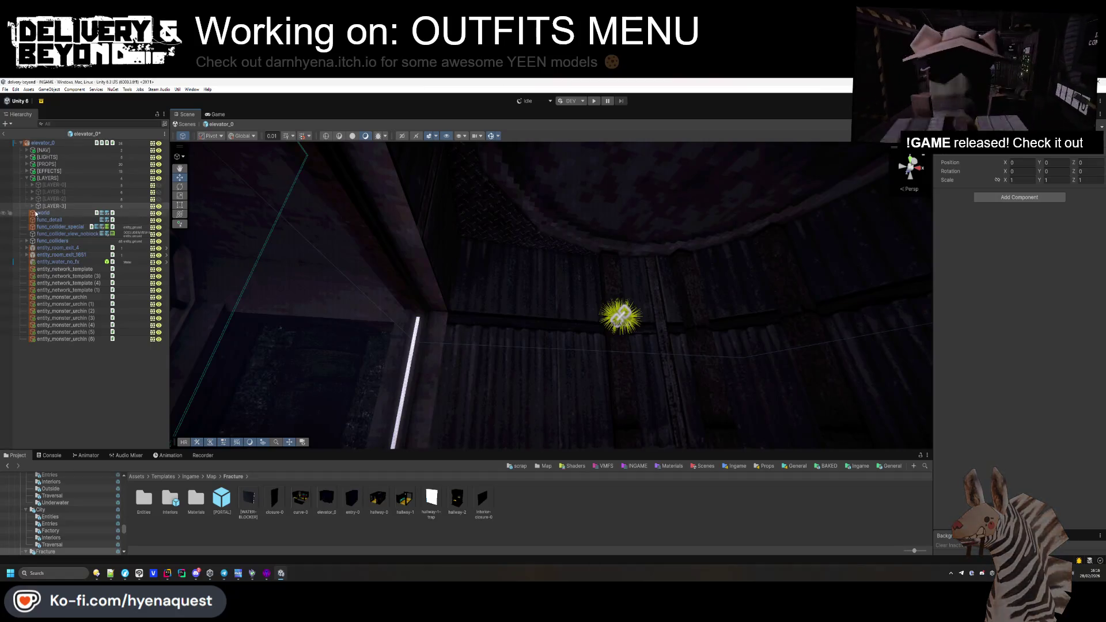
# - Search the project's assets for 'fan'
pyautogui.click(83, 355)
pyautogui.rightClick(83, 356)
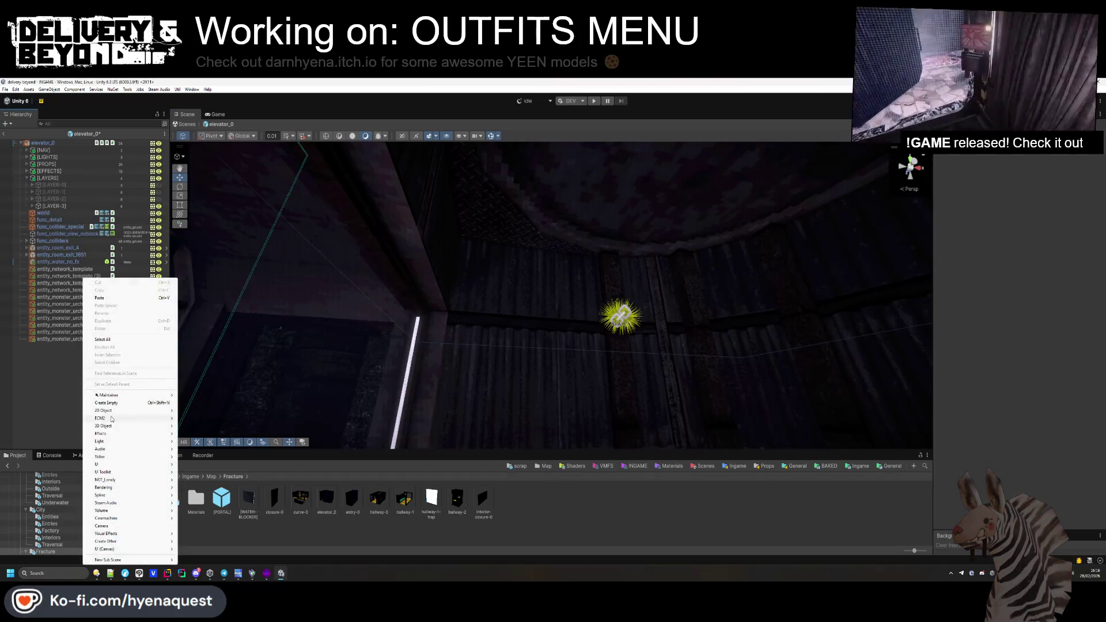
pyautogui.click(58, 414)
pyautogui.rightClick(80, 358)
pyautogui.click(417, 522)
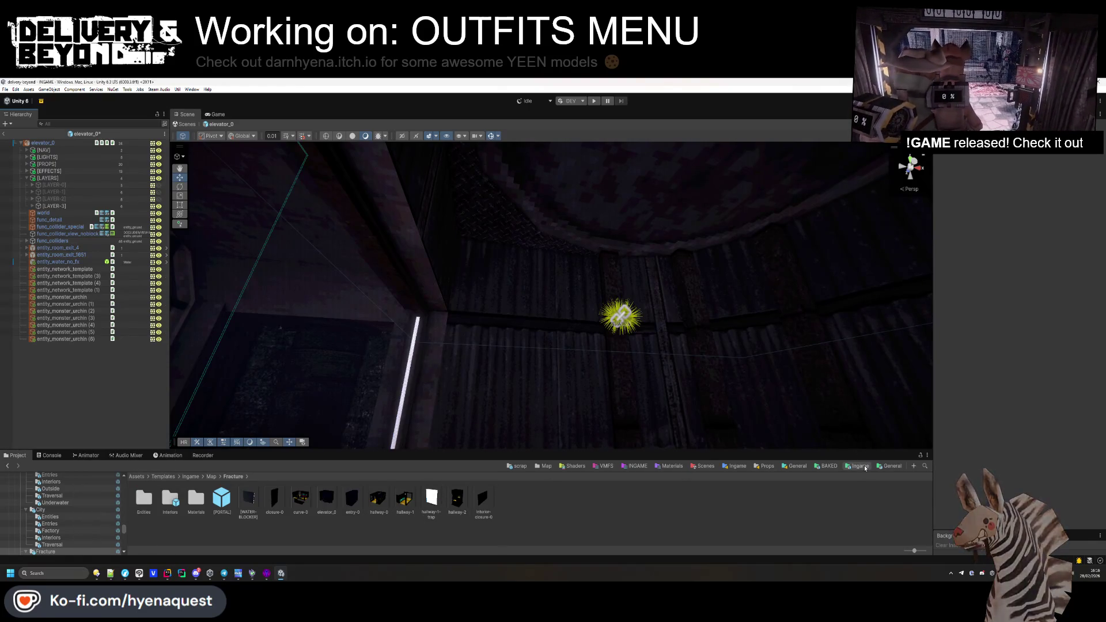
pyautogui.click(927, 466)
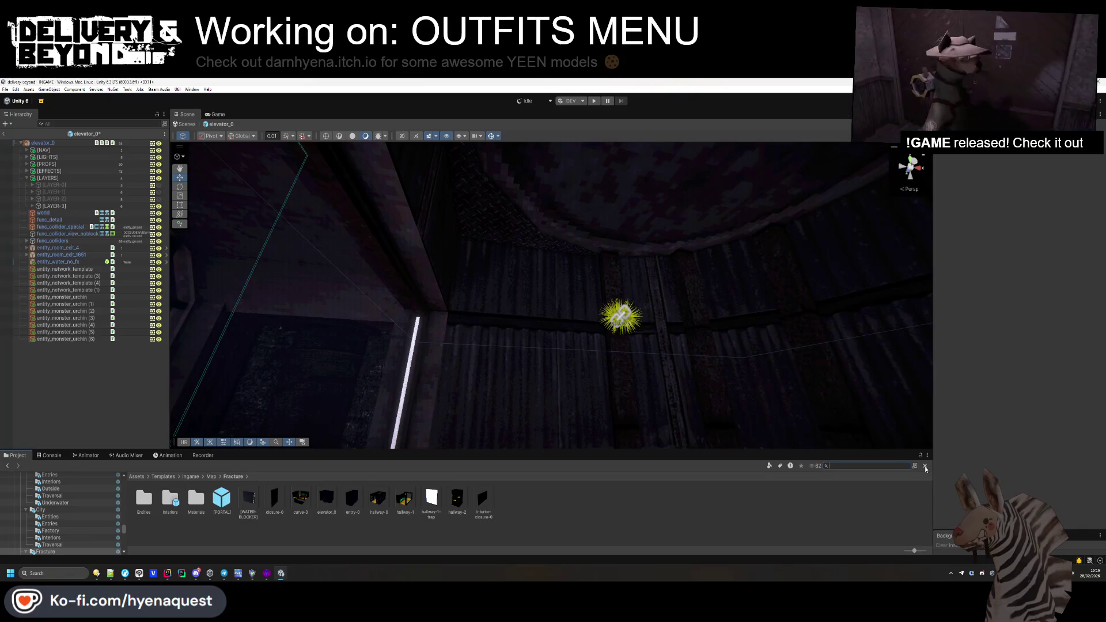
pyautogui.write('fan')
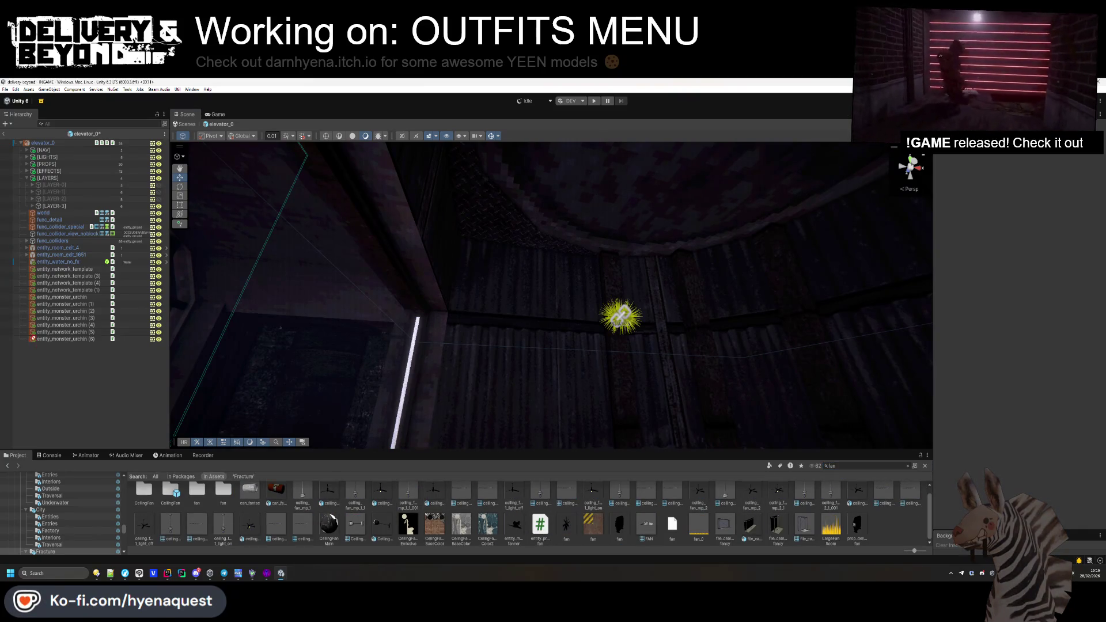
# - Drag the fan model into the elevator shaft and set its Rotation X to -90
pyautogui.moveTo(76, 369); pyautogui.dragTo(547, 305)
pyautogui.write('90')
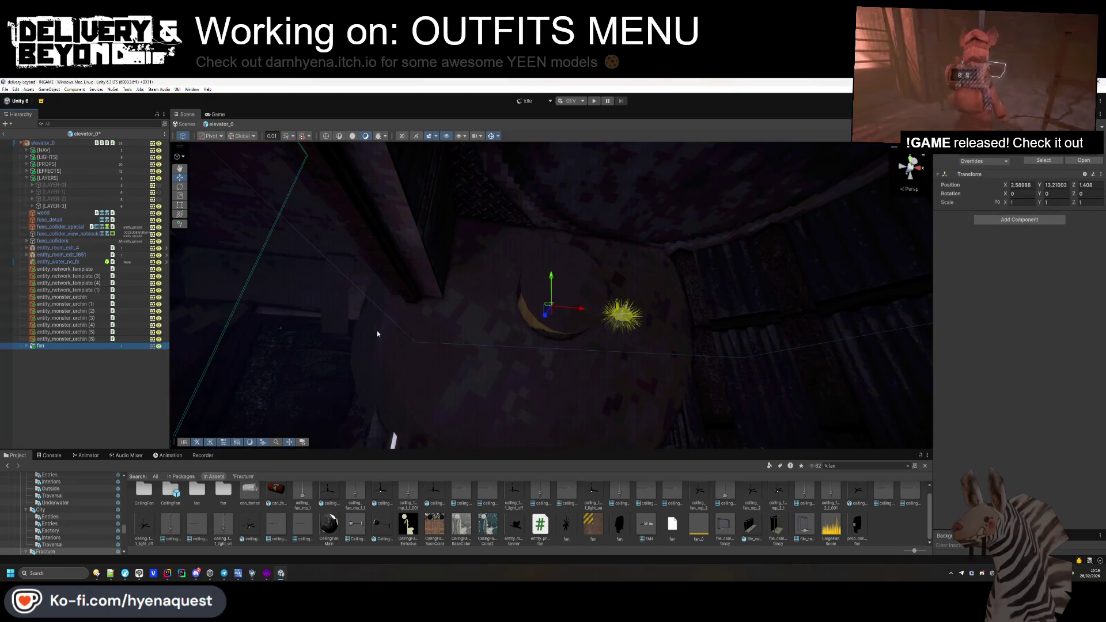
pyautogui.press('Tab')
pyautogui.write('90')
pyautogui.press('Escape')
pyautogui.click(1017, 194)
pyautogui.write('90')
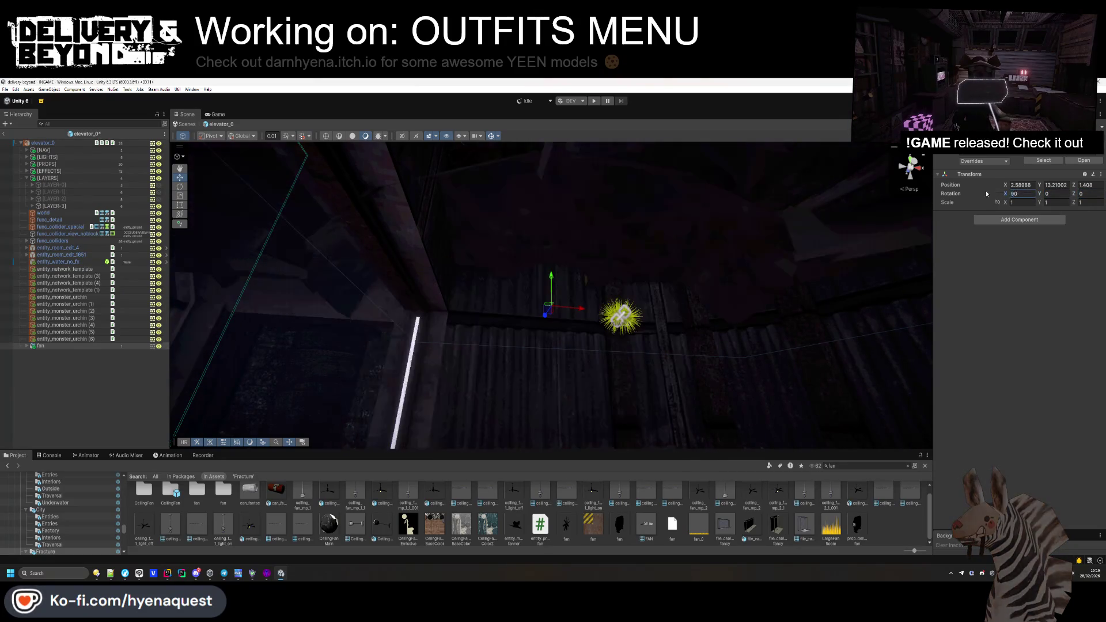
pyautogui.moveTo(562, 302); pyautogui.dragTo(562, 318)
pyautogui.write('-90')
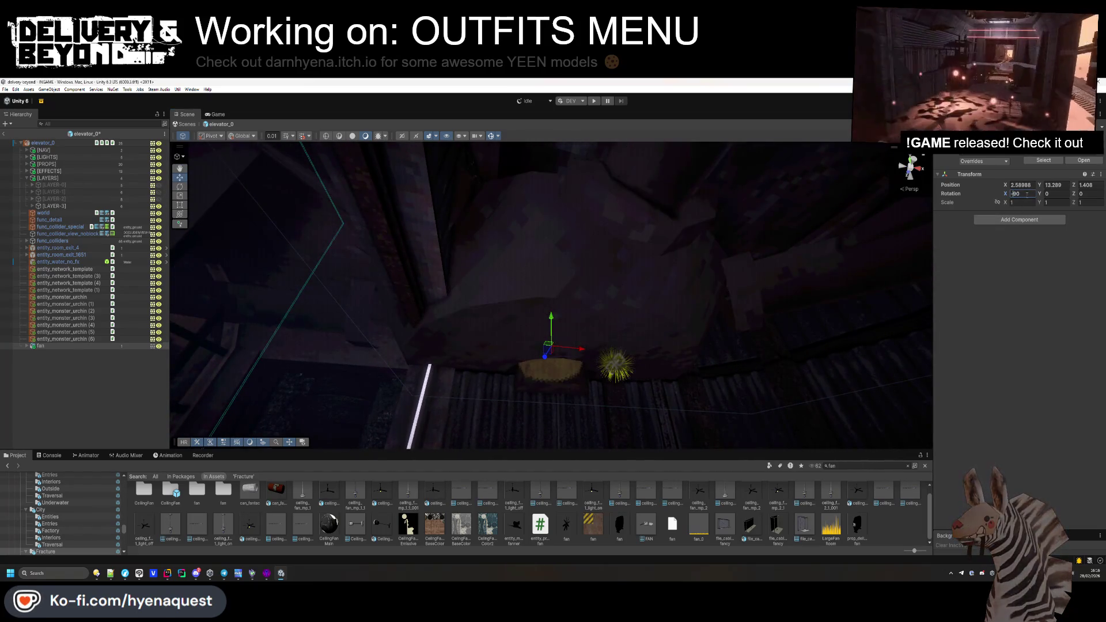
# - Scale the fan to 0.2 and position it at the shaft top, about 3.019, 13.517, -0.002
pyautogui.moveTo(544, 357); pyautogui.dragTo(550, 271)
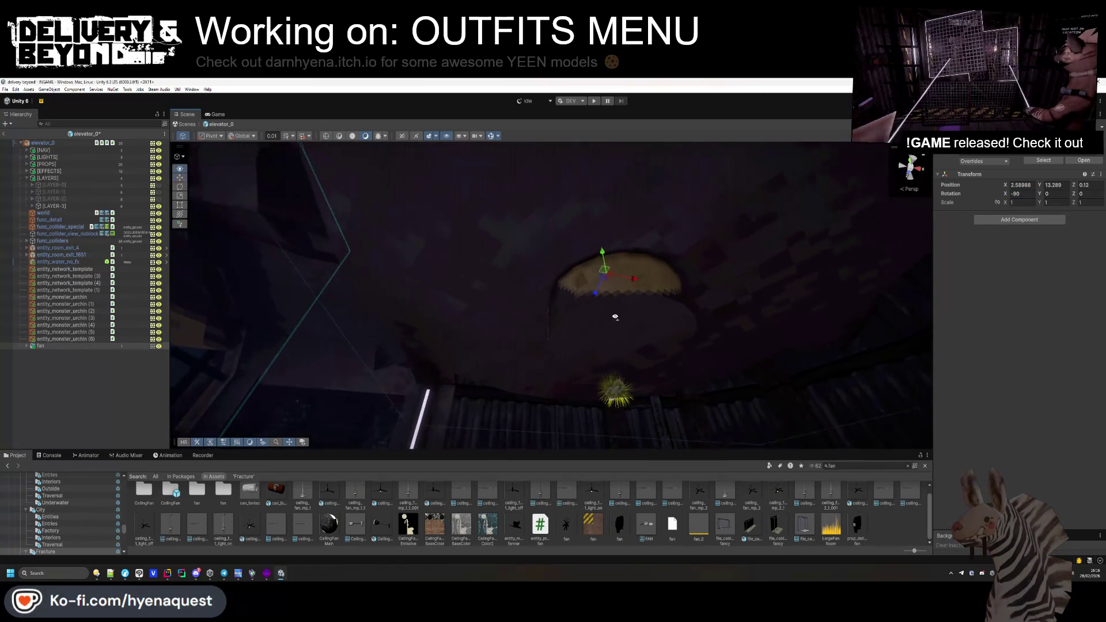
pyautogui.click(1007, 205)
pyautogui.write('0.6')
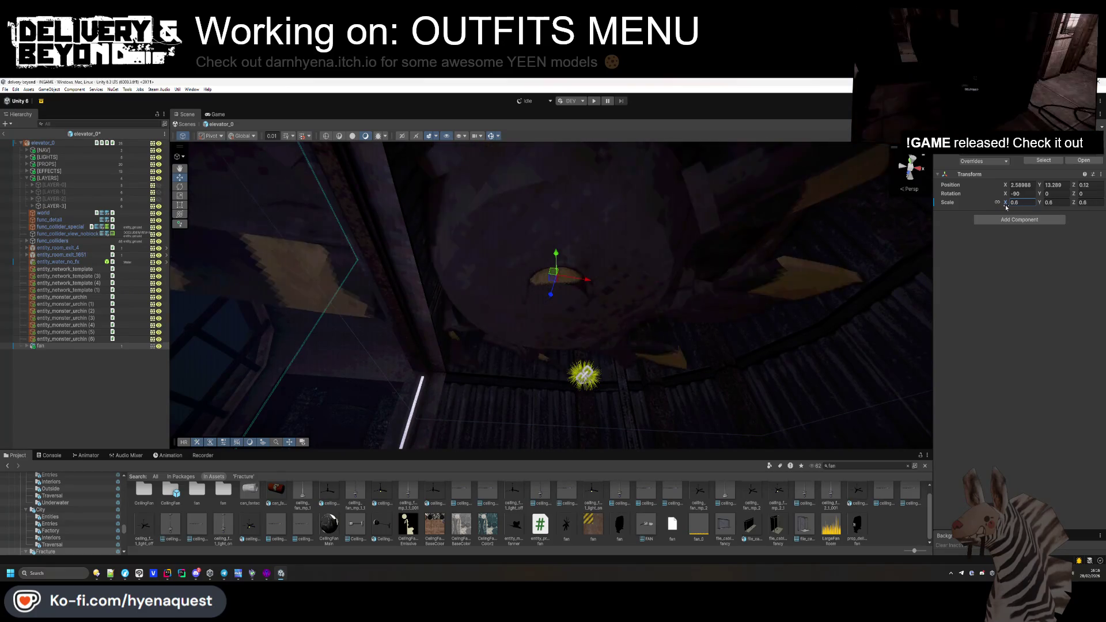
pyautogui.press('BackSpace')
pyautogui.write('2')
pyautogui.moveTo(553, 259)
pyautogui.mouseDown()
pyautogui.moveTo(564, 232)
pyautogui.moveTo(651, 255)
pyautogui.mouseUp()
pyautogui.moveTo(620, 323)
pyautogui.mouseDown()
pyautogui.moveTo(762, 257)
pyautogui.moveTo(796, 291)
pyautogui.mouseUp()
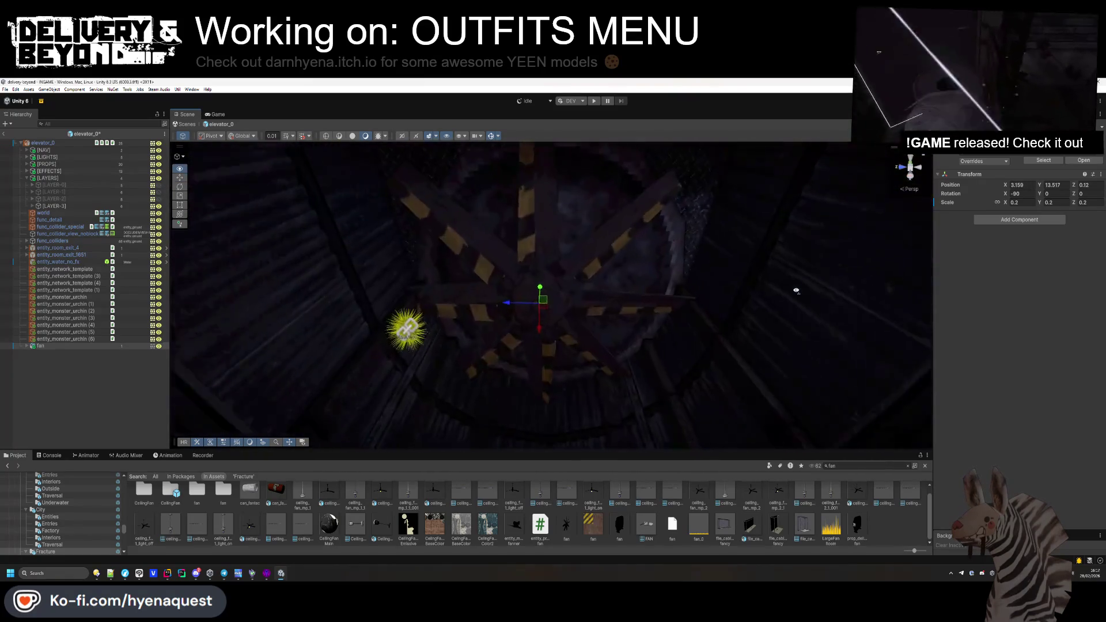
pyautogui.moveTo(507, 302)
pyautogui.mouseDown()
pyautogui.moveTo(523, 304)
pyautogui.moveTo(531, 373)
pyautogui.moveTo(544, 363)
pyautogui.mouseUp()
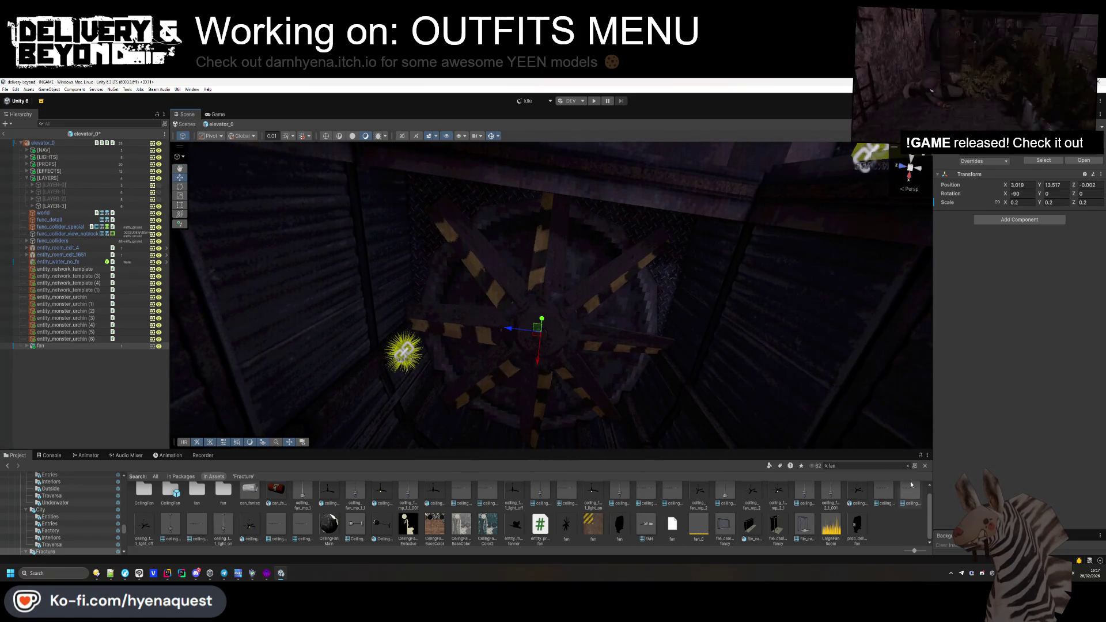
pyautogui.click(908, 467)
# - Scroll the project browser down to the PSX Mega Pack II model folders
pyautogui.scroll(-5, 98, 517)
pyautogui.scroll(-5, 94, 518)
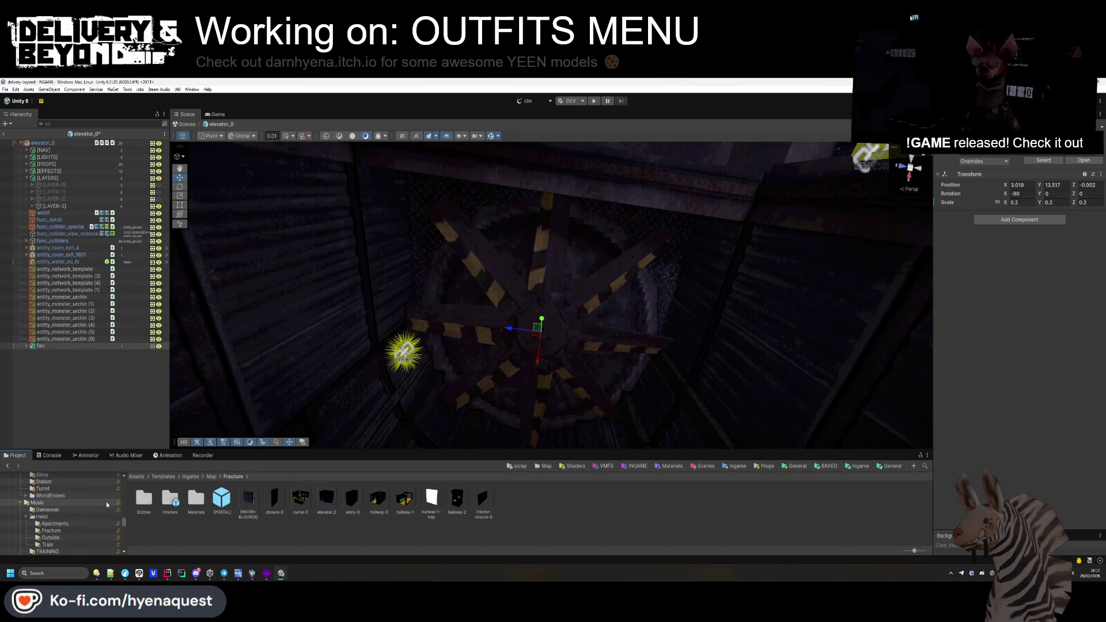
pyautogui.scroll(5, 101, 502)
pyautogui.scroll(-10, 71, 511)
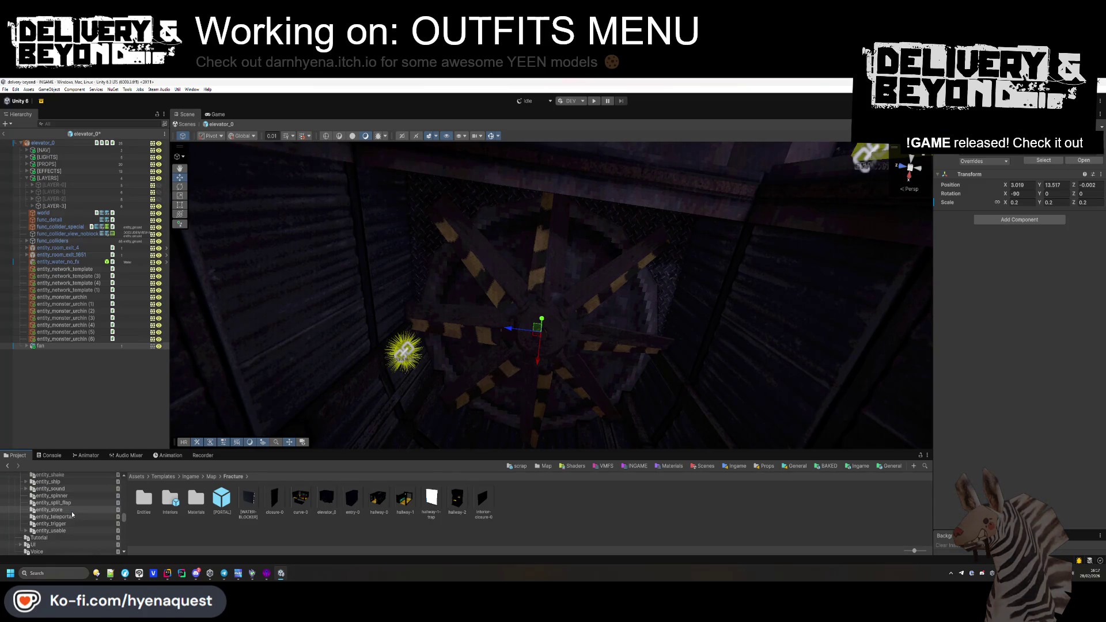
pyautogui.scroll(-10, 71, 511)
pyautogui.scroll(-15, 71, 511)
pyautogui.click(69, 514)
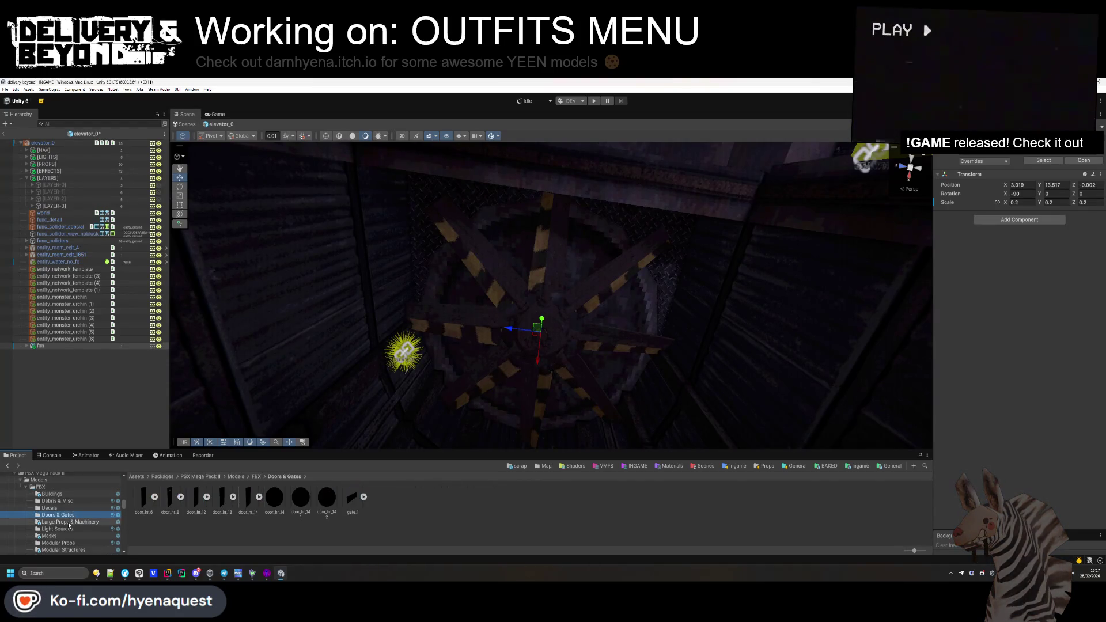
pyautogui.click(69, 523)
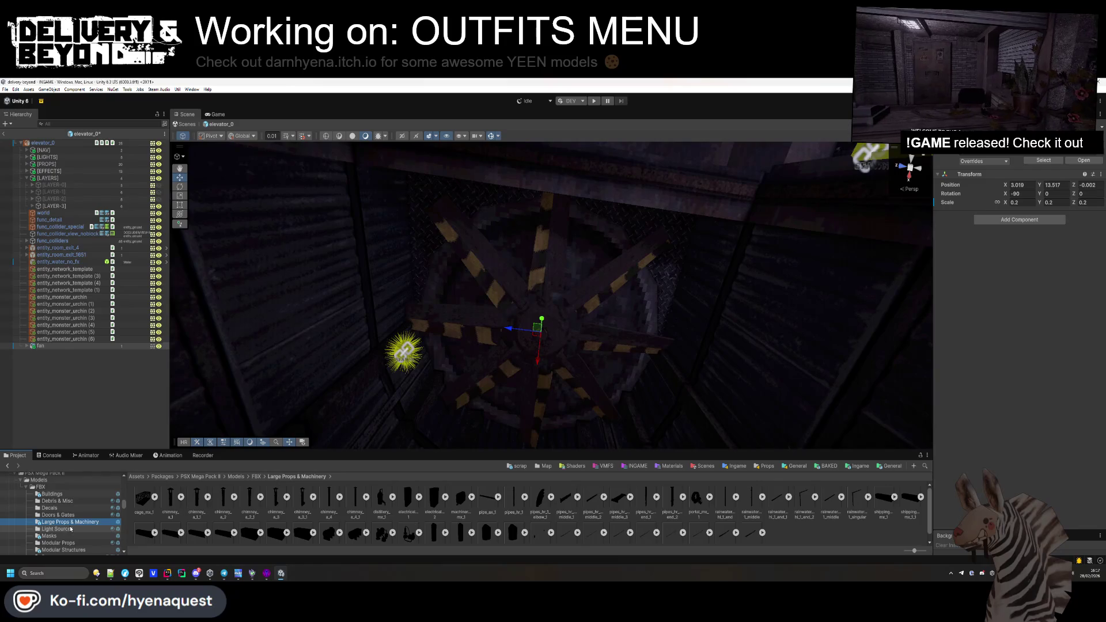
# - Open Modular Structures and drag concrete_pipe_hm_1_end into the scene near the fan
pyautogui.click(70, 529)
pyautogui.click(69, 536)
pyautogui.click(66, 543)
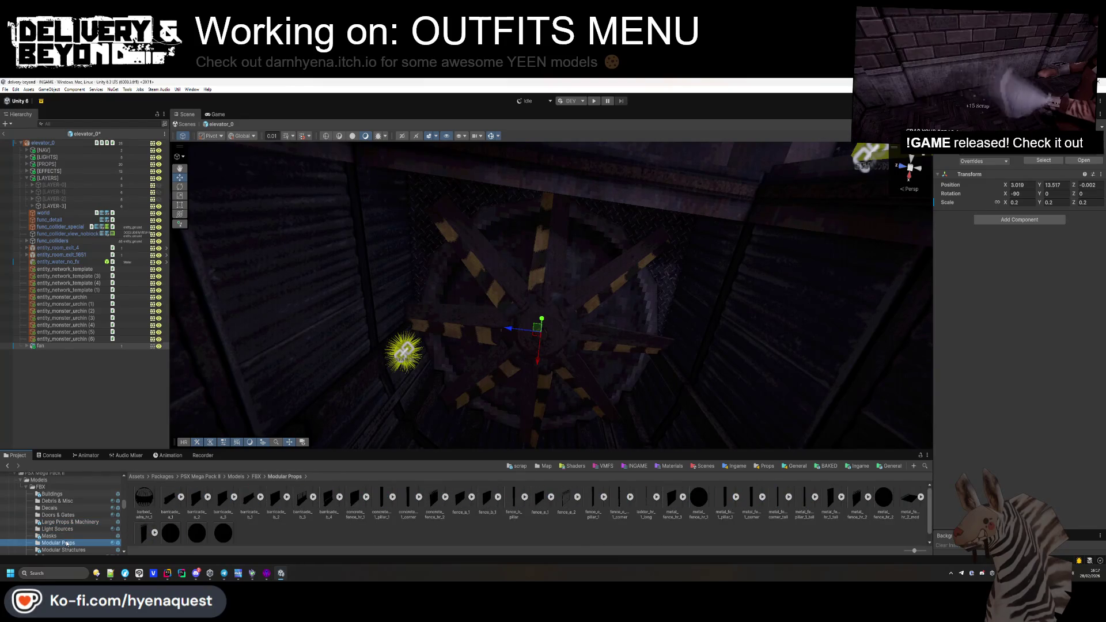
pyautogui.click(67, 549)
pyautogui.click(68, 531)
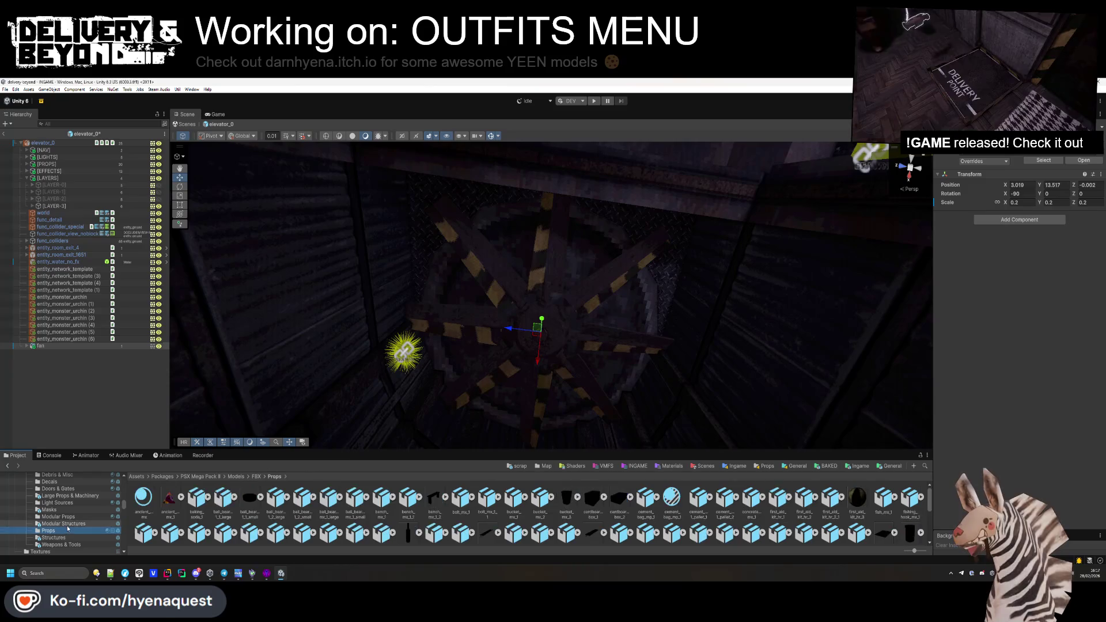
pyautogui.click(68, 524)
pyautogui.moveTo(436, 507)
pyautogui.mouseDown()
pyautogui.moveTo(550, 299)
pyautogui.moveTo(625, 331)
pyautogui.mouseUp()
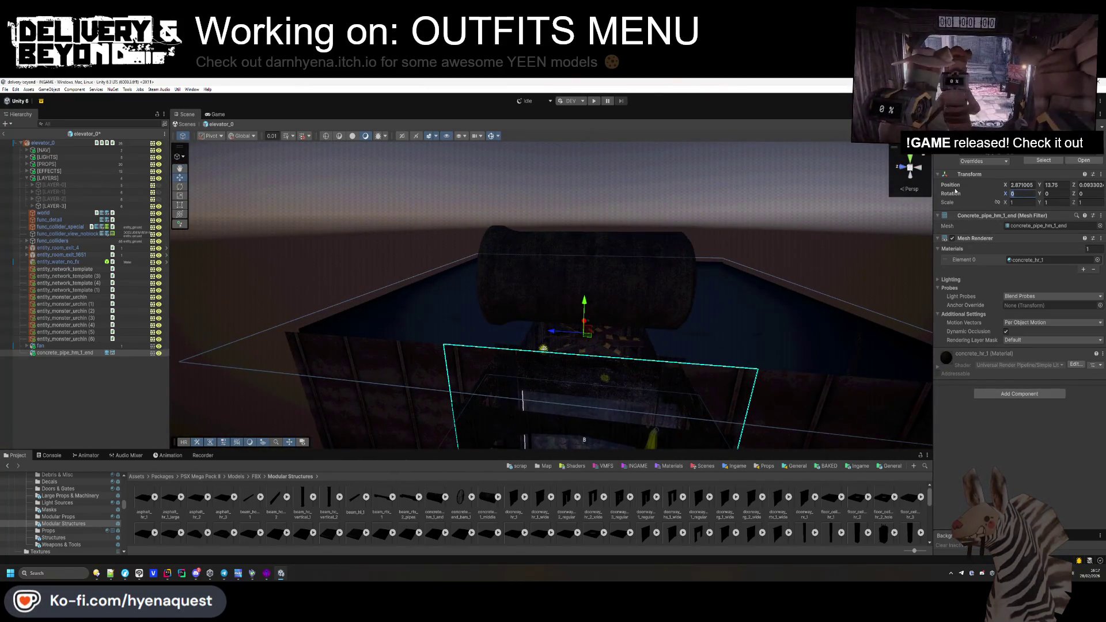
# - Stand the pipe end upright at Rotation X 90 and move it down the shaft toward the fan
pyautogui.write('90')
pyautogui.press('Return')
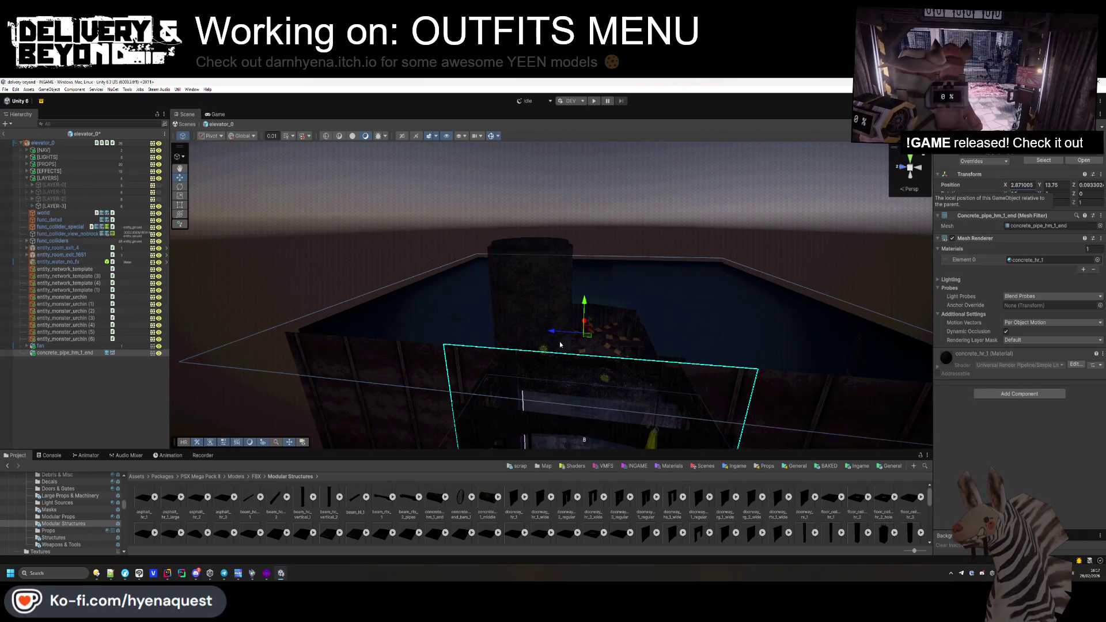
pyautogui.moveTo(589, 333)
pyautogui.mouseDown()
pyautogui.moveTo(655, 342)
pyautogui.moveTo(655, 215)
pyautogui.moveTo(692, 371)
pyautogui.moveTo(732, 341)
pyautogui.mouseUp()
pyautogui.moveTo(611, 364)
pyautogui.mouseDown()
pyautogui.moveTo(562, 447)
pyautogui.moveTo(566, 299)
pyautogui.mouseUp()
pyautogui.moveTo(568, 237); pyautogui.dragTo(567, 230)
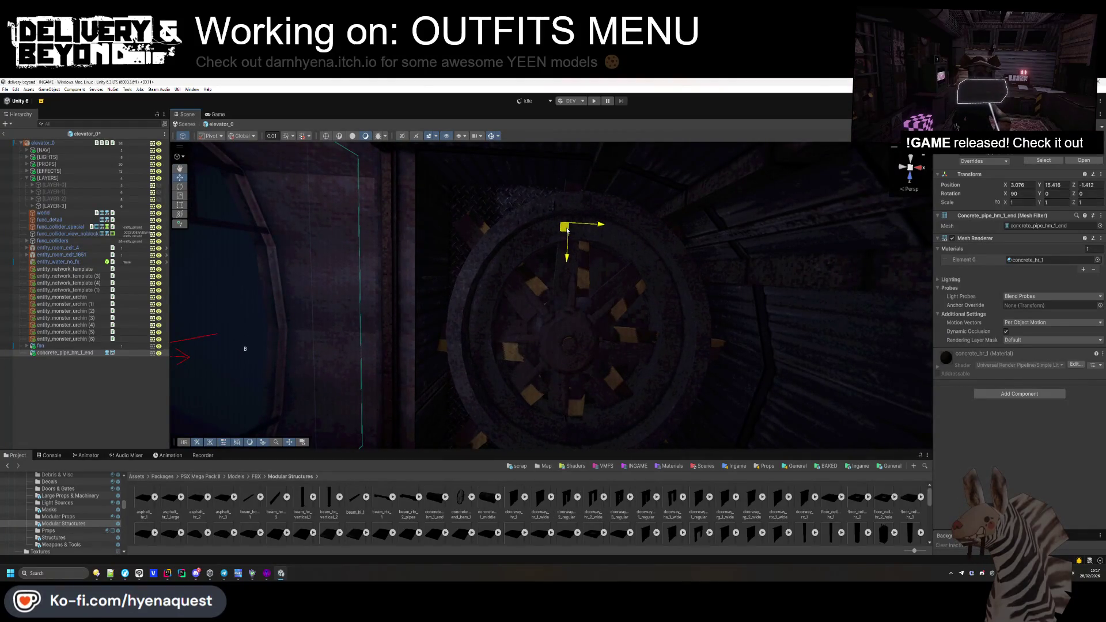
pyautogui.moveTo(568, 228)
pyautogui.mouseDown()
pyautogui.moveTo(582, 331)
pyautogui.moveTo(651, 300)
pyautogui.moveTo(697, 333)
pyautogui.mouseUp()
pyautogui.moveTo(643, 297)
pyautogui.mouseDown()
pyautogui.moveTo(628, 298)
pyautogui.moveTo(659, 308)
pyautogui.moveTo(638, 321)
pyautogui.moveTo(524, 321)
pyautogui.moveTo(553, 320)
pyautogui.mouseUp()
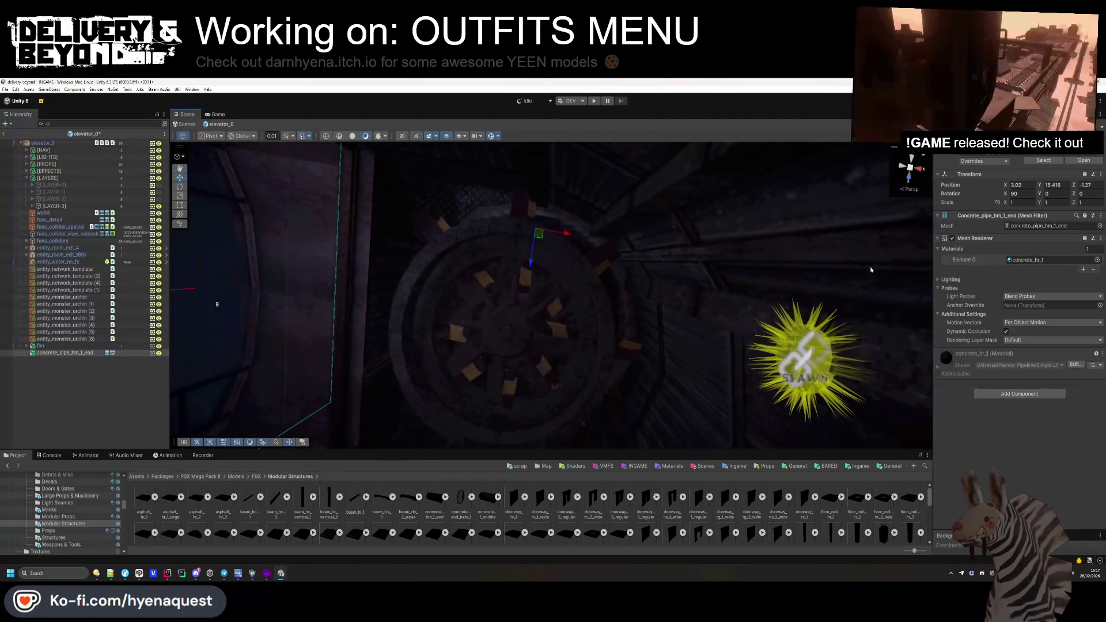
pyautogui.write('.14')
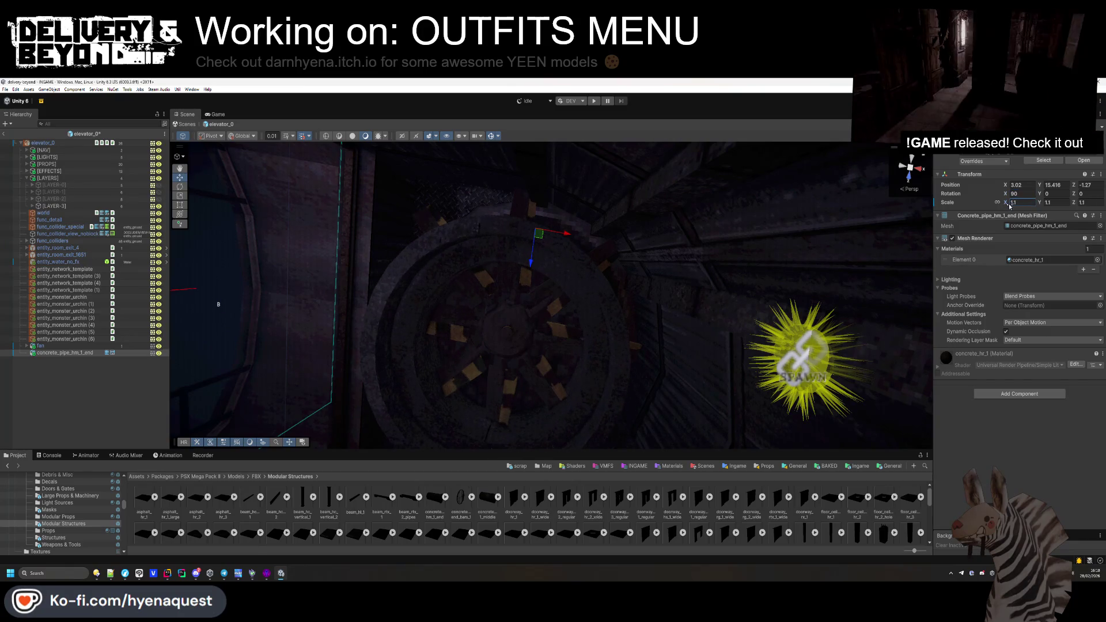
# - Centre the pipe over the fan, lift it, and try scale values 1.14 and 0.88
pyautogui.moveTo(536, 238); pyautogui.dragTo(547, 227)
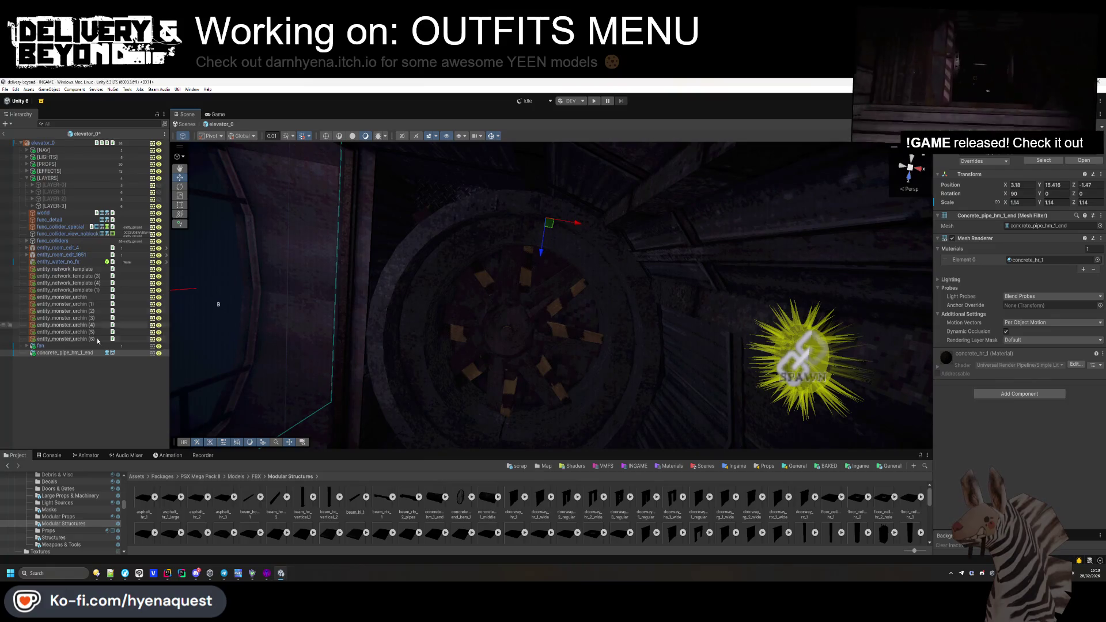
pyautogui.moveTo(551, 366)
pyautogui.mouseDown()
pyautogui.moveTo(529, 286)
pyautogui.moveTo(699, 303)
pyautogui.mouseUp()
pyautogui.moveTo(659, 328)
pyautogui.mouseDown()
pyautogui.moveTo(597, 284)
pyautogui.moveTo(605, 254)
pyautogui.moveTo(622, 314)
pyautogui.mouseUp()
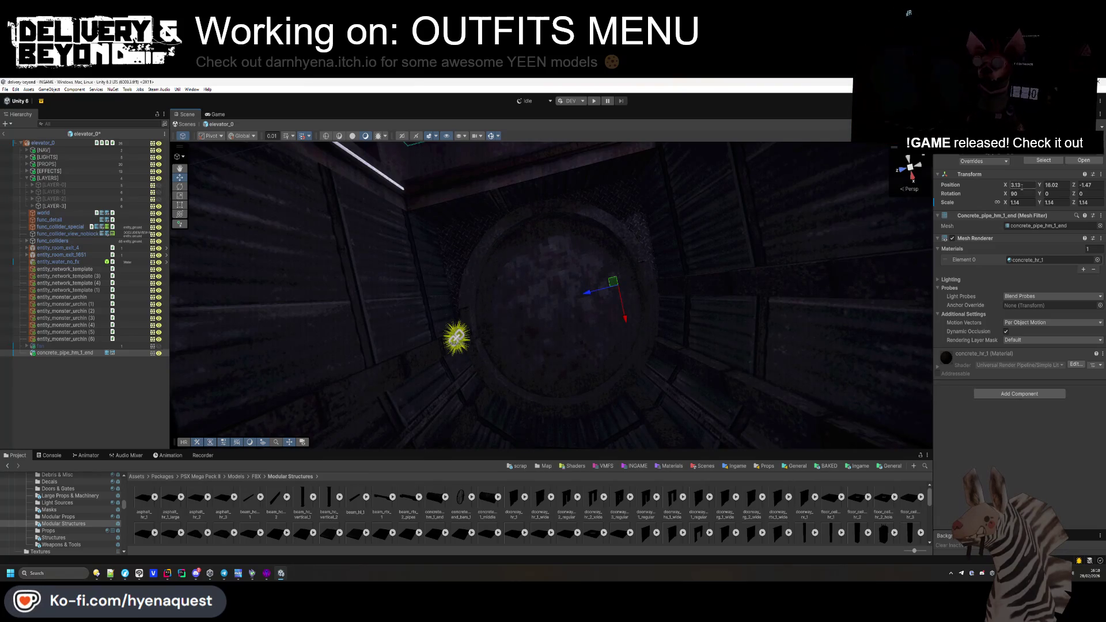
pyautogui.moveTo(606, 321); pyautogui.dragTo(654, 346)
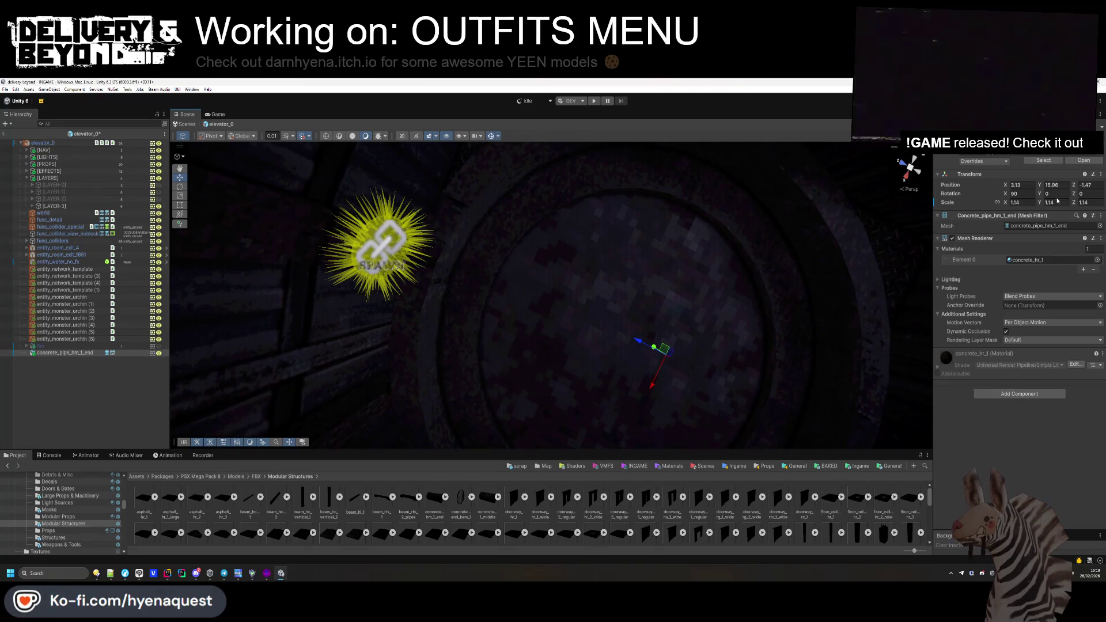
pyautogui.write('1')
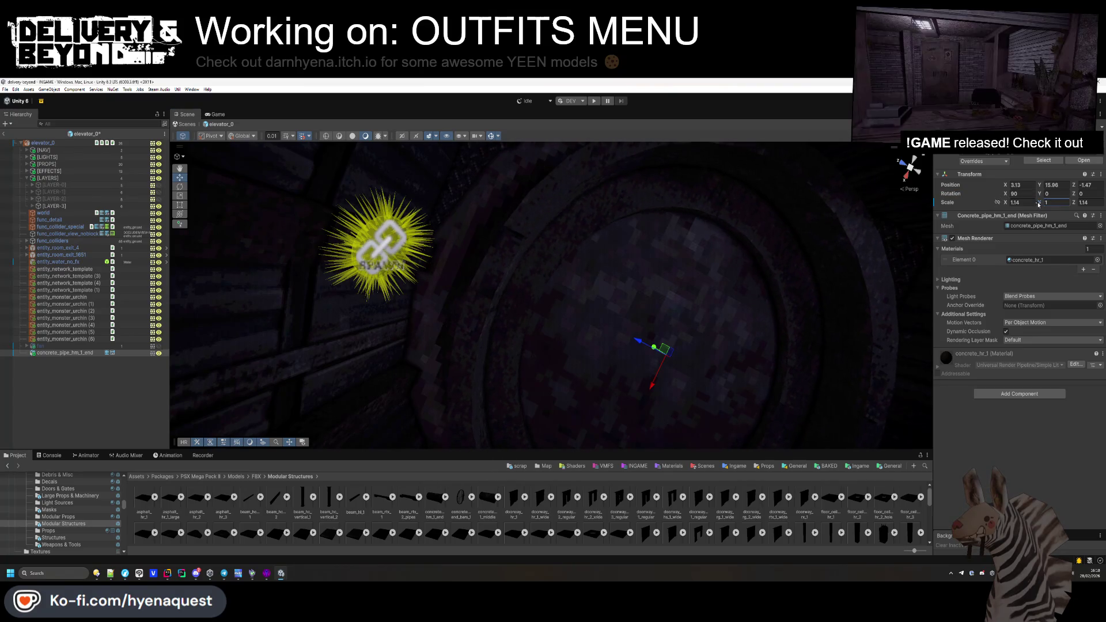
pyautogui.write('.14')
pyautogui.press('Tab')
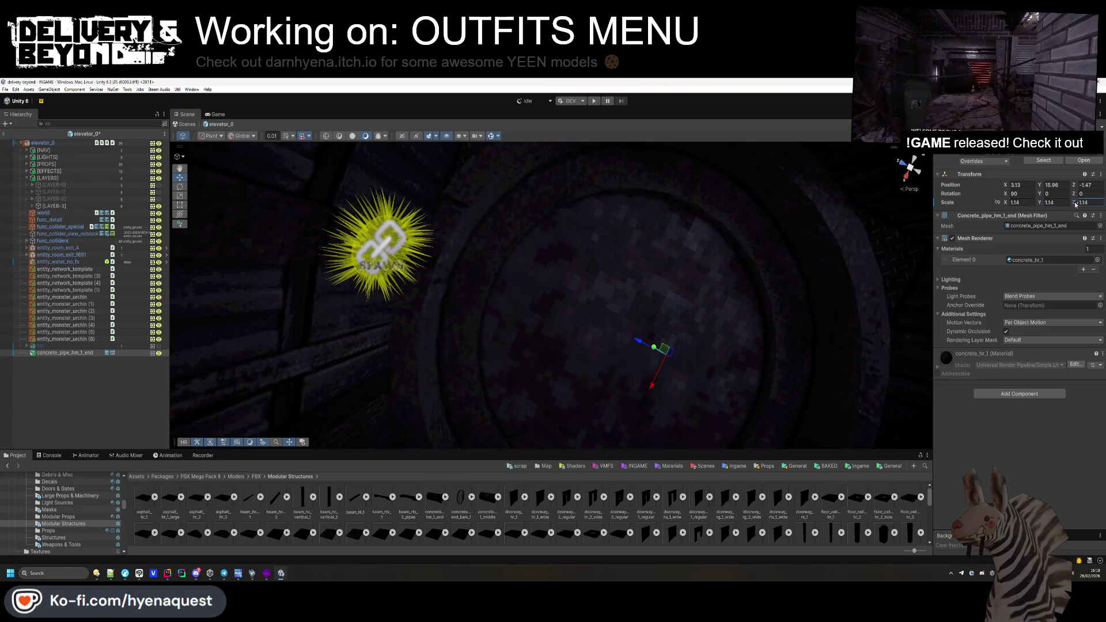
pyautogui.write('0.88')
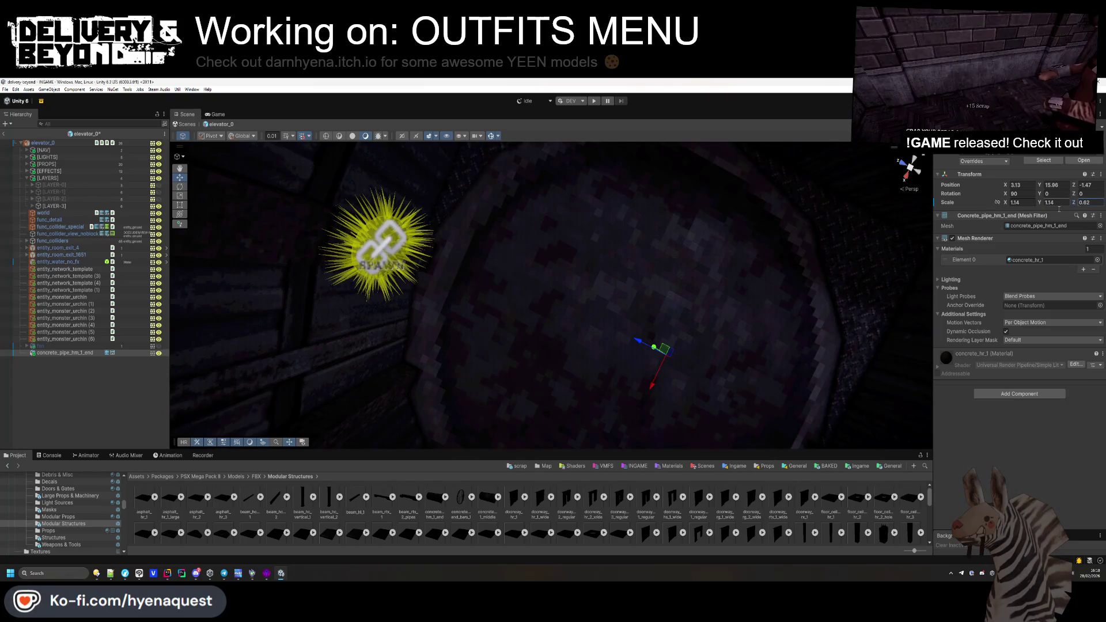
# - Flatten the pipe's depth scale, enlarge it to 1.2, and shift it to about 3.13, 14.14, -1.53
pyautogui.moveTo(668, 357); pyautogui.dragTo(695, 369)
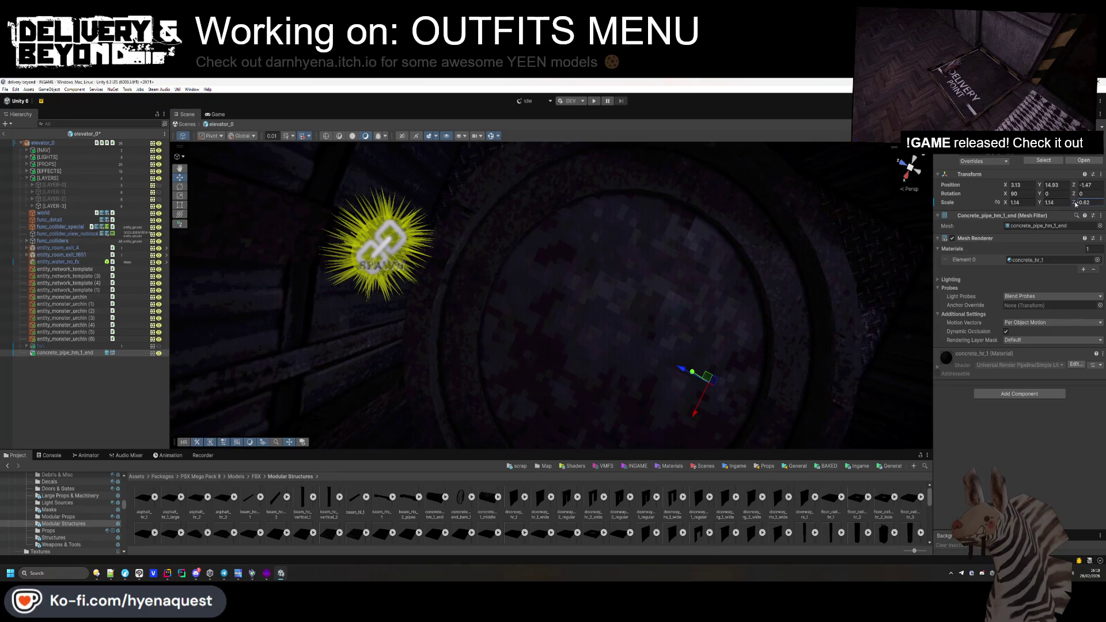
pyautogui.moveTo(1075, 203); pyautogui.dragTo(1071, 204)
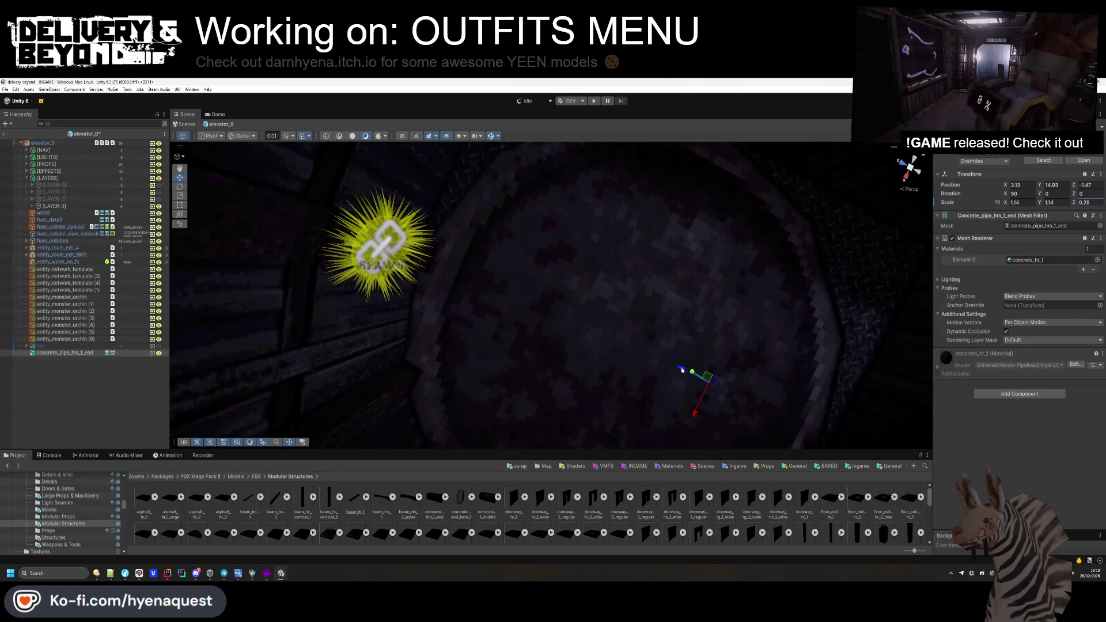
pyautogui.moveTo(716, 409); pyautogui.dragTo(730, 425)
pyautogui.press('f')
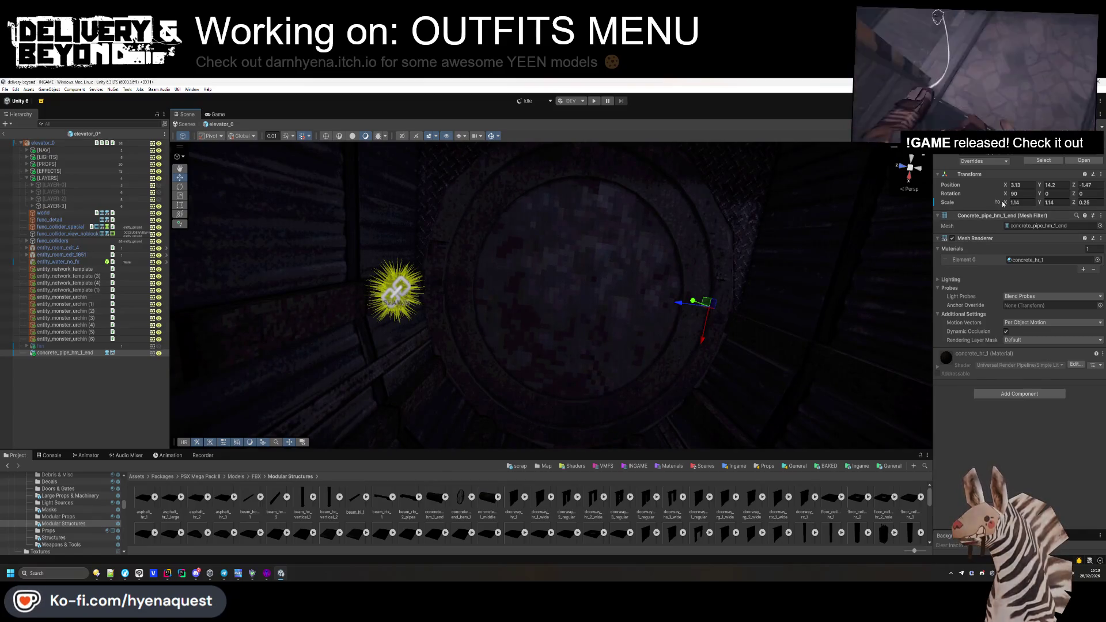
pyautogui.press('Tab')
pyautogui.press('Tab')
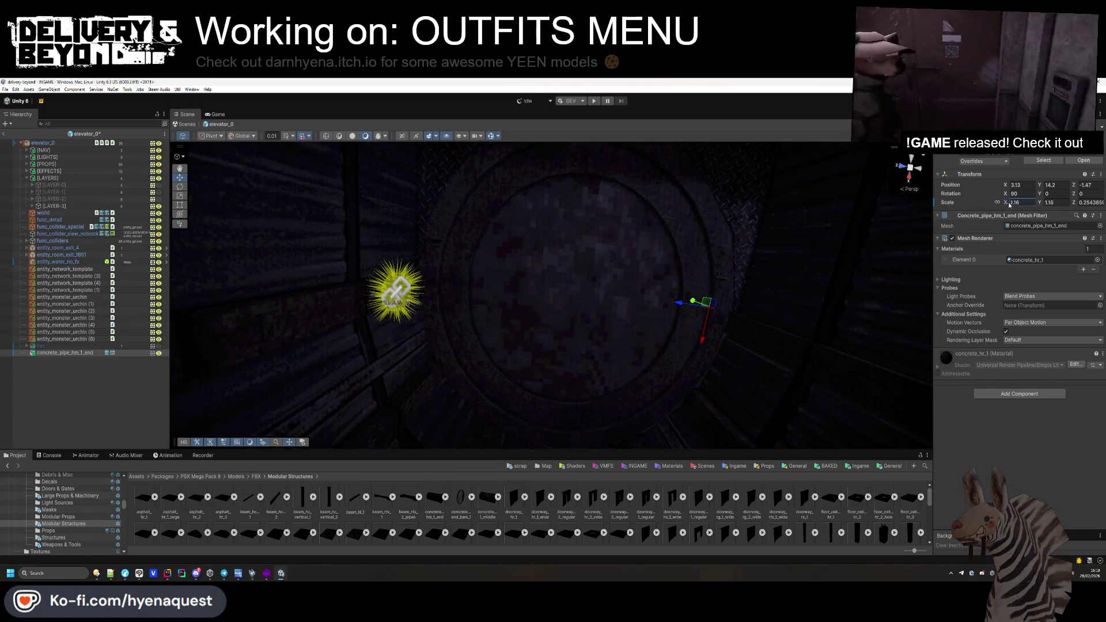
pyautogui.moveTo(1009, 204); pyautogui.dragTo(1010, 204)
pyautogui.moveTo(683, 310)
pyautogui.mouseDown()
pyautogui.moveTo(780, 306)
pyautogui.moveTo(715, 300)
pyautogui.moveTo(740, 338)
pyautogui.moveTo(732, 334)
pyautogui.mouseUp()
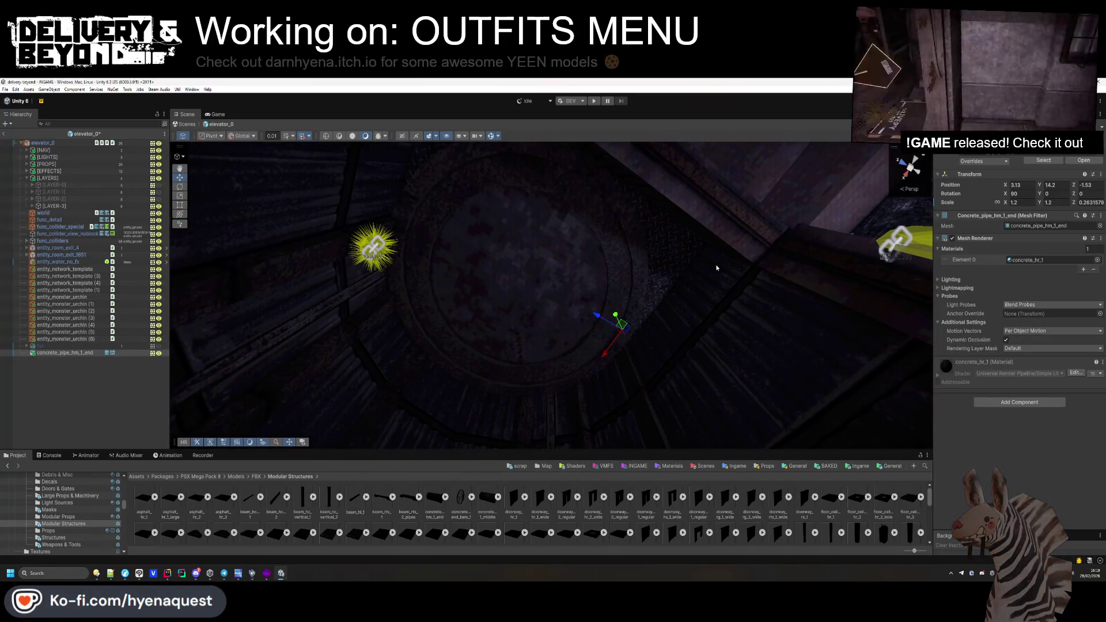
pyautogui.moveTo(615, 316); pyautogui.dragTo(618, 320)
# - Add a Mesh Collider to the pipe end via the component search
pyautogui.click(986, 402)
pyautogui.write('cap')
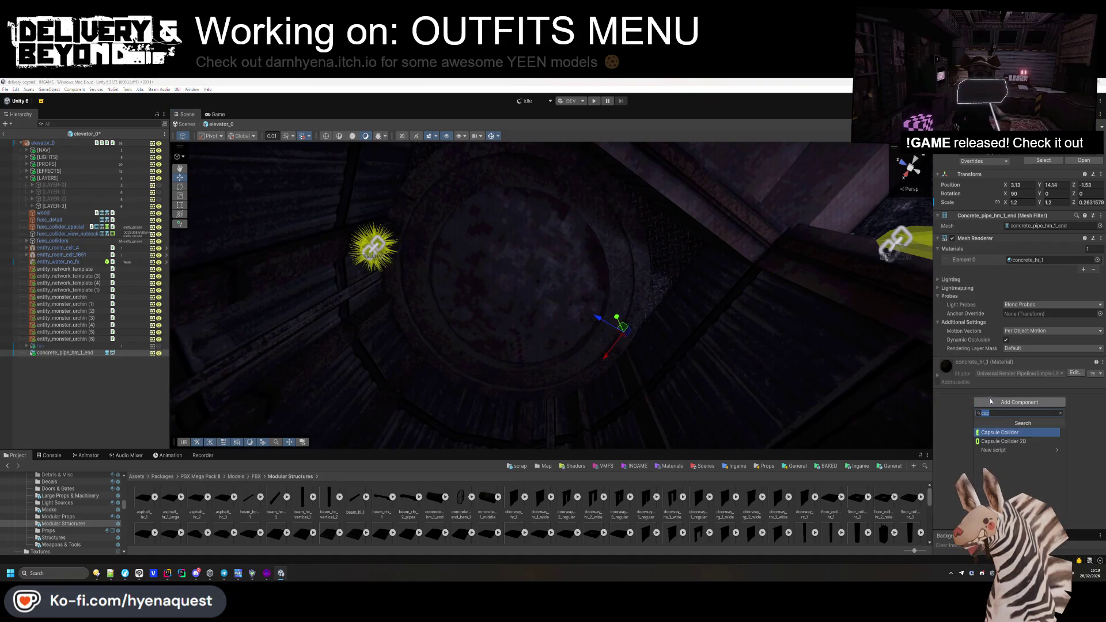
pyautogui.write('mesh')
pyautogui.press('Return')
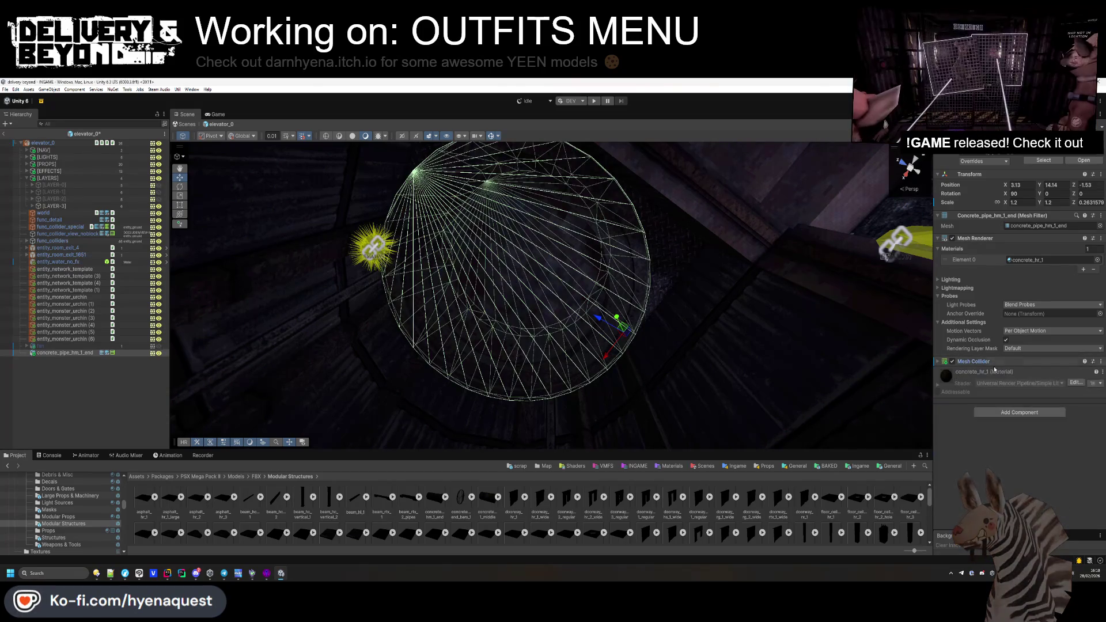
pyautogui.click(982, 238)
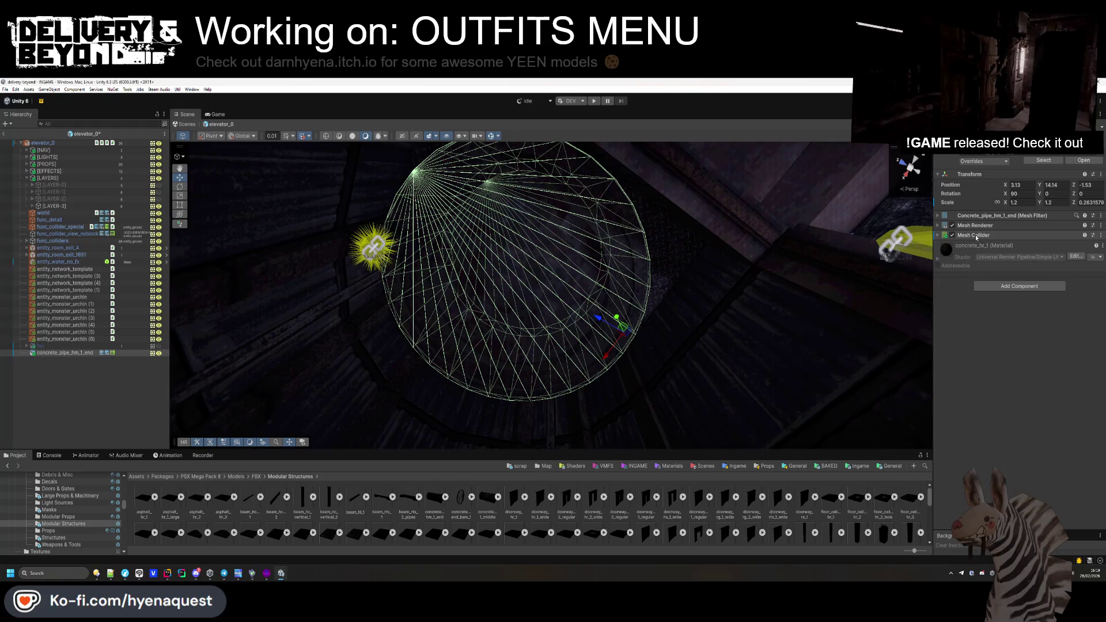
pyautogui.click(976, 235)
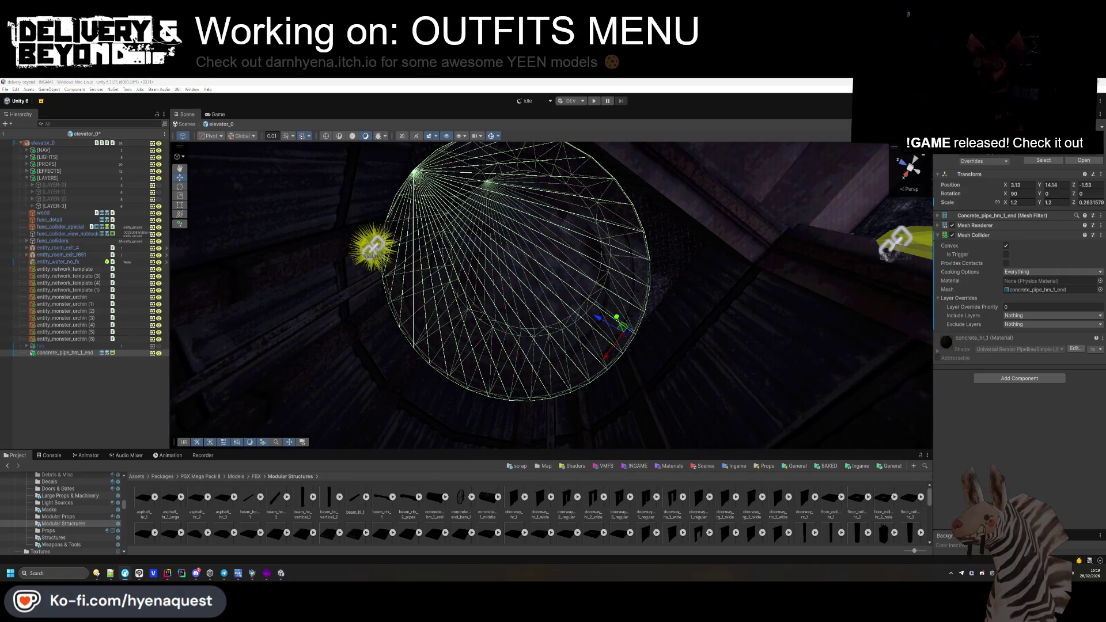
# - Set the pipe end's layer to entity_ground and remove its Mesh Collider
pyautogui.click(135, 391)
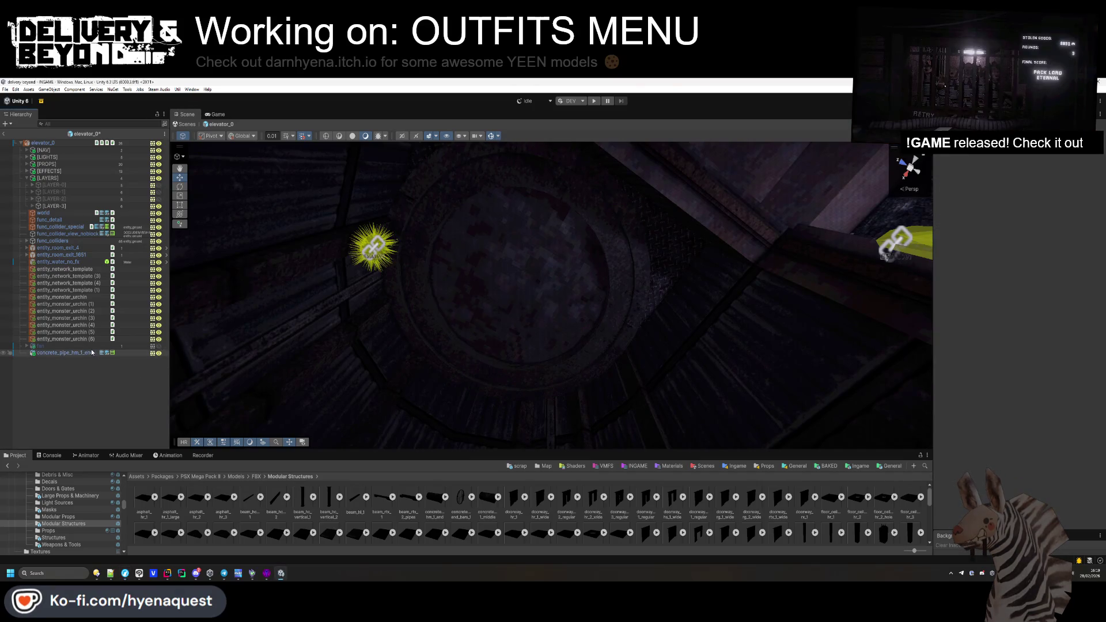
pyautogui.click(64, 352)
pyautogui.click(1072, 151)
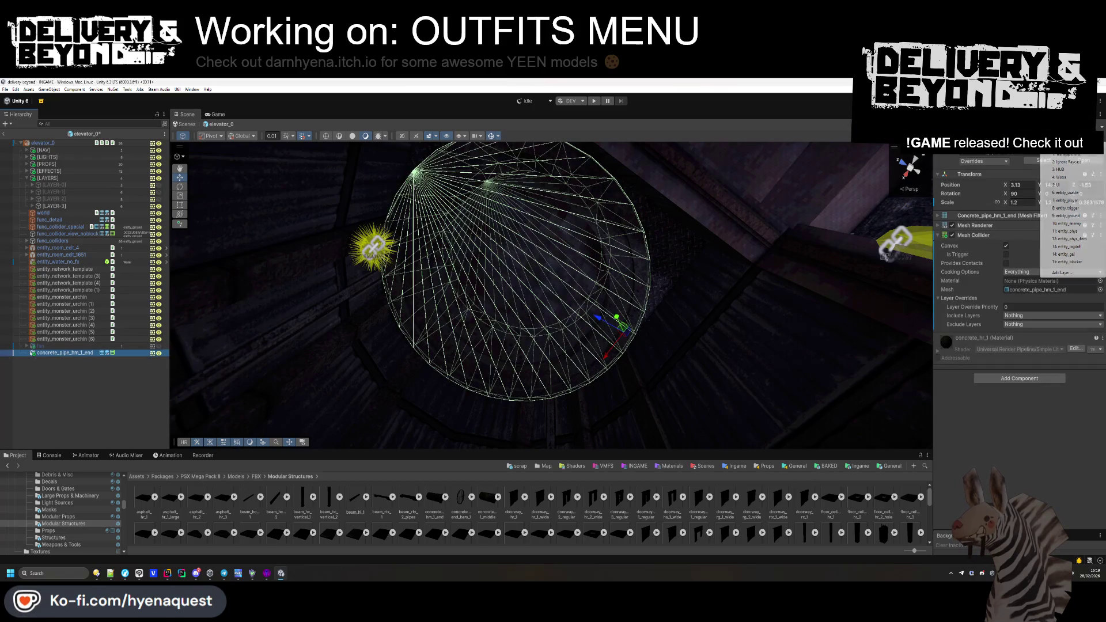
pyautogui.click(1076, 215)
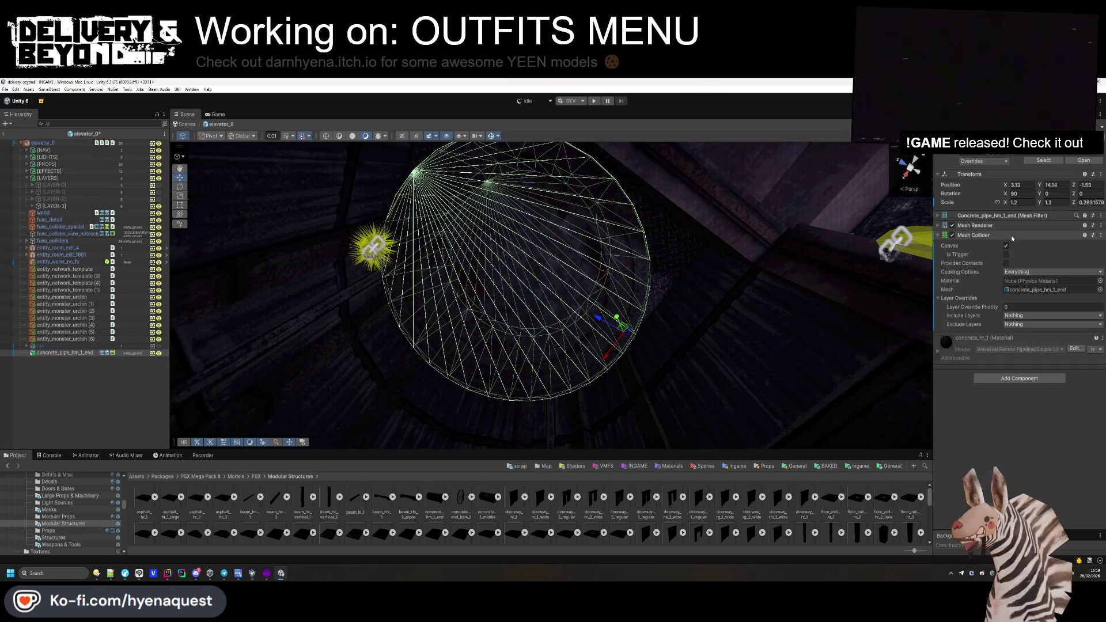
pyautogui.rightClick(1011, 235)
pyautogui.click(1044, 275)
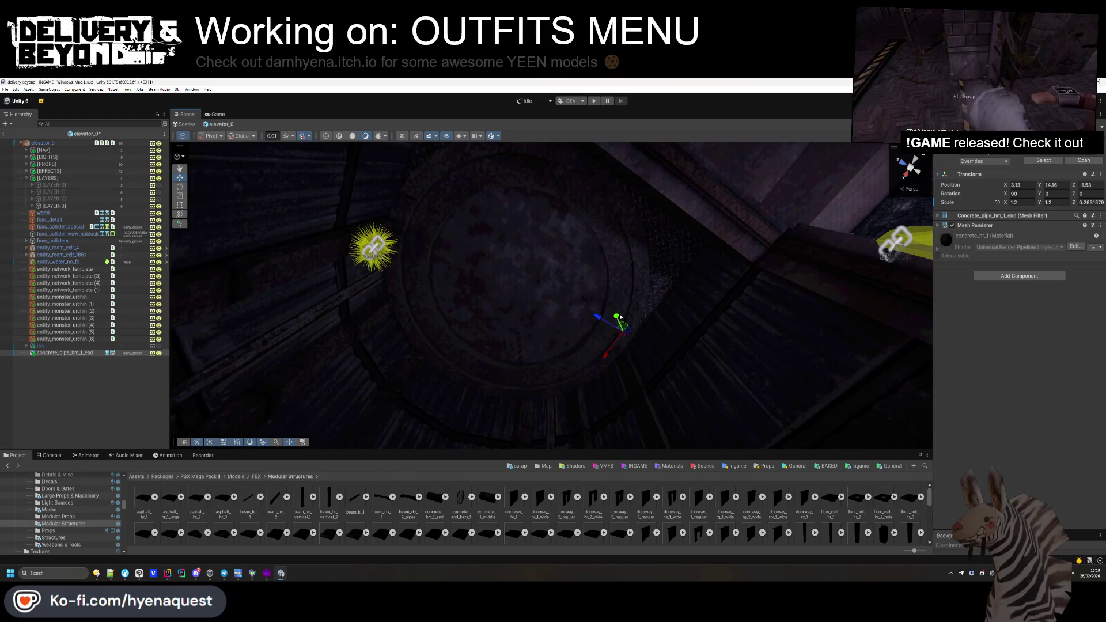
# - Duplicate the pipe end and frame the copy
pyautogui.click(81, 352)
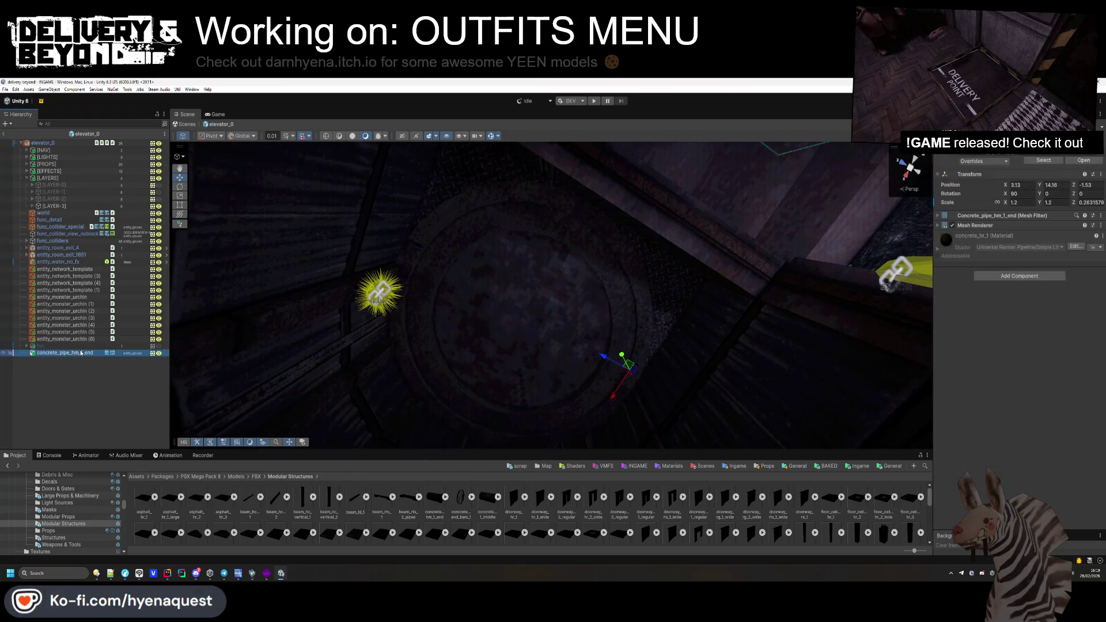
pyautogui.hotkey('ctrl', 'd')
pyautogui.press('f')
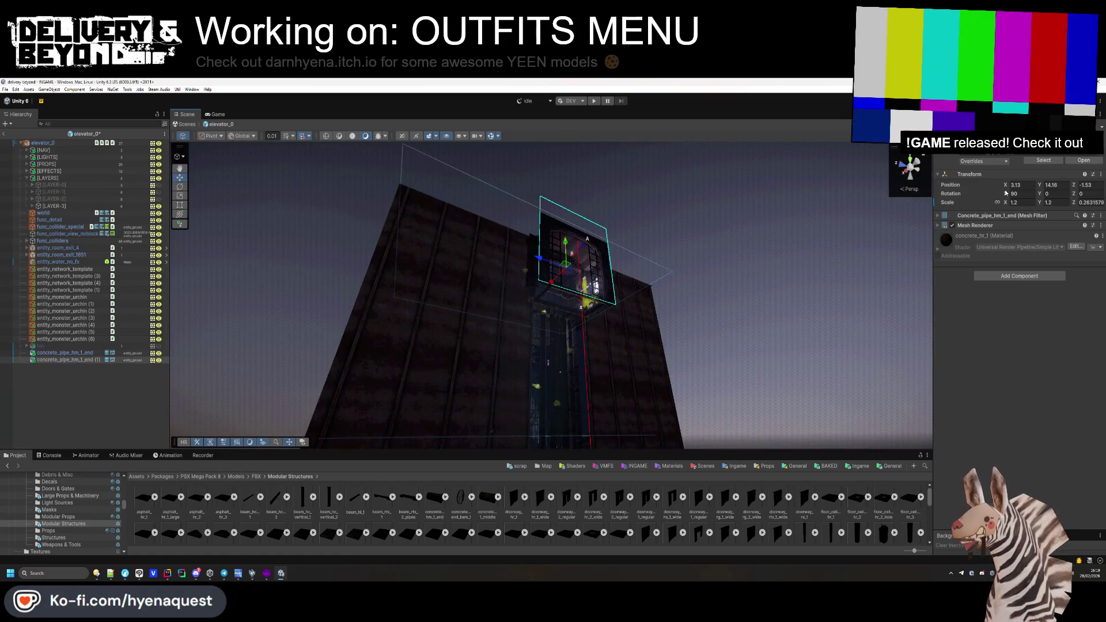
# - Select the pipe-end copy and move it down to the bottom of the shaft
pyautogui.hotkey('shift', 'Up')
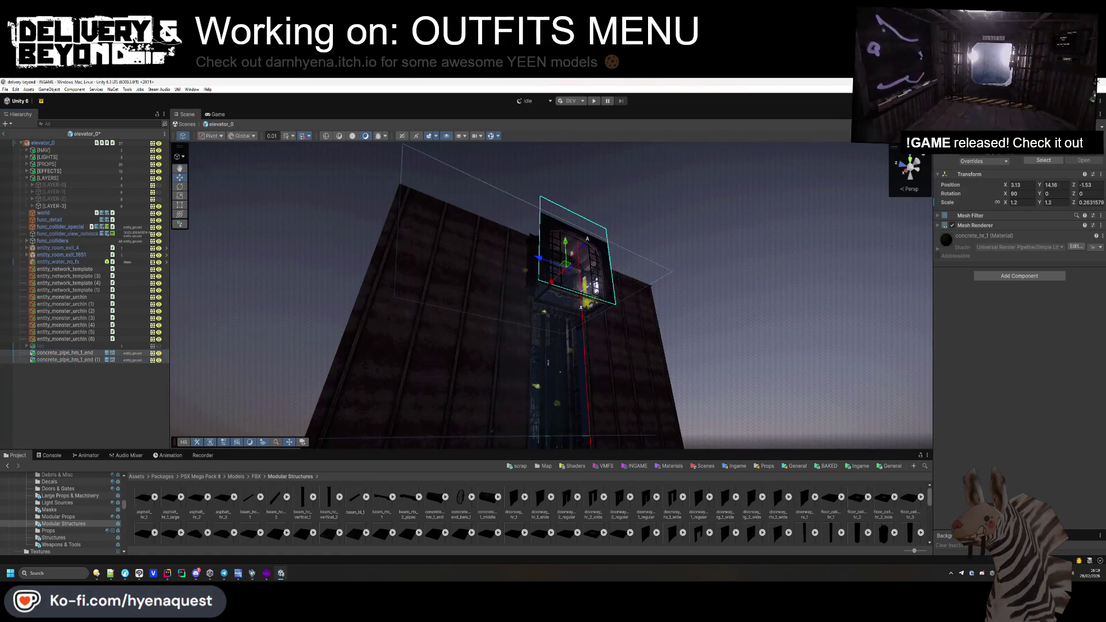
pyautogui.click(17, 362)
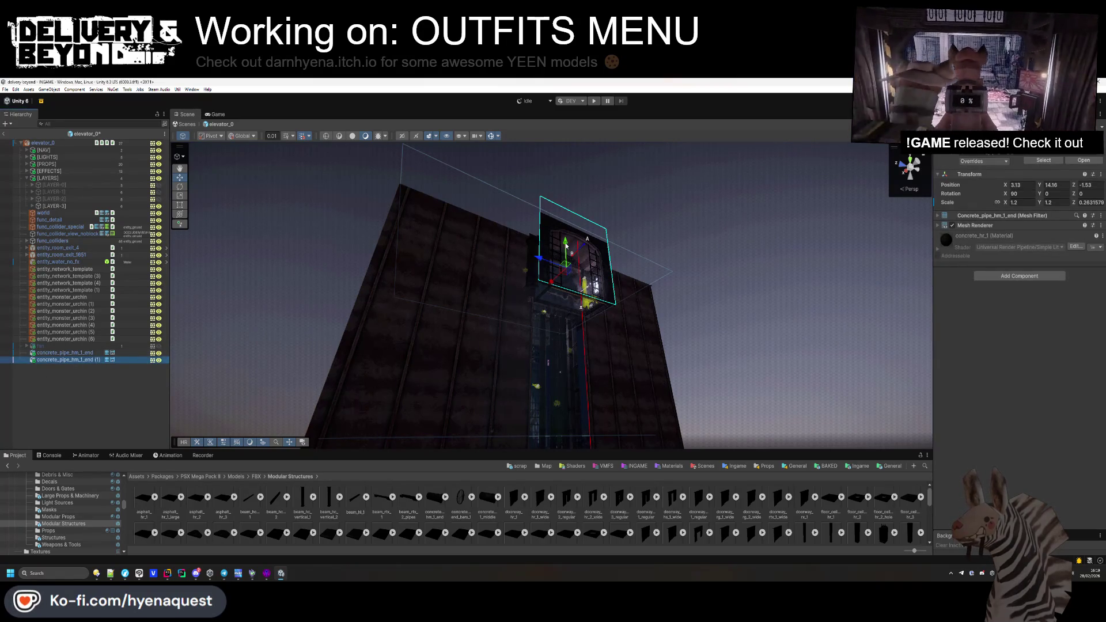
pyautogui.moveTo(566, 246); pyautogui.dragTo(568, 374)
pyautogui.press('f')
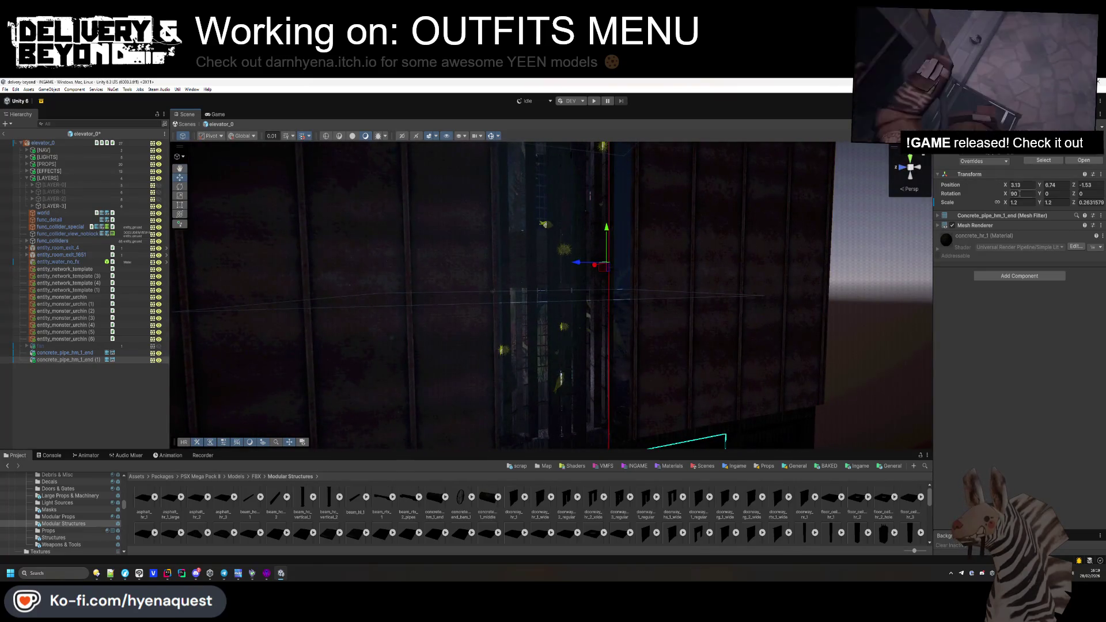
pyautogui.press('Home')
pyautogui.write('-')
pyautogui.press('Return')
pyautogui.moveTo(571, 300); pyautogui.dragTo(591, 336)
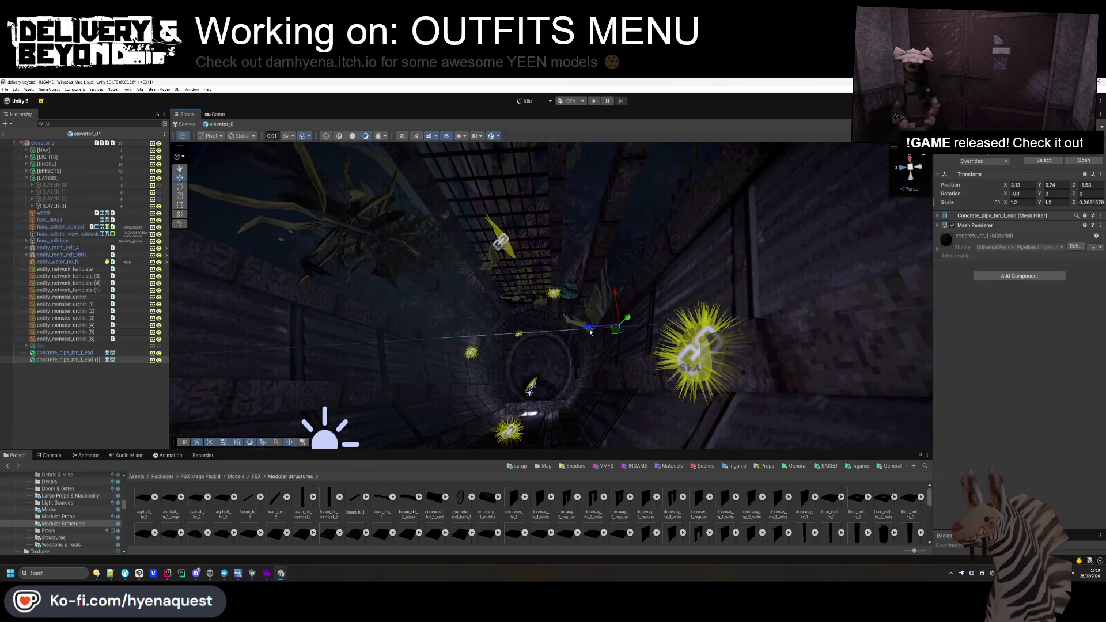
pyautogui.hotkey('ctrl', 'z')
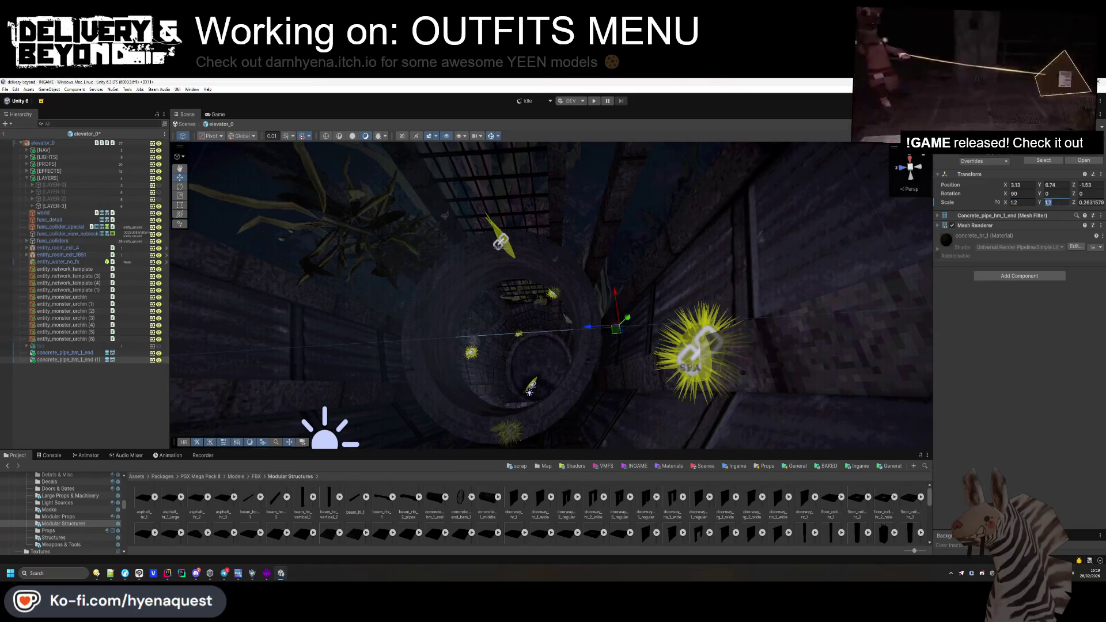
# - Flip the copy with a negative Z scale, lower it, and enlarge it to about 1.26
pyautogui.click(1046, 202)
pyautogui.write('-')
pyautogui.moveTo(605, 344); pyautogui.dragTo(602, 348)
pyautogui.hotkey('ctrl', 'z')
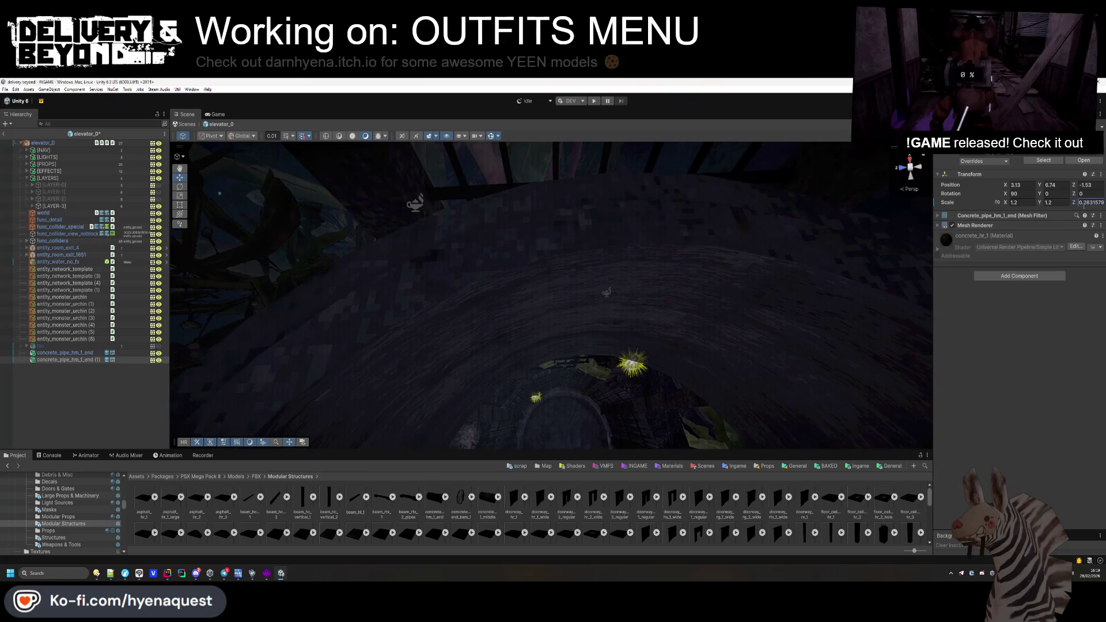
pyautogui.write('-')
pyautogui.moveTo(686, 261); pyautogui.dragTo(614, 325)
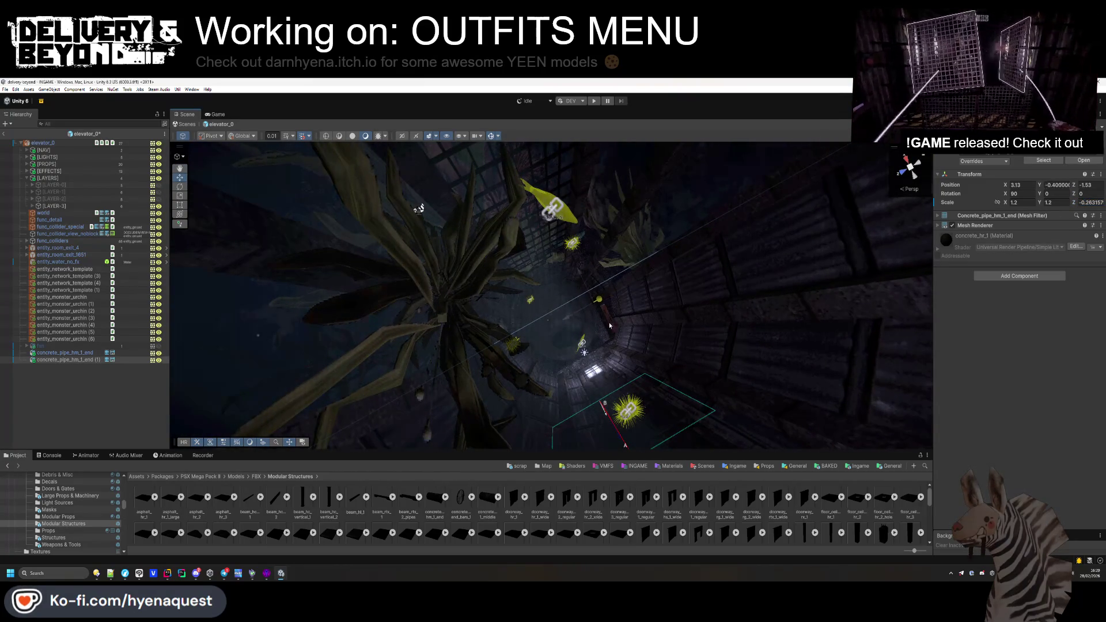
pyautogui.press('f')
pyautogui.moveTo(623, 252)
pyautogui.mouseDown()
pyautogui.moveTo(659, 332)
pyautogui.moveTo(538, 263)
pyautogui.moveTo(691, 260)
pyautogui.moveTo(660, 267)
pyautogui.moveTo(662, 316)
pyautogui.mouseUp()
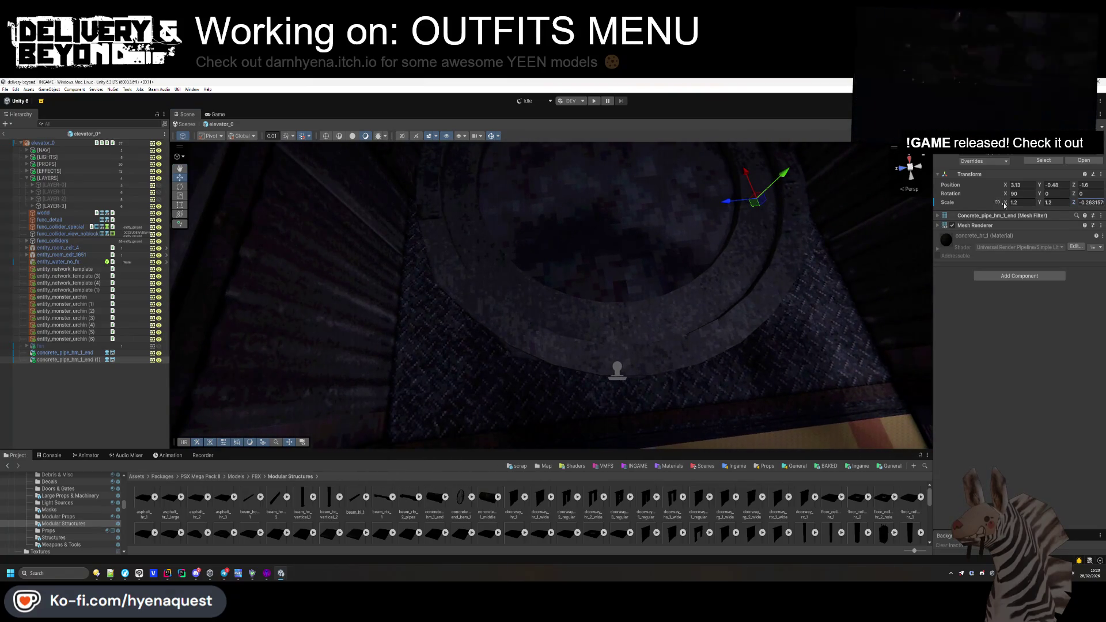
pyautogui.moveTo(1007, 204); pyautogui.dragTo(1008, 204)
pyautogui.moveTo(563, 301)
pyautogui.mouseDown()
pyautogui.moveTo(538, 314)
pyautogui.moveTo(547, 155)
pyautogui.moveTo(577, 231)
pyautogui.moveTo(684, 258)
pyautogui.moveTo(662, 197)
pyautogui.moveTo(655, 387)
pyautogui.moveTo(673, 333)
pyautogui.moveTo(645, 357)
pyautogui.mouseUp()
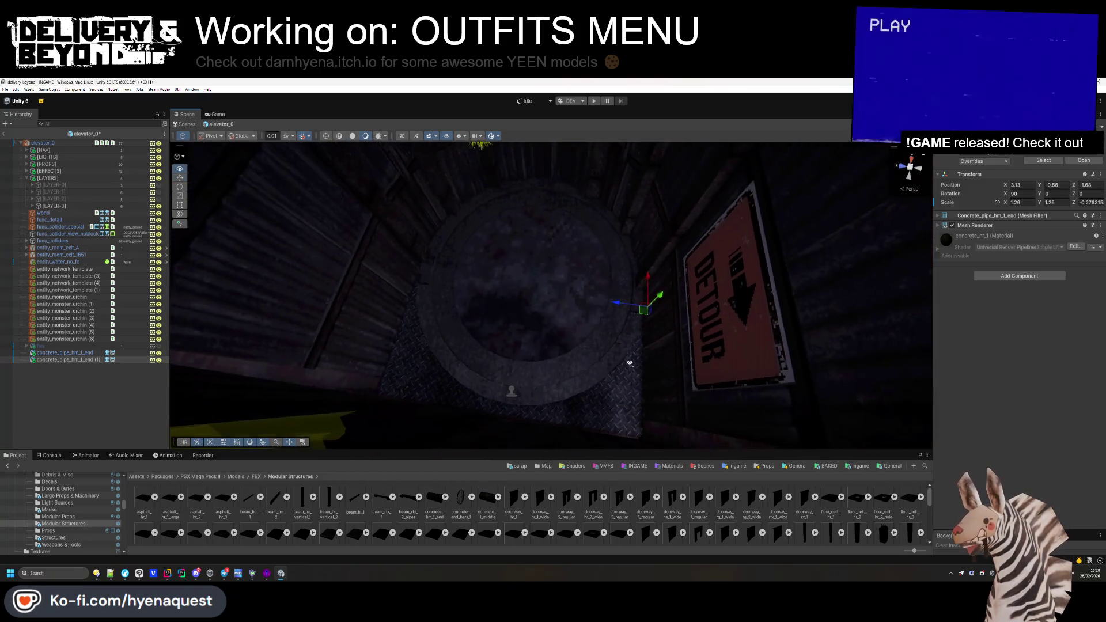
pyautogui.press('Delete')
# - Duplicate the remaining pipe end and raise the copy to the top of the shaft (Y≈14.3)
pyautogui.click(73, 353)
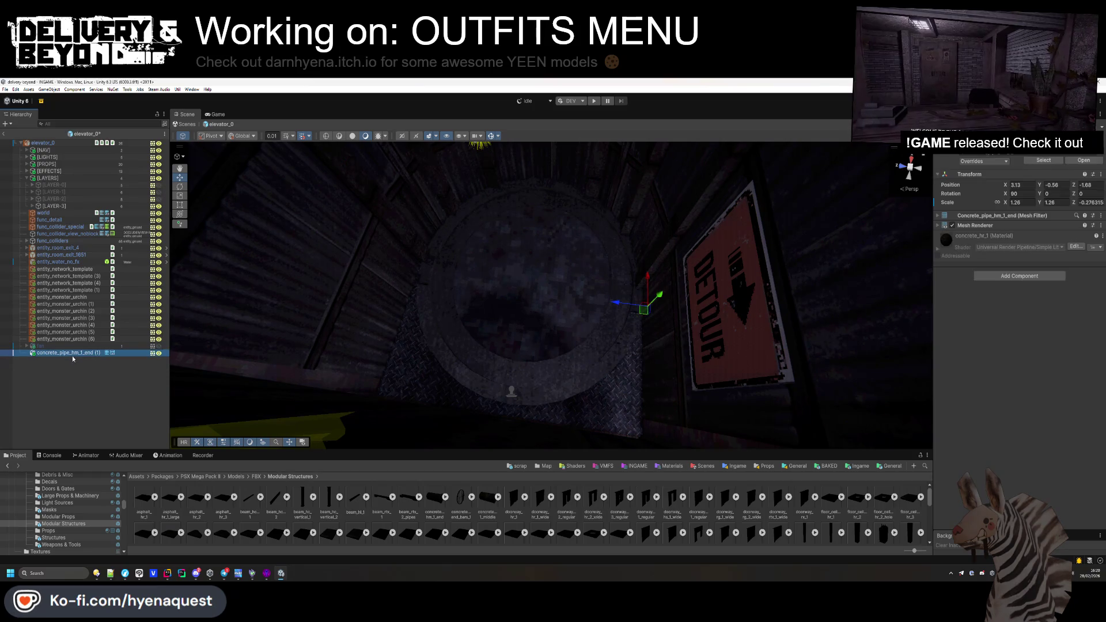
pyautogui.hotkey('ctrl', 'd')
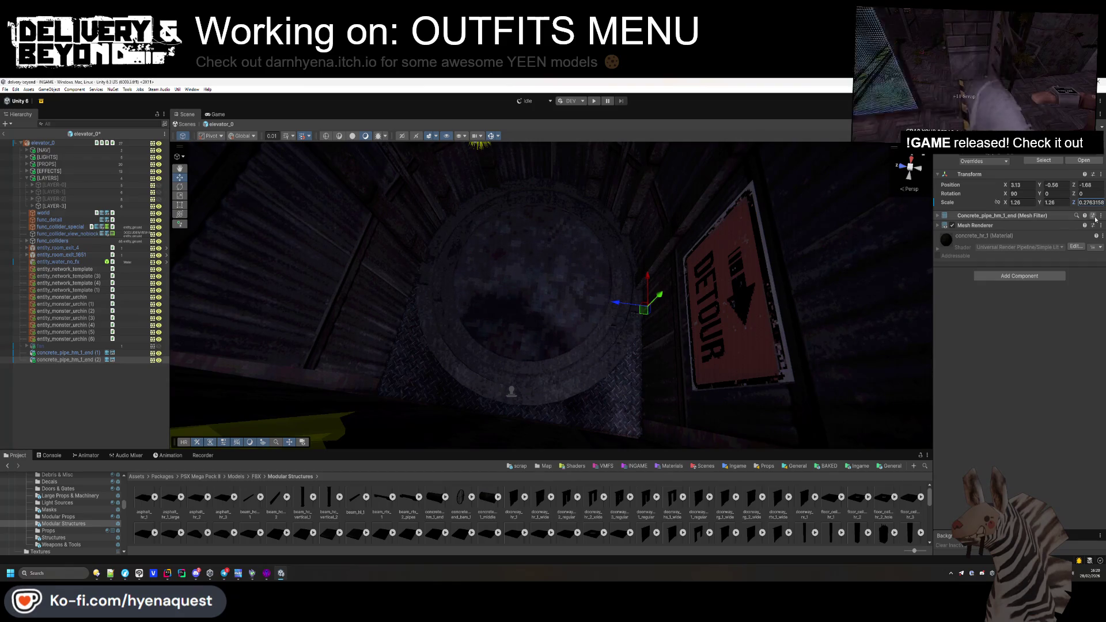
pyautogui.moveTo(658, 297); pyautogui.dragTo(657, 271)
pyautogui.press('f')
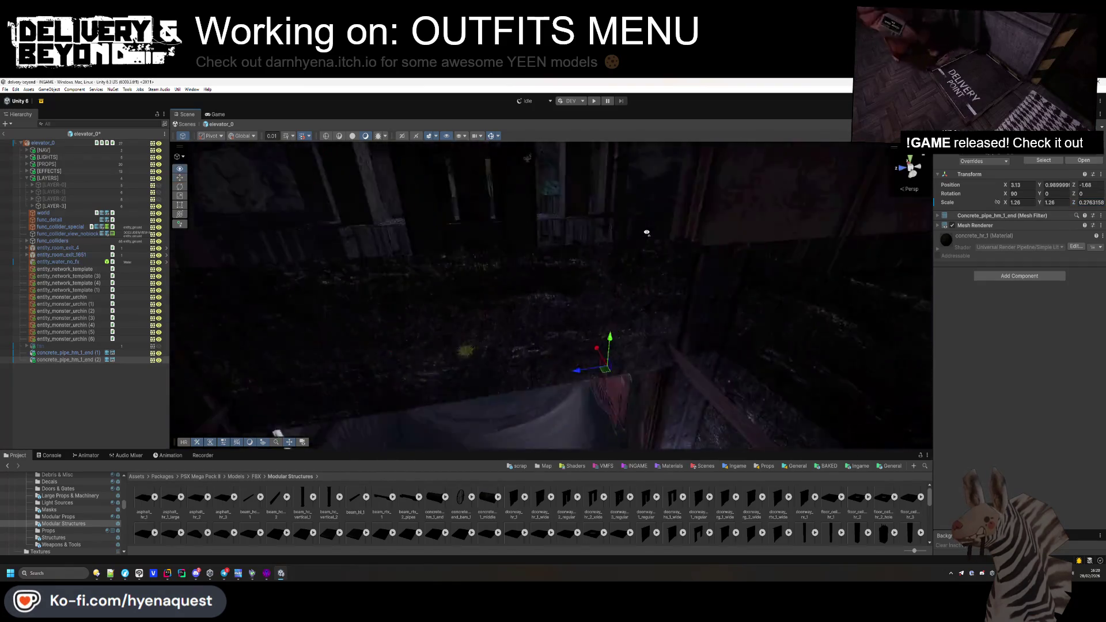
pyautogui.moveTo(584, 270); pyautogui.dragTo(571, 147)
pyautogui.press('f')
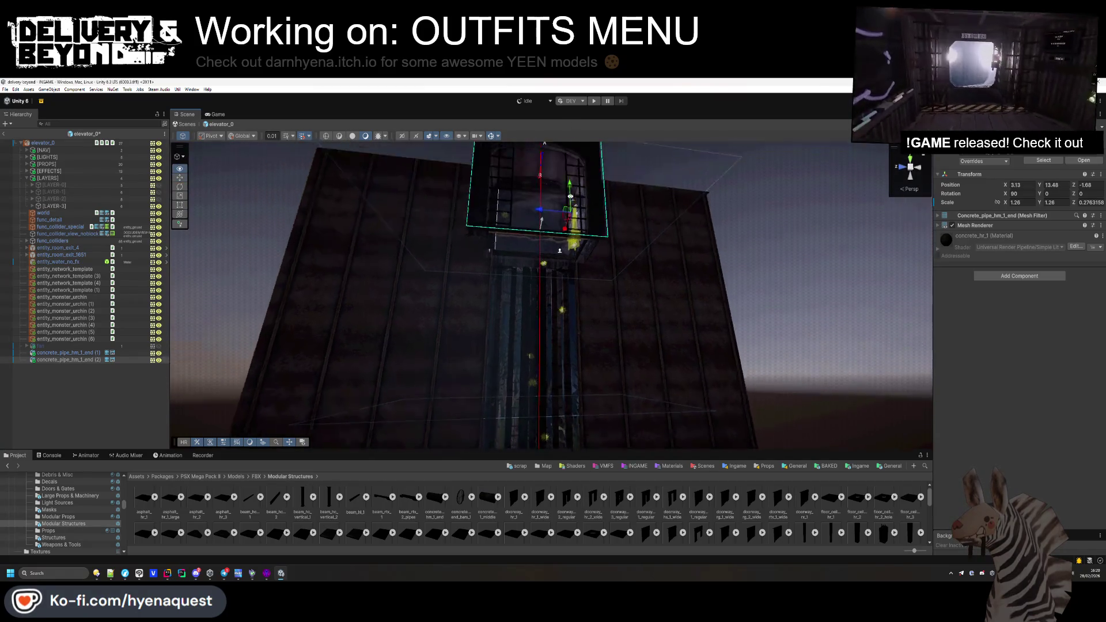
pyautogui.scroll(10, 575, 192)
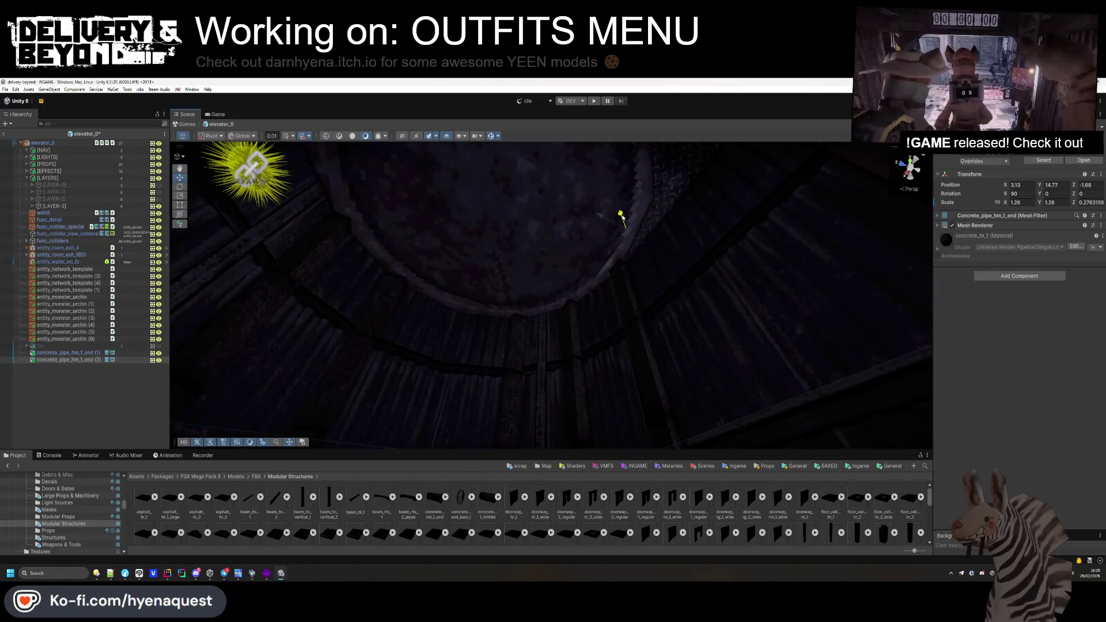
pyautogui.moveTo(622, 218); pyautogui.dragTo(625, 235)
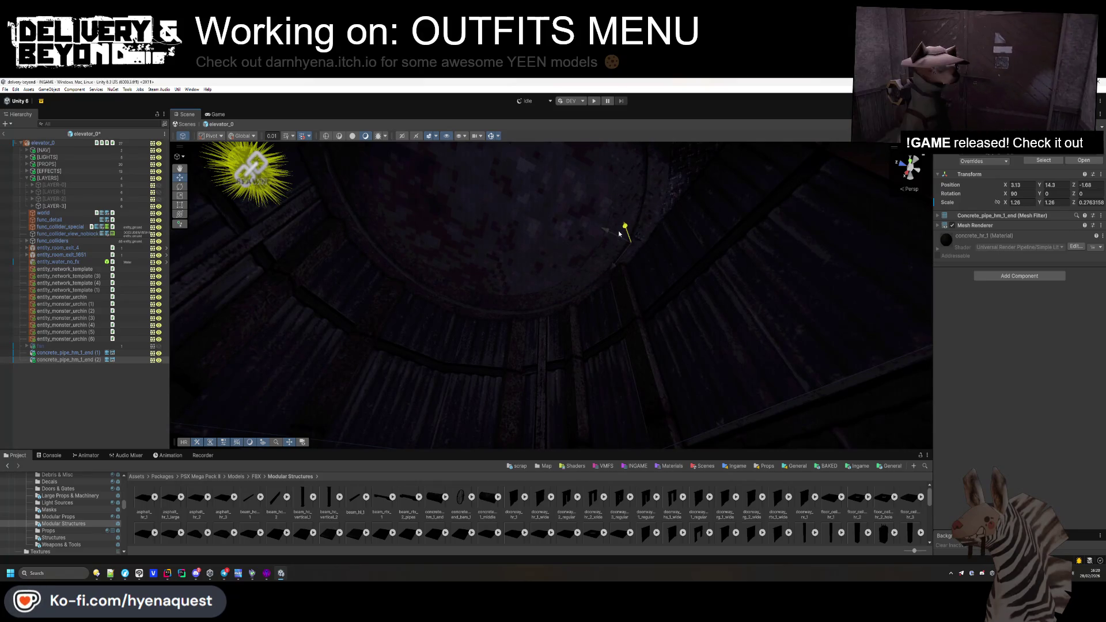
# - Parent both concrete_pipe_hm_1_end pieces under [EFFECTS] in the Hierarchy
pyautogui.click(82, 352)
pyautogui.keyDown('shift'); pyautogui.click(82, 359); pyautogui.keyUp('shift')
pyautogui.moveTo(82, 357); pyautogui.dragTo(49, 171)
pyautogui.moveTo(449, 271)
pyautogui.mouseDown()
pyautogui.moveTo(502, 291)
pyautogui.moveTo(492, 277)
pyautogui.mouseUp()
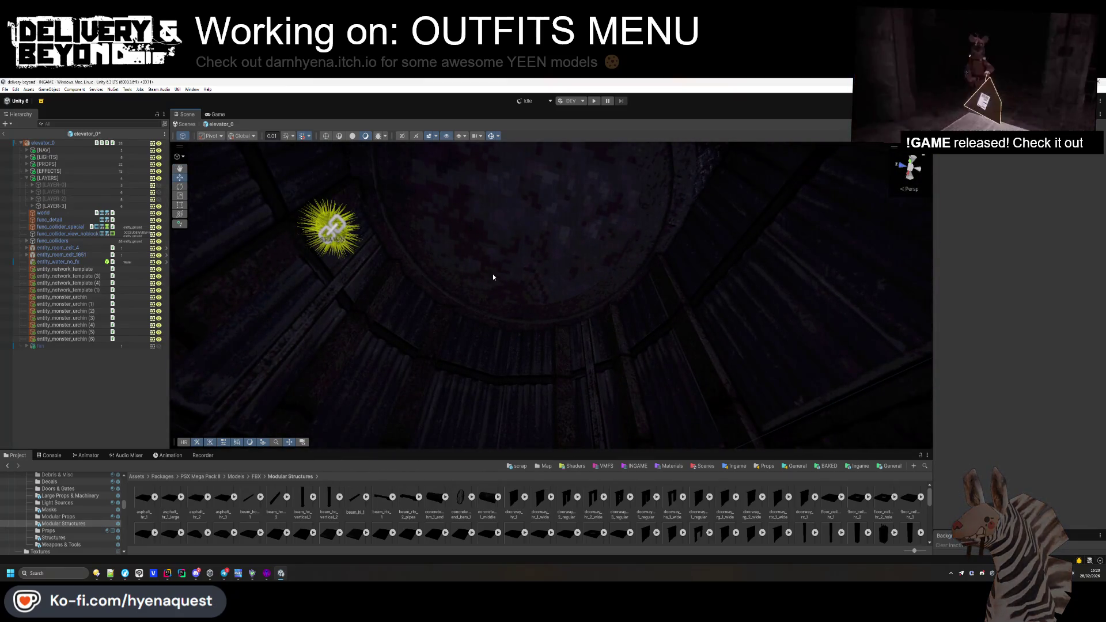
pyautogui.click(158, 347)
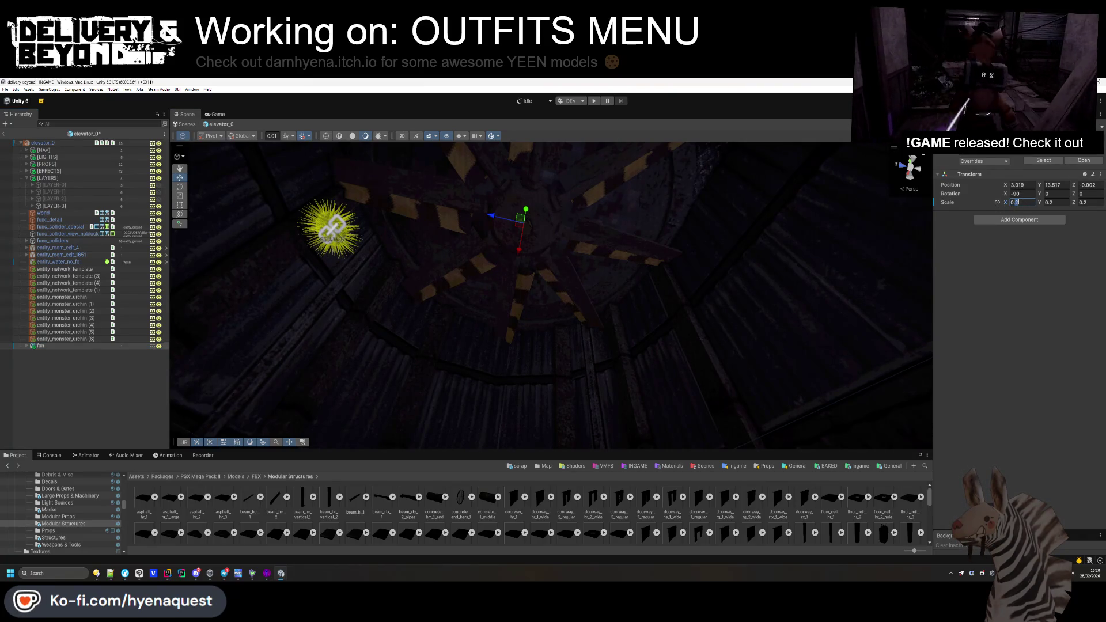
# - Scale the fan to 0.15, raise it slightly and turn it to about 200.69 on Y
pyautogui.write('0.15')
pyautogui.moveTo(598, 277)
pyautogui.mouseDown()
pyautogui.moveTo(563, 227)
pyautogui.moveTo(563, 291)
pyautogui.moveTo(532, 296)
pyautogui.moveTo(511, 316)
pyautogui.moveTo(550, 334)
pyautogui.mouseUp()
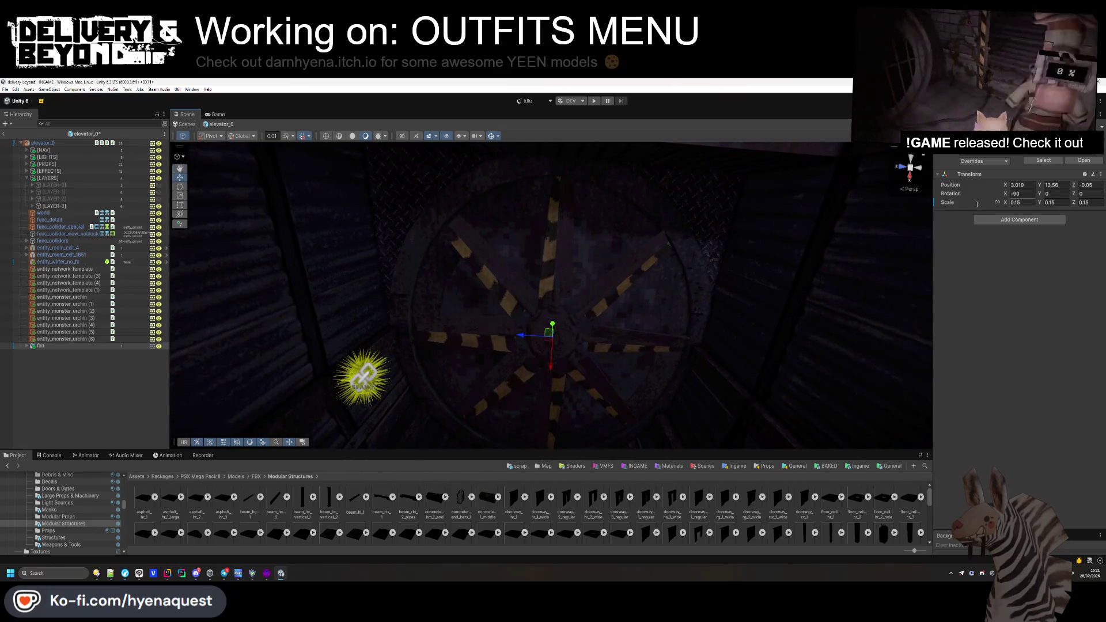
pyautogui.moveTo(524, 249)
pyautogui.mouseDown()
pyautogui.moveTo(538, 317)
pyautogui.moveTo(556, 336)
pyautogui.moveTo(561, 306)
pyautogui.moveTo(523, 302)
pyautogui.moveTo(576, 237)
pyautogui.moveTo(650, 272)
pyautogui.moveTo(508, 303)
pyautogui.moveTo(436, 339)
pyautogui.moveTo(441, 311)
pyautogui.moveTo(441, 323)
pyautogui.moveTo(511, 328)
pyautogui.moveTo(493, 350)
pyautogui.mouseUp()
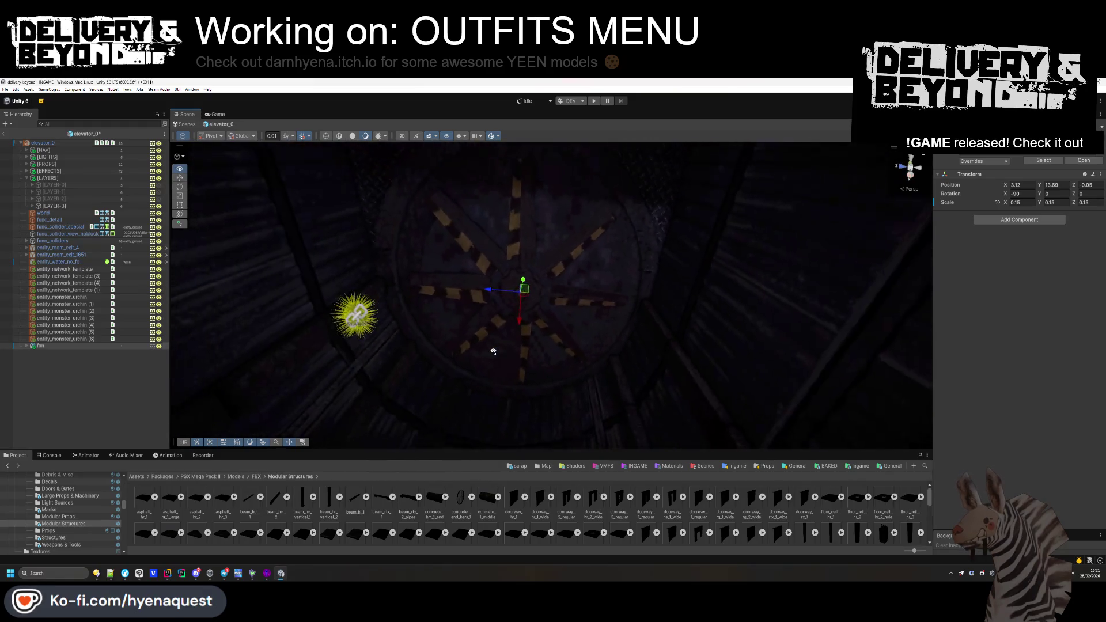
pyautogui.moveTo(1040, 194); pyautogui.dragTo(751, 213)
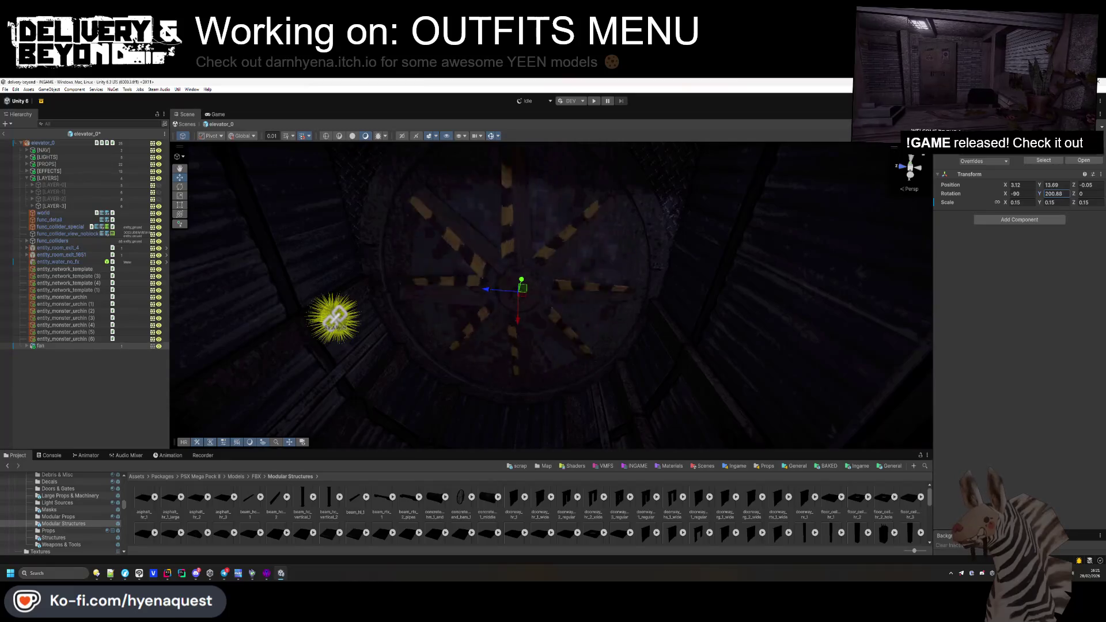
# - Add an Entity_spinner script to the fan, spinning on the Y axis only
pyautogui.click(1031, 220)
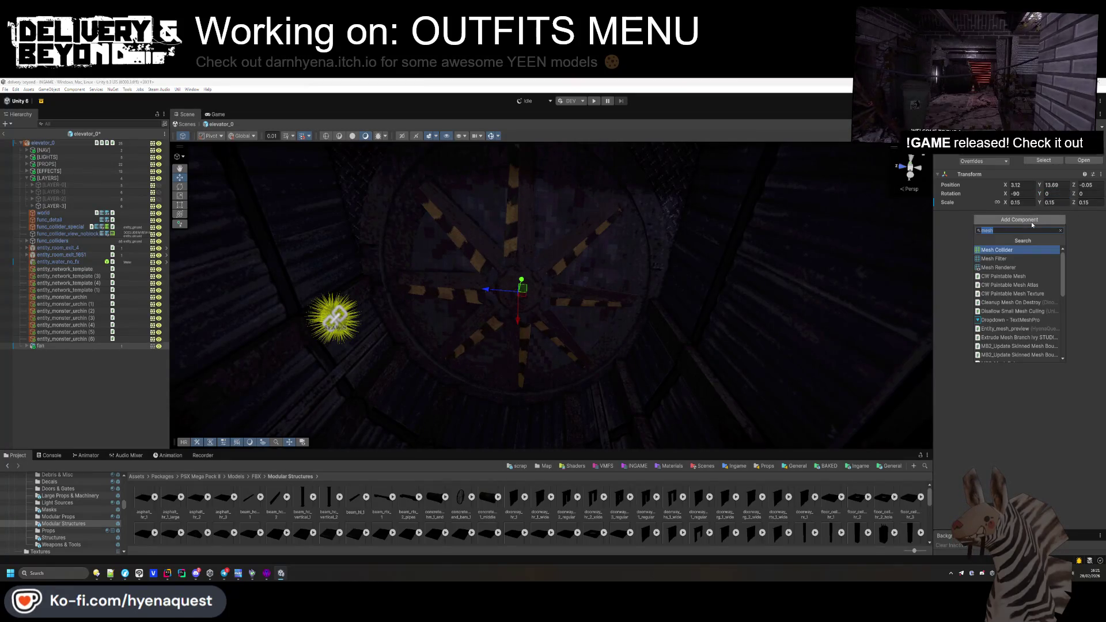
pyautogui.write('spinner')
pyautogui.press('Return')
pyautogui.click(1007, 264)
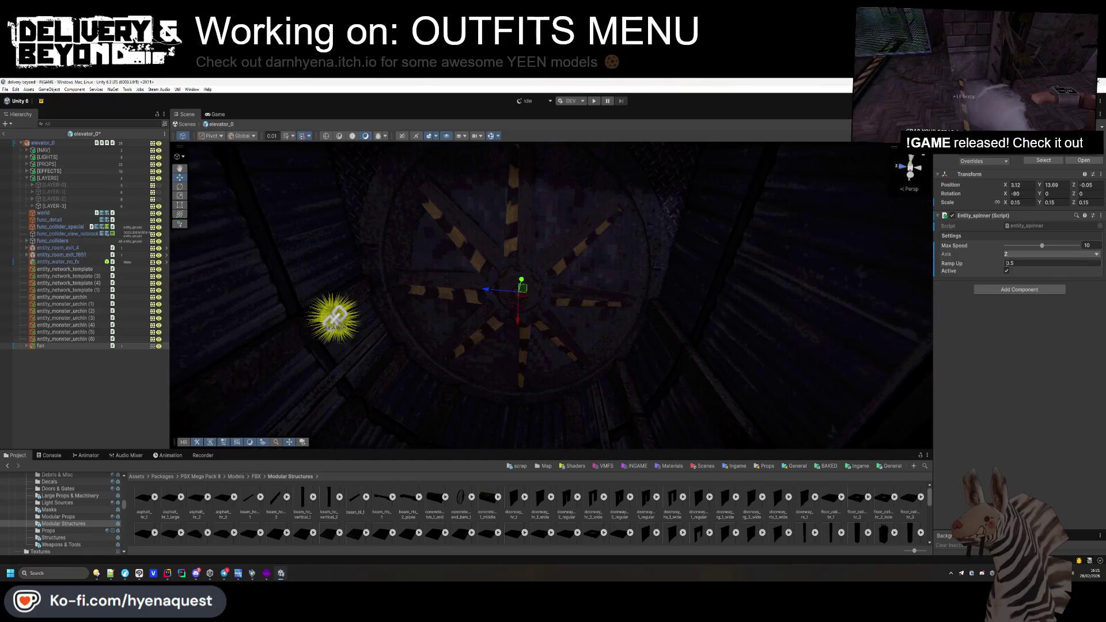
pyautogui.click(1041, 246)
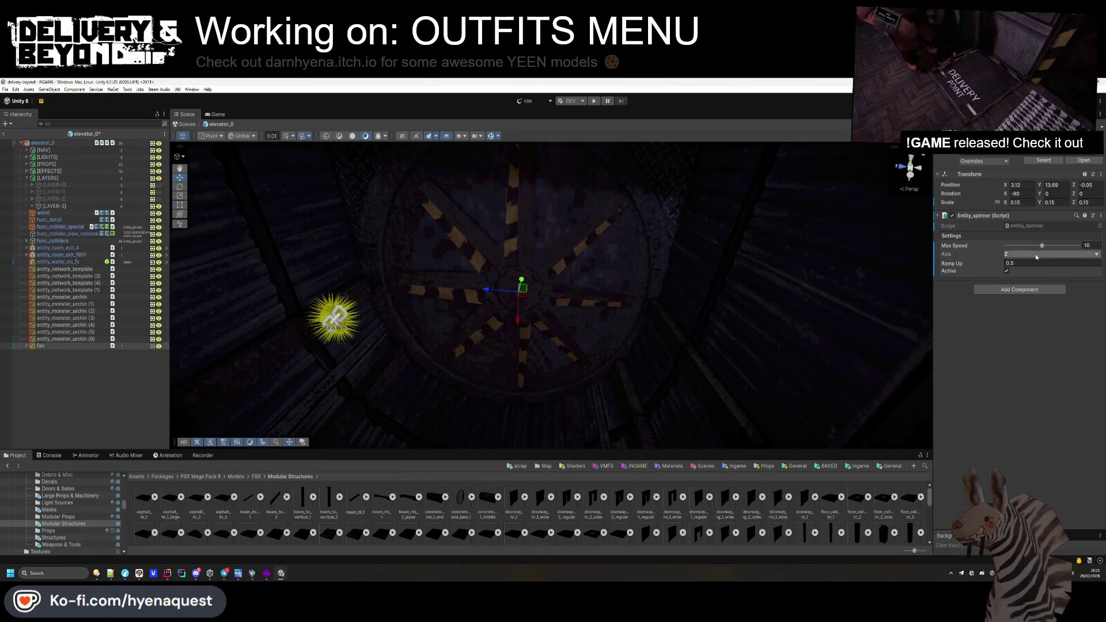
pyautogui.click(1029, 257)
pyautogui.click(1029, 301)
pyautogui.click(1029, 254)
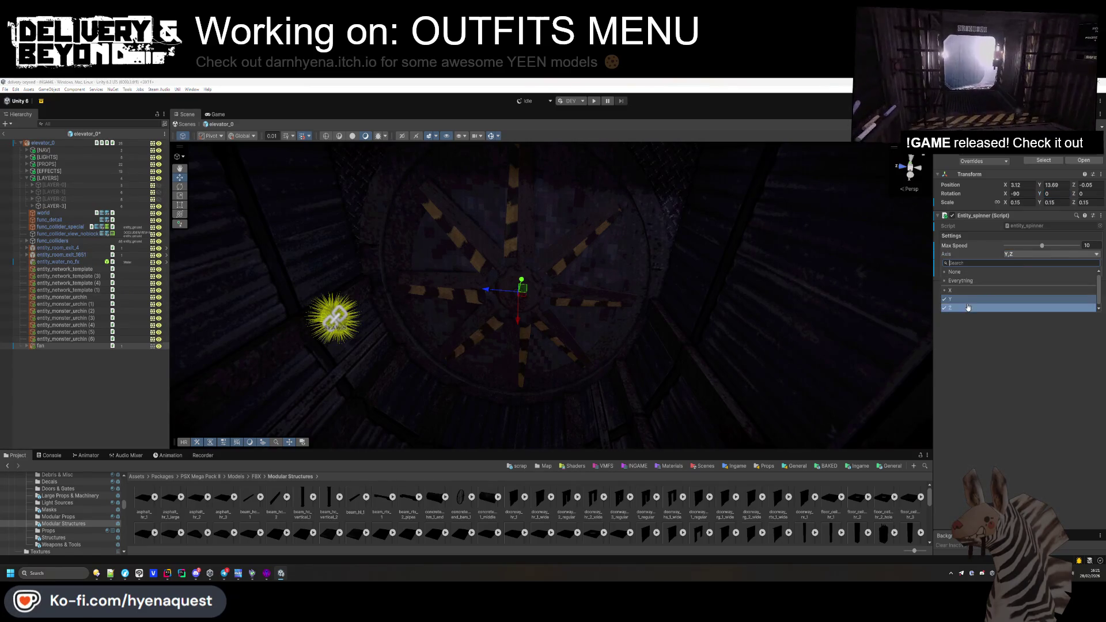
pyautogui.click(1029, 281)
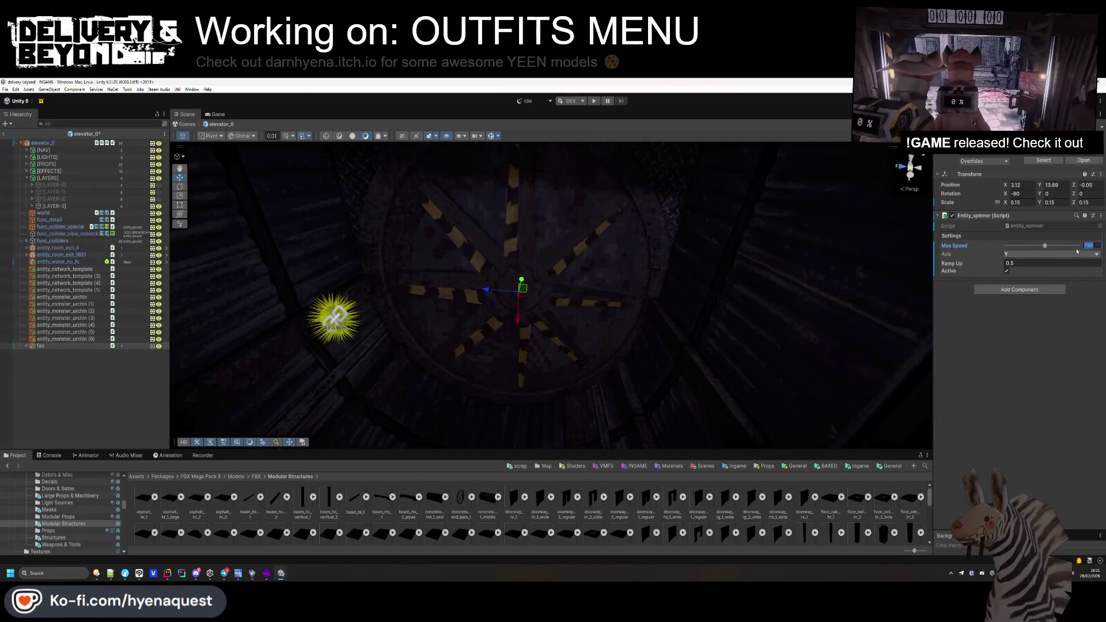
# - Give the spinner a Max Speed of 100 and create an empty child under the fan
pyautogui.write('100')
pyautogui.press('Return')
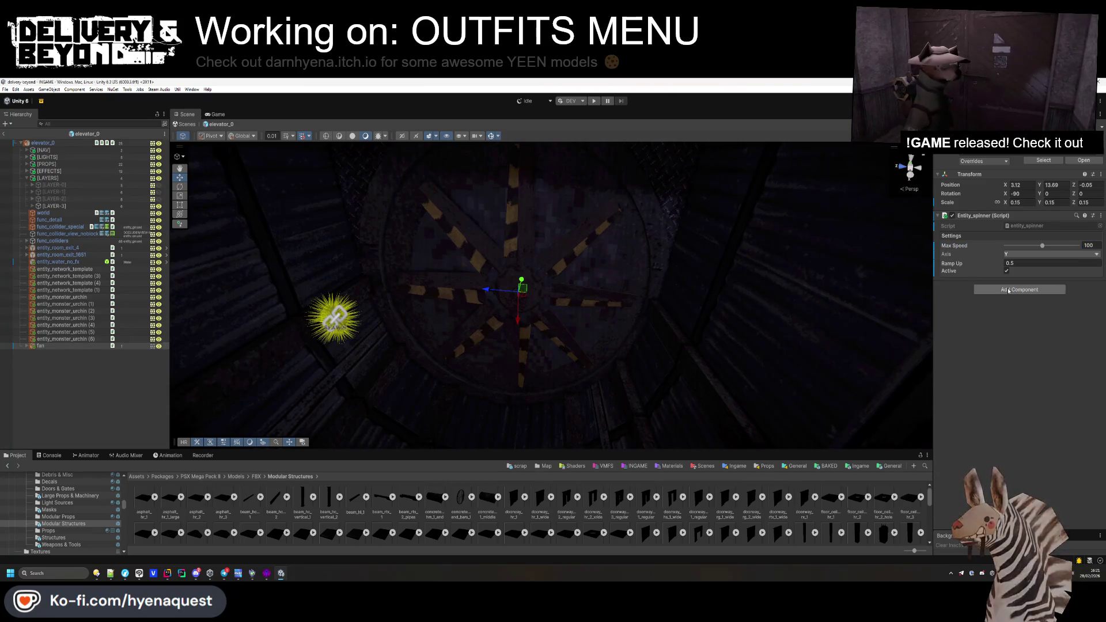
pyautogui.rightClick(65, 345)
pyautogui.click(91, 354)
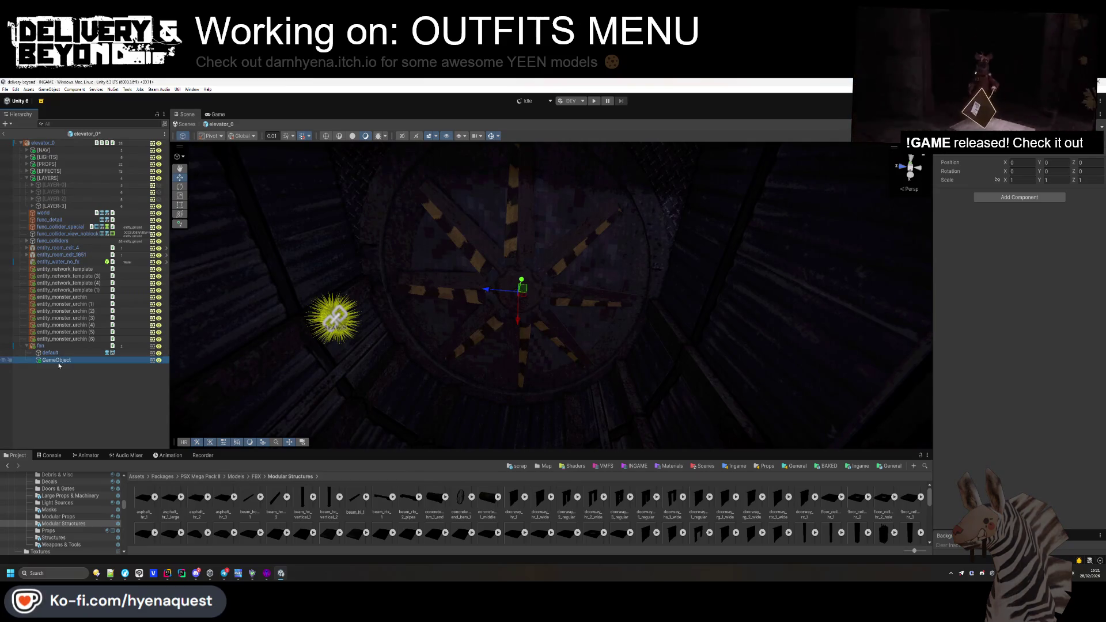
# - Rename the fan's empty child to death_fan and re-parent it under the fan at zero position
pyautogui.click(60, 354)
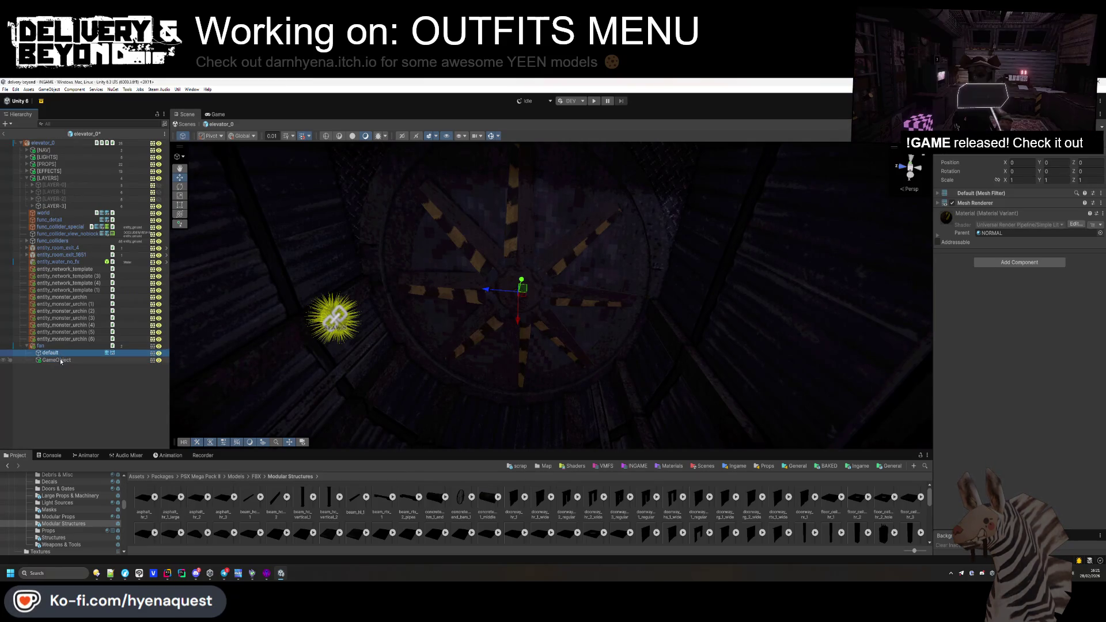
pyautogui.moveTo(57, 358); pyautogui.dragTo(48, 379)
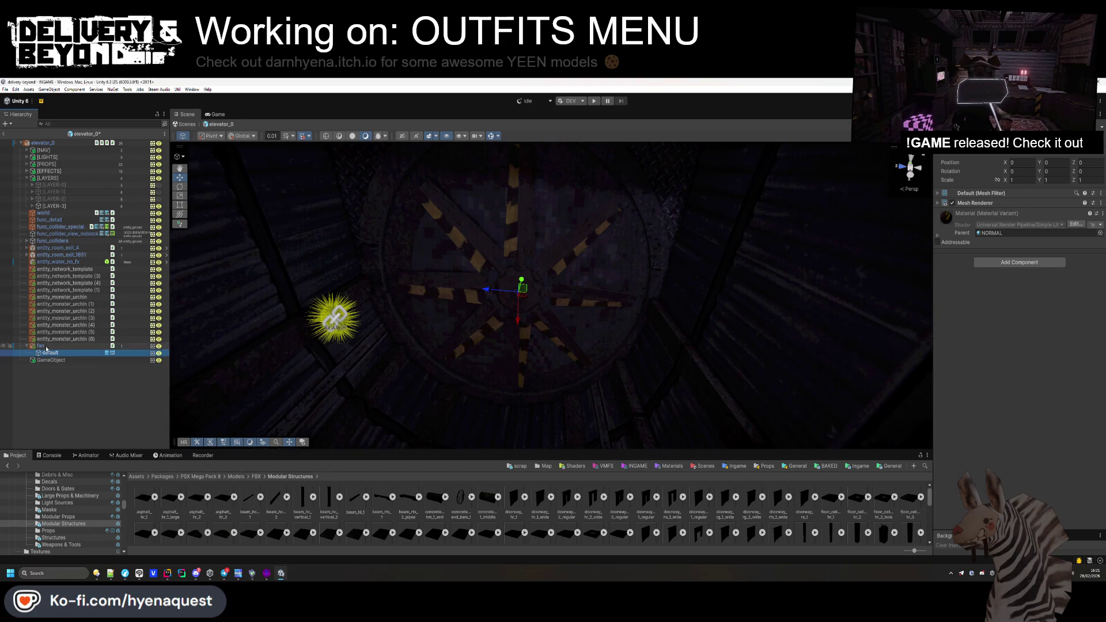
pyautogui.click(50, 360)
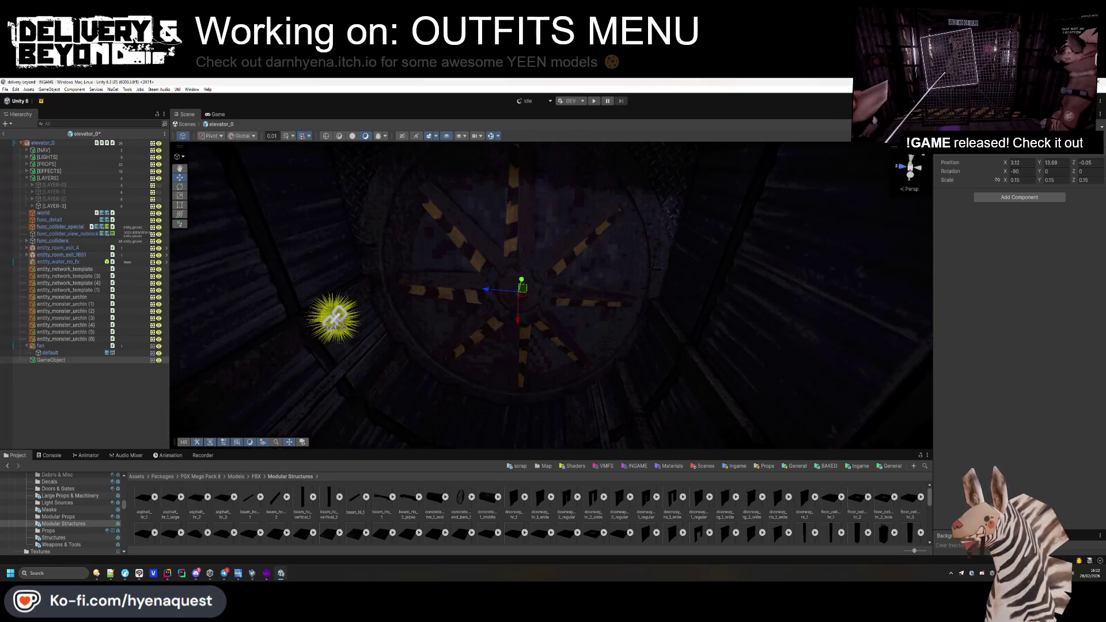
pyautogui.write('death_fan')
pyautogui.press('Return')
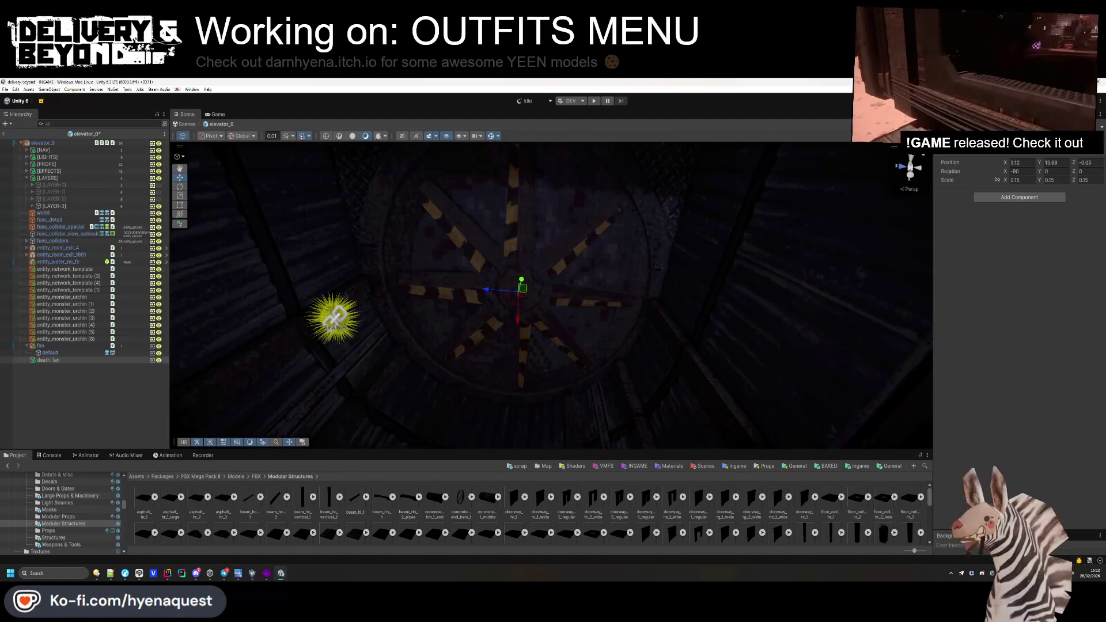
pyautogui.moveTo(48, 360); pyautogui.dragTo(41, 346)
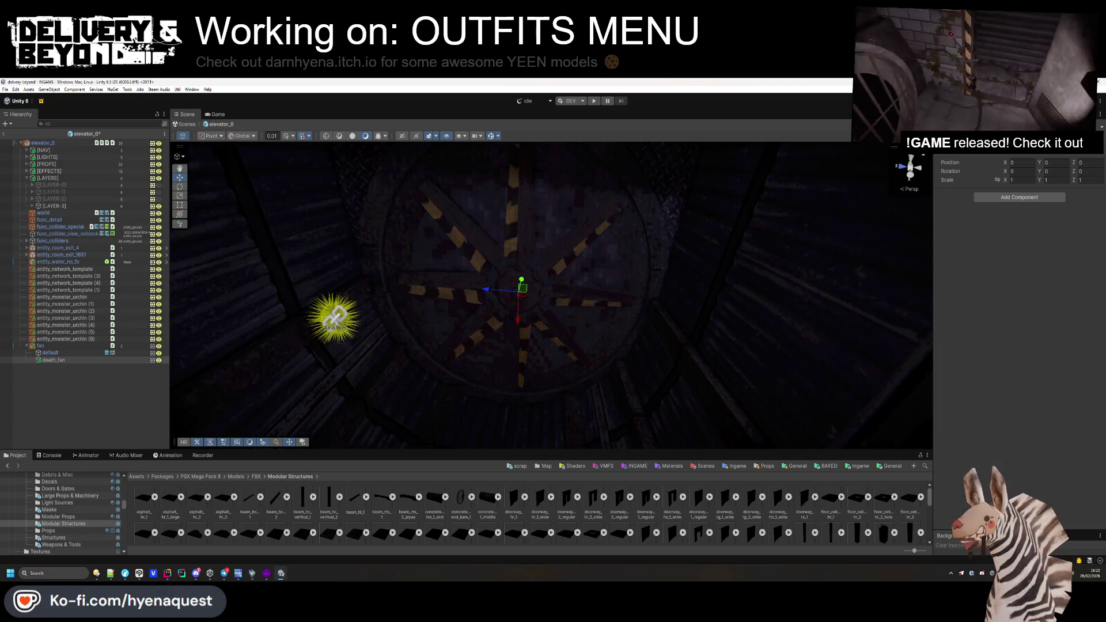
pyautogui.click(1008, 197)
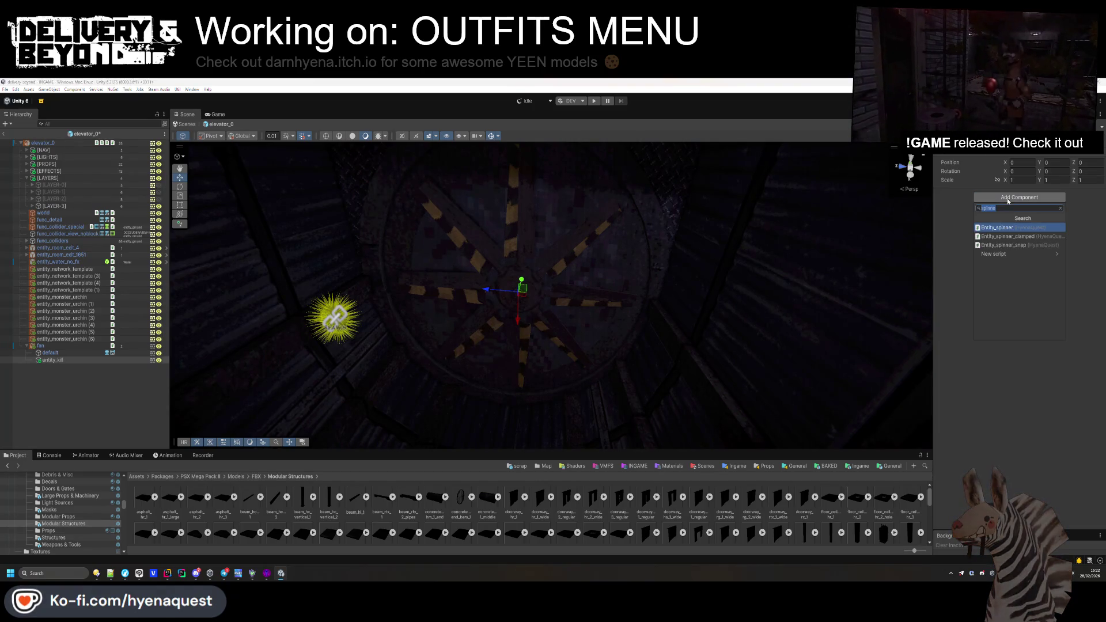
# - Add a Box Collider and an Entity_kill script to the fan's empty child
pyautogui.write('kil')
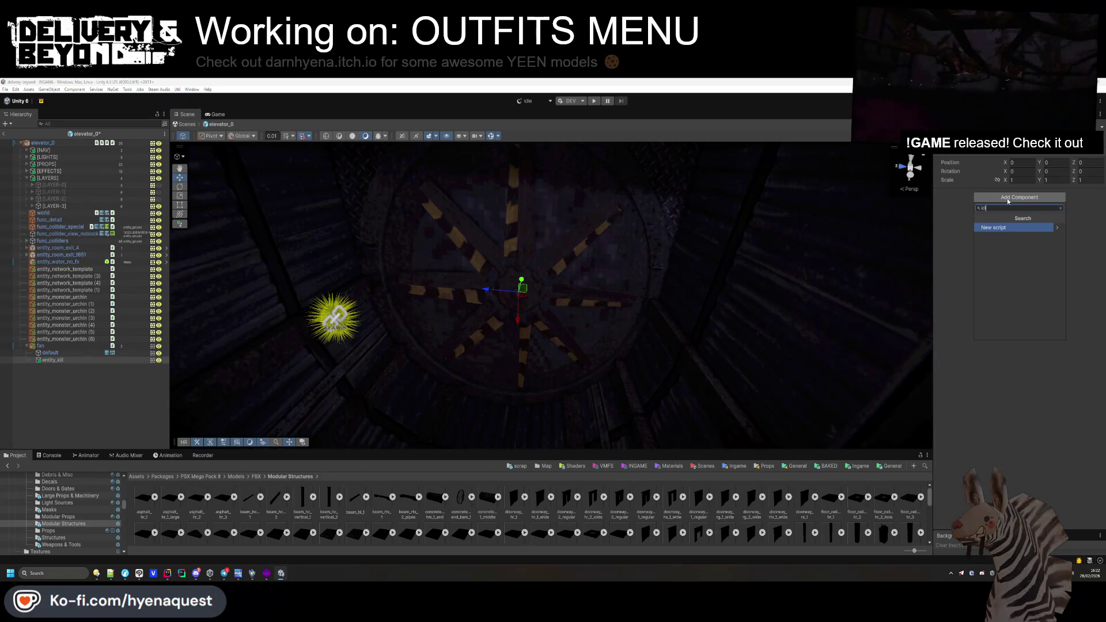
pyautogui.press('BackSpace')
pyautogui.press('BackSpace')
pyautogui.press('BackSpace')
pyautogui.write('box')
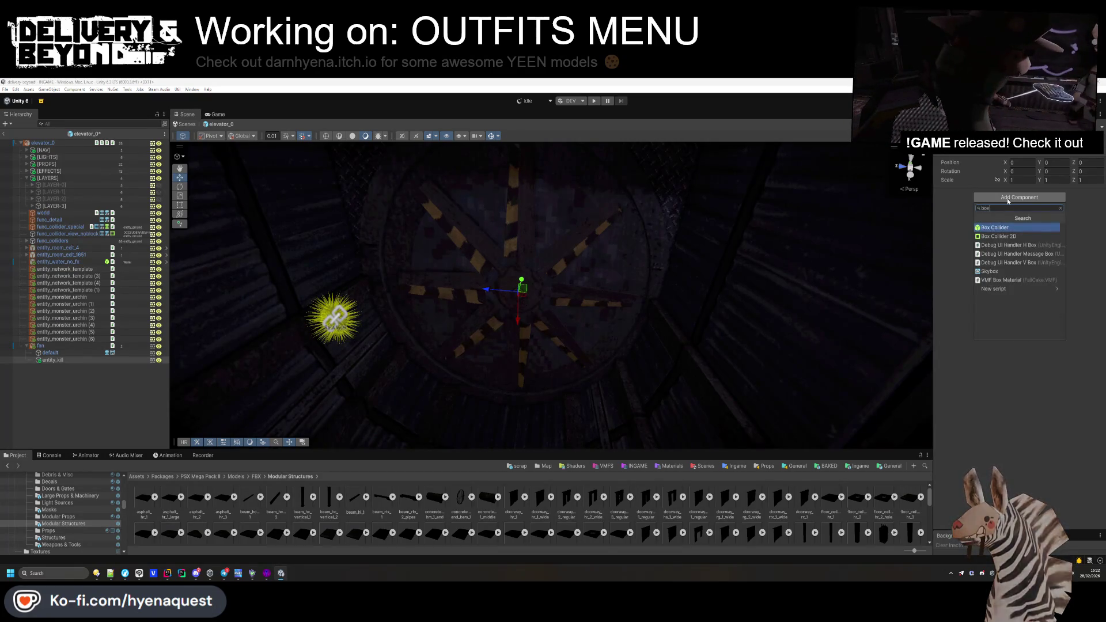
pyautogui.press('Return')
pyautogui.click(1008, 302)
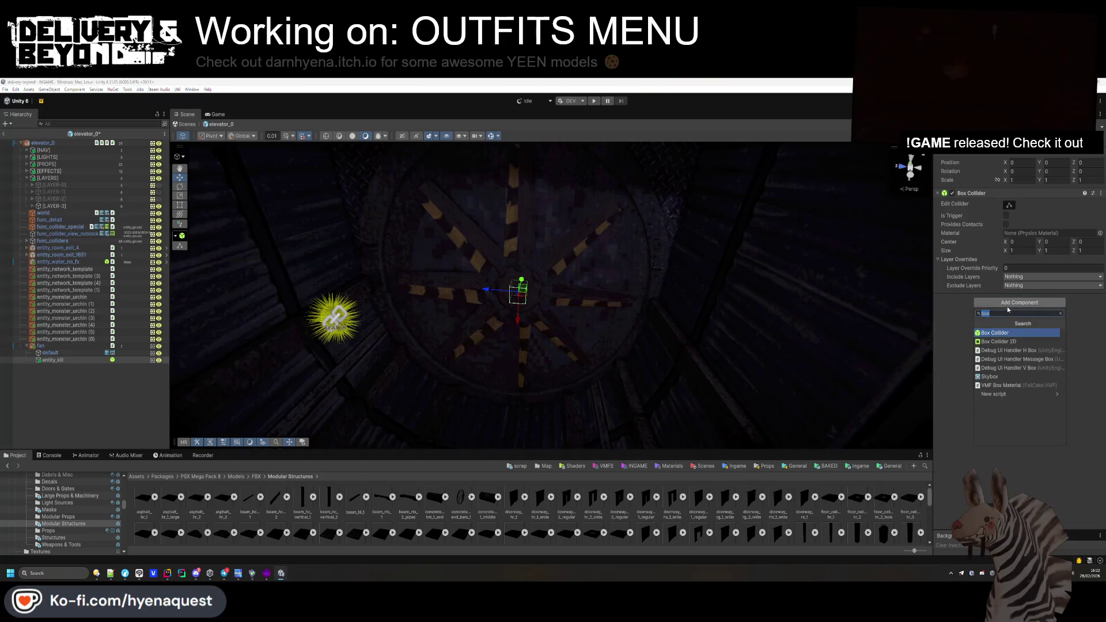
pyautogui.write('kill')
pyautogui.press('Return')
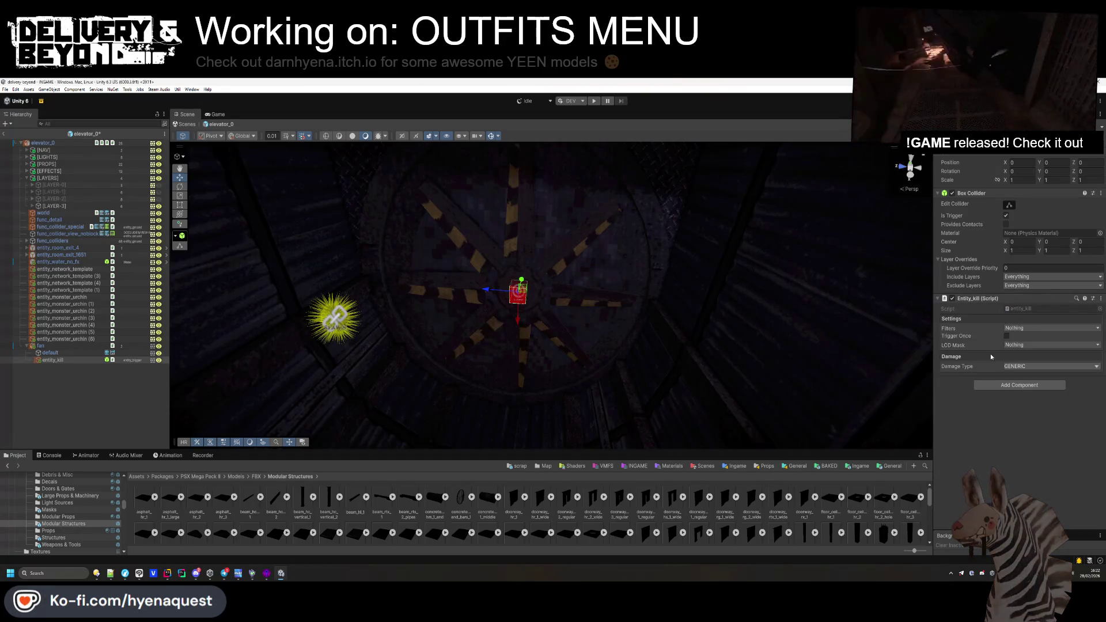
# - Limit the kill filter to entity_player and set the damage type to CUT
pyautogui.click(1022, 329)
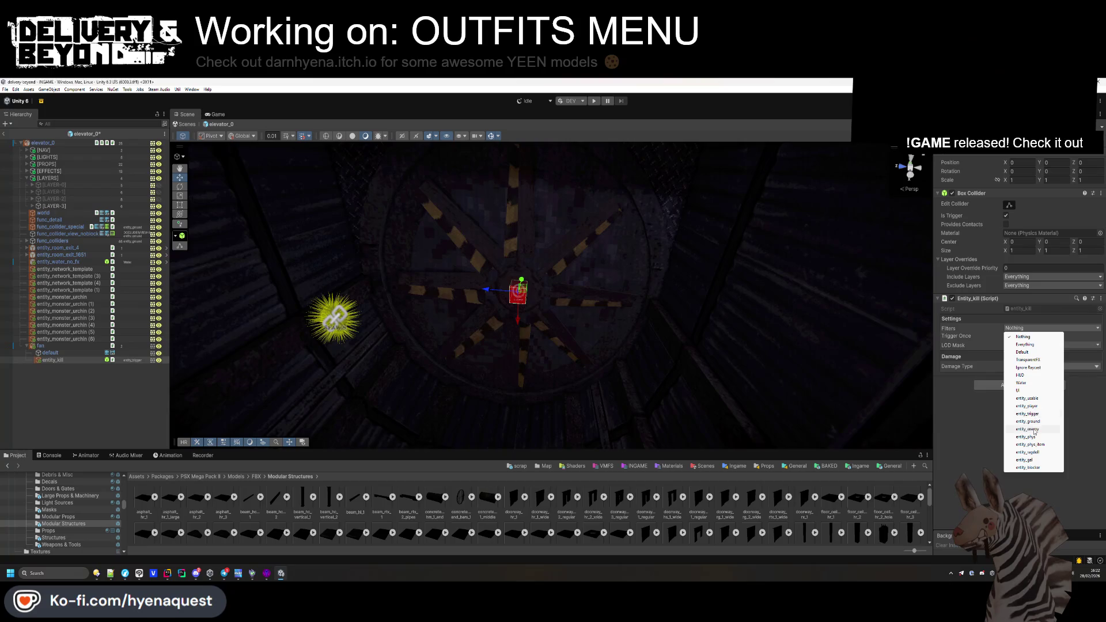
pyautogui.click(1034, 408)
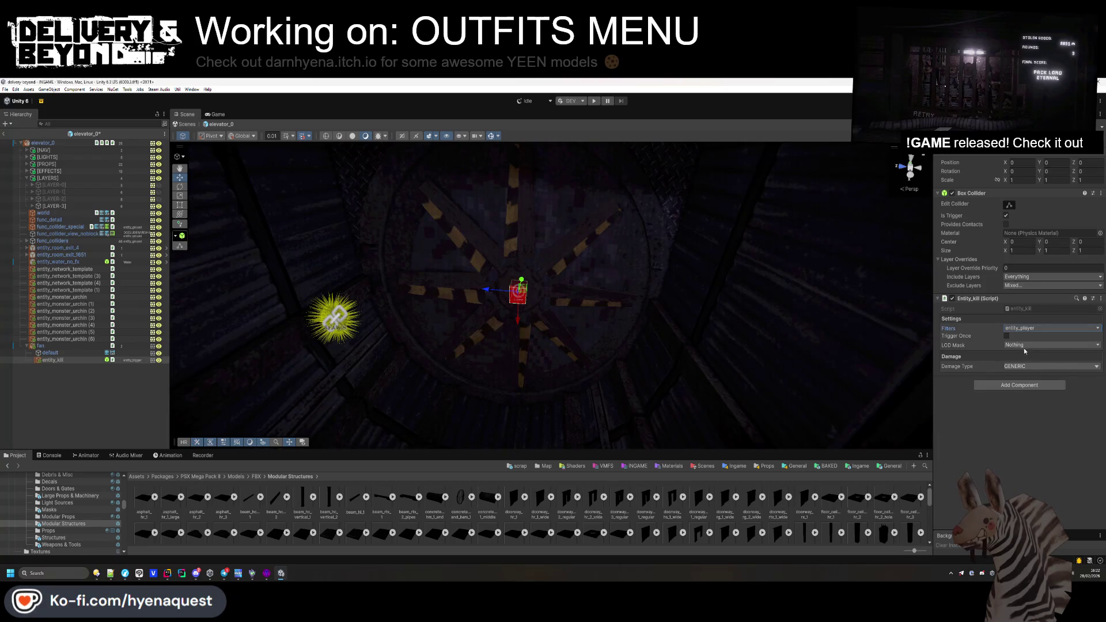
pyautogui.click(1050, 366)
pyautogui.click(959, 384)
pyautogui.click(1050, 366)
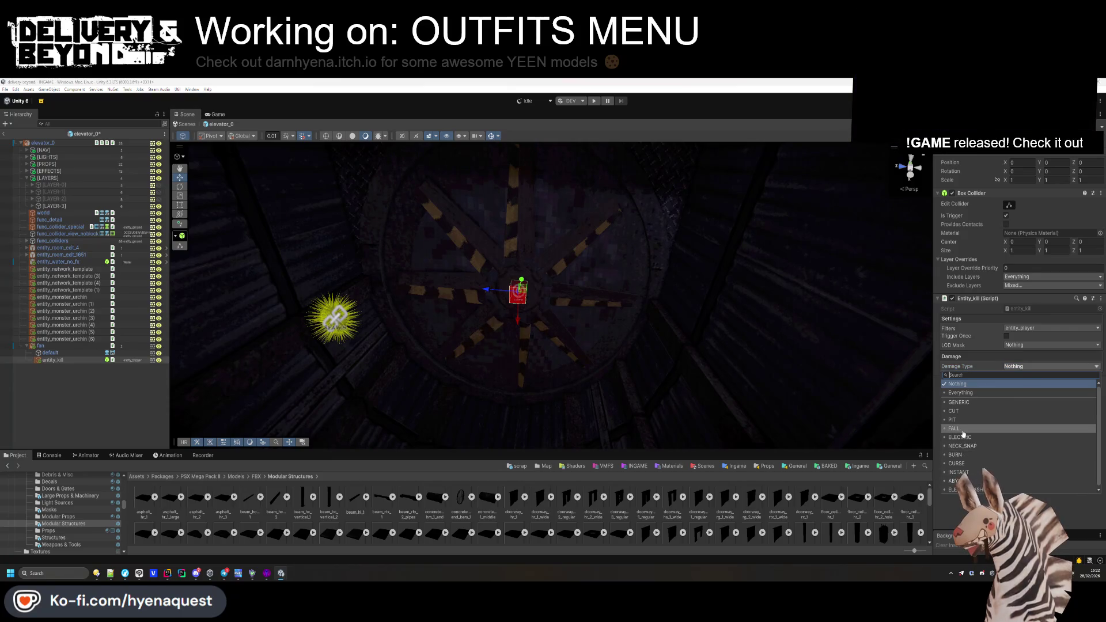
pyautogui.click(954, 411)
# - Edit the collider in the scene, stretching it into a bar over the fan
pyautogui.click(1009, 206)
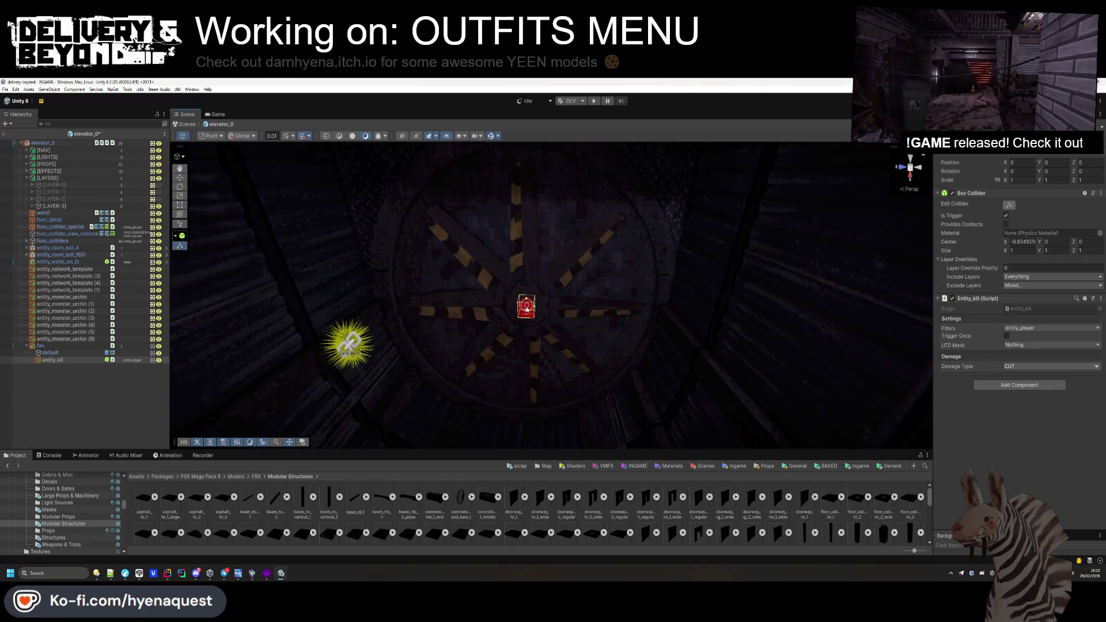
pyautogui.moveTo(528, 307)
pyautogui.mouseDown()
pyautogui.moveTo(494, 257)
pyautogui.moveTo(577, 149)
pyautogui.mouseUp()
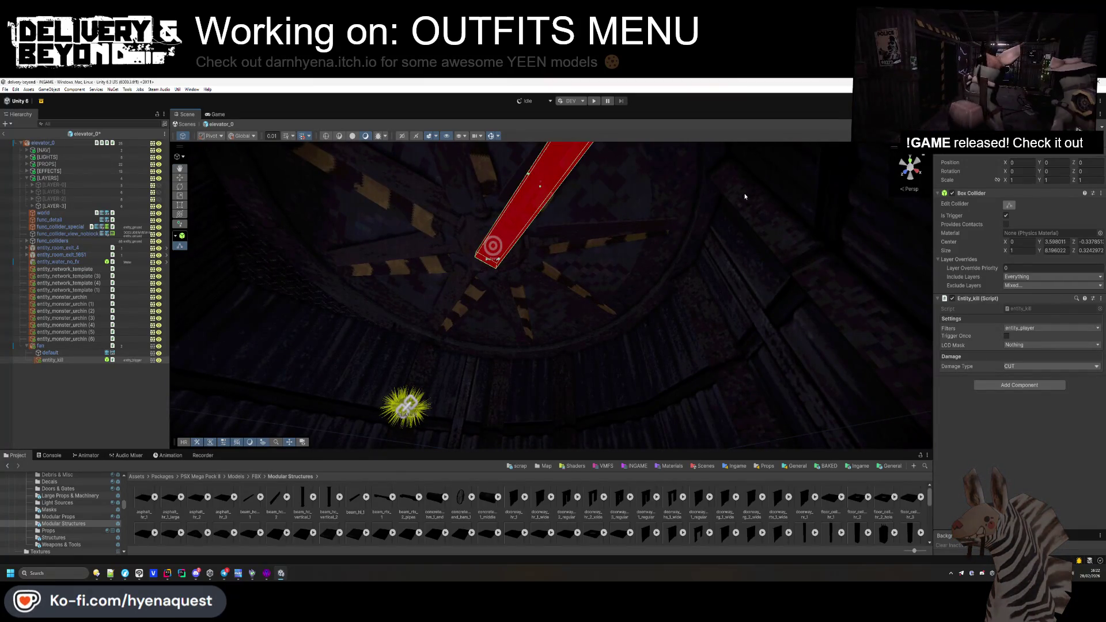
pyautogui.press('f')
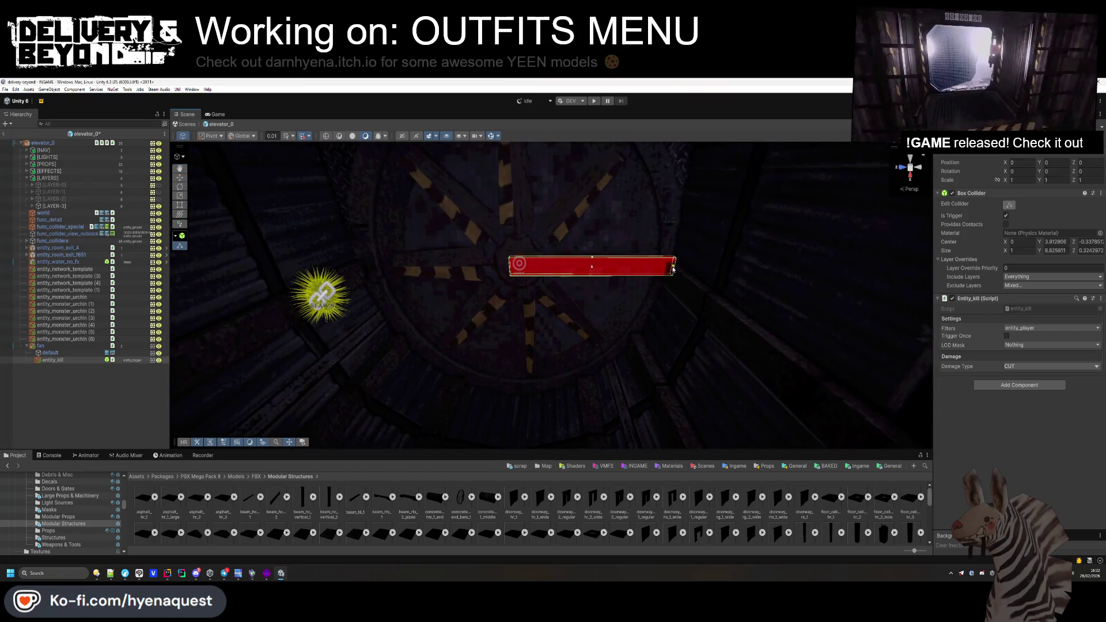
pyautogui.moveTo(663, 289)
pyautogui.mouseDown()
pyautogui.moveTo(636, 271)
pyautogui.moveTo(455, 279)
pyautogui.mouseUp()
pyautogui.moveTo(594, 269)
pyautogui.mouseDown()
pyautogui.moveTo(518, 351)
pyautogui.moveTo(634, 311)
pyautogui.mouseUp()
pyautogui.moveTo(711, 298); pyautogui.dragTo(681, 302)
# - Widen and thicken the kill collider to cover the fan, then adjust an urchin near the ceiling
pyautogui.moveTo(562, 312)
pyautogui.mouseDown()
pyautogui.moveTo(432, 334)
pyautogui.moveTo(574, 312)
pyautogui.moveTo(565, 290)
pyautogui.moveTo(488, 303)
pyautogui.moveTo(492, 312)
pyautogui.moveTo(355, 388)
pyautogui.moveTo(536, 378)
pyautogui.moveTo(543, 344)
pyautogui.mouseUp()
pyautogui.moveTo(538, 267)
pyautogui.mouseDown()
pyautogui.moveTo(542, 278)
pyautogui.moveTo(518, 312)
pyautogui.moveTo(450, 373)
pyautogui.moveTo(424, 348)
pyautogui.moveTo(468, 253)
pyautogui.moveTo(471, 306)
pyautogui.moveTo(506, 334)
pyautogui.moveTo(537, 331)
pyautogui.mouseUp()
pyautogui.click(543, 281)
pyautogui.click(468, 252)
pyautogui.click(479, 323)
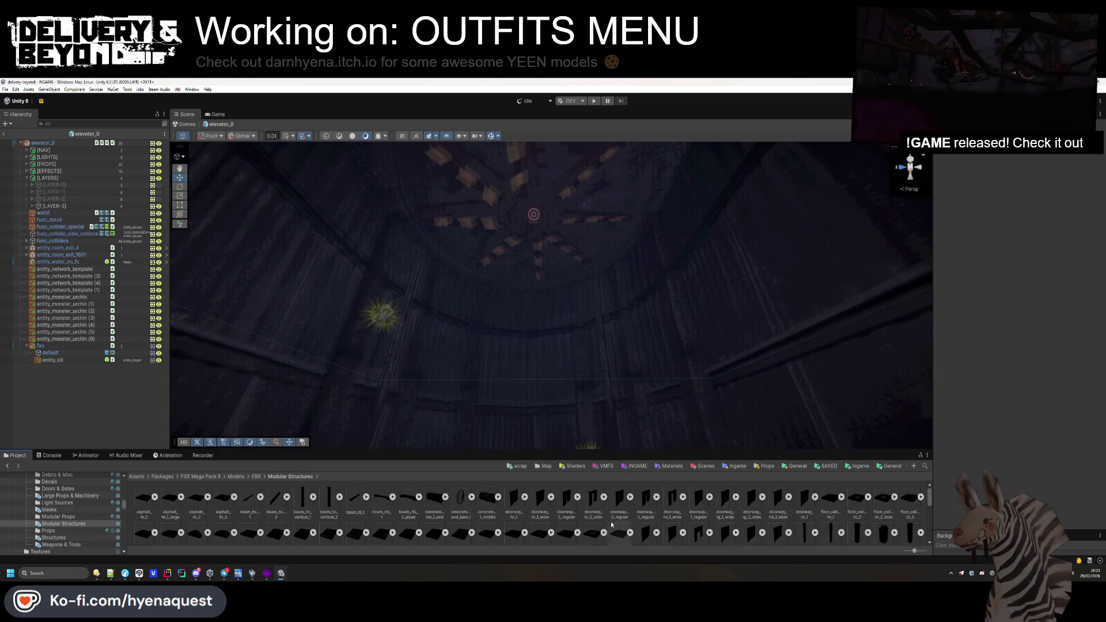
# - Go to Templates > Ingame and search the project for 'fan' assets
pyautogui.click(852, 468)
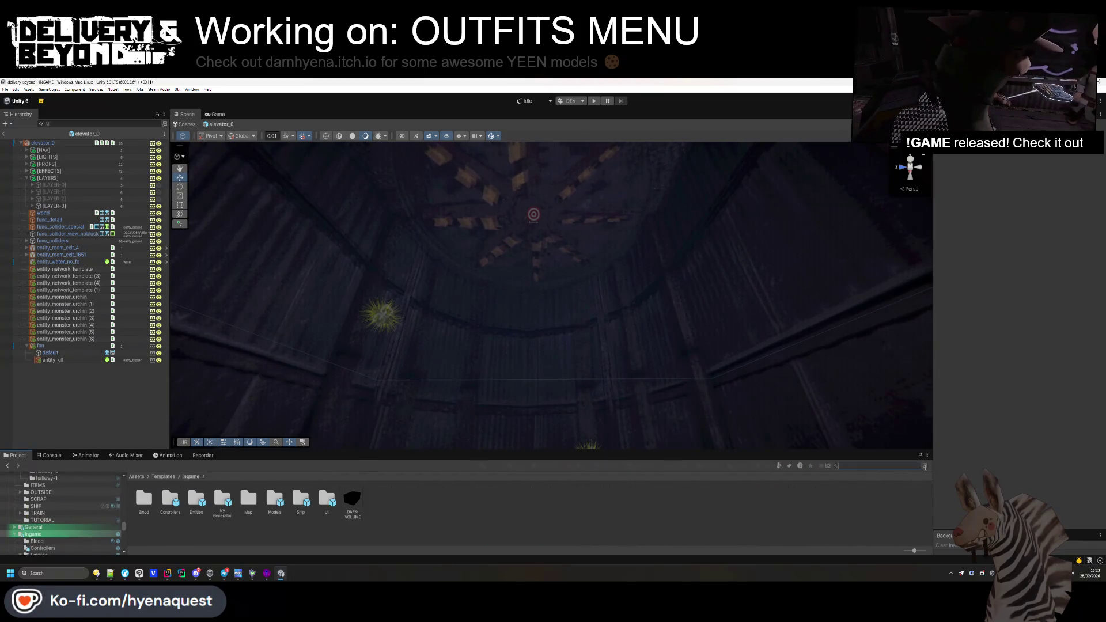
pyautogui.write('n')
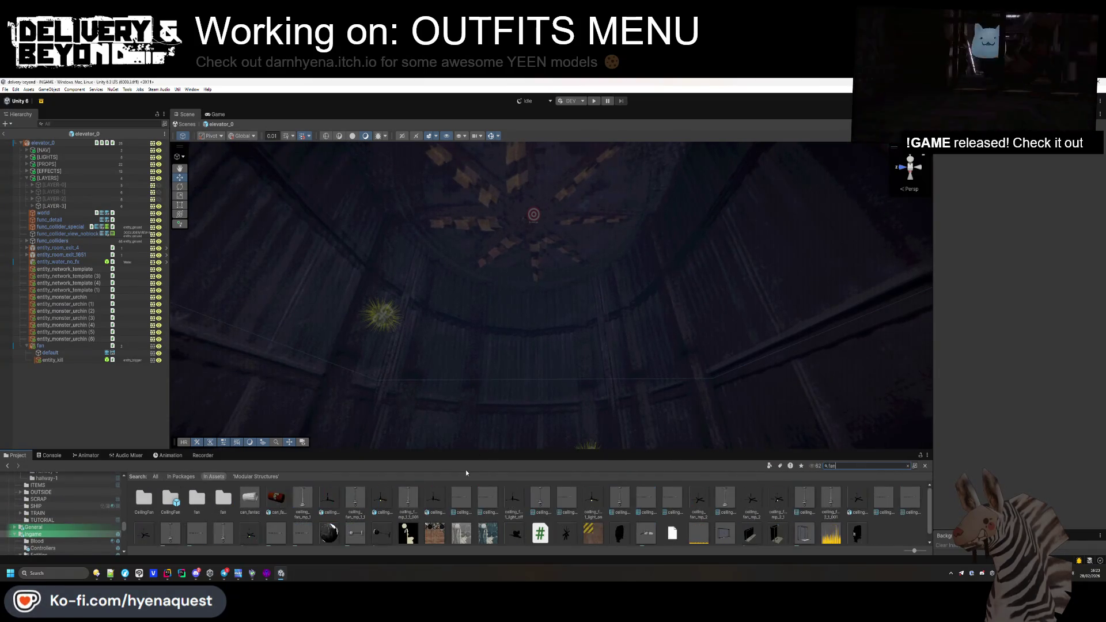
pyautogui.scroll(-1, 437, 518)
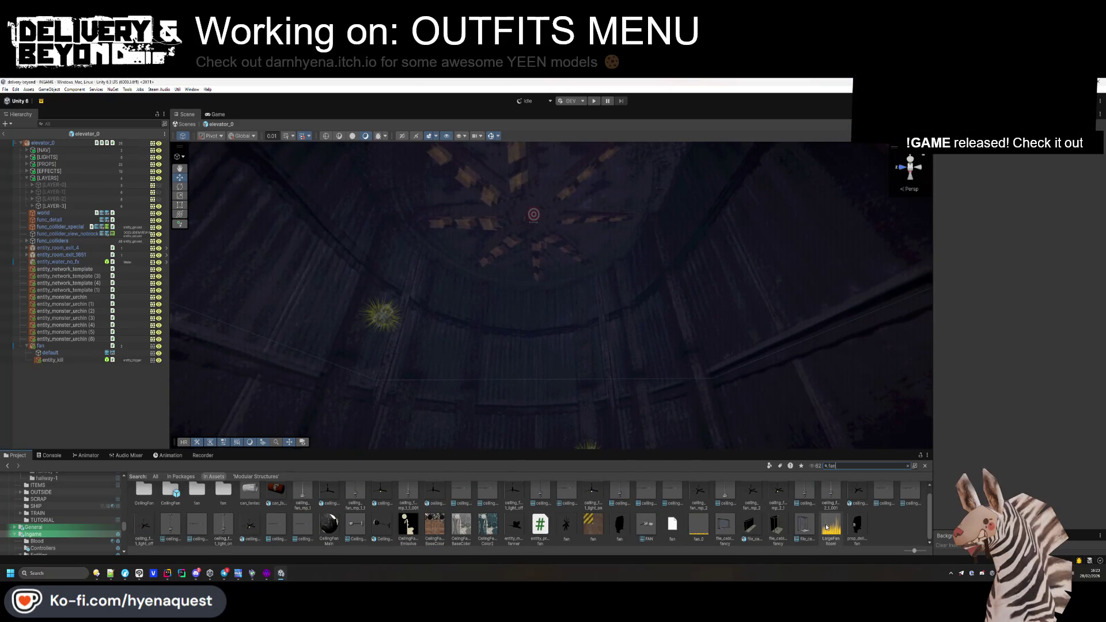
# - Open entity_monster_fanner, expand its rat hierarchy down to deathmouse and [FAN], then exit to INGAME
pyautogui.doubleClick(514, 524)
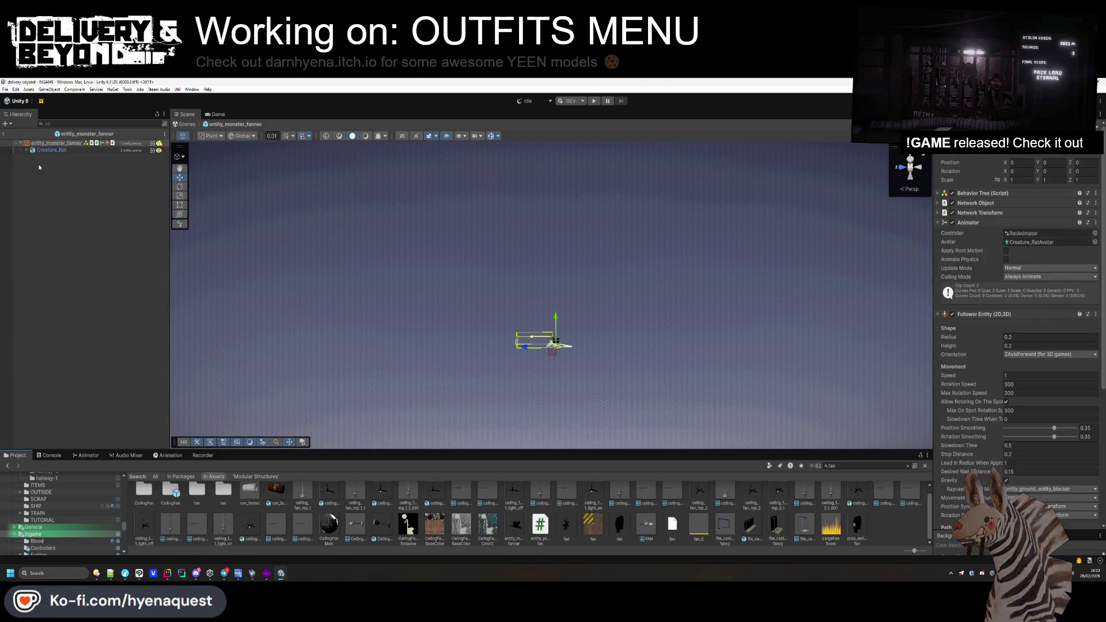
pyautogui.click(27, 149)
pyautogui.click(32, 165)
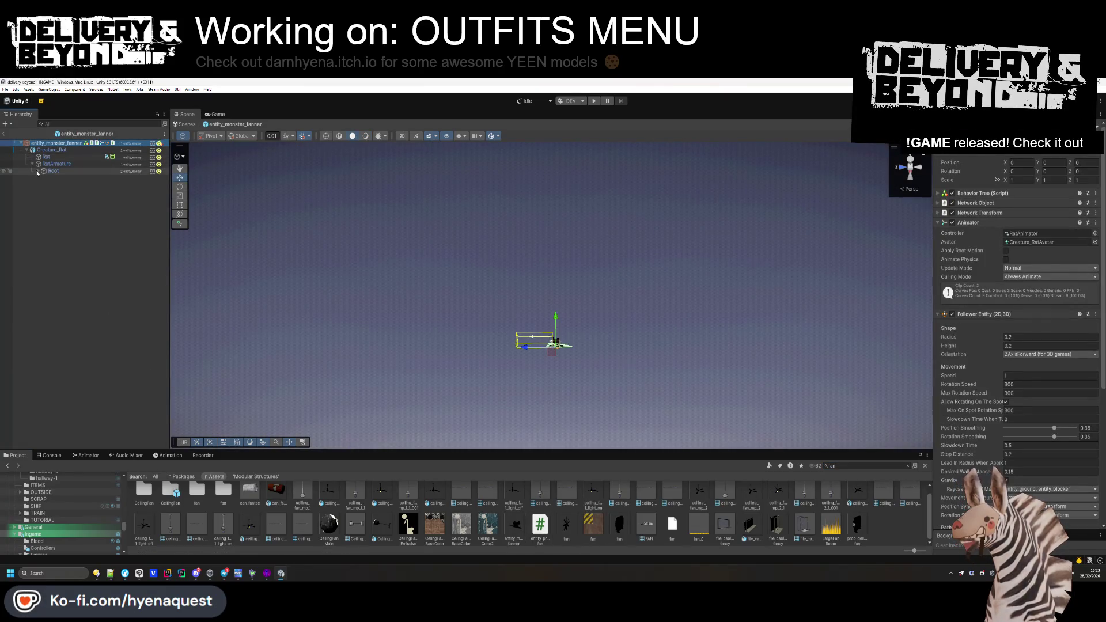
pyautogui.click(38, 172)
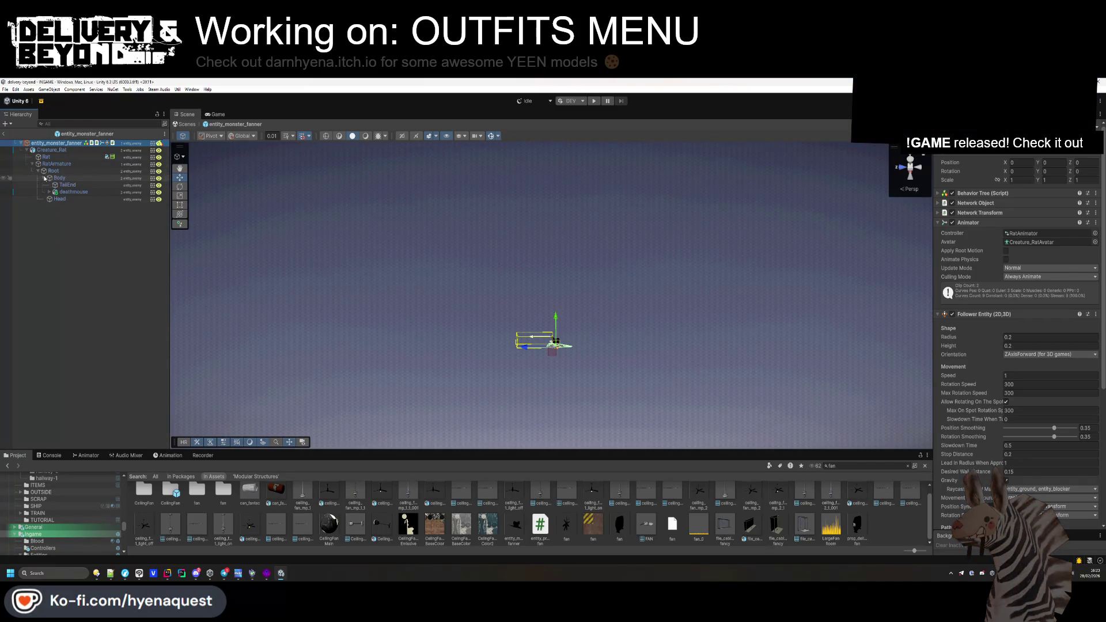
pyautogui.click(50, 192)
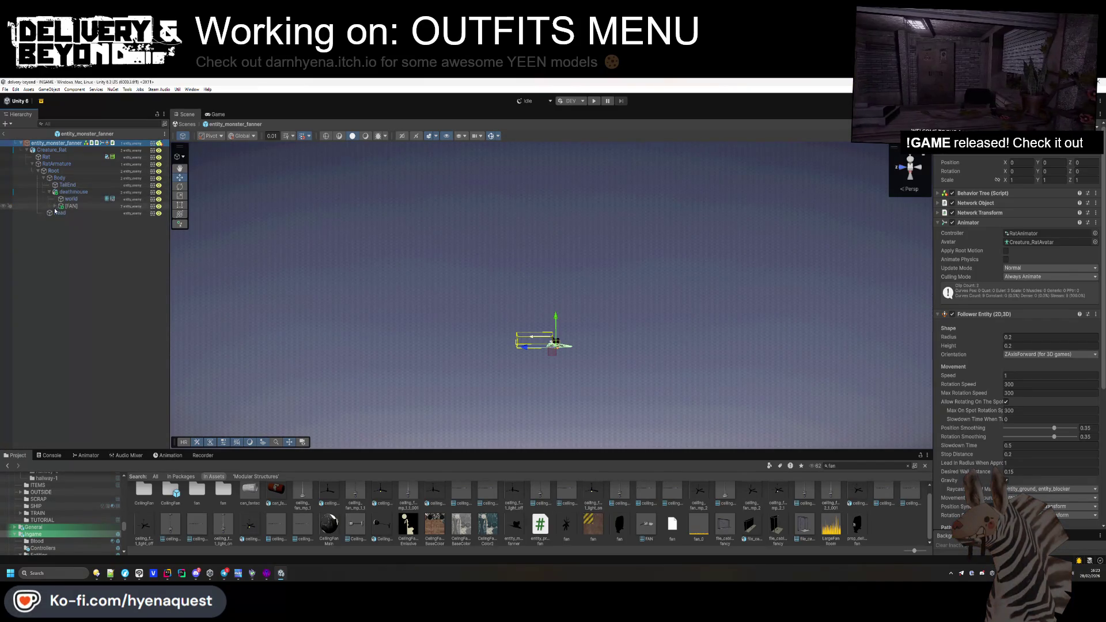
pyautogui.click(55, 206)
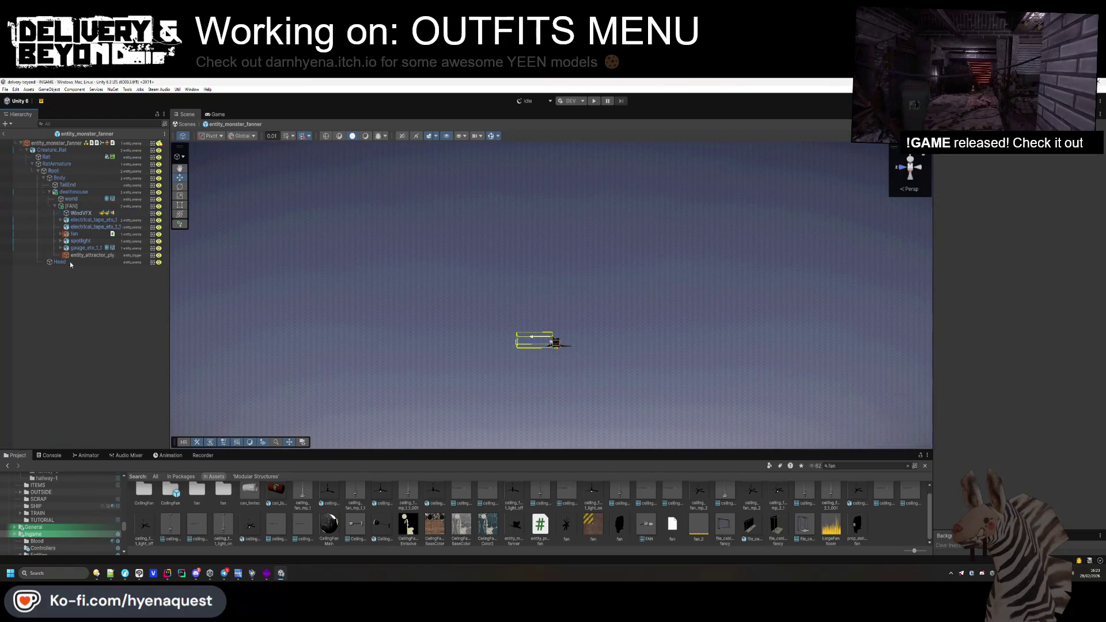
pyautogui.click(4, 133)
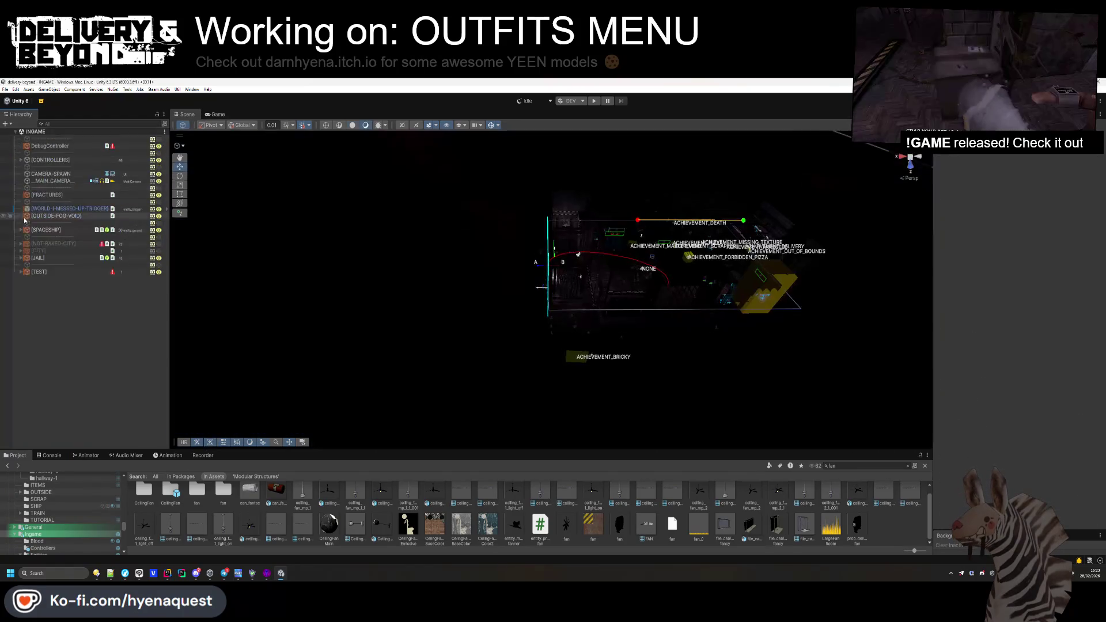
# - Open elevator_0 from Templates/Ingame/Map/Fracture and place WindVFX under its fan
pyautogui.click(541, 495)
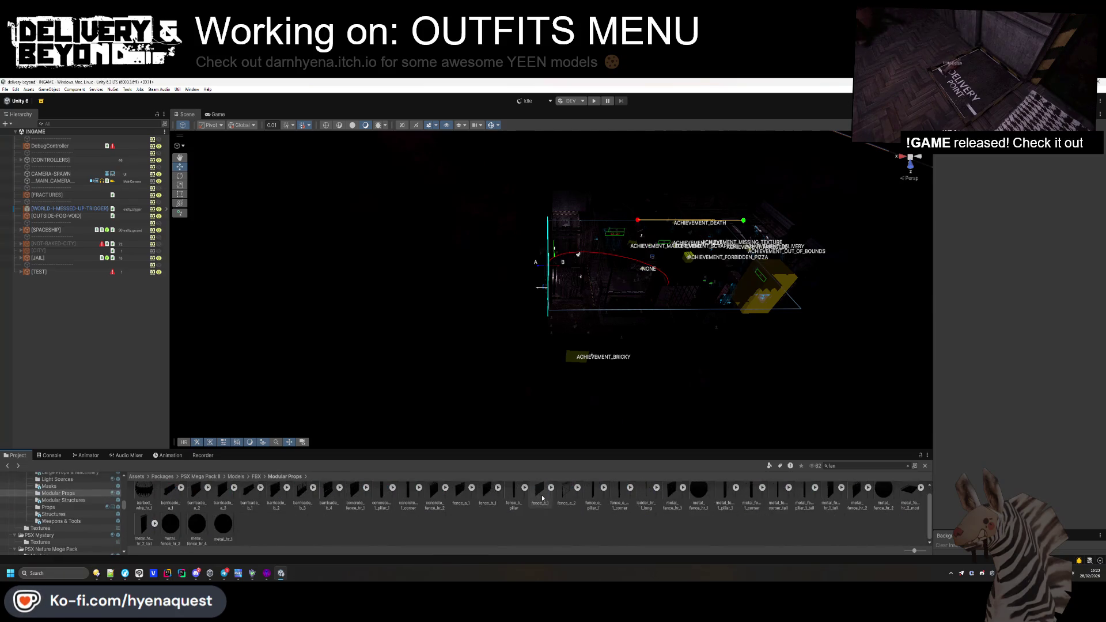
pyautogui.press('Up')
pyautogui.press('Up')
pyautogui.click(914, 466)
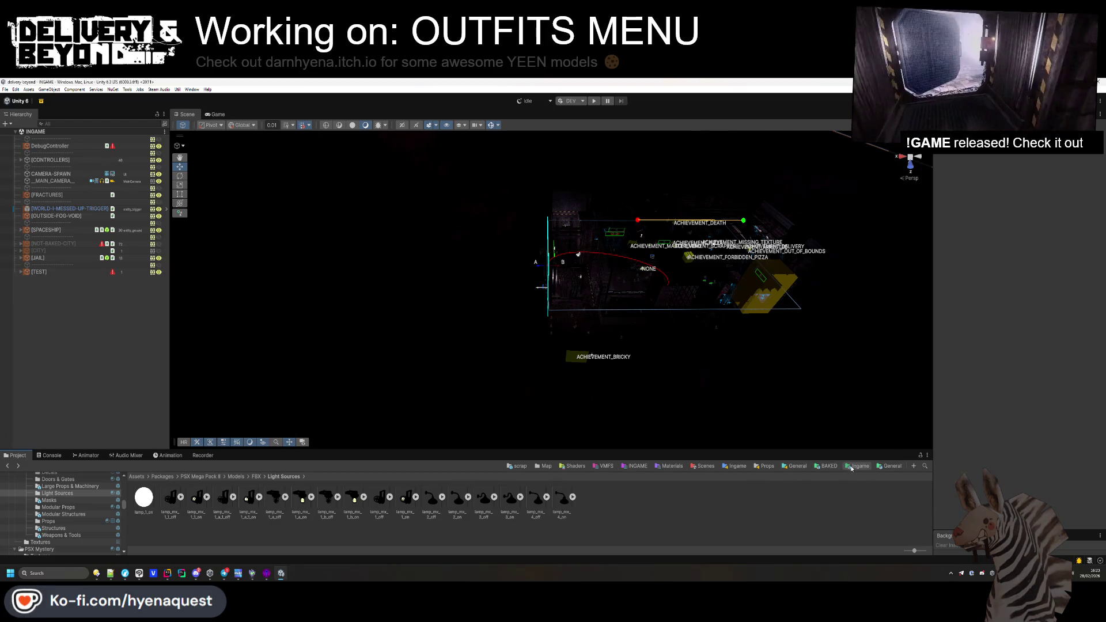
pyautogui.click(851, 468)
pyautogui.click(545, 465)
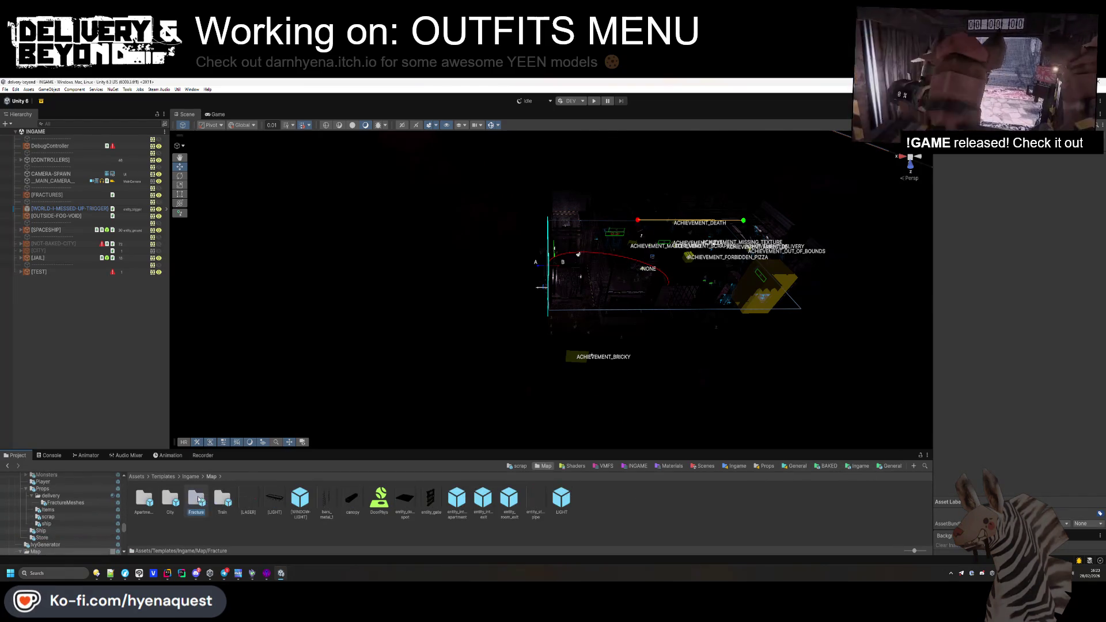
pyautogui.doubleClick(199, 499)
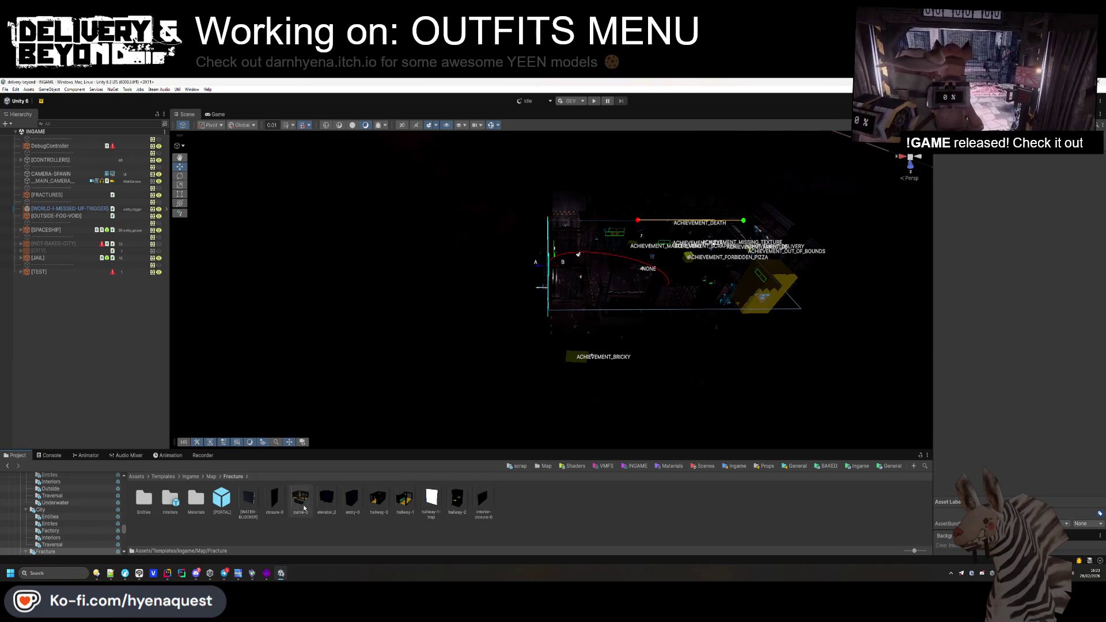
pyautogui.doubleClick(326, 499)
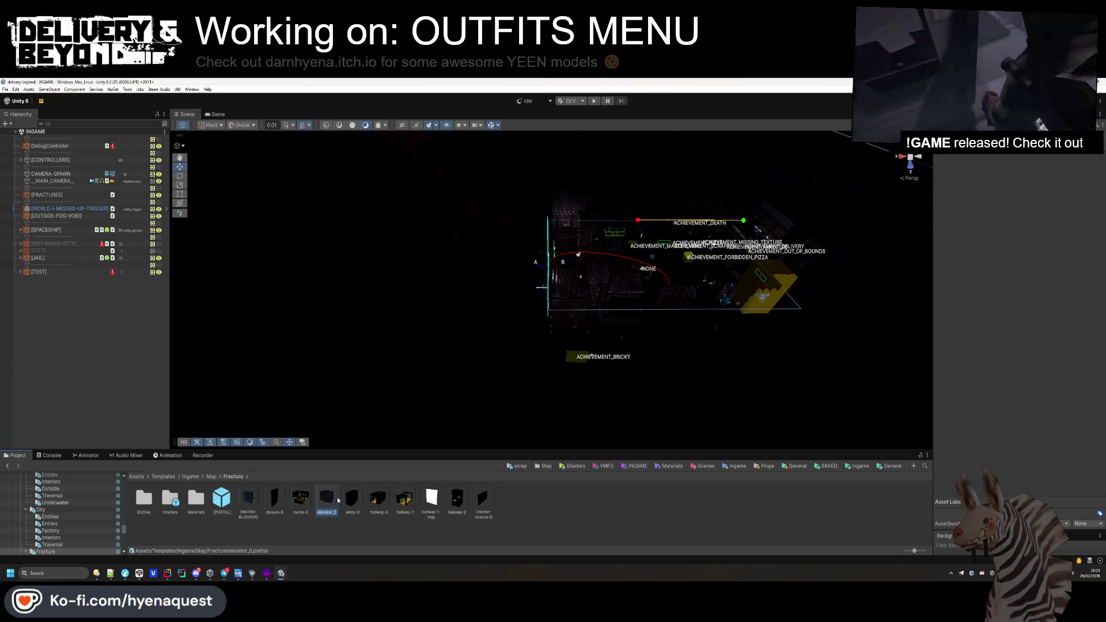
pyautogui.click(54, 360)
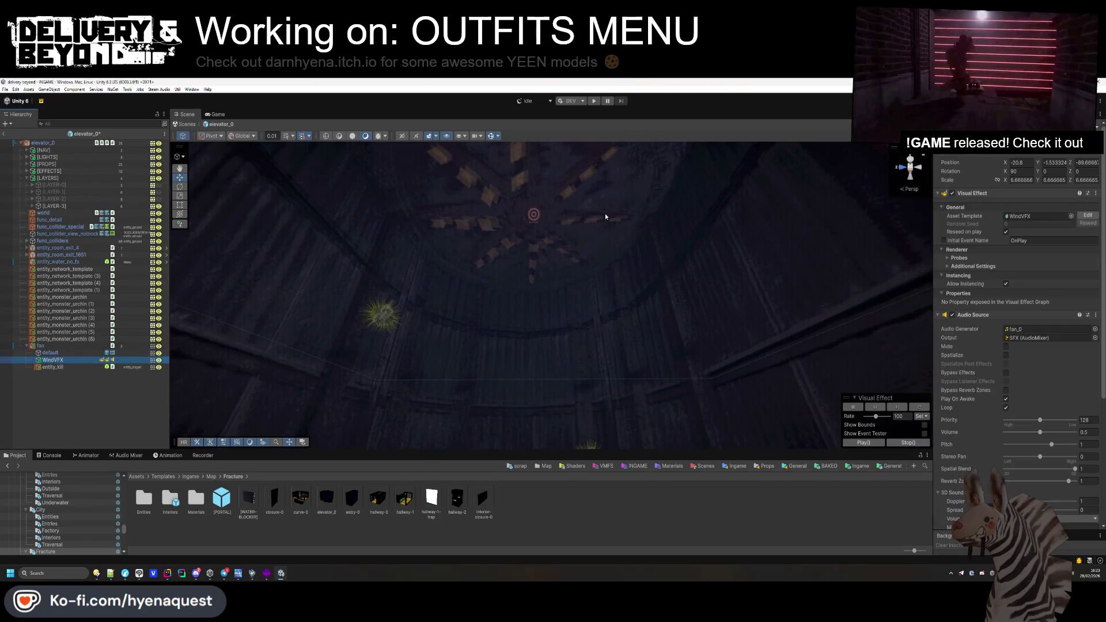
# - Zero the WindVFX position, set its scale to 1 and nudge it down the shaft
pyautogui.press('f')
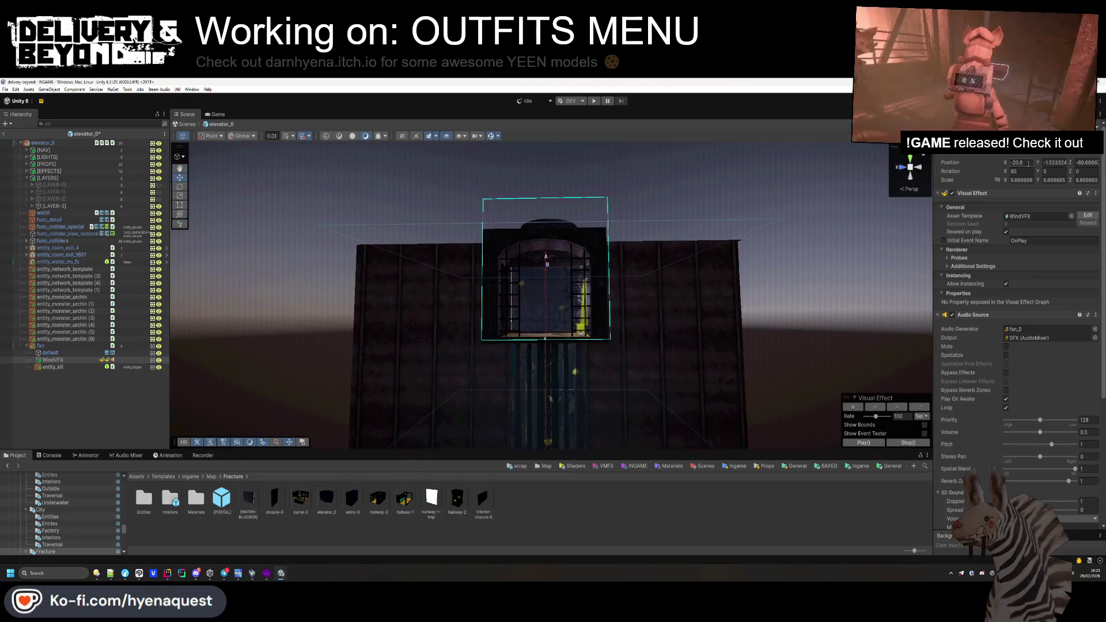
pyautogui.write('0')
pyautogui.press('Tab')
pyautogui.write('0')
pyautogui.press('Tab')
pyautogui.write('0')
pyautogui.click(1081, 180)
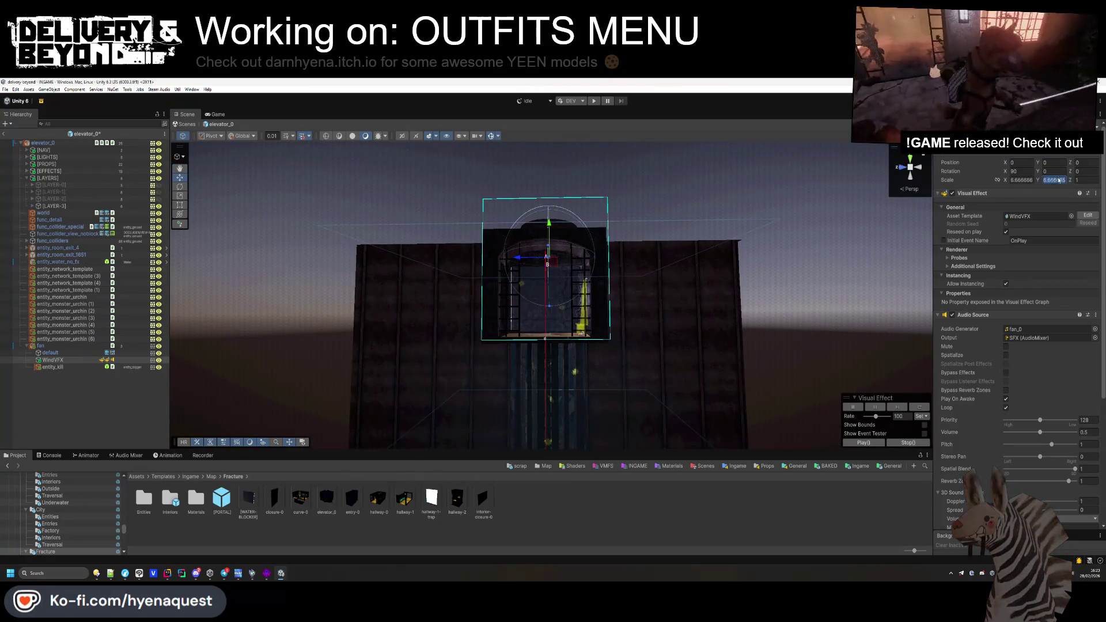
pyautogui.write('1')
pyautogui.press('Return')
pyautogui.moveTo(565, 289)
pyautogui.mouseDown()
pyautogui.moveTo(595, 199)
pyautogui.moveTo(592, 226)
pyautogui.mouseUp()
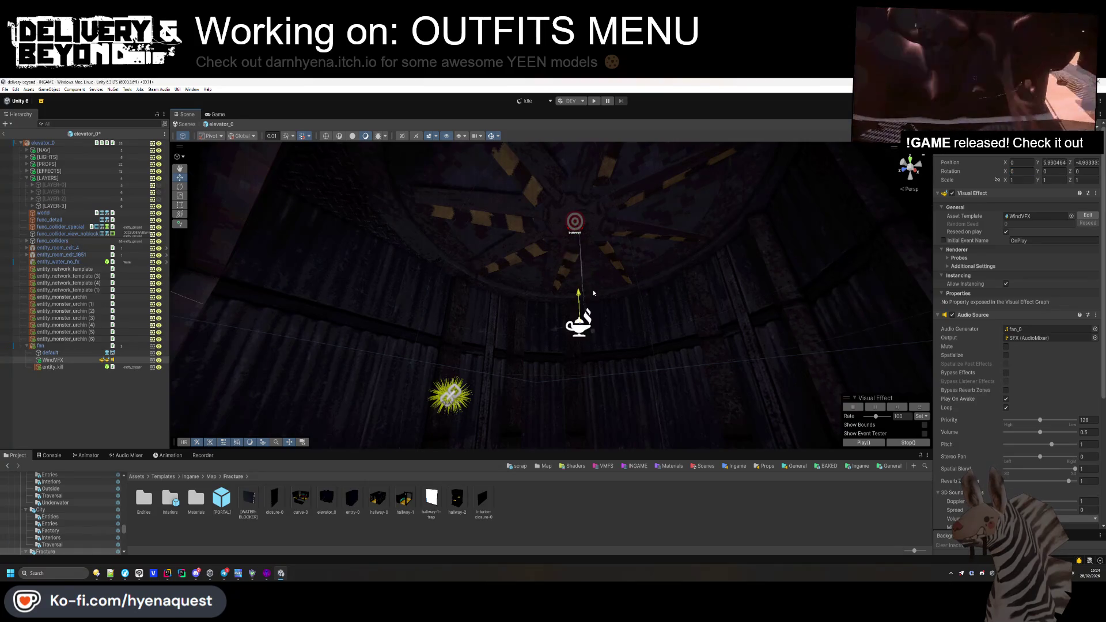
pyautogui.moveTo(594, 300); pyautogui.dragTo(595, 306)
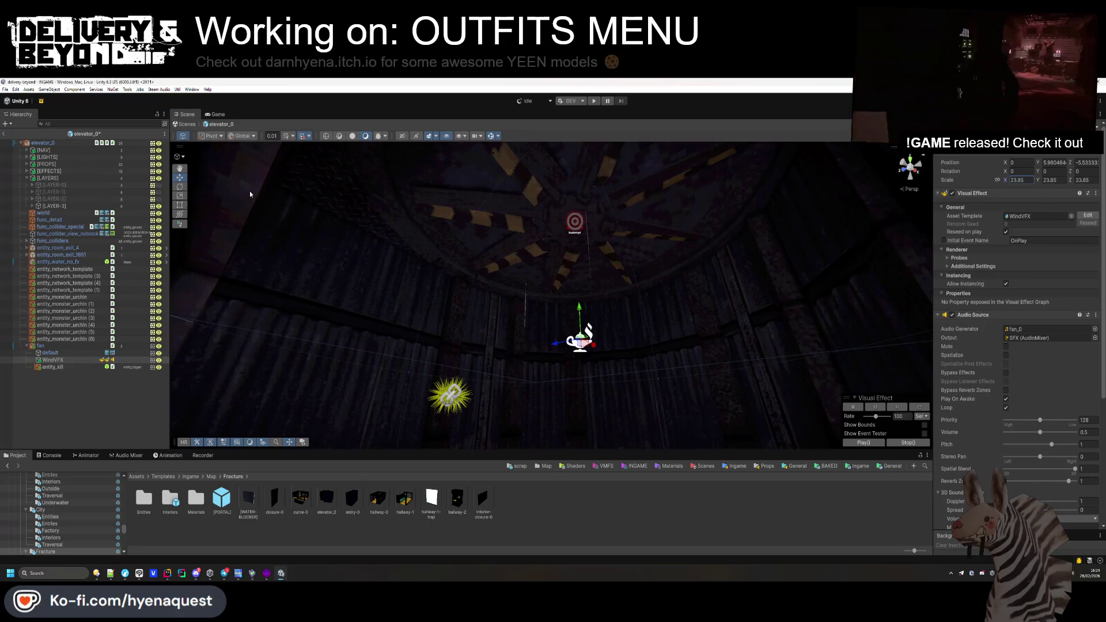
# - Scale the WindVFX to 40 on every axis and open its effect graph
pyautogui.moveTo(790, 235); pyautogui.dragTo(806, 227)
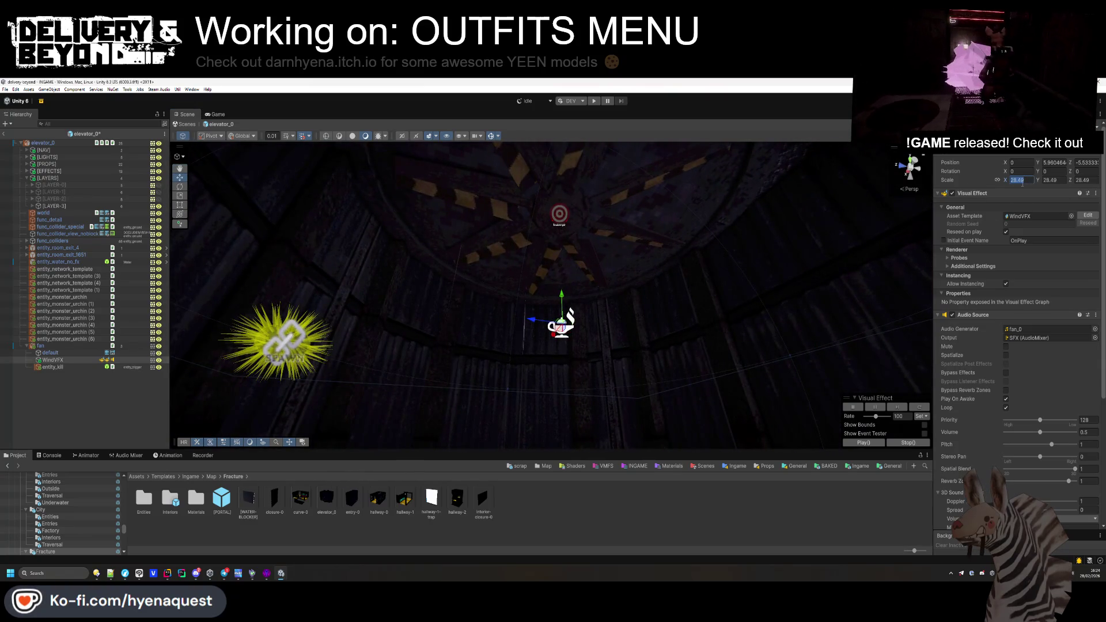
pyautogui.write('0')
pyautogui.press('Return')
pyautogui.moveTo(772, 314)
pyautogui.mouseDown()
pyautogui.moveTo(784, 312)
pyautogui.moveTo(749, 323)
pyautogui.mouseUp()
pyautogui.click(1087, 216)
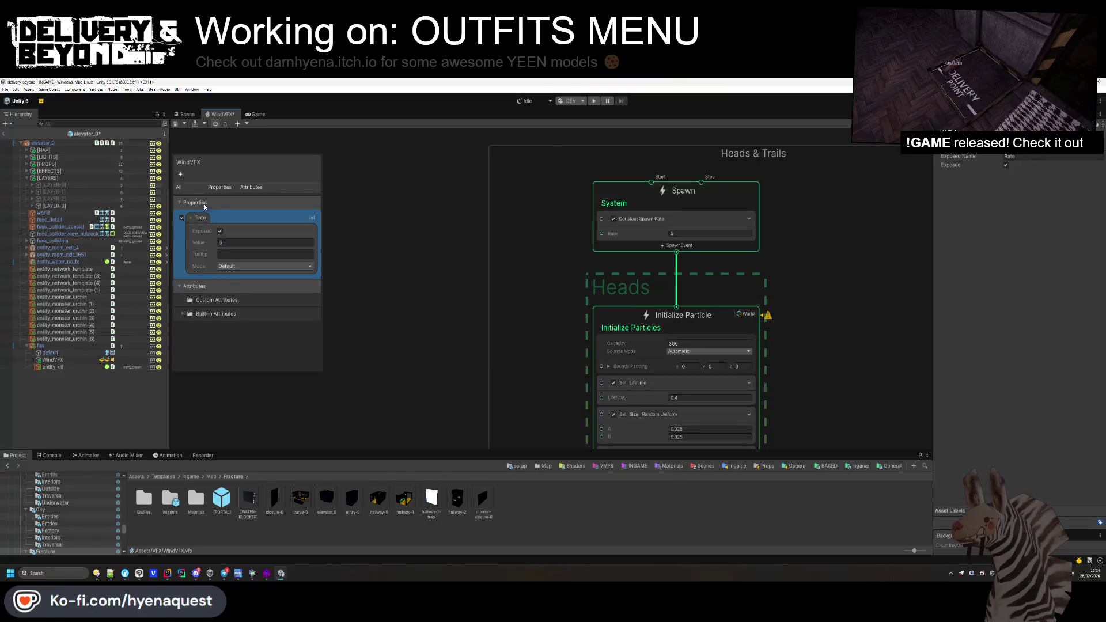
# - Link the exposed Rate property to the spawn rate in the WindVFX graph and save it
pyautogui.moveTo(436, 241); pyautogui.dragTo(507, 219)
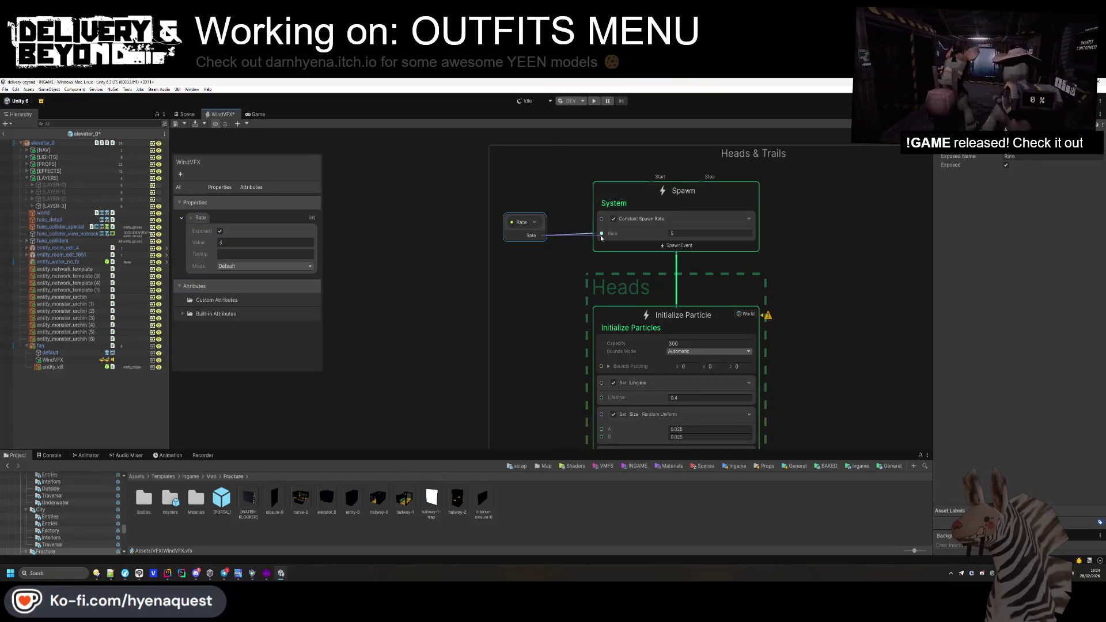
pyautogui.click(541, 276)
pyautogui.hotkey('ctrl', 's')
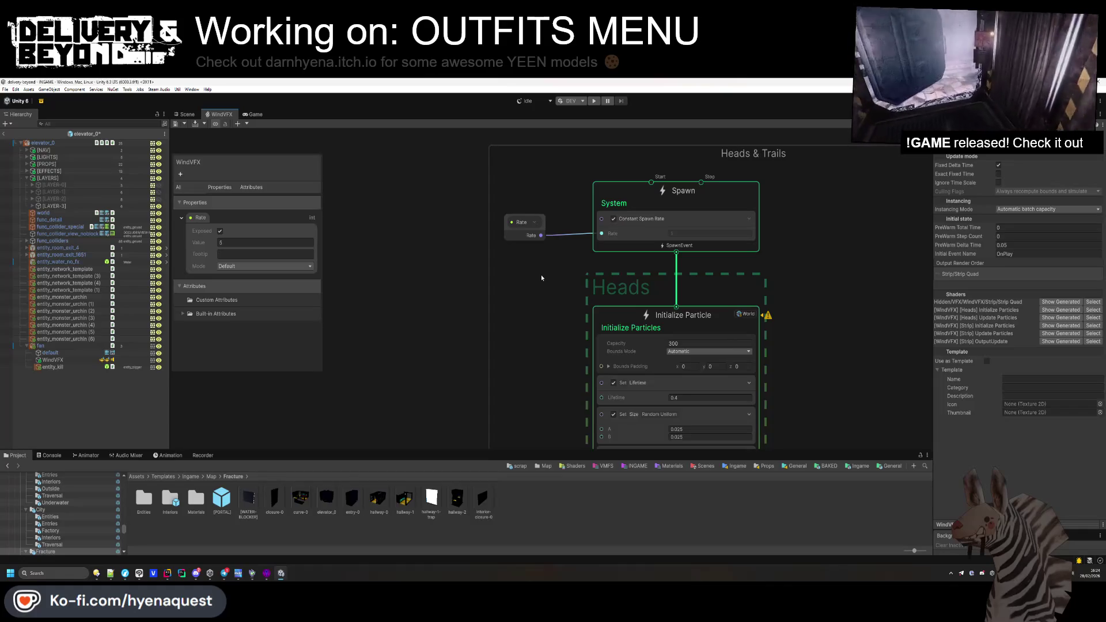
# - Override the elevator WindVFX's Rate to 100 in the Inspector
pyautogui.click(188, 114)
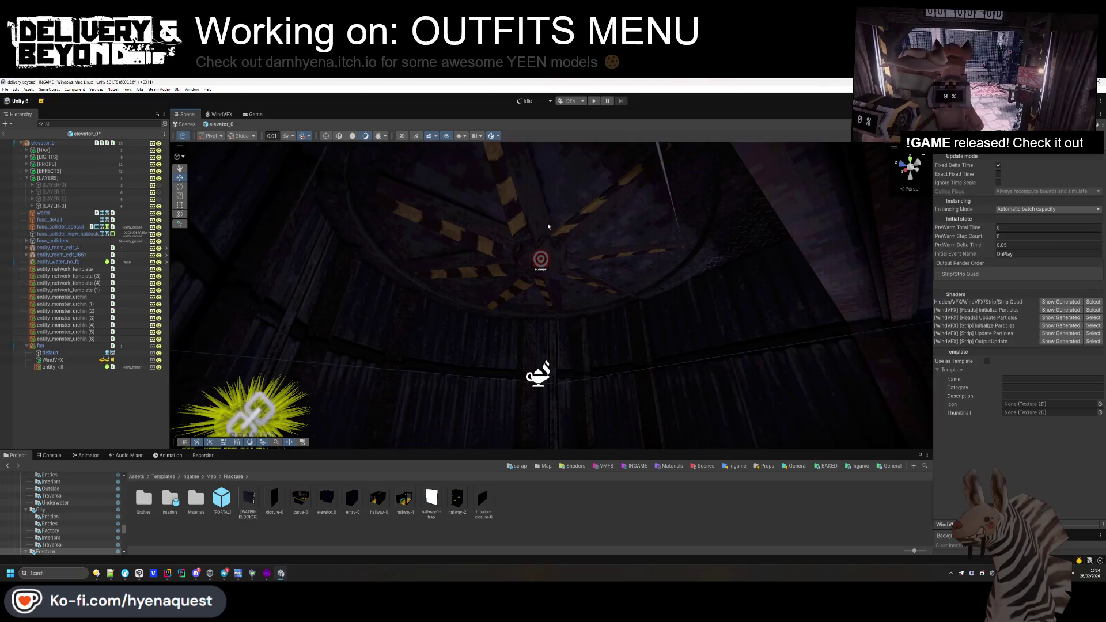
pyautogui.click(538, 373)
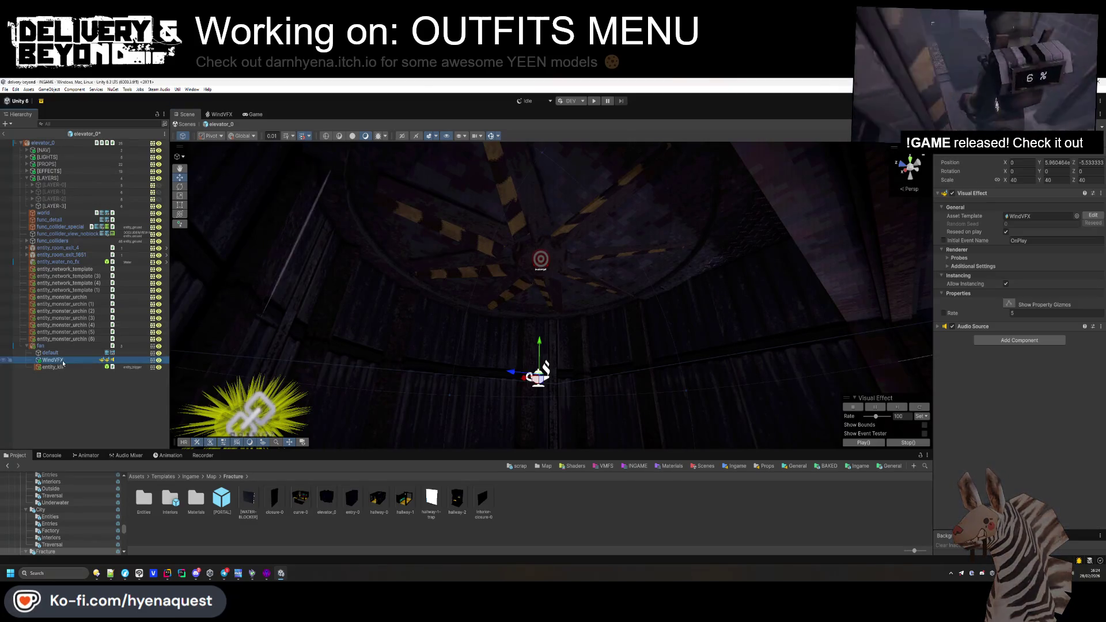
pyautogui.moveTo(958, 314); pyautogui.dragTo(1046, 316)
pyautogui.click(1041, 315)
pyautogui.write('100')
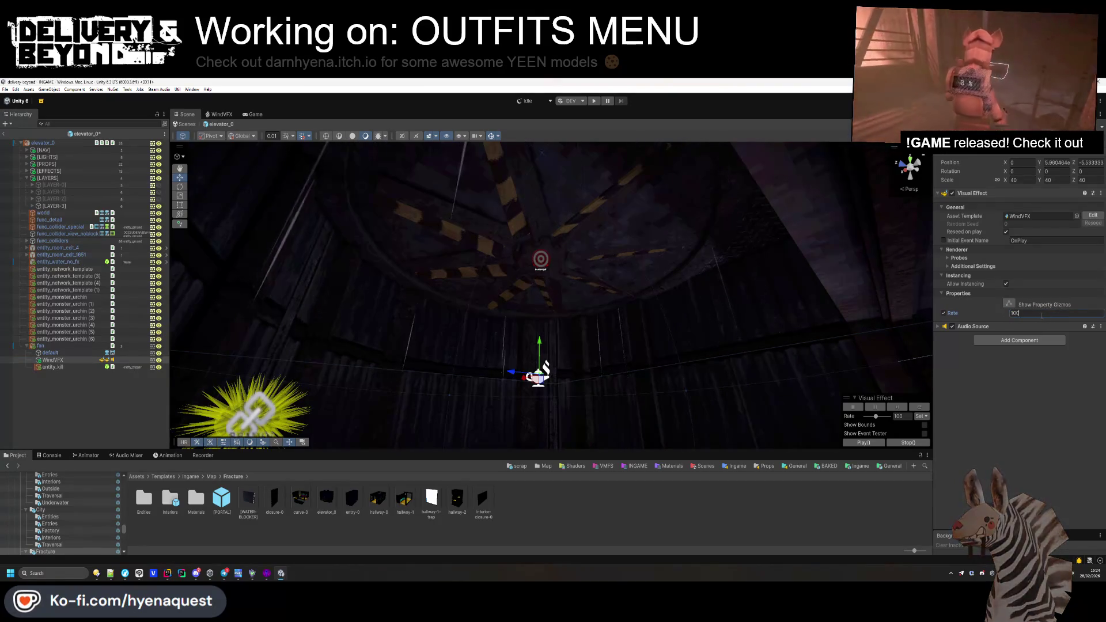
pyautogui.click(416, 375)
pyautogui.moveTo(415, 375)
pyautogui.mouseDown()
pyautogui.moveTo(404, 369)
pyautogui.moveTo(416, 375)
pyautogui.moveTo(429, 351)
pyautogui.mouseUp()
pyautogui.click(438, 348)
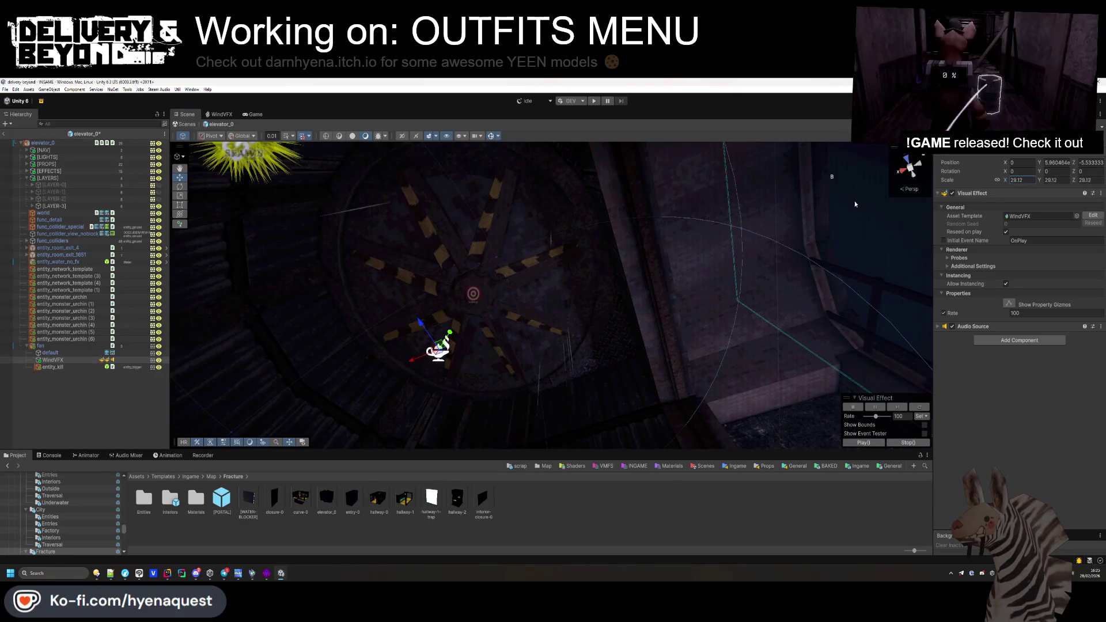
# - Scale the WindVFX effect up to about 31 and inspect it down the elevator shaft
pyautogui.moveTo(837, 204)
pyautogui.mouseDown()
pyautogui.moveTo(787, 205)
pyautogui.moveTo(907, 213)
pyautogui.moveTo(878, 209)
pyautogui.moveTo(866, 229)
pyautogui.mouseUp()
pyautogui.moveTo(323, 404)
pyautogui.mouseDown()
pyautogui.moveTo(346, 345)
pyautogui.moveTo(321, 432)
pyautogui.moveTo(522, 223)
pyautogui.mouseUp()
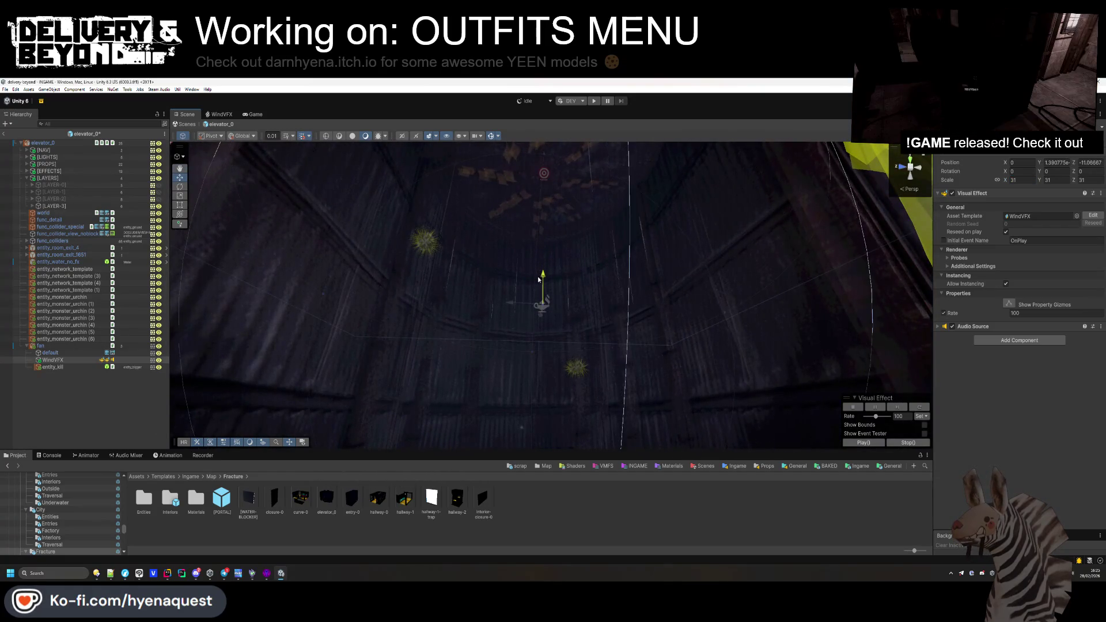
pyautogui.click(38, 419)
pyautogui.moveTo(403, 403)
pyautogui.mouseDown()
pyautogui.moveTo(438, 403)
pyautogui.moveTo(420, 395)
pyautogui.moveTo(459, 413)
pyautogui.moveTo(553, 309)
pyautogui.moveTo(531, 395)
pyautogui.moveTo(478, 373)
pyautogui.mouseUp()
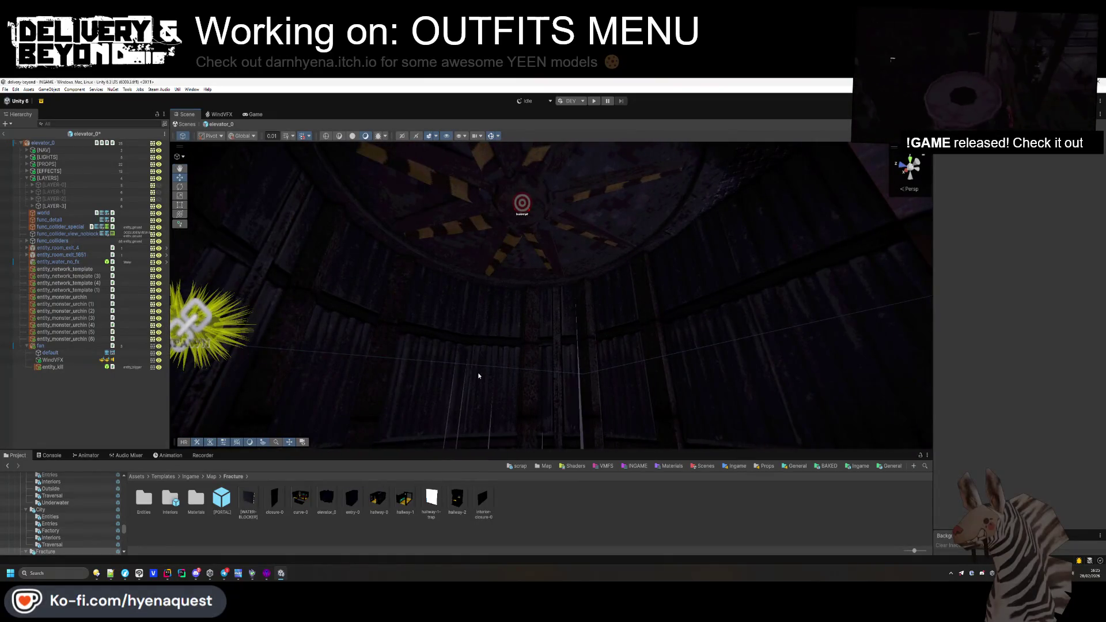
pyautogui.click(478, 376)
pyautogui.press('f')
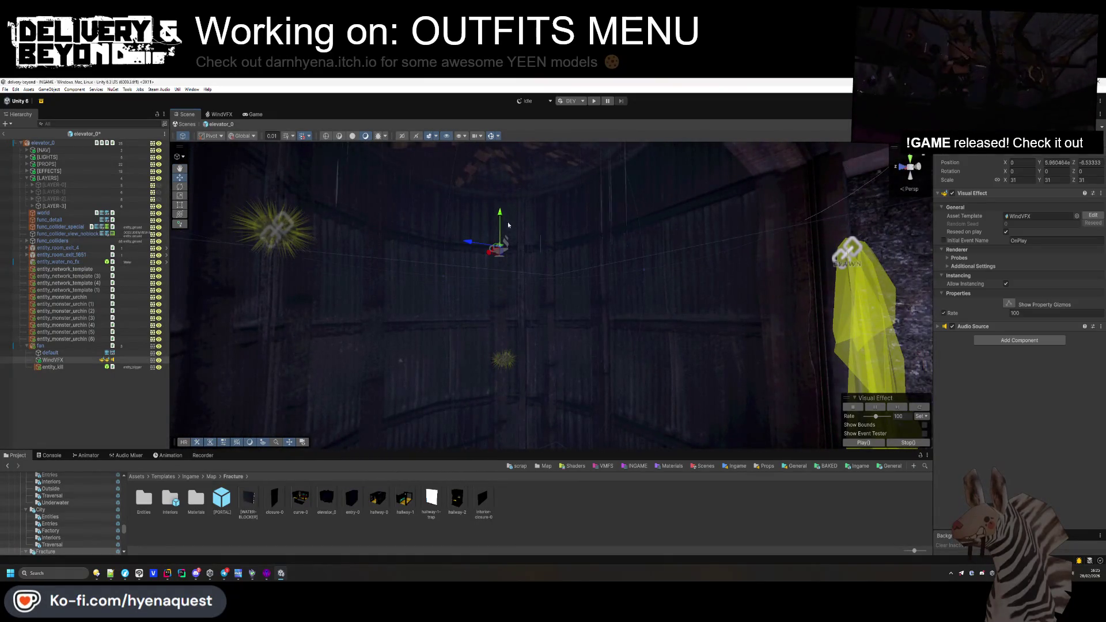
pyautogui.moveTo(508, 225); pyautogui.dragTo(490, 242)
pyautogui.click(149, 420)
pyautogui.moveTo(415, 346); pyautogui.dragTo(378, 370)
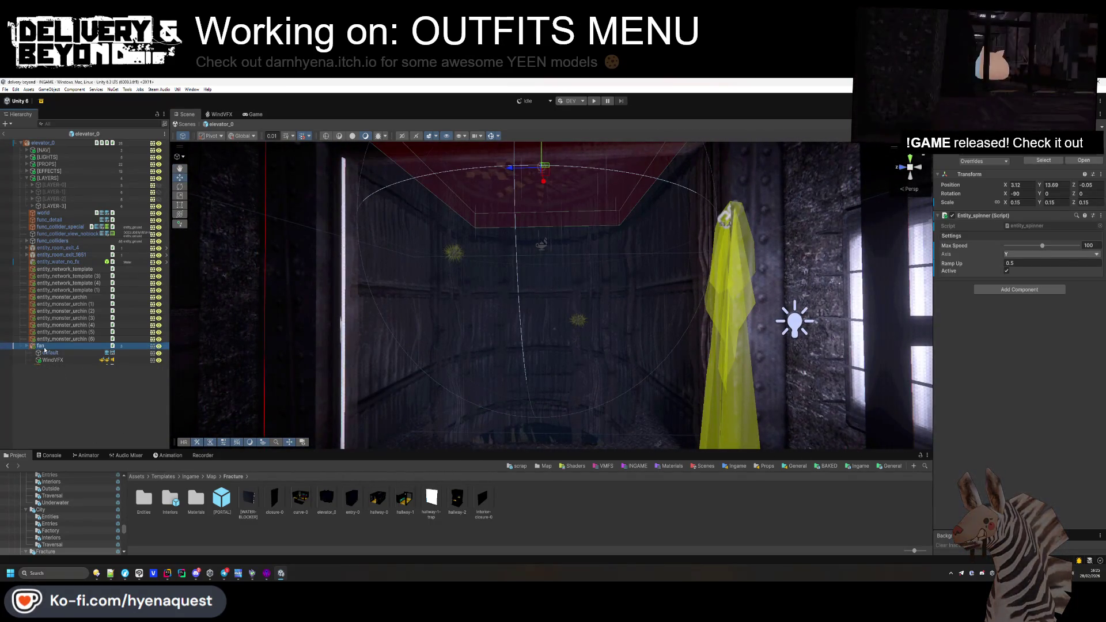
# - Move the fan under world, save the elevator_0 prefab, and exit prefab mode
pyautogui.moveTo(40, 346); pyautogui.dragTo(142, 213)
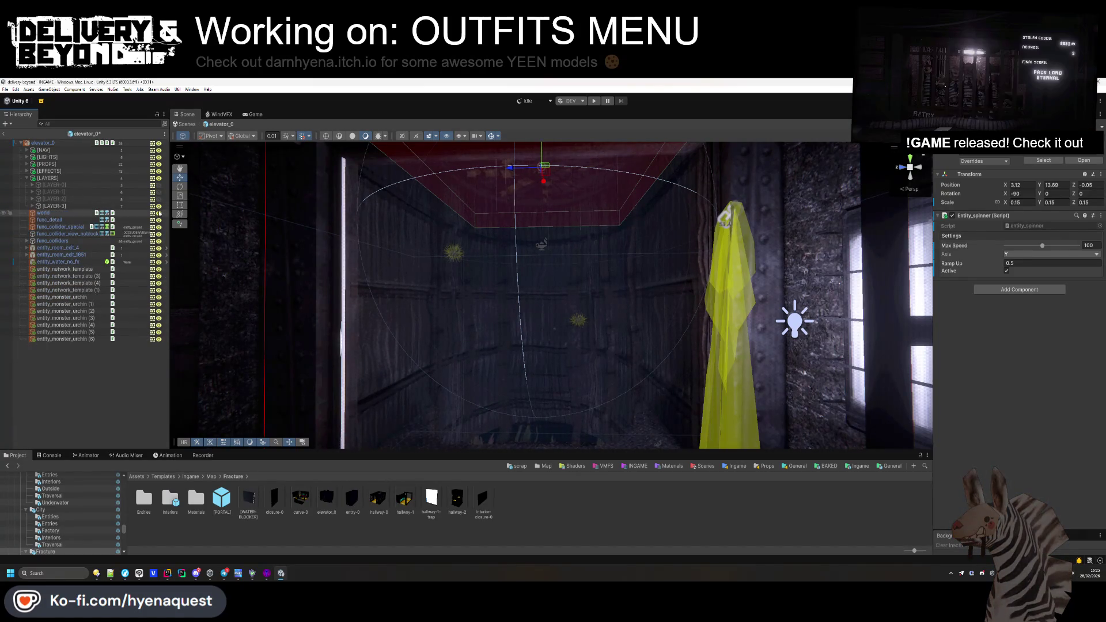
pyautogui.click(483, 279)
pyautogui.hotkey('ctrl', 's')
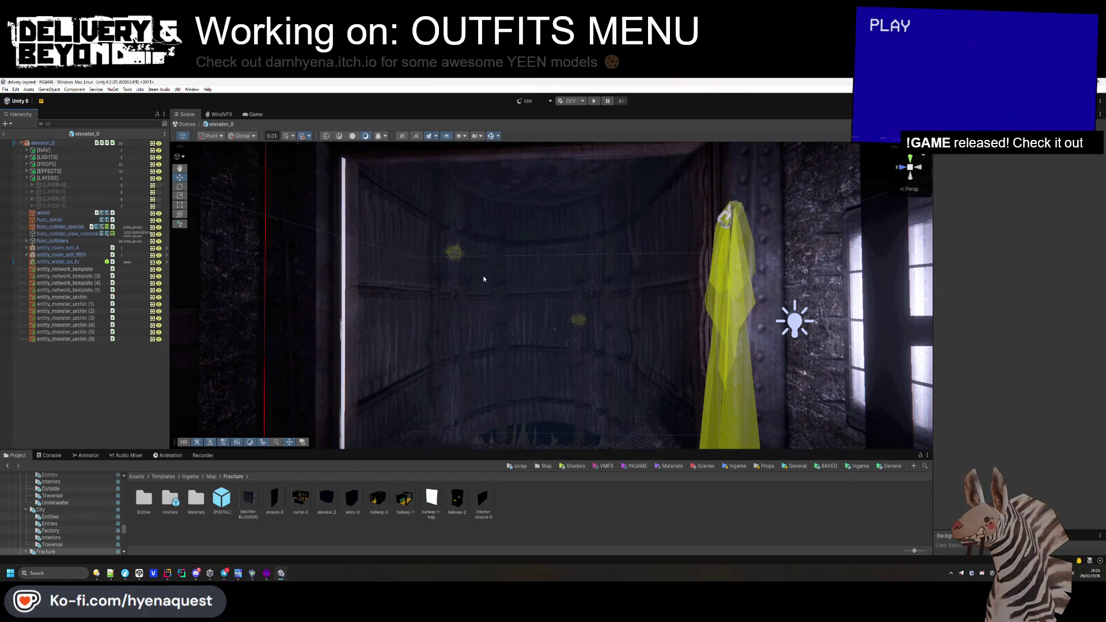
pyautogui.click(4, 134)
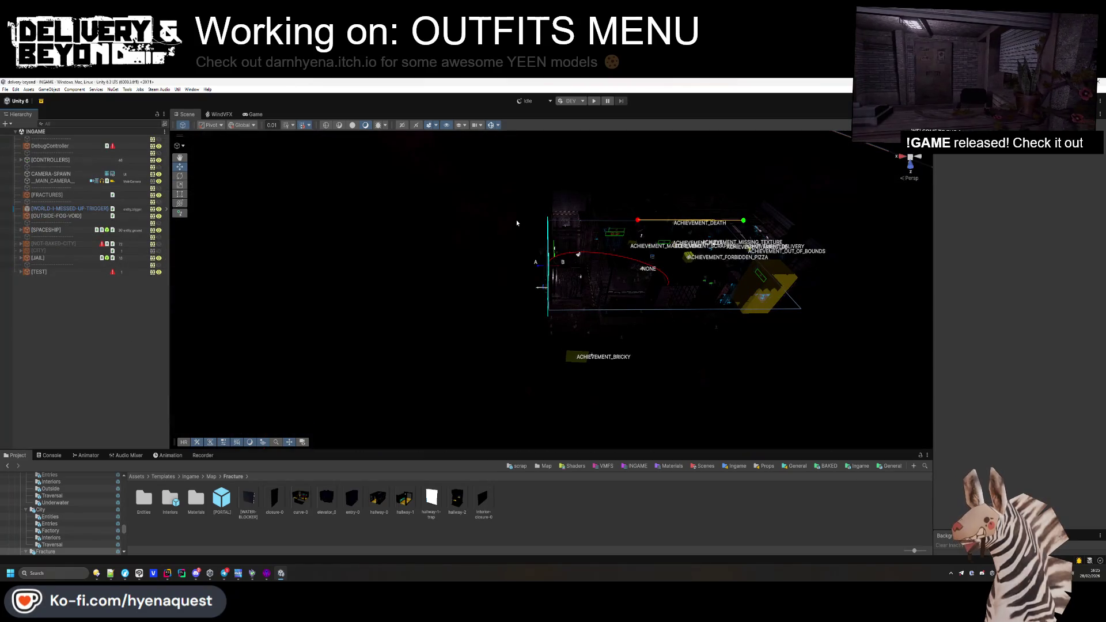
# - Enter Play mode in the INGAME scene to test the elevator's wind effect
pyautogui.click(593, 103)
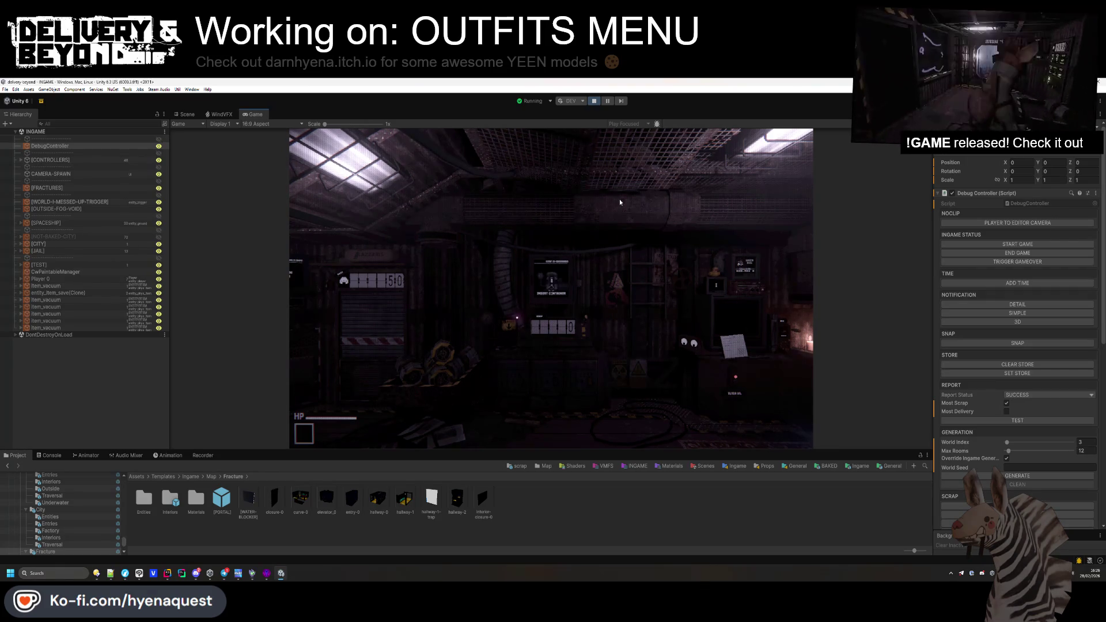
# - Release the running game and generate a new world layout
pyautogui.click(620, 199)
pyautogui.press('Escape')
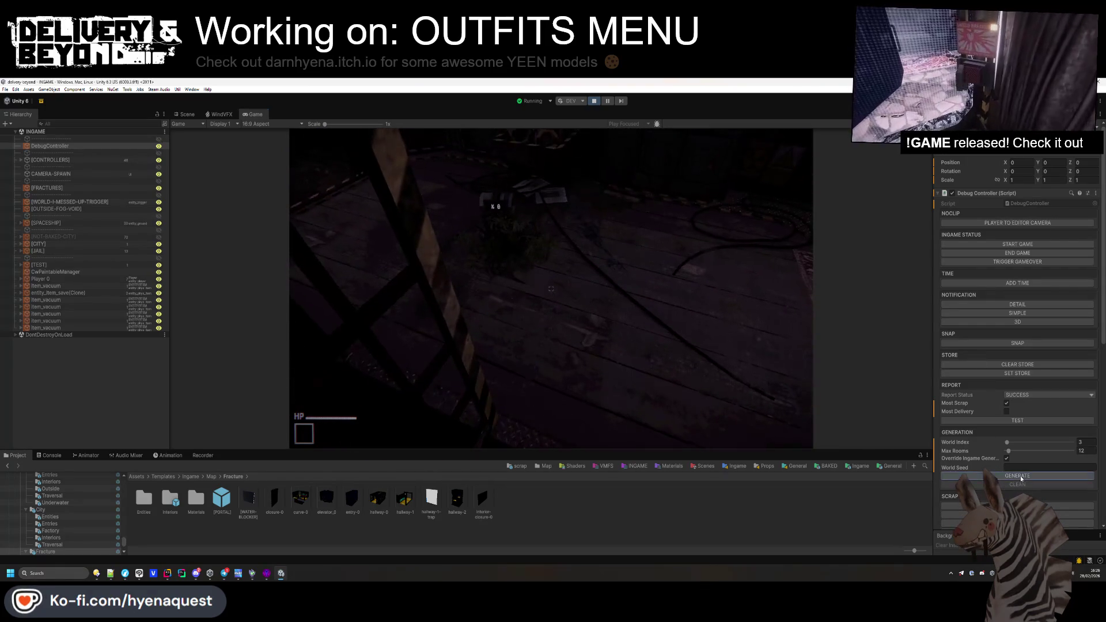
pyautogui.click(1021, 476)
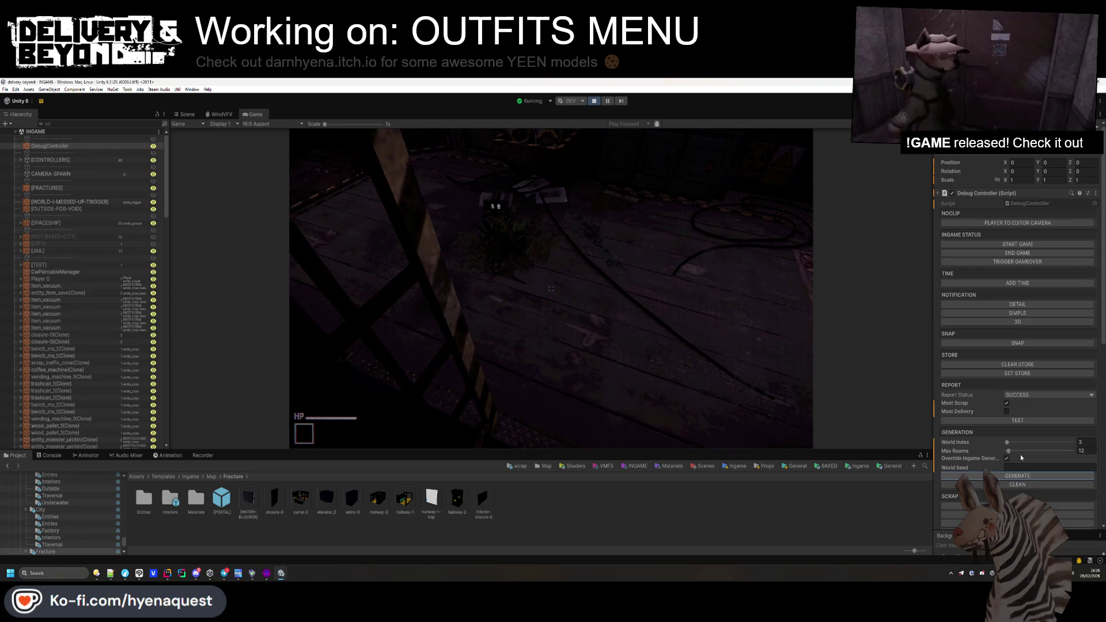
# - Play through the new layout, then pause with Escape and switch to the Scene view
pyautogui.click(634, 316)
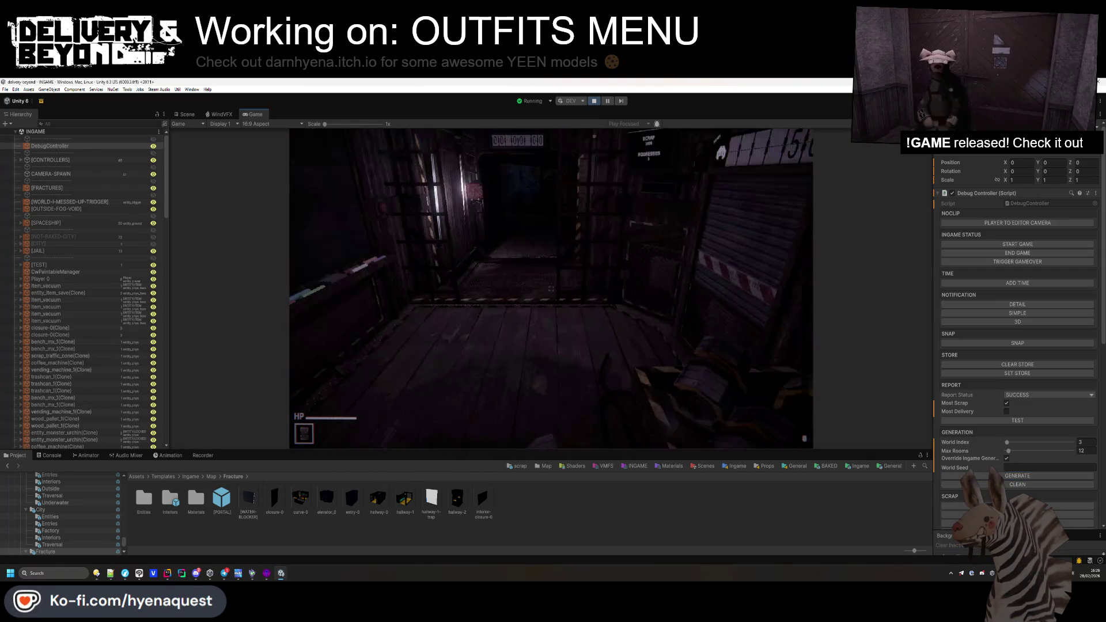
pyautogui.click(84, 230)
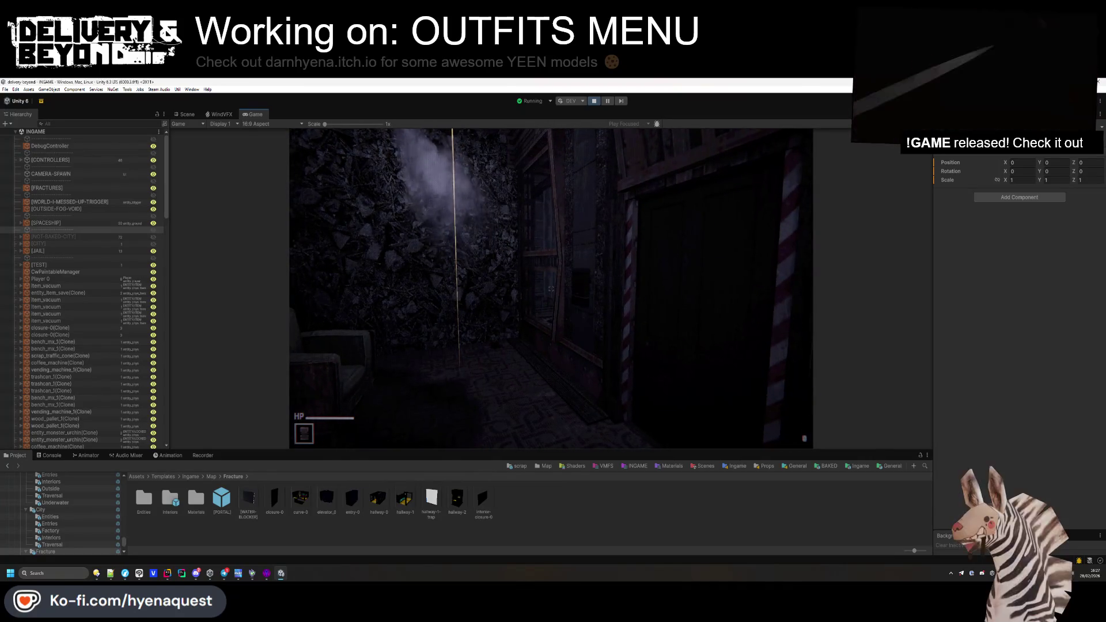
pyautogui.press('Escape')
pyautogui.click(188, 114)
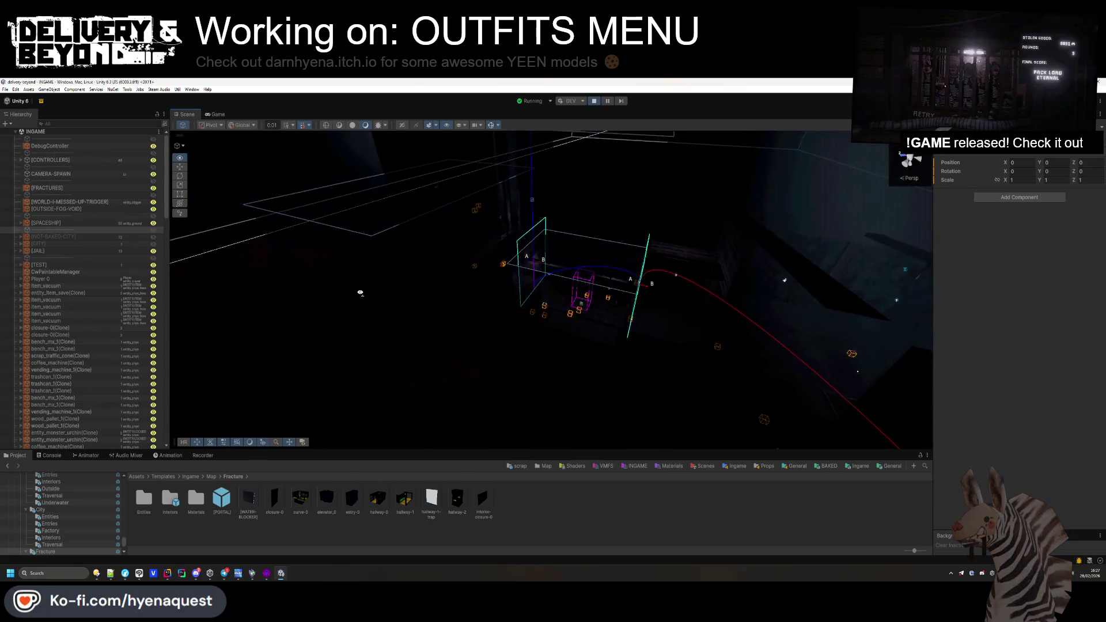
# - Orbit the Scene view down onto the building and its smoke effect, then switch to Rider
pyautogui.moveTo(439, 183)
pyautogui.mouseDown()
pyautogui.moveTo(511, 359)
pyautogui.moveTo(518, 346)
pyautogui.mouseUp()
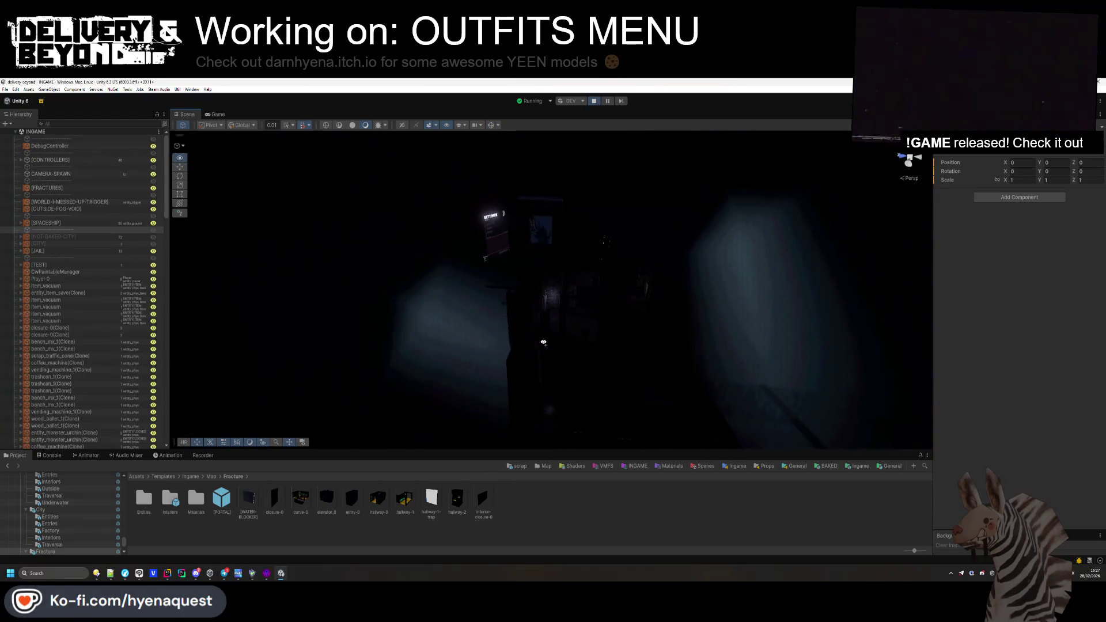
pyautogui.moveTo(405, 220)
pyautogui.mouseDown()
pyautogui.moveTo(677, 418)
pyautogui.moveTo(651, 451)
pyautogui.moveTo(612, 434)
pyautogui.moveTo(644, 403)
pyautogui.moveTo(555, 370)
pyautogui.moveTo(637, 388)
pyautogui.moveTo(641, 403)
pyautogui.moveTo(703, 427)
pyautogui.moveTo(712, 369)
pyautogui.moveTo(620, 403)
pyautogui.moveTo(731, 368)
pyautogui.moveTo(588, 375)
pyautogui.moveTo(656, 277)
pyautogui.moveTo(610, 276)
pyautogui.moveTo(506, 202)
pyautogui.moveTo(517, 184)
pyautogui.moveTo(585, 357)
pyautogui.moveTo(628, 422)
pyautogui.moveTo(676, 362)
pyautogui.moveTo(583, 370)
pyautogui.moveTo(791, 397)
pyautogui.moveTo(733, 400)
pyautogui.moveTo(667, 432)
pyautogui.moveTo(831, 427)
pyautogui.moveTo(459, 380)
pyautogui.moveTo(496, 410)
pyautogui.moveTo(544, 382)
pyautogui.moveTo(563, 395)
pyautogui.moveTo(585, 389)
pyautogui.mouseUp()
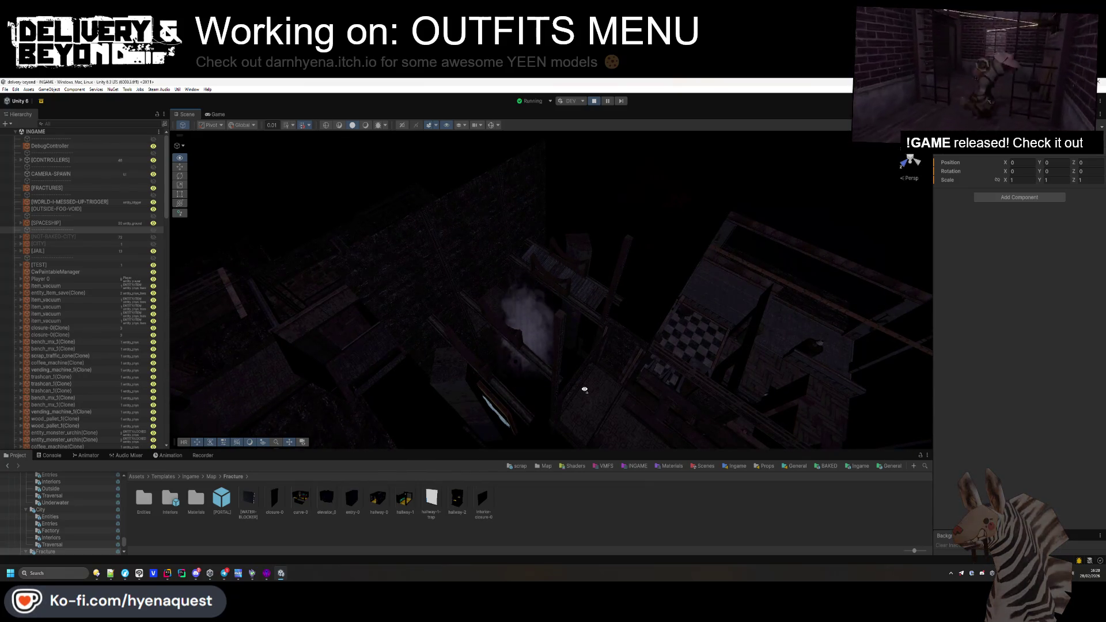
pyautogui.moveTo(586, 388); pyautogui.dragTo(578, 397)
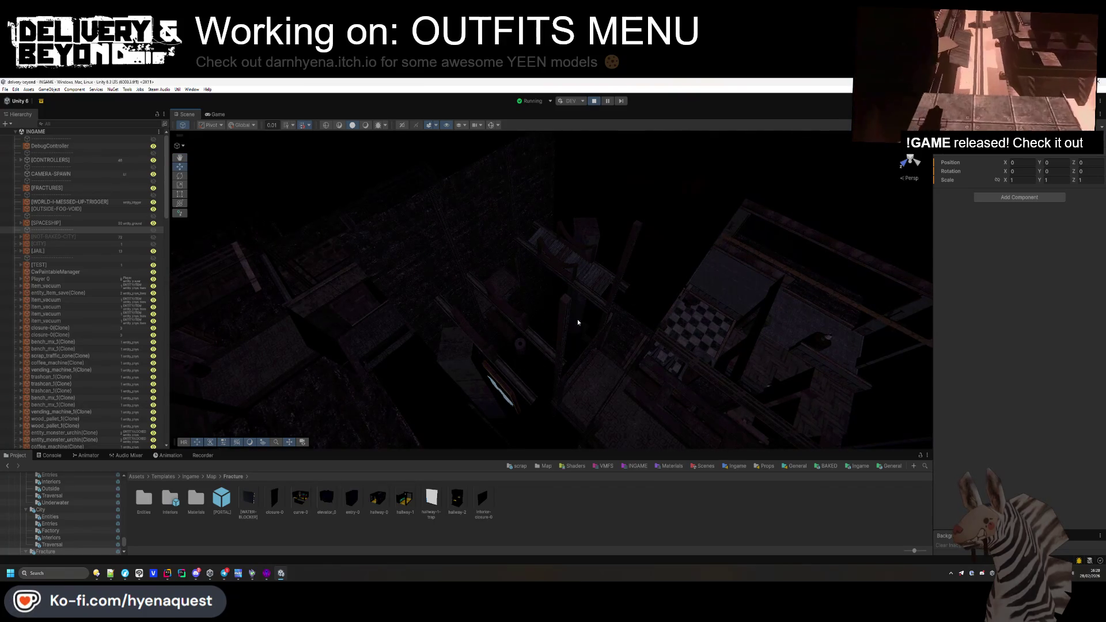
pyautogui.click(168, 574)
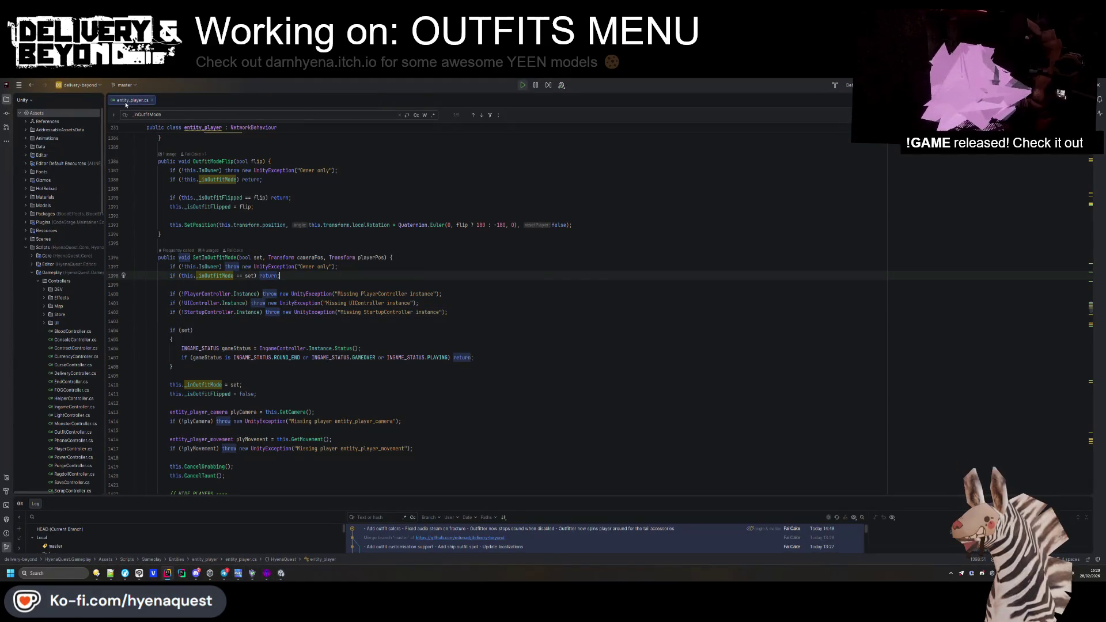
# - Close entity_player.cs and open entity_room_base.cs through a 'room_' project search
pyautogui.middleClick(126, 101)
pyautogui.hotkey('ctrl', 't')
pyautogui.write('room_')
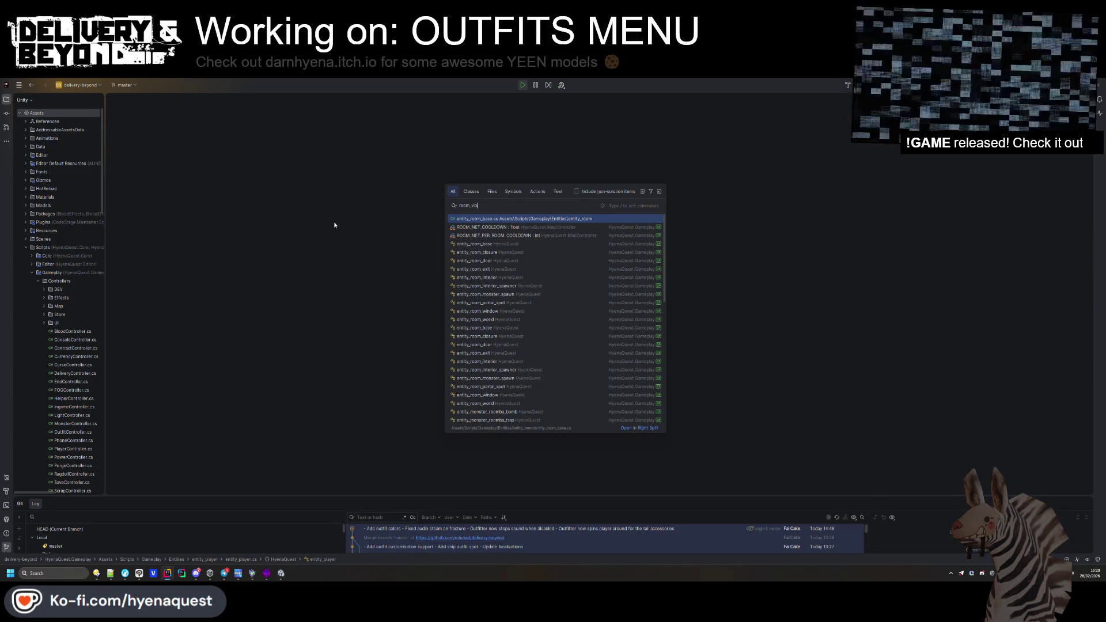
pyautogui.press('Return')
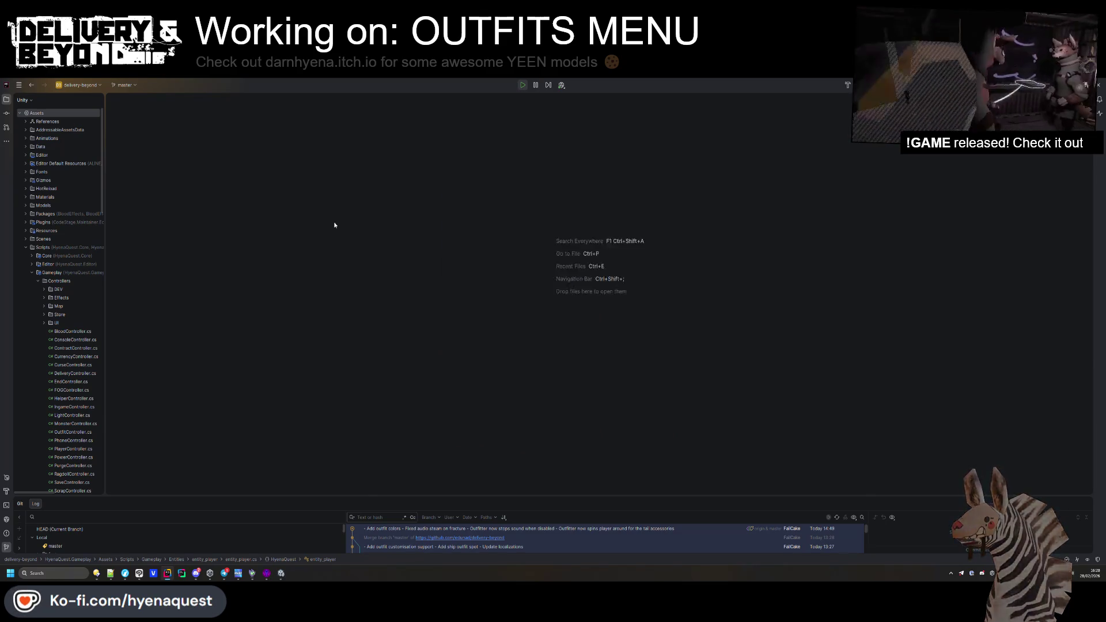
pyautogui.scroll(3, 334, 225)
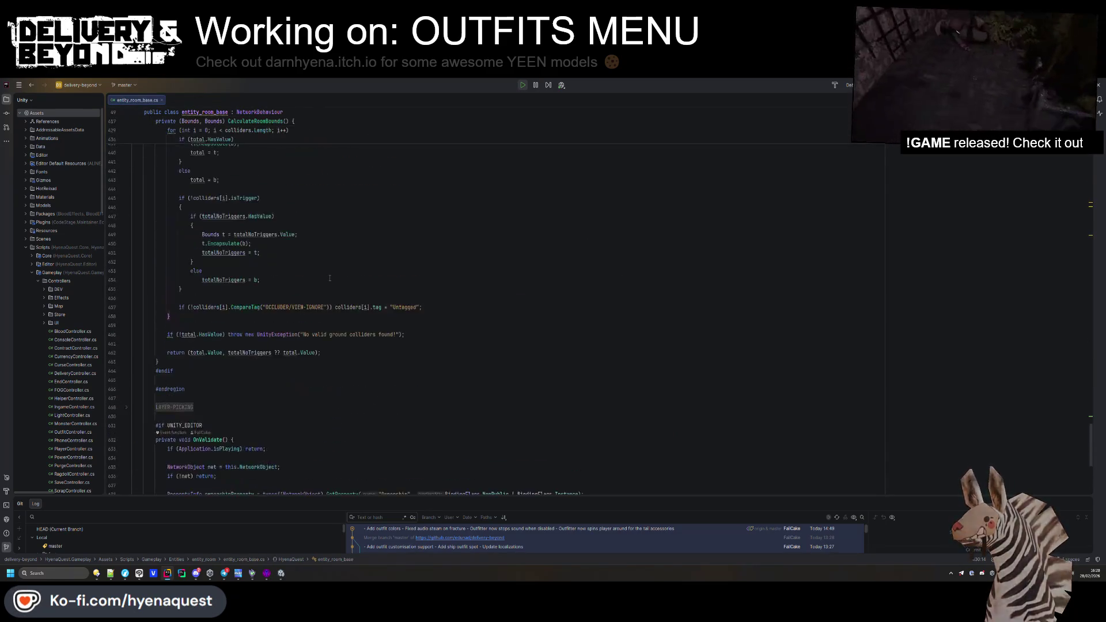
pyautogui.scroll(5, 336, 272)
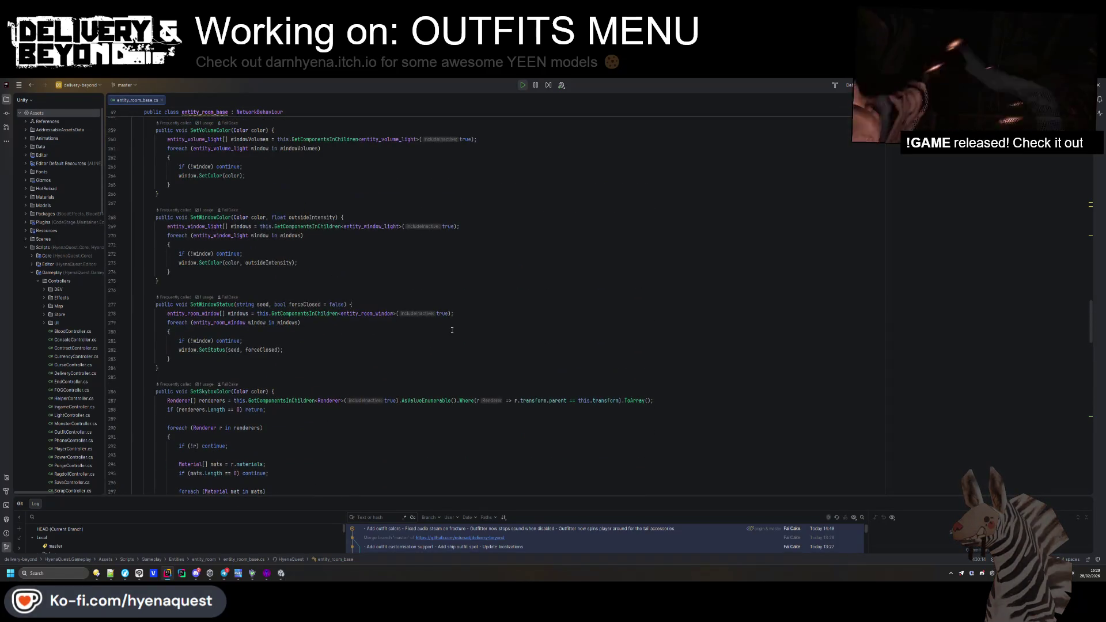
pyautogui.scroll(15, 572, 386)
pyautogui.scroll(20, 572, 387)
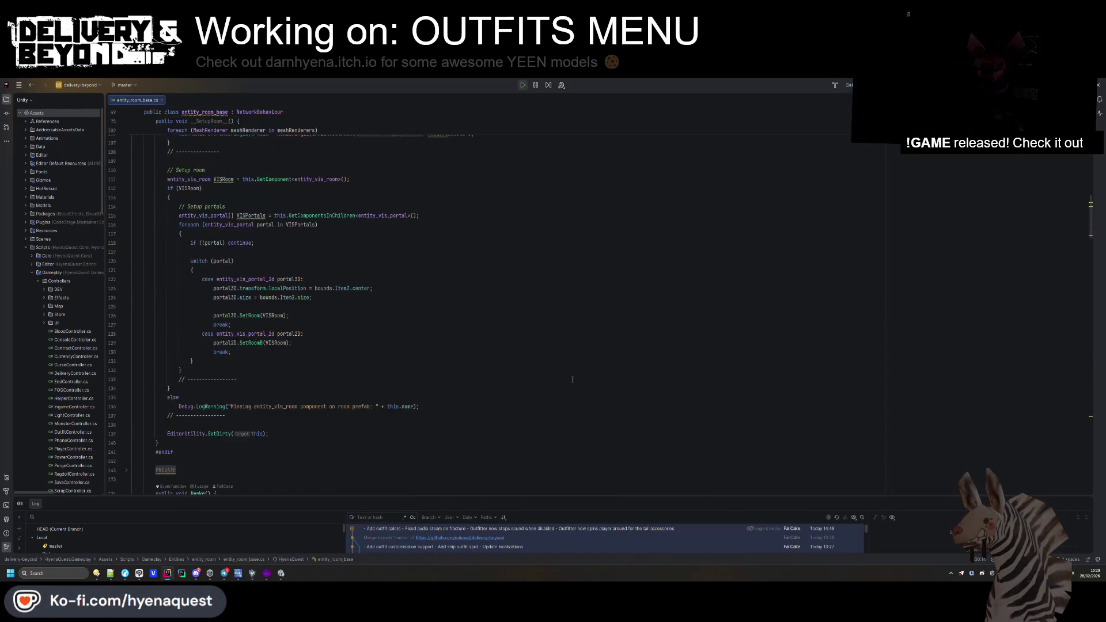
# - Search the file for 'world', then for _renderers, landing on its declaration
pyautogui.hotkey('ctrl', 'f')
pyautogui.write('"world"')
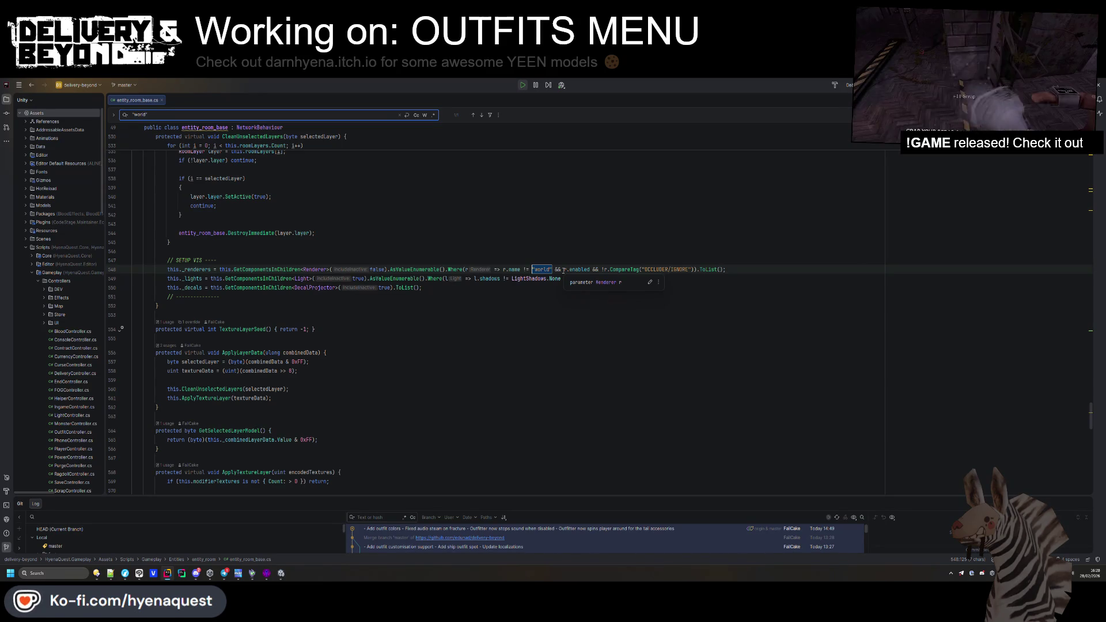
pyautogui.click(211, 269)
pyautogui.scroll(-10, 214, 295)
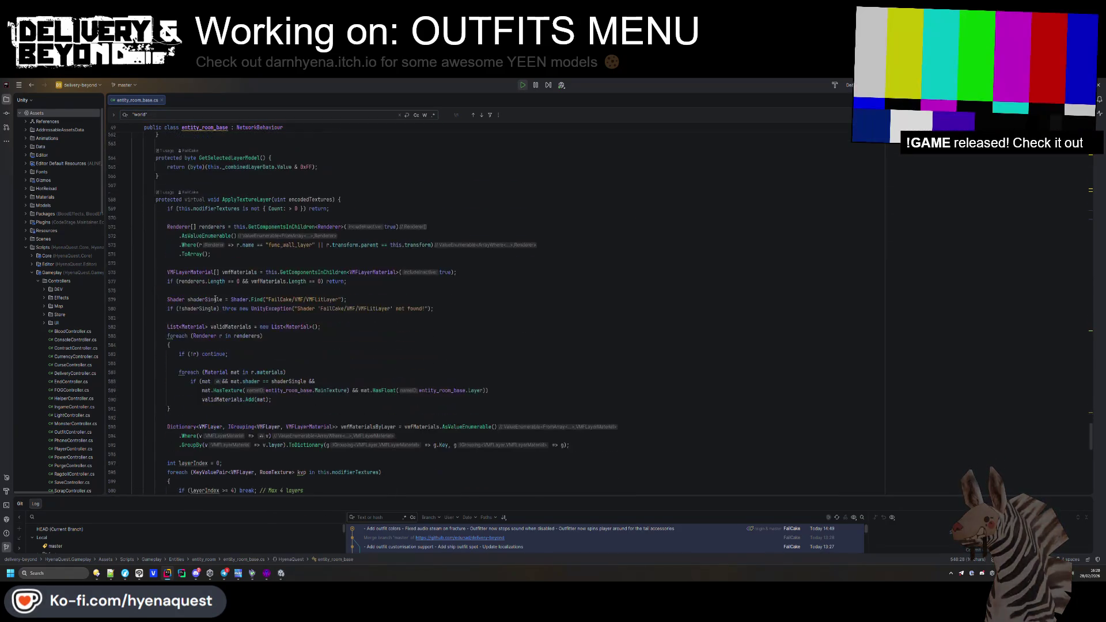
pyautogui.scroll(1, 225, 306)
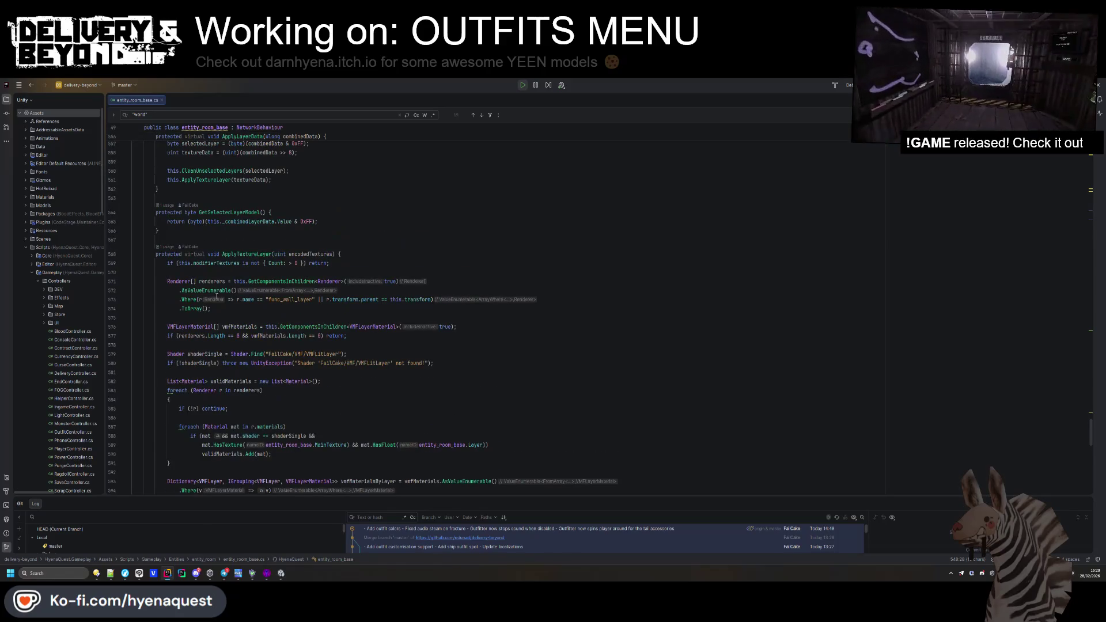
pyautogui.scroll(9, 237, 316)
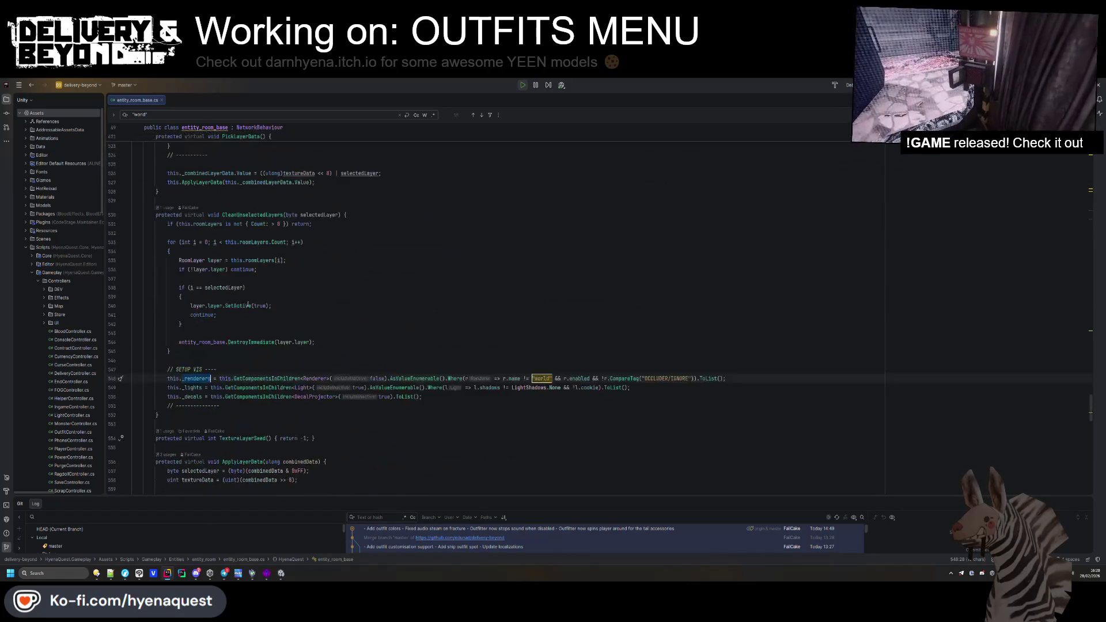
pyautogui.hotkey('ctrl', 'f')
pyautogui.scroll(-4, 233, 395)
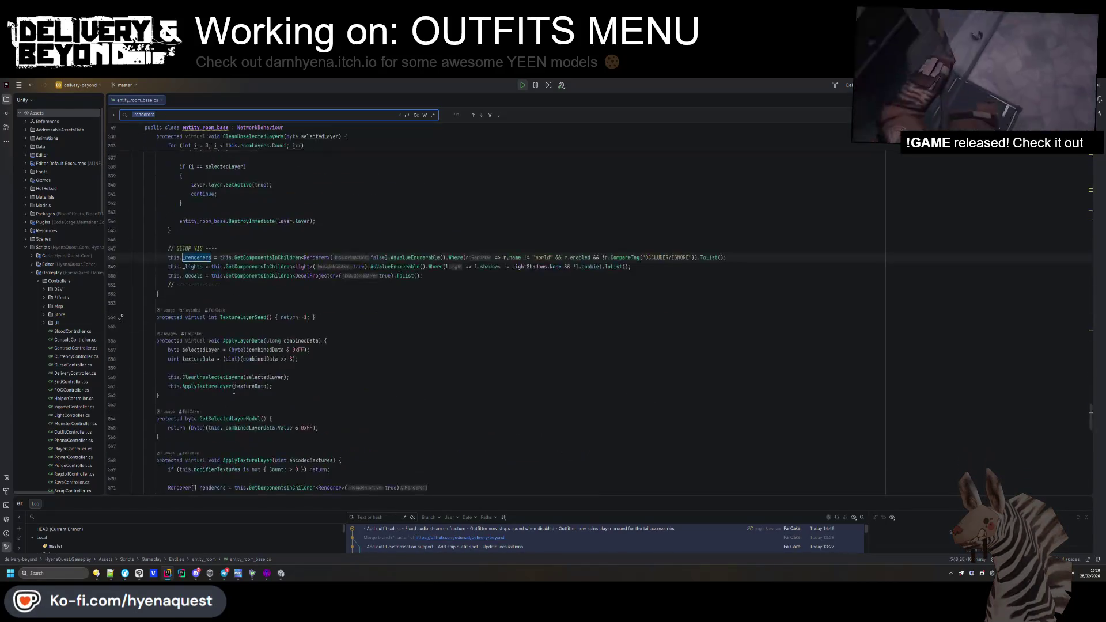
pyautogui.press('Return')
pyautogui.press('Return')
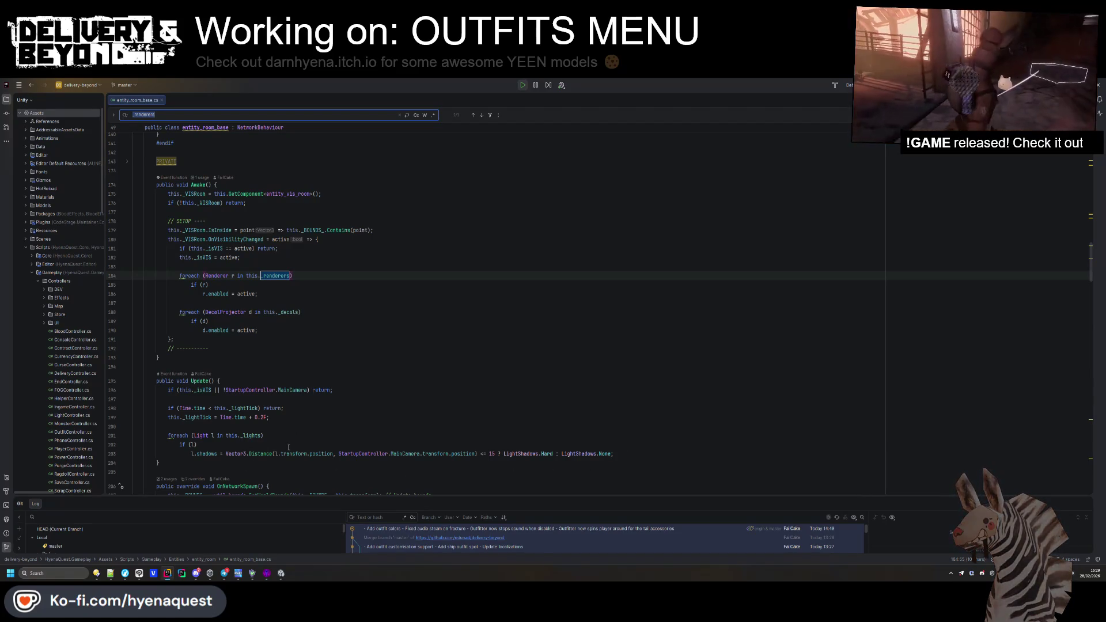
# - Duplicate the _renderers declaration on line 151 as a new _worldRenderers field
pyautogui.keyDown('ctrl'); pyautogui.click(280, 278); pyautogui.keyUp('ctrl')
pyautogui.click(351, 239)
pyautogui.hotkey('ctrl', 'd')
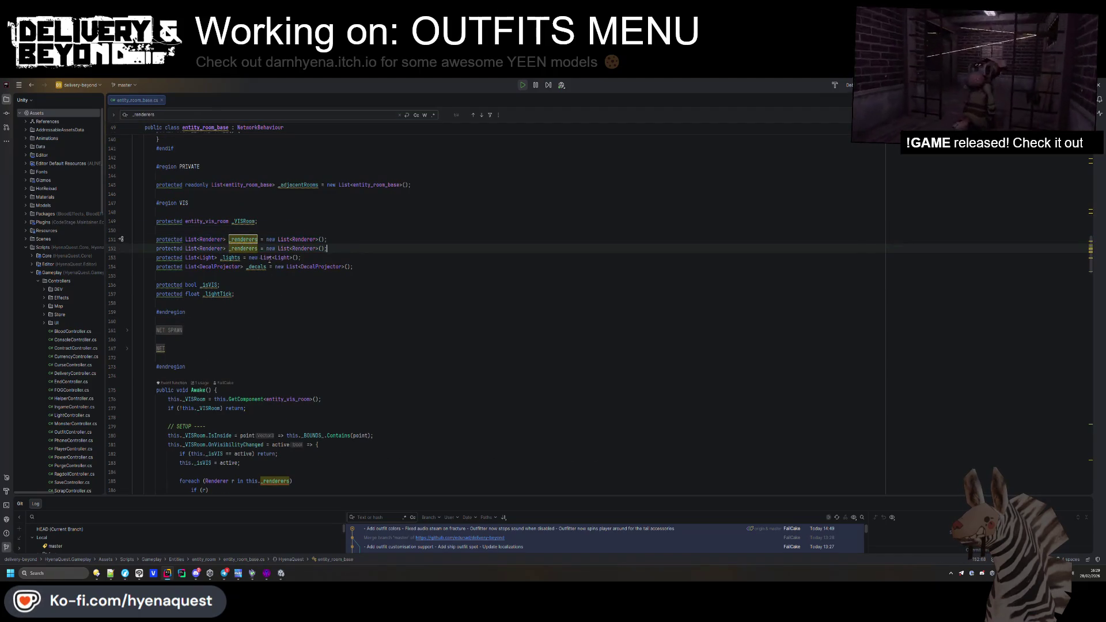
pyautogui.write('_mapRende')
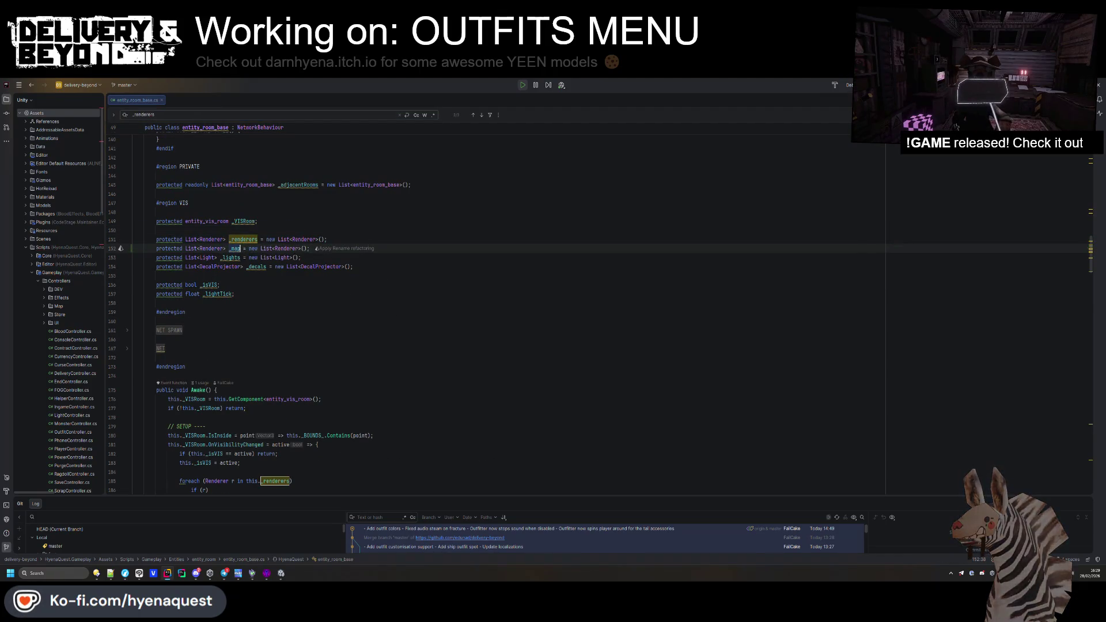
pyautogui.press('BackSpace')
pyautogui.press('BackSpace')
pyautogui.press('BackSpace')
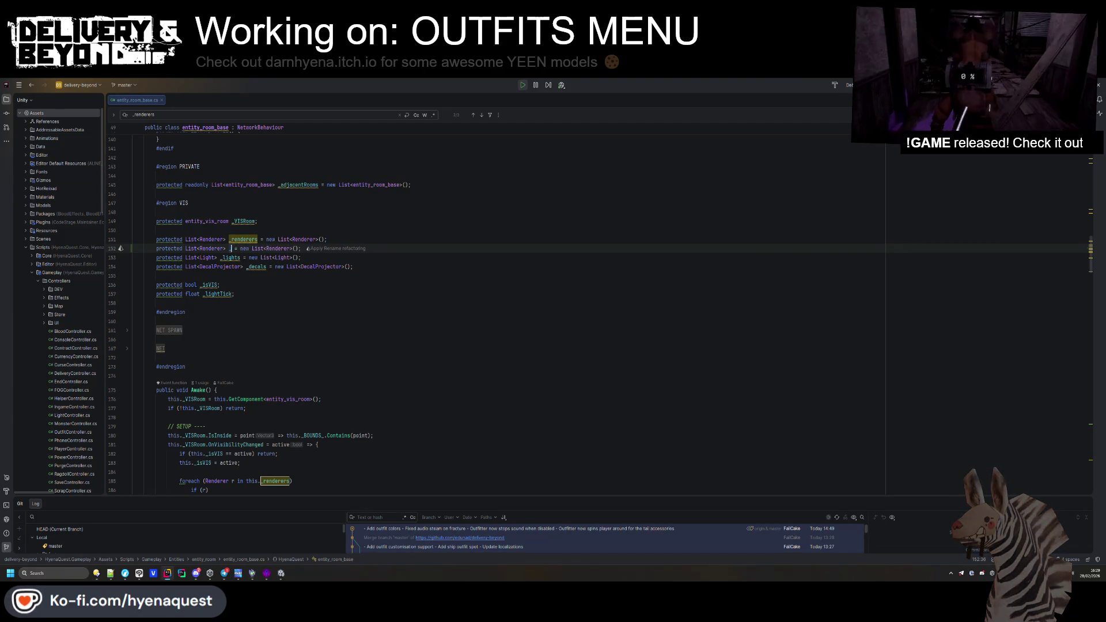
pyautogui.write('ers')
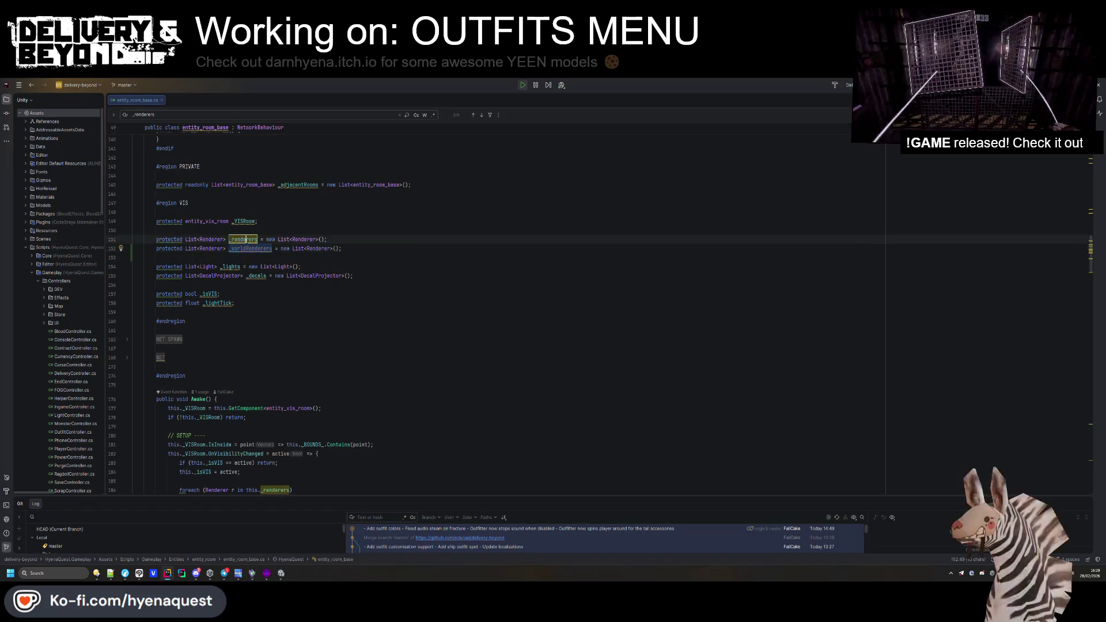
pyautogui.press('Return')
pyautogui.press('BackSpace')
pyautogui.press('BackSpace')
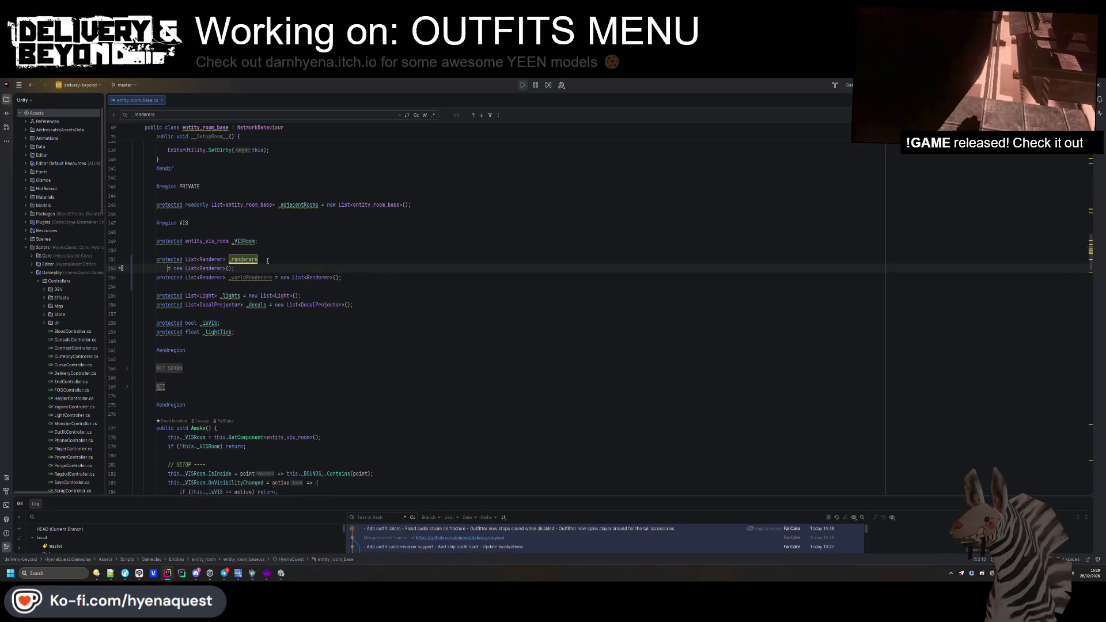
# - Add a _worldRenderers assignment near line 550 reusing the renderer query
pyautogui.hotkey('ctrl', 'f')
pyautogui.press('Return')
pyautogui.press('Return')
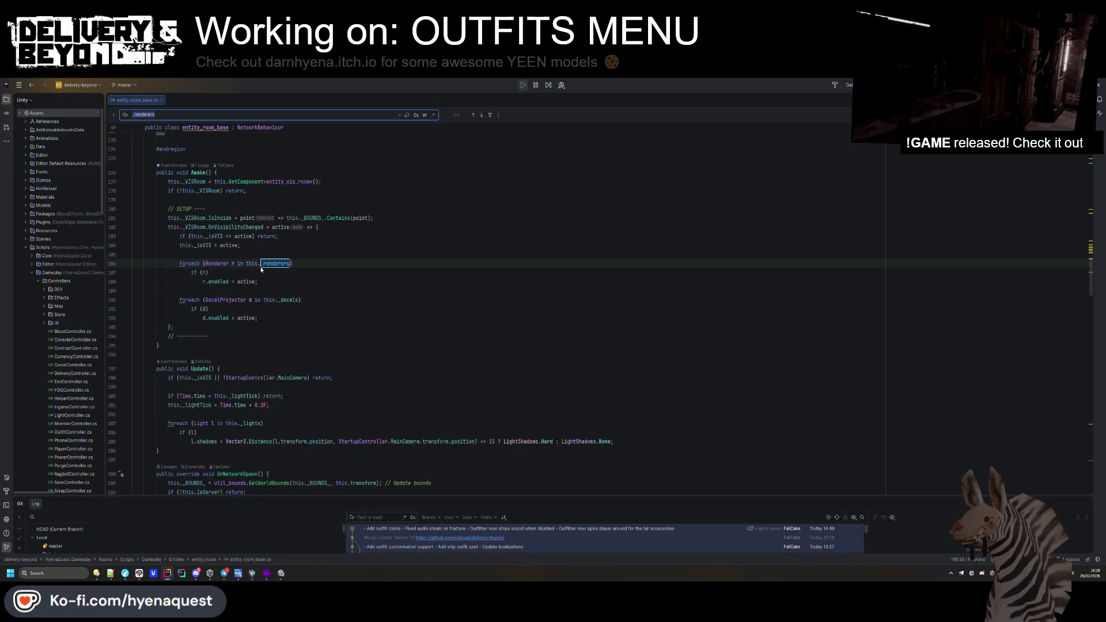
pyautogui.click(695, 294)
pyautogui.click(734, 257)
pyautogui.hotkey('ctrl', 'w')
pyautogui.rightClick(836, 252)
pyautogui.click(864, 266)
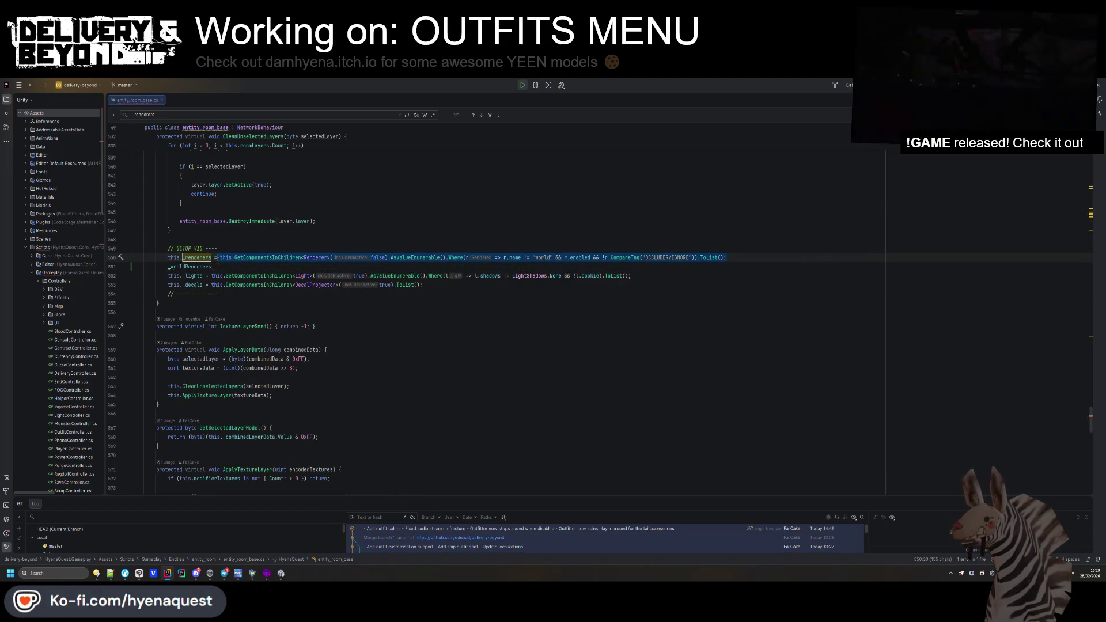
pyautogui.hotkey('ctrl', 'v')
pyautogui.press('Up')
pyautogui.press('Up')
pyautogui.press('Up')
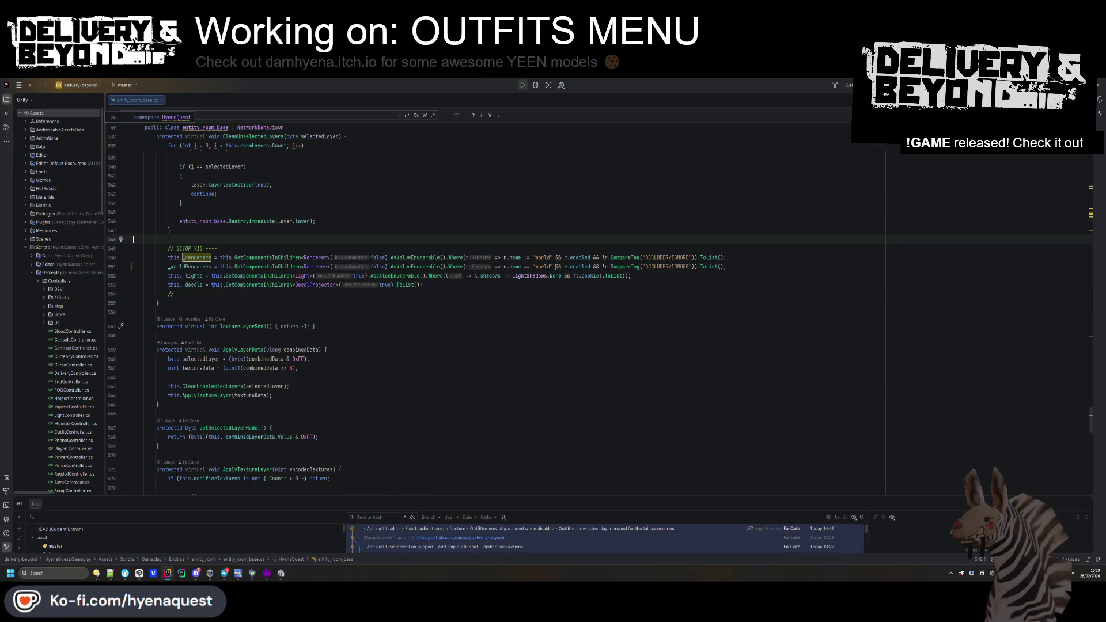
# - Strip the enabled and occluder-tag conditions from the world query and prefix it with this
pyautogui.moveTo(555, 267); pyautogui.dragTo(696, 267)
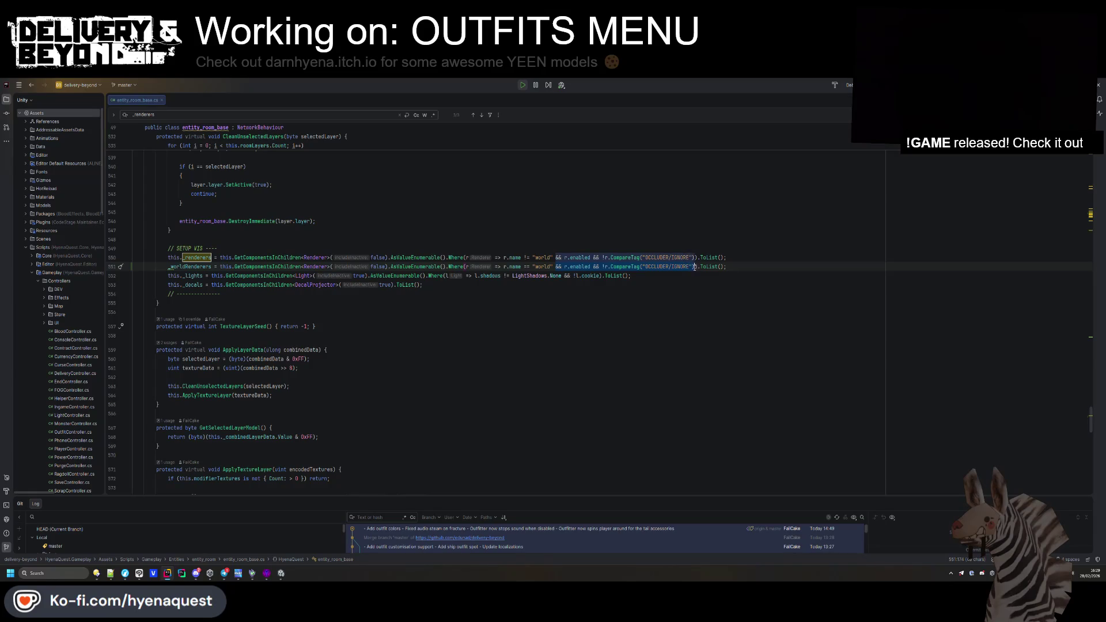
pyautogui.press('BackSpace')
pyautogui.click(686, 237)
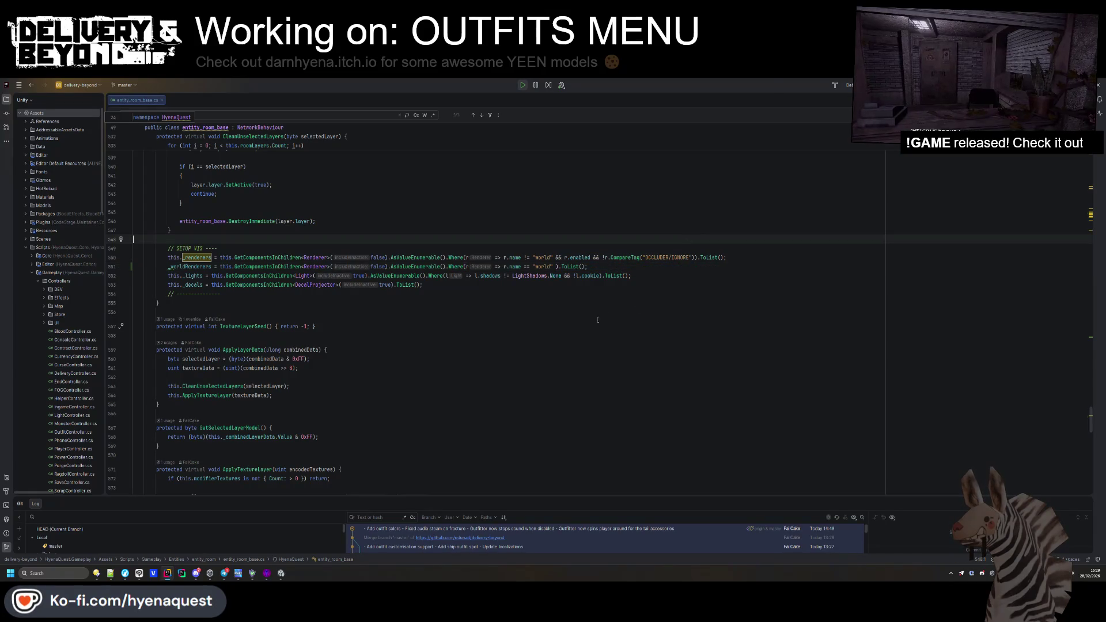
pyautogui.click(450, 285)
pyautogui.click(168, 266)
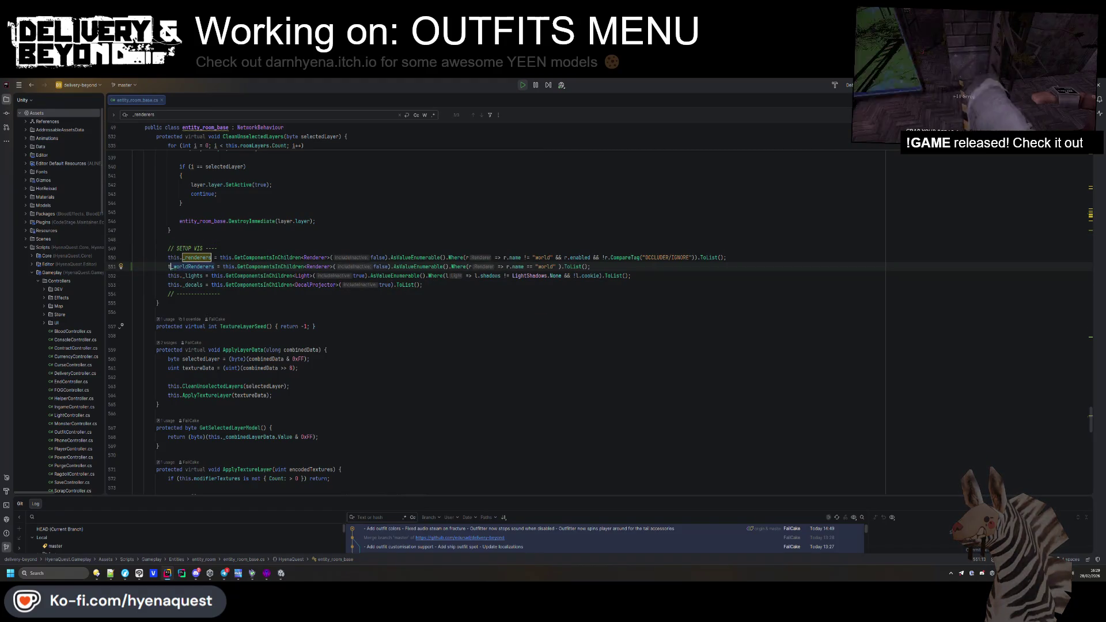
pyautogui.write('this.')
pyautogui.click(197, 267)
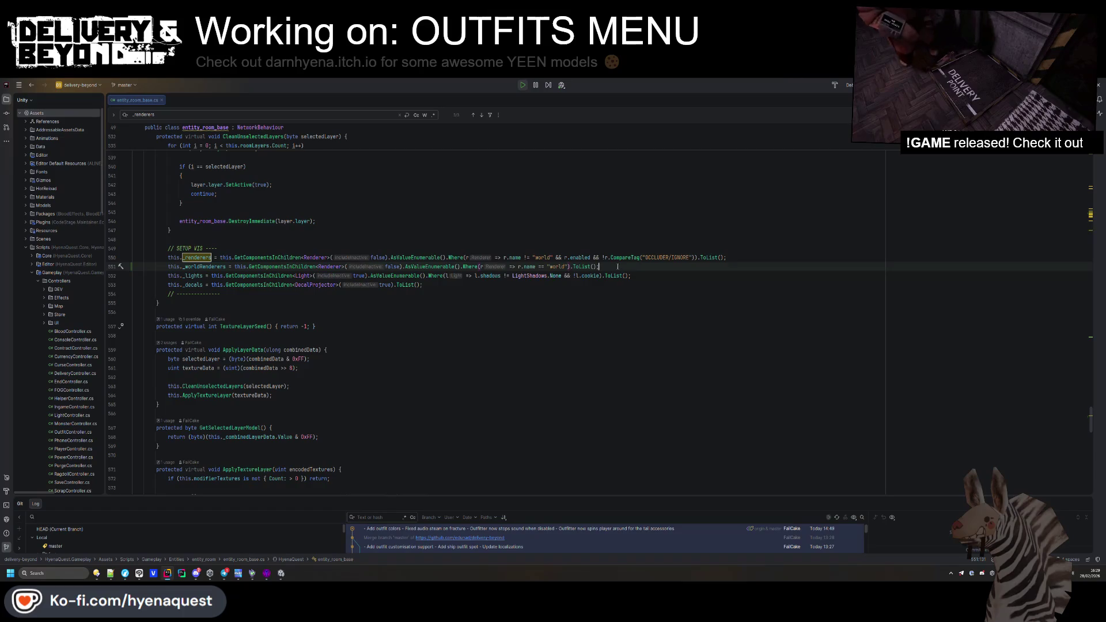
# - Locate the _renderers use in Awake that toggles renderers with room visibility
pyautogui.scroll(-15, 284, 319)
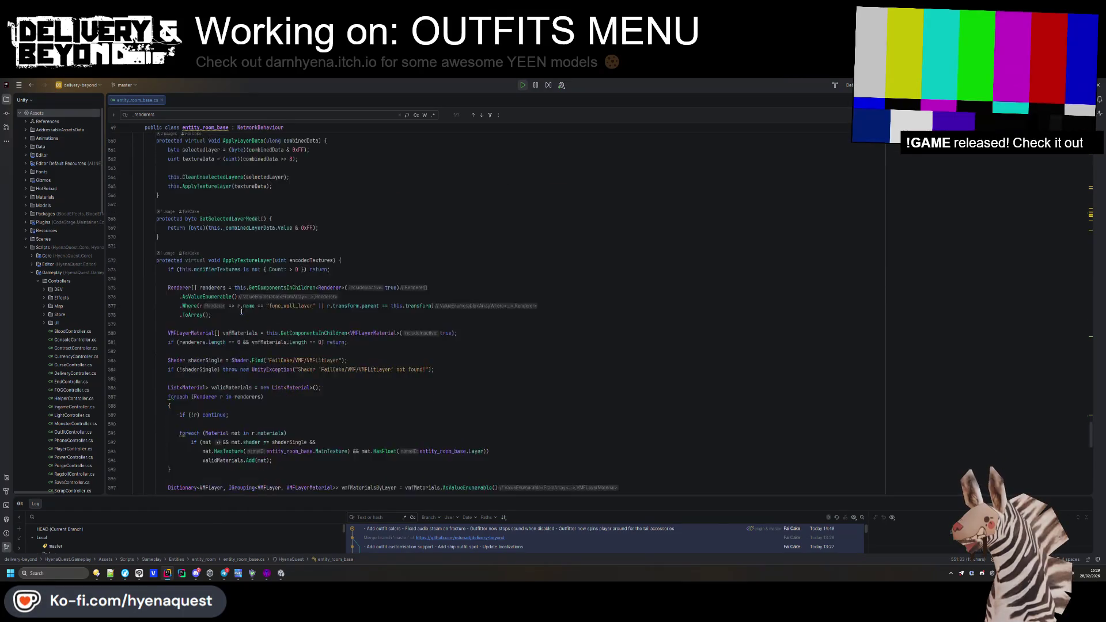
pyautogui.scroll(15, 284, 319)
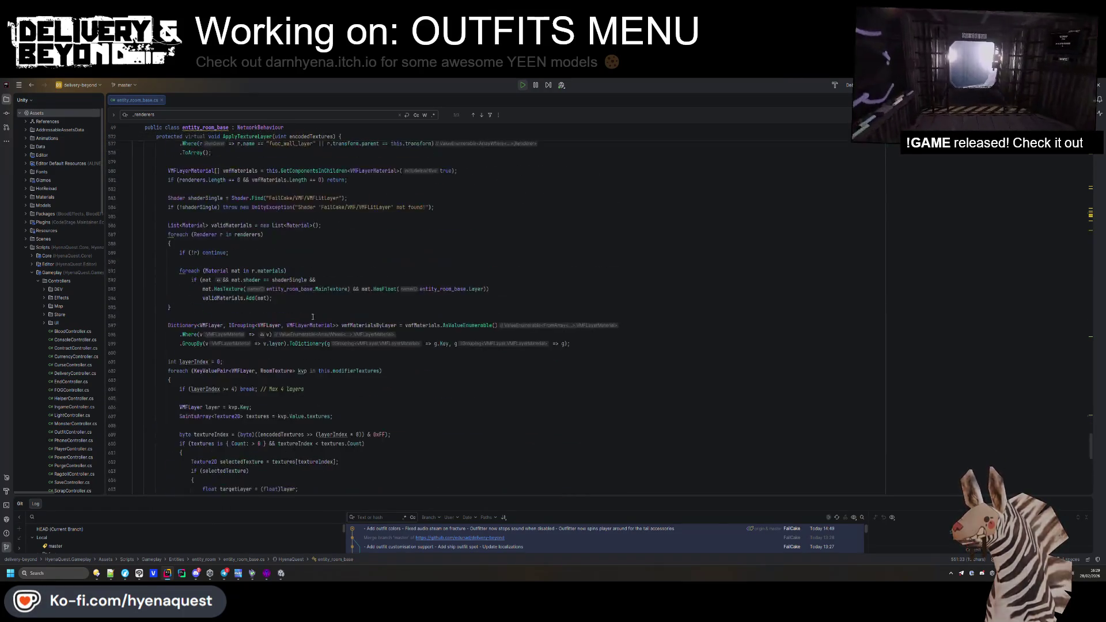
pyautogui.scroll(8, 312, 317)
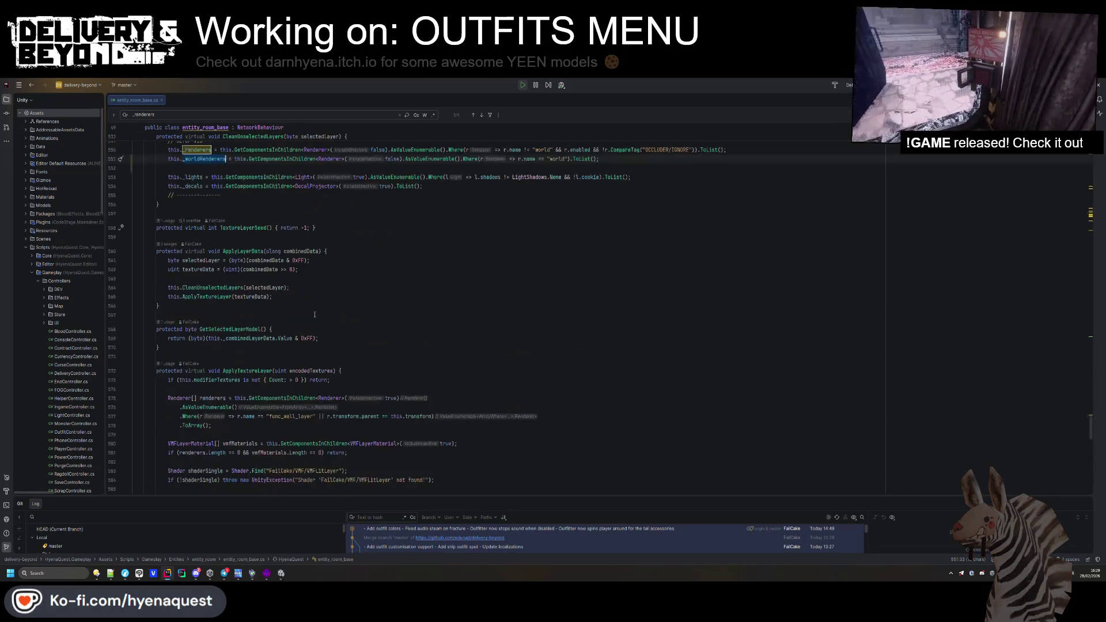
pyautogui.scroll(10, 315, 316)
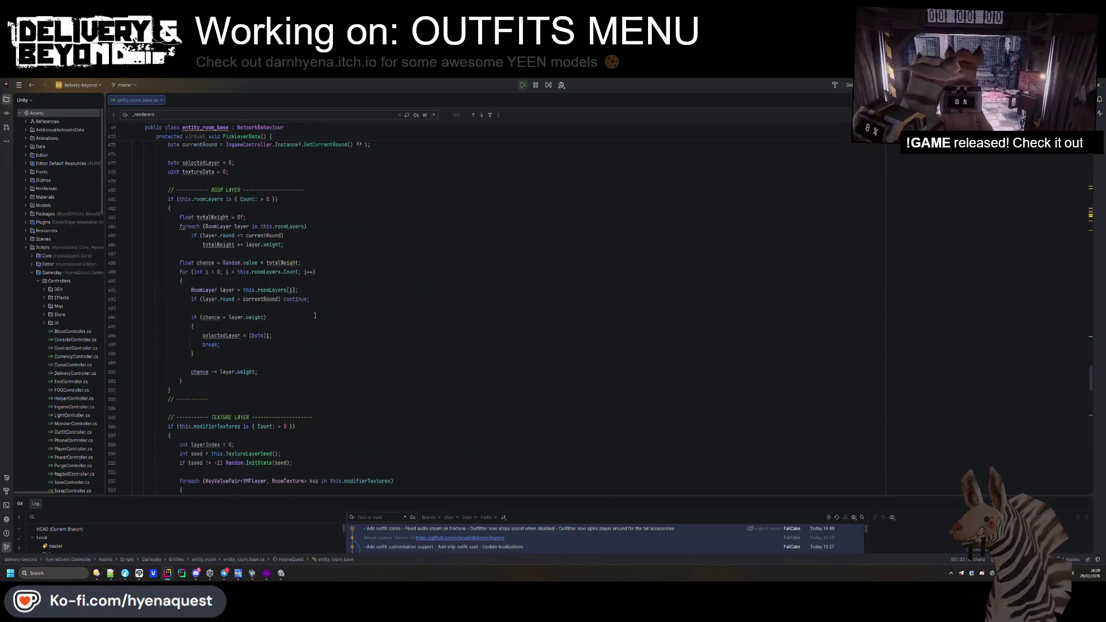
pyautogui.scroll(9, 315, 315)
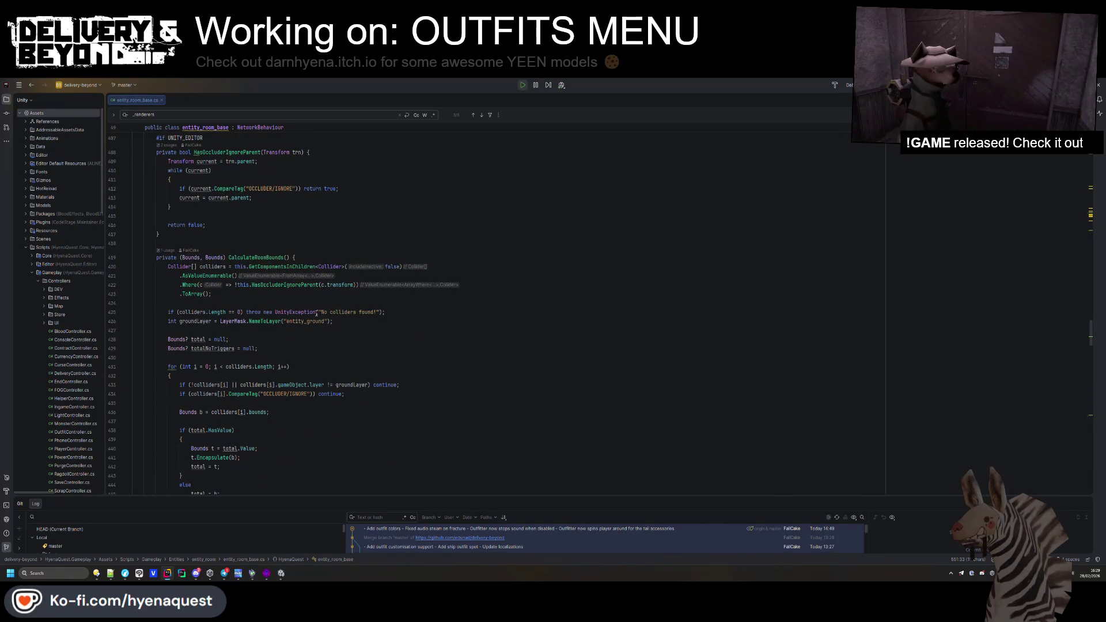
pyautogui.scroll(-17, 260, 255)
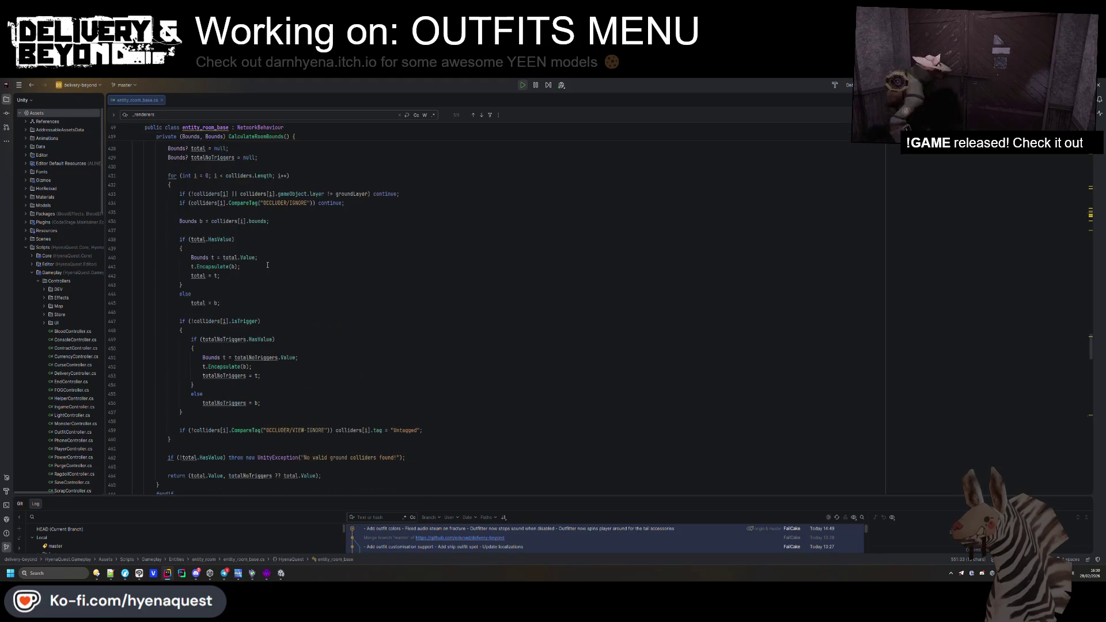
pyautogui.scroll(-5, 266, 304)
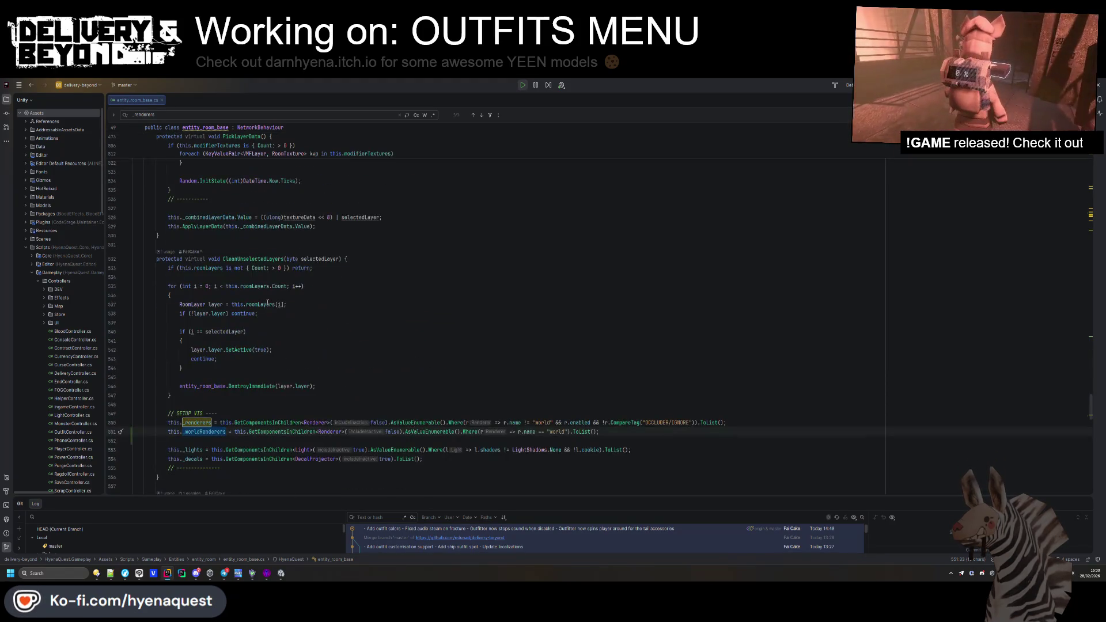
pyautogui.hotkey('shift', 'Return')
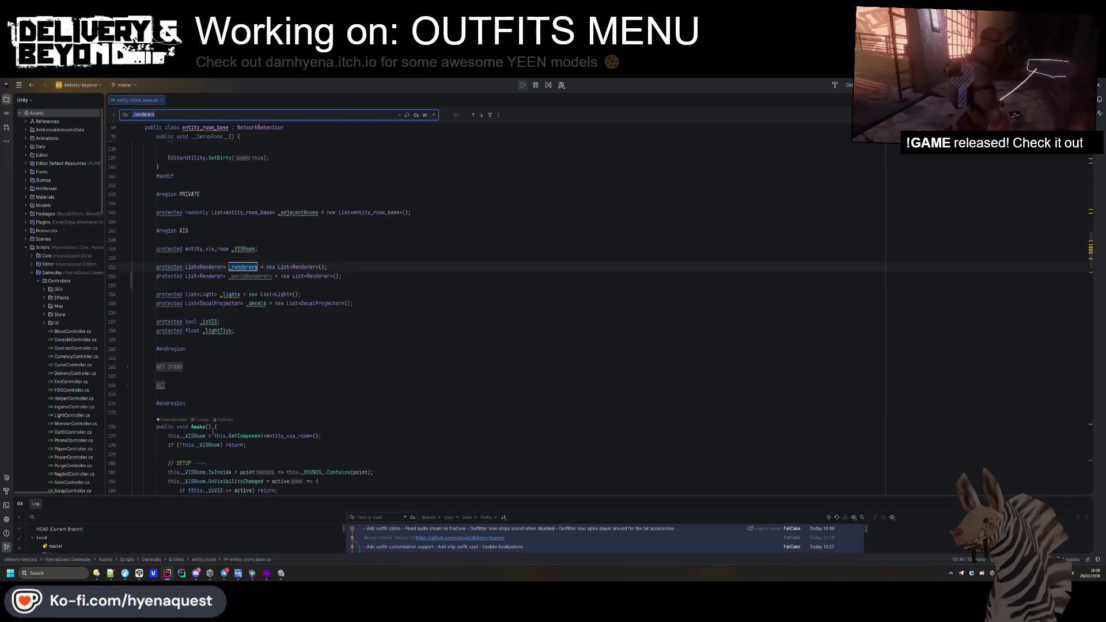
pyautogui.press('Escape')
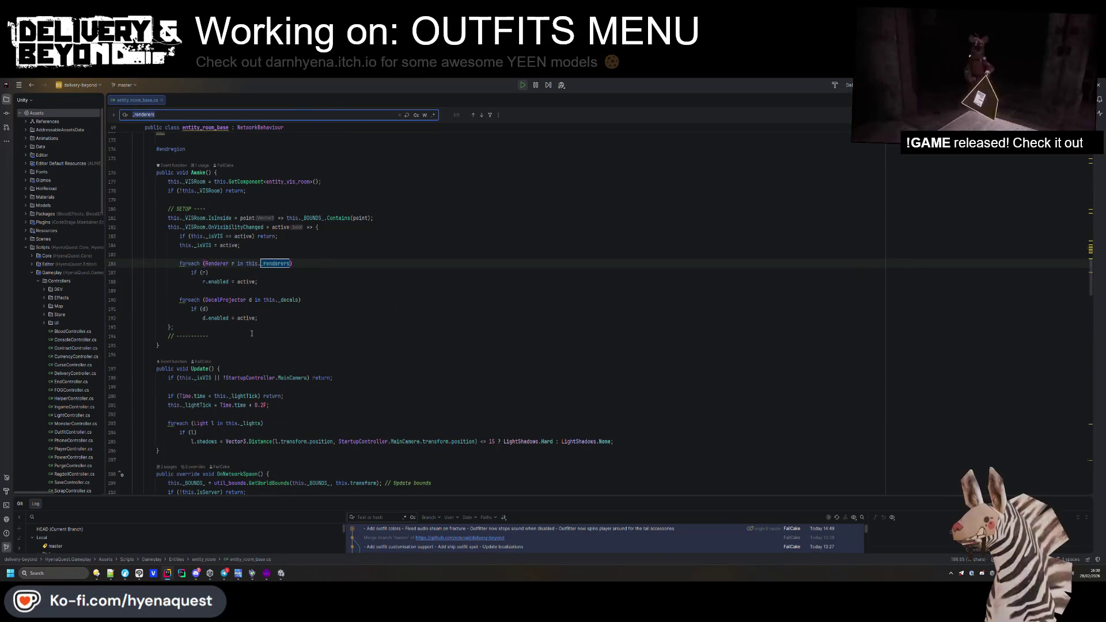
pyautogui.press('Down')
pyautogui.press('Down')
pyautogui.press('Down')
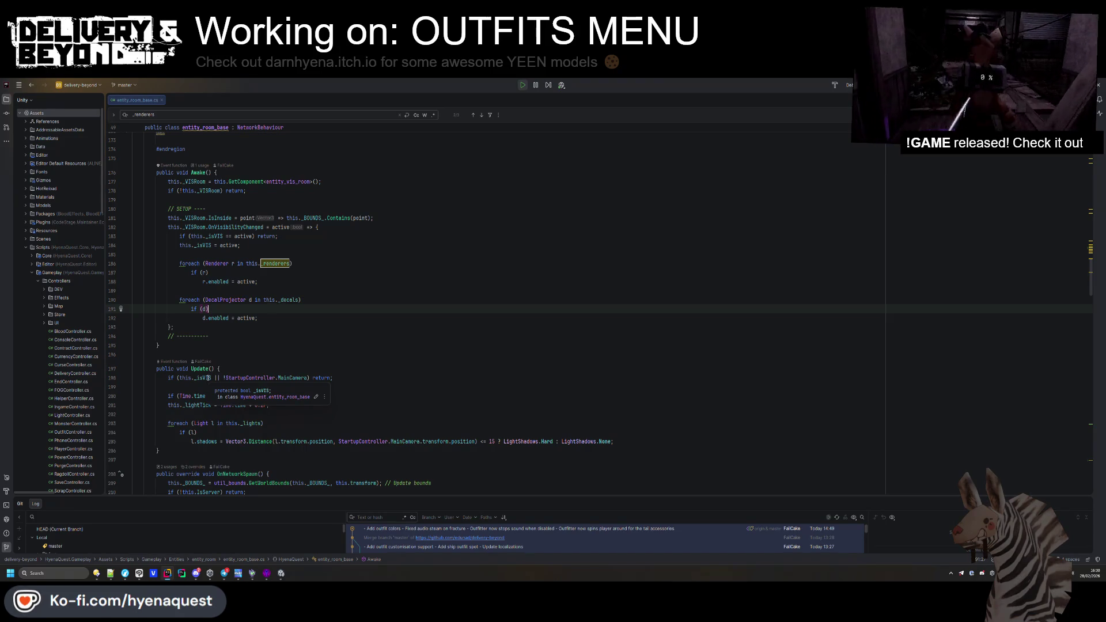
# - In Update, add a foreach over _worldRenderers with an if (world) check setting world.enabled
pyautogui.click(269, 405)
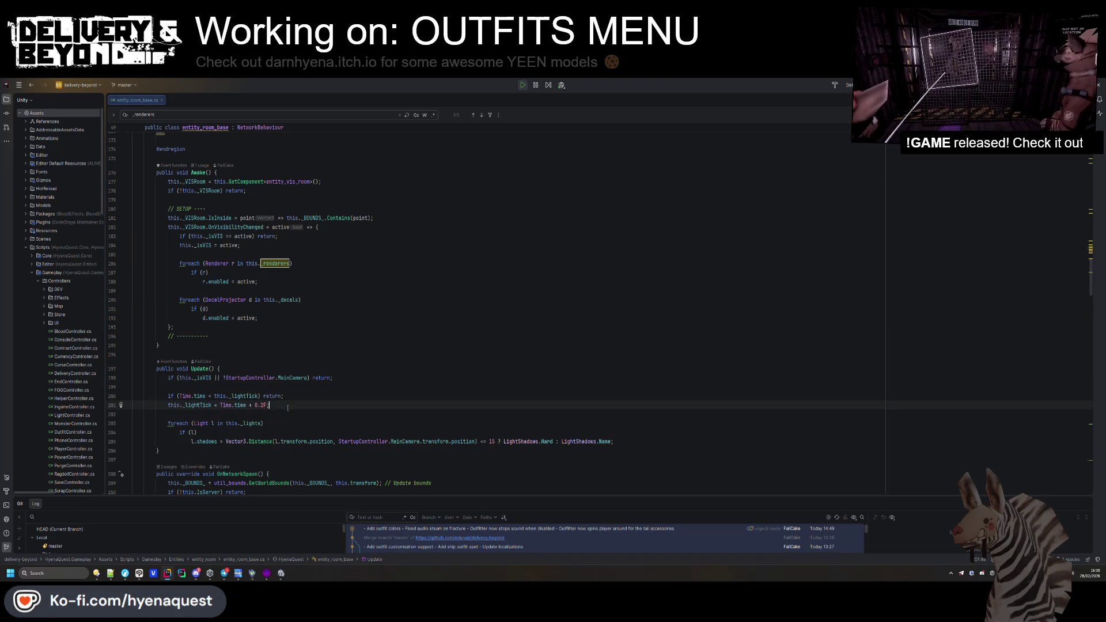
pyautogui.press('Return')
pyautogui.press('Return')
pyautogui.write('foreach')
pyautogui.press('Tab')
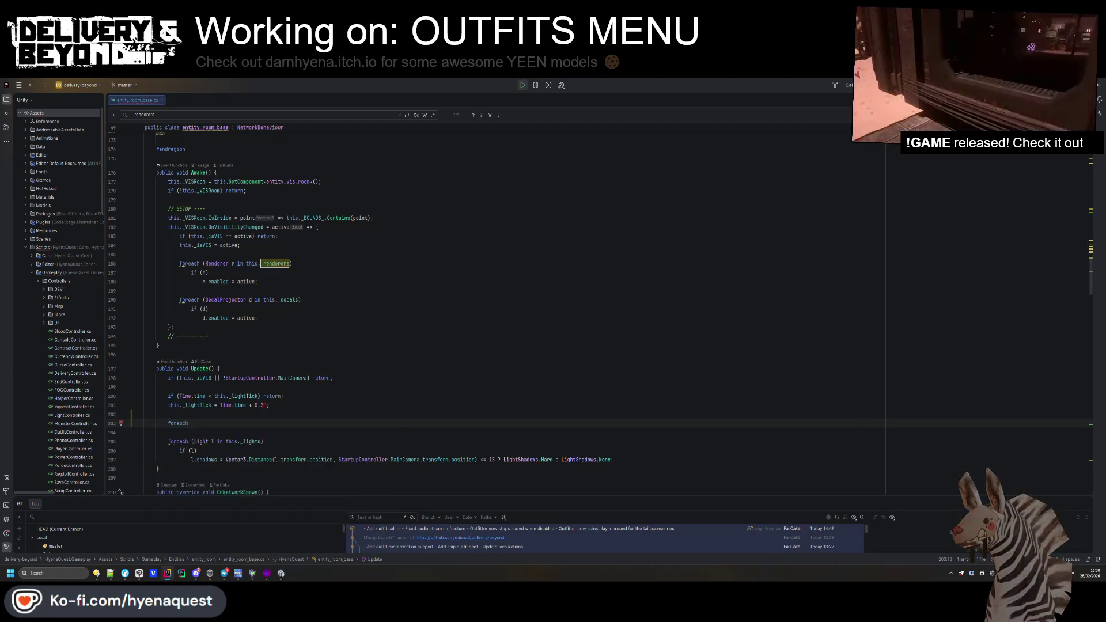
pyautogui.write('world')
pyautogui.press('Return')
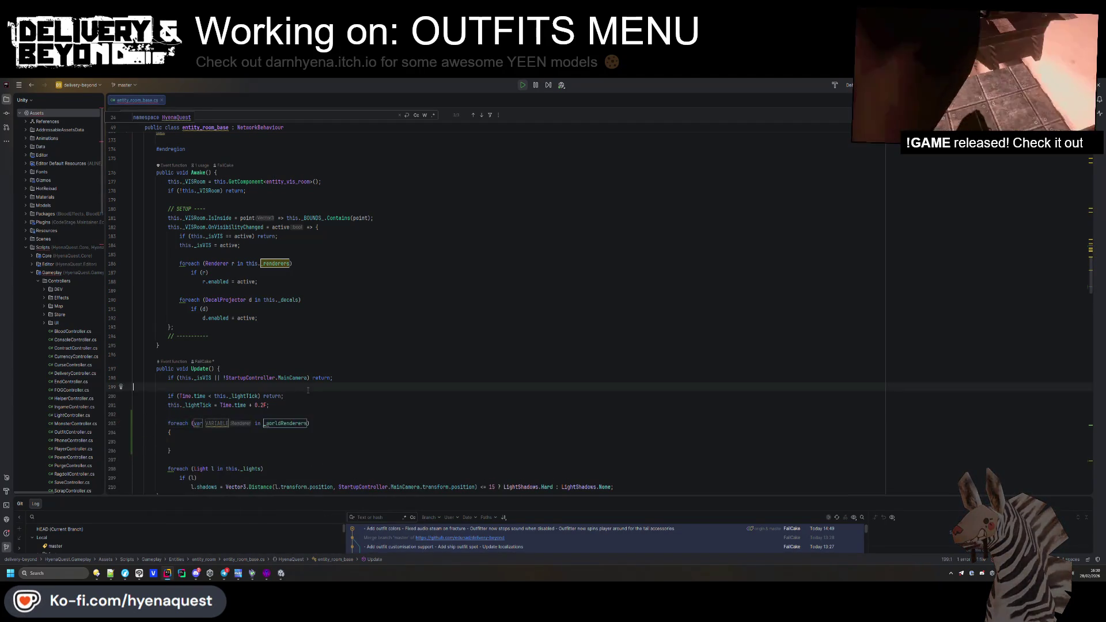
pyautogui.scroll(-3, 218, 343)
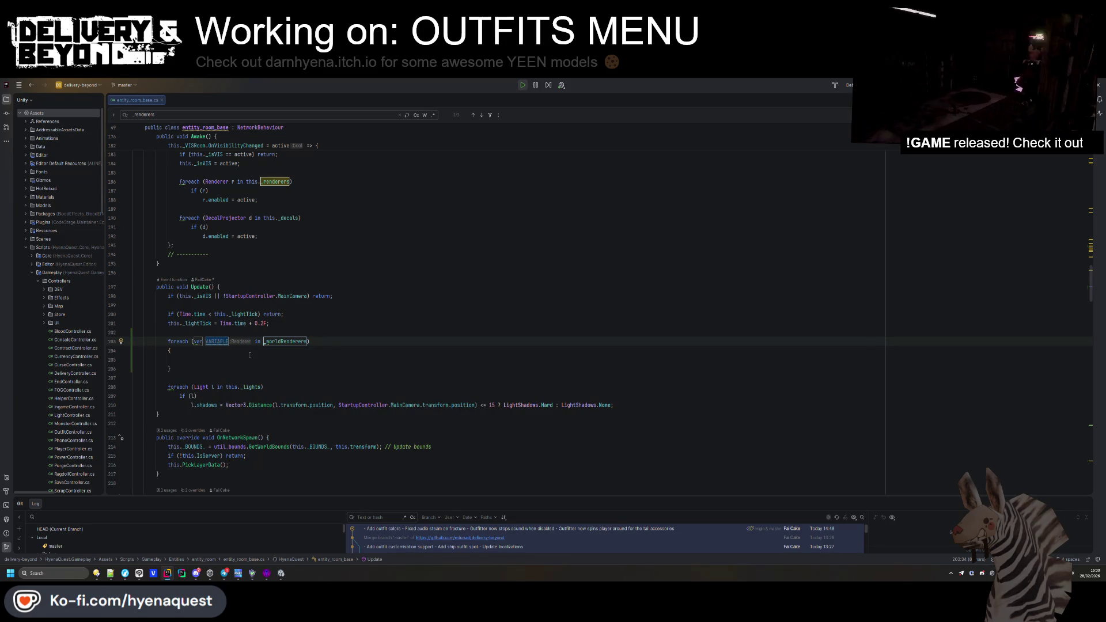
pyautogui.write('world')
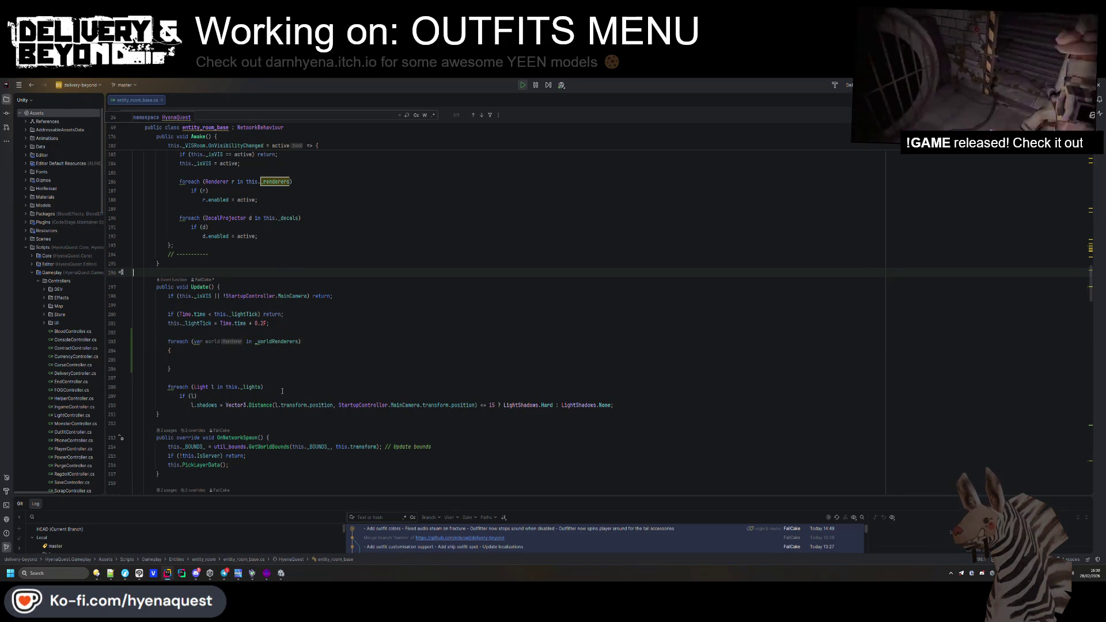
pyautogui.click(314, 357)
pyautogui.press('BackSpace')
pyautogui.press('BackSpace')
pyautogui.press('BackSpace')
pyautogui.write('if (l')
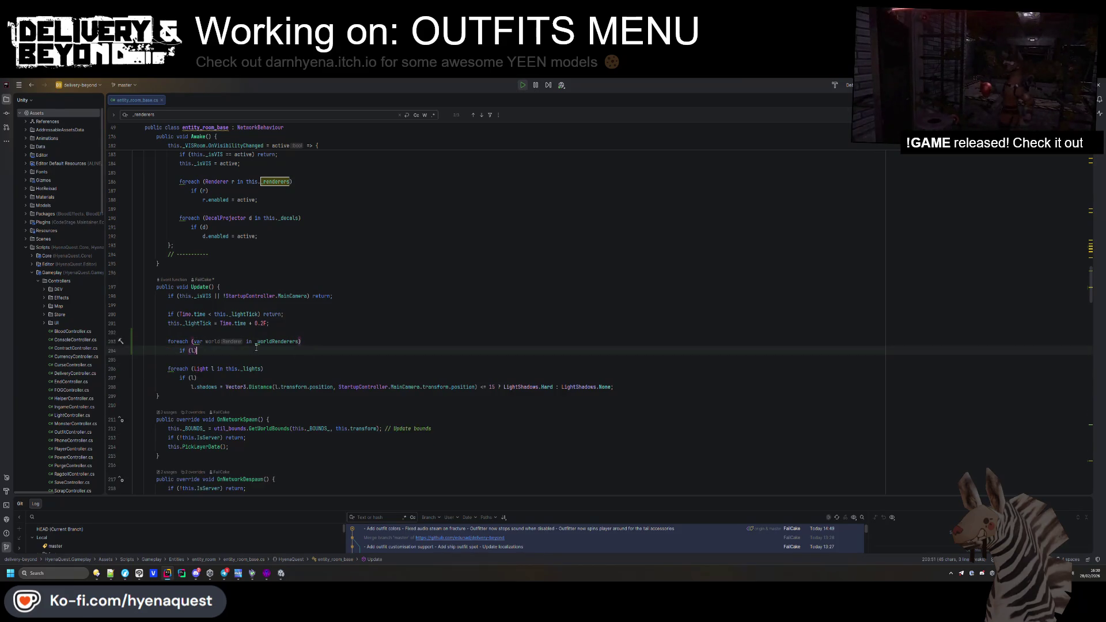
pyautogui.write('world')
pyautogui.press('Return')
pyautogui.write('world.ena')
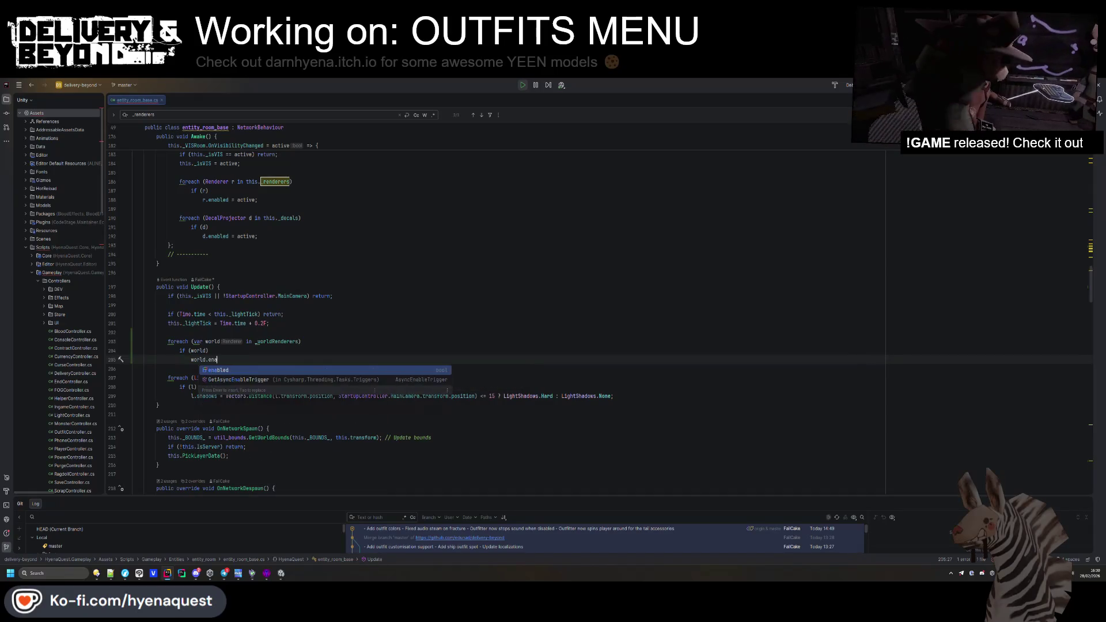
pyautogui.press('Return')
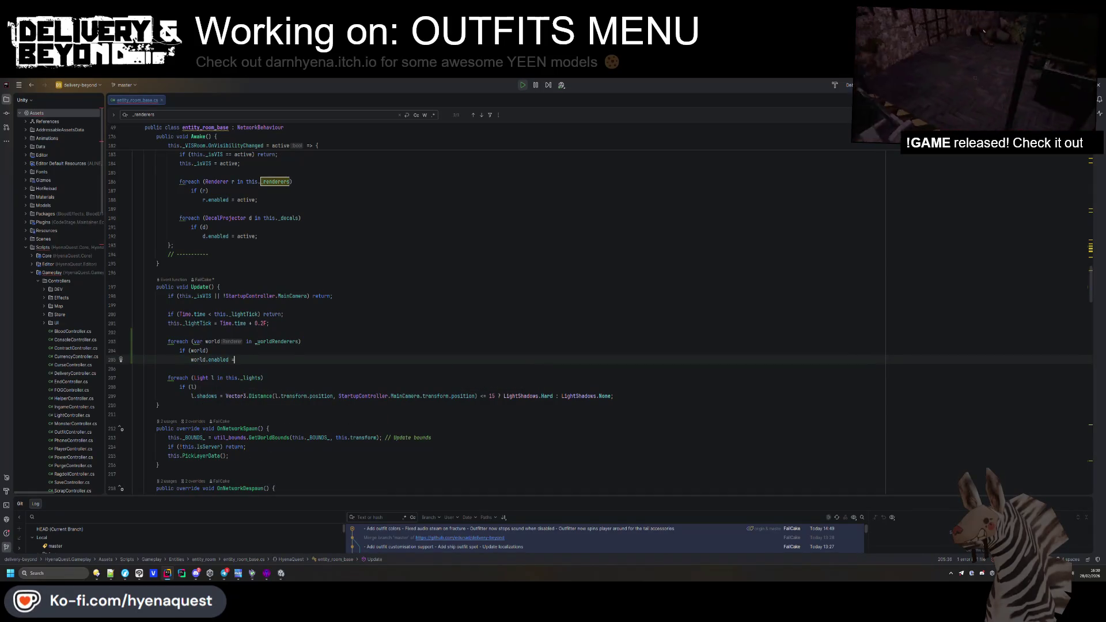
pyautogui.write('=')
# - Assign world.enabled the light loop's camera-distance comparison, trimmed and with threshold 8
pyautogui.press('Escape')
pyautogui.press('Up')
pyautogui.press('Up')
pyautogui.press('Up')
pyautogui.click(225, 397)
pyautogui.hotkey('shift', 'End')
pyautogui.hotkey('ctrl', 'c')
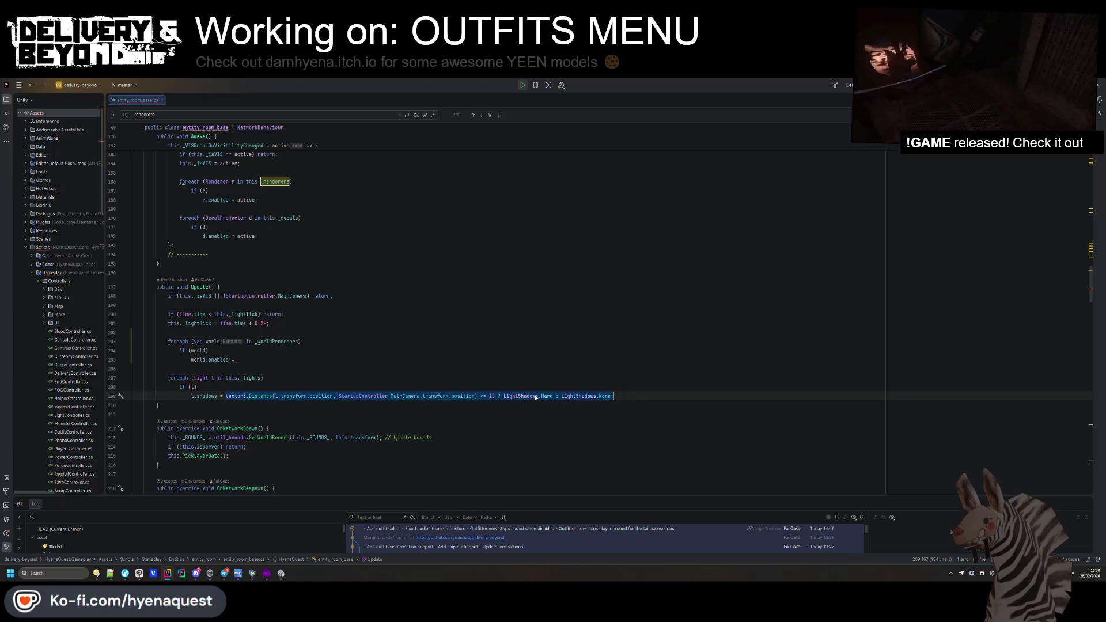
pyautogui.click(346, 359)
pyautogui.hotkey('ctrl', 'v')
pyautogui.press('Up')
pyautogui.press('Up')
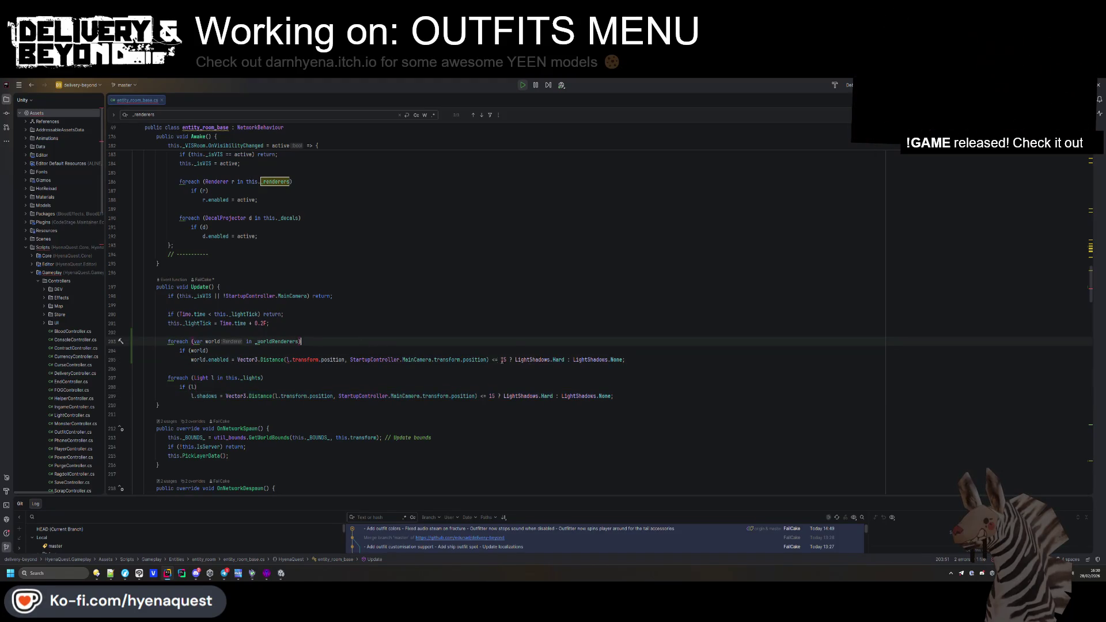
pyautogui.moveTo(510, 360); pyautogui.dragTo(620, 360)
pyautogui.press('BackSpace')
pyautogui.press('Up')
pyautogui.press('Up')
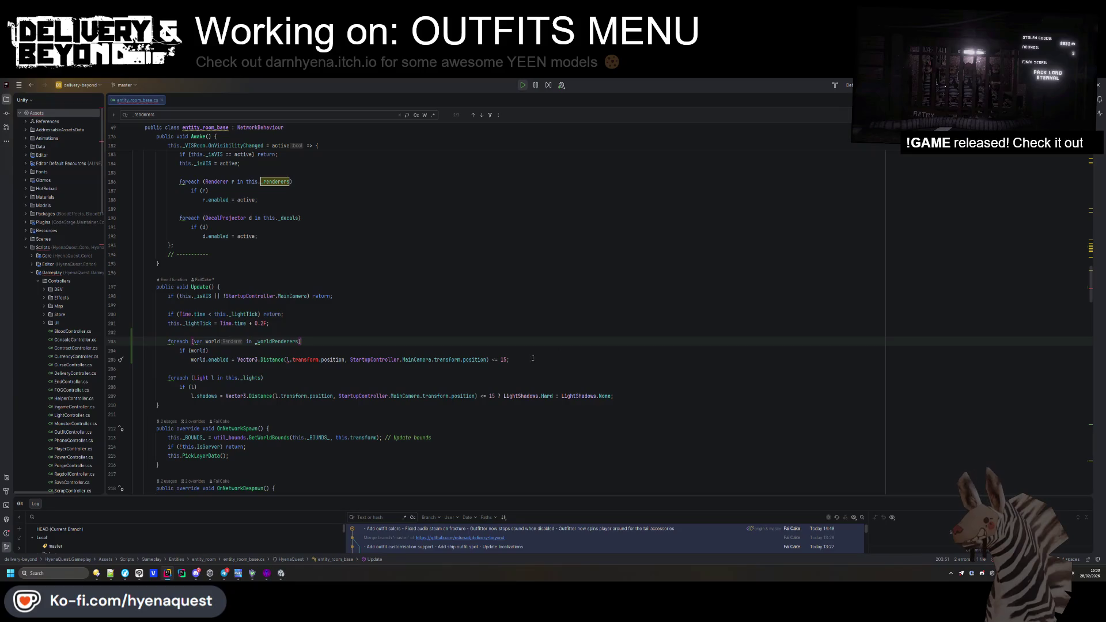
pyautogui.moveTo(506, 359); pyautogui.dragTo(498, 360)
pyautogui.write('8')
pyautogui.press('Up')
pyautogui.press('Up')
pyautogui.press('Up')
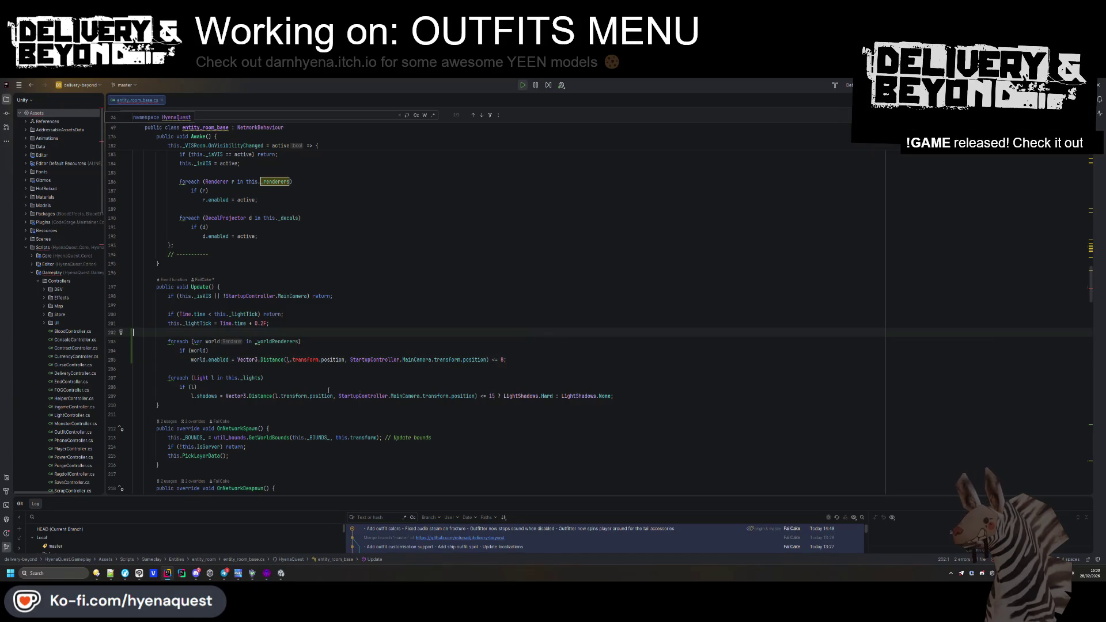
# - Replace the light variable in the distance call with world
pyautogui.doubleClick(289, 360)
pyautogui.write('r')
pyautogui.click(310, 348)
pyautogui.doubleClick(297, 360)
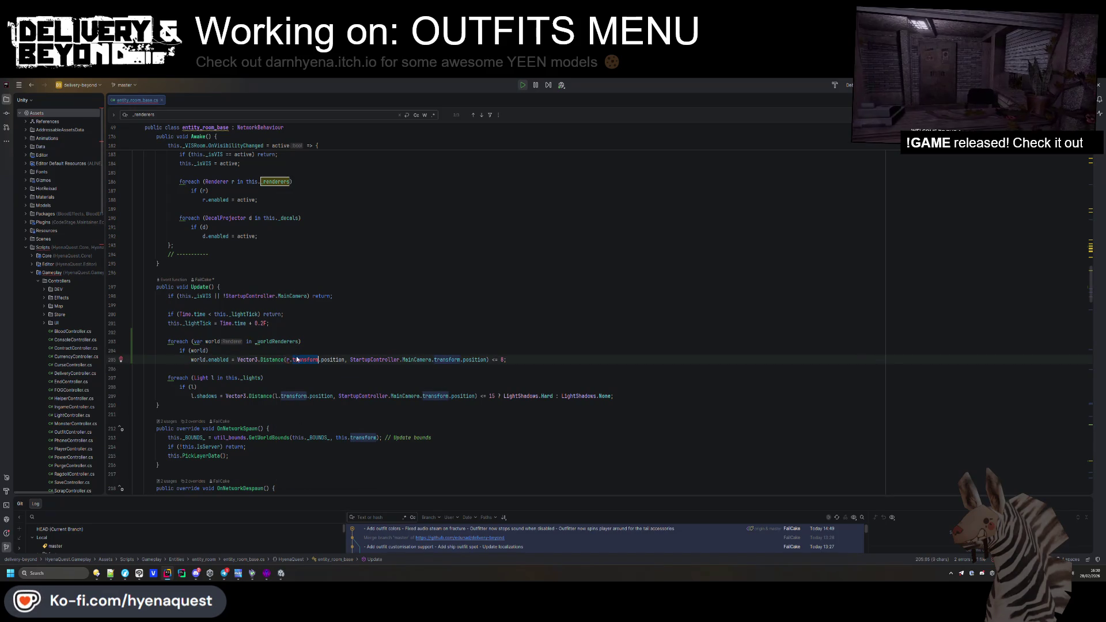
pyautogui.doubleClick(287, 359)
pyautogui.write('world')
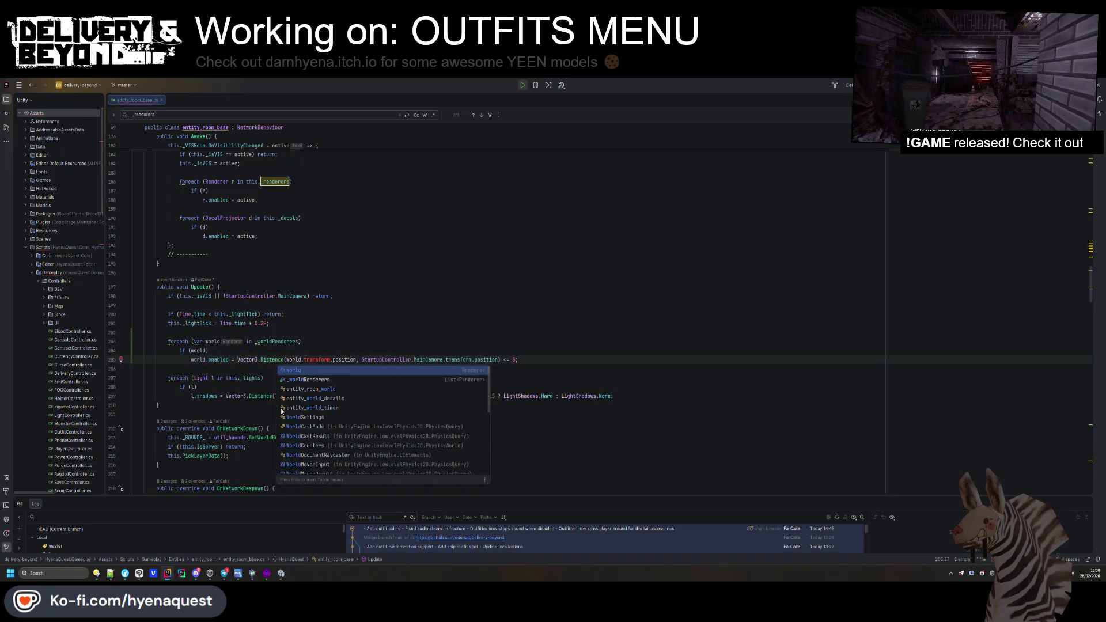
pyautogui.scroll(-2, 351, 361)
pyautogui.click(329, 324)
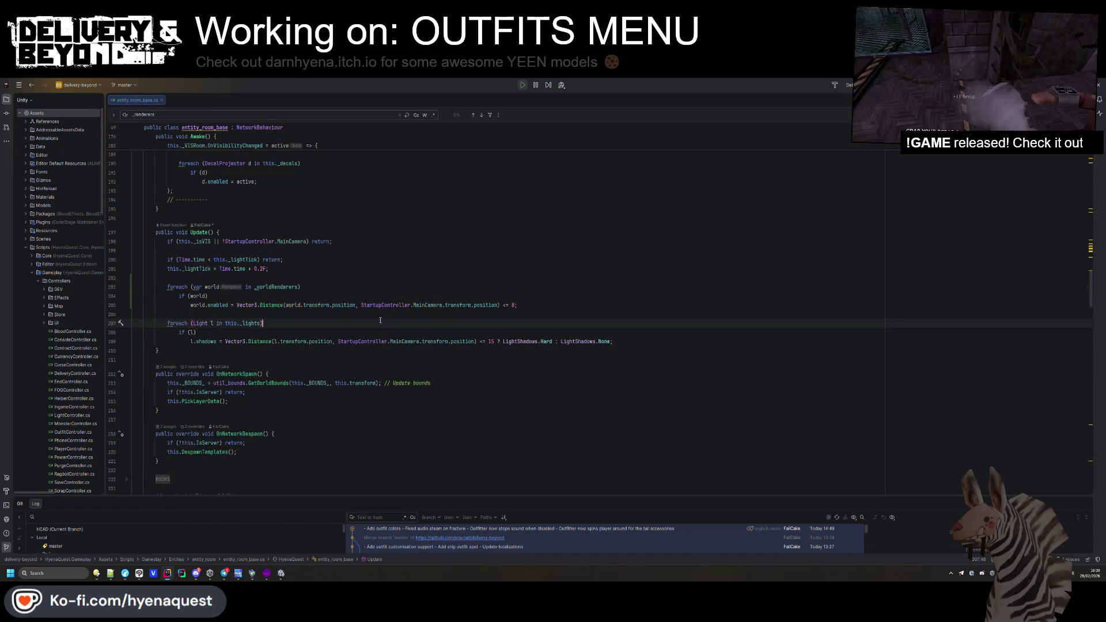
# - Type the loop variable as Renderer over this._worldRenderers, then return to Unity
pyautogui.doubleClick(197, 287)
pyautogui.write('Rendere')
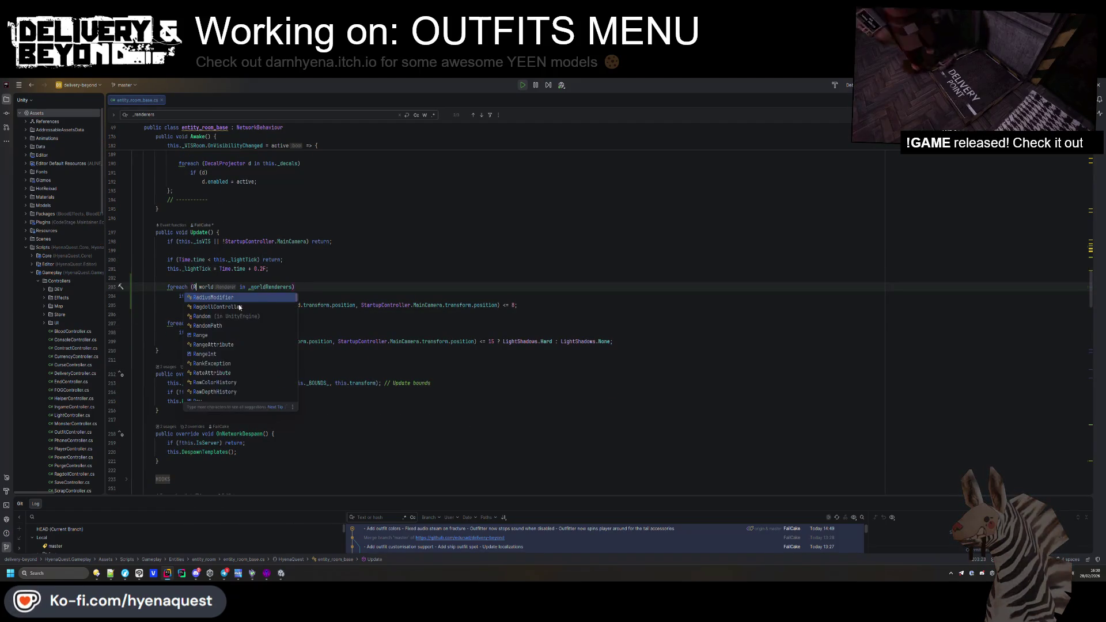
pyautogui.press('Return')
pyautogui.scroll(-2, 239, 304)
pyautogui.click(283, 205)
pyautogui.click(247, 232)
pyautogui.write('tjo')
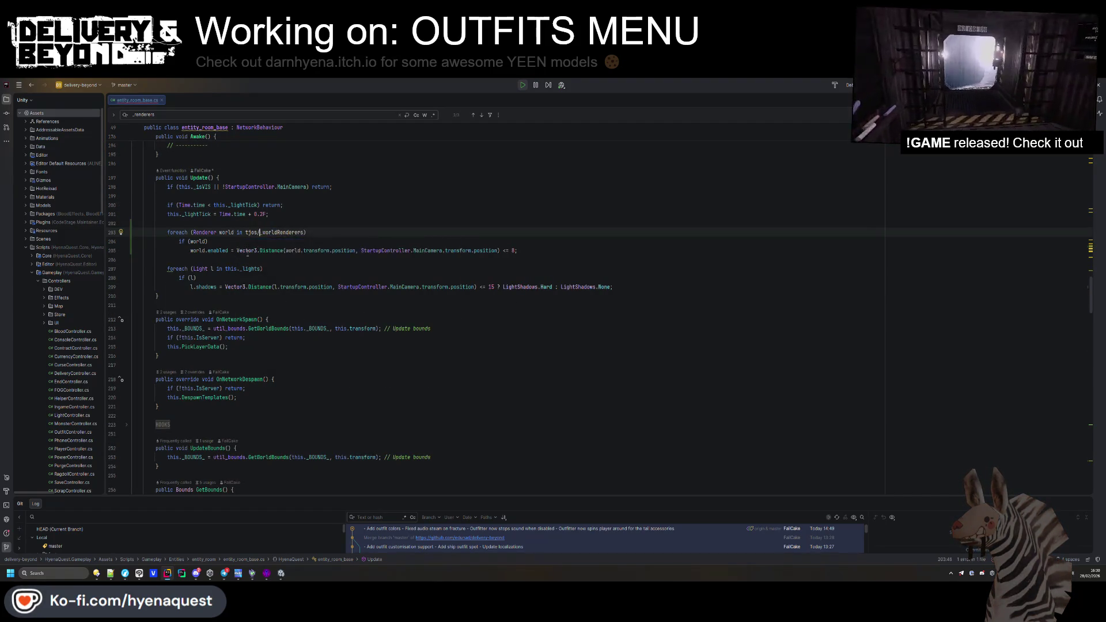
pyautogui.press('BackSpace')
pyautogui.press('BackSpace')
pyautogui.write('his.')
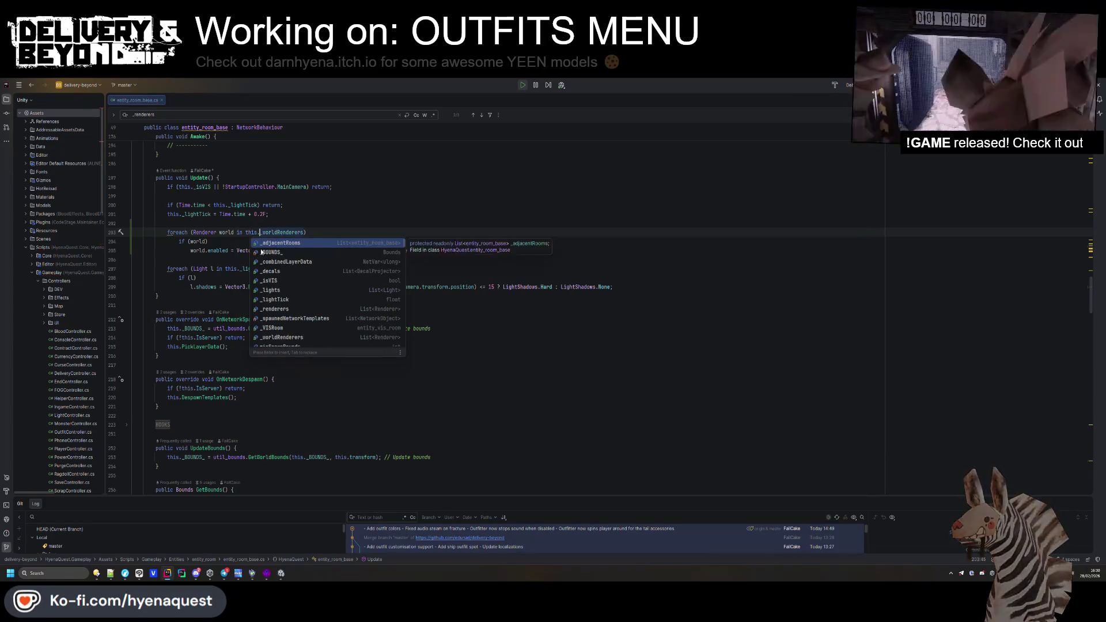
pyautogui.press('Escape')
pyautogui.hotkey('alt', 'Tab')
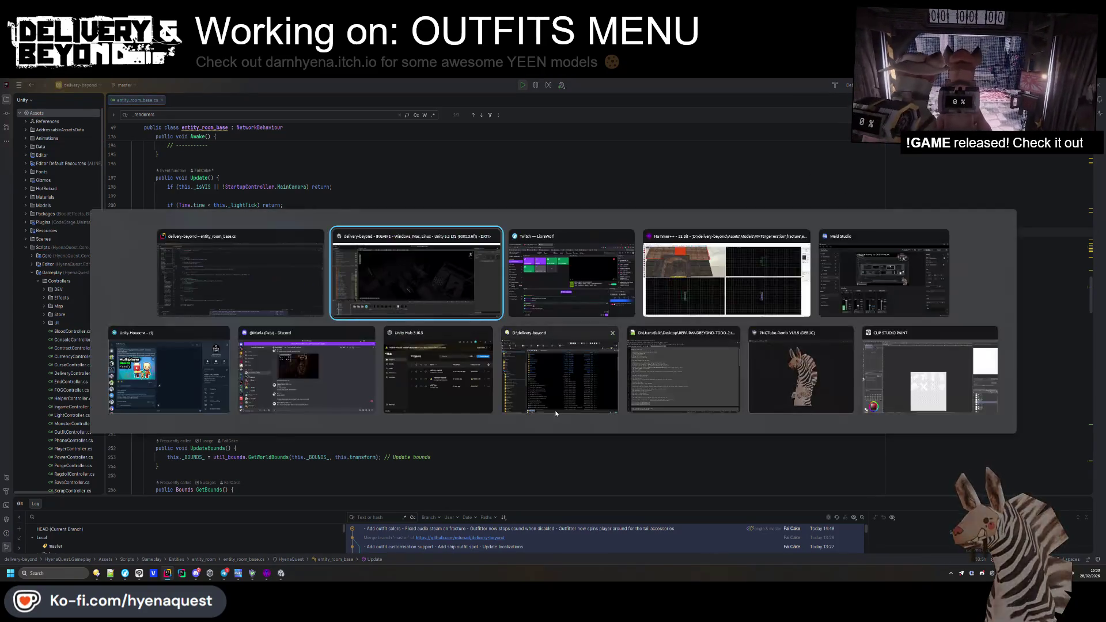
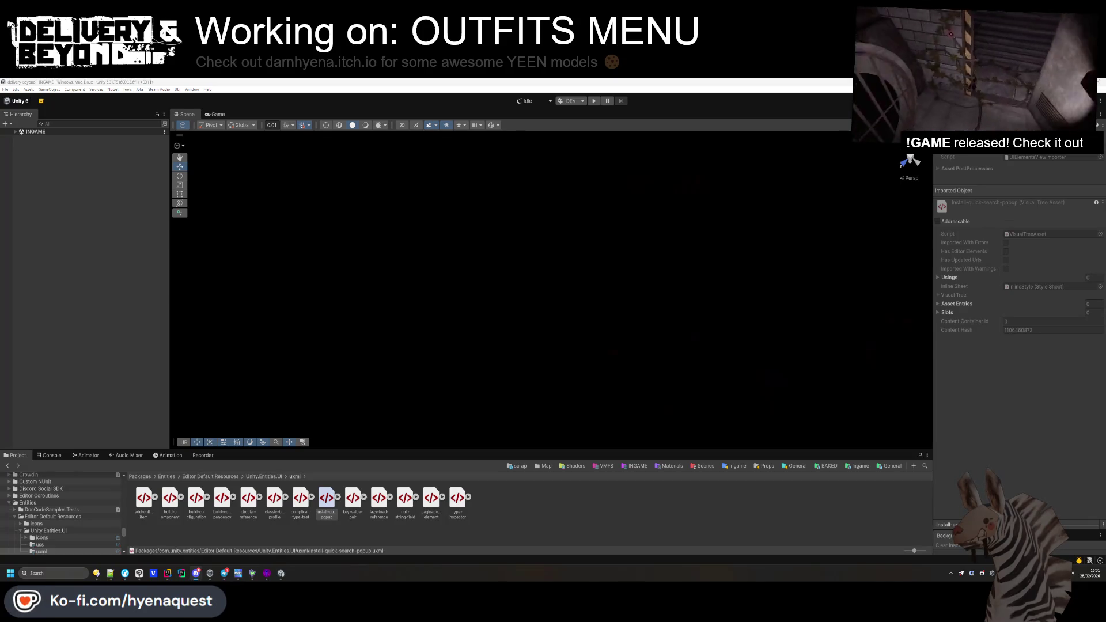
# - Open Assets > Models > INGAME from the favorites and select the StickyNote model asset
pyautogui.click(486, 535)
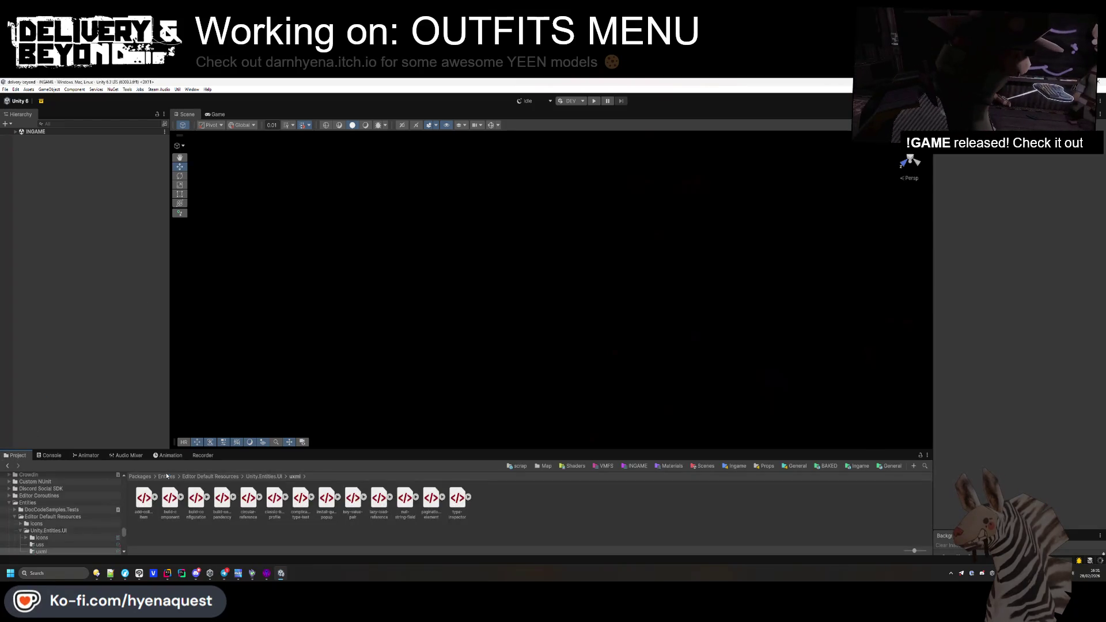
pyautogui.click(637, 465)
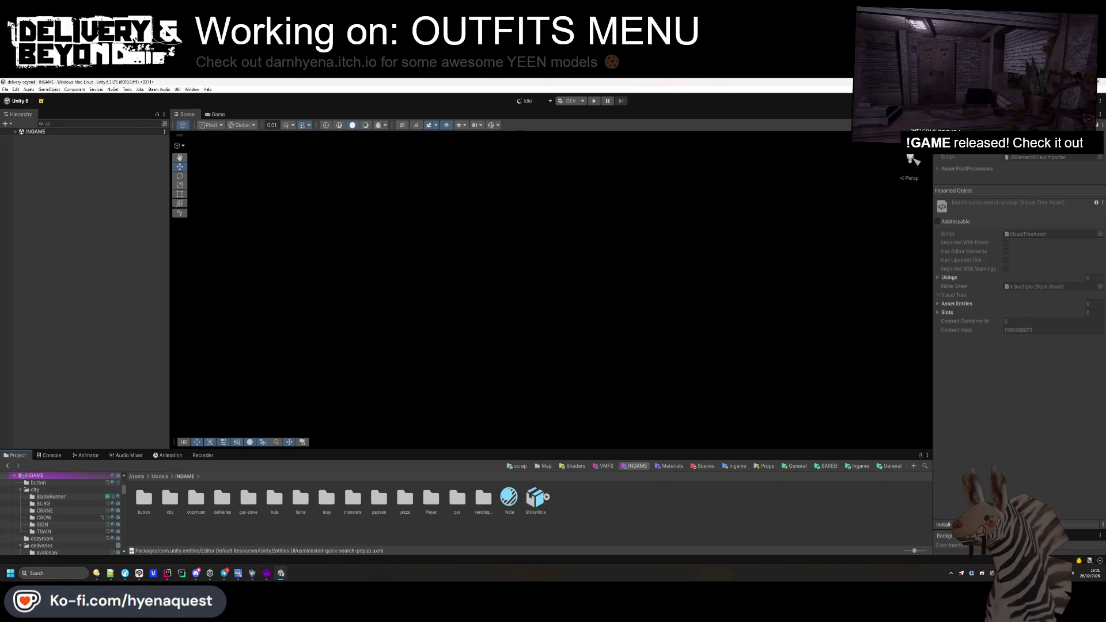
pyautogui.click(527, 500)
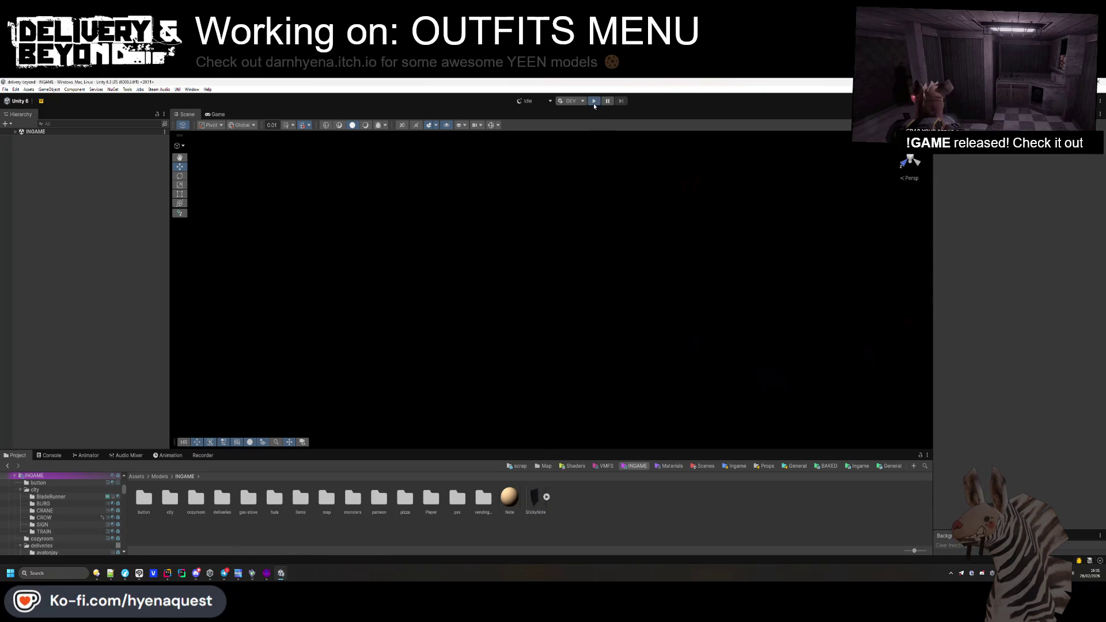
# - Start Play mode, take control of the running game, and deselect DebugController
pyautogui.click(593, 102)
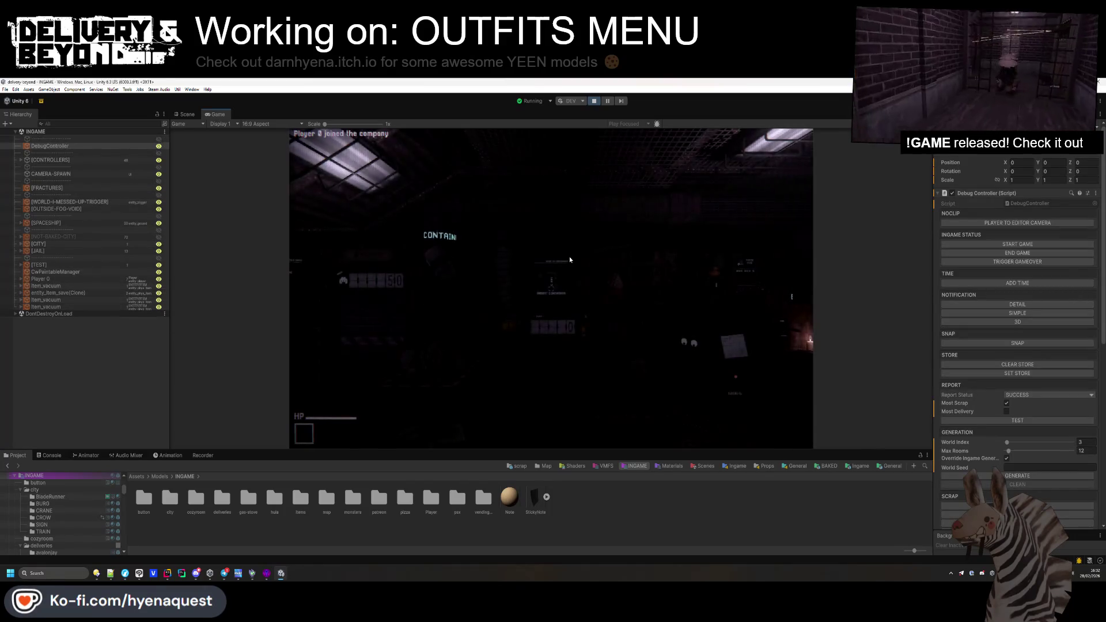
pyautogui.click(570, 259)
pyautogui.click(15, 354)
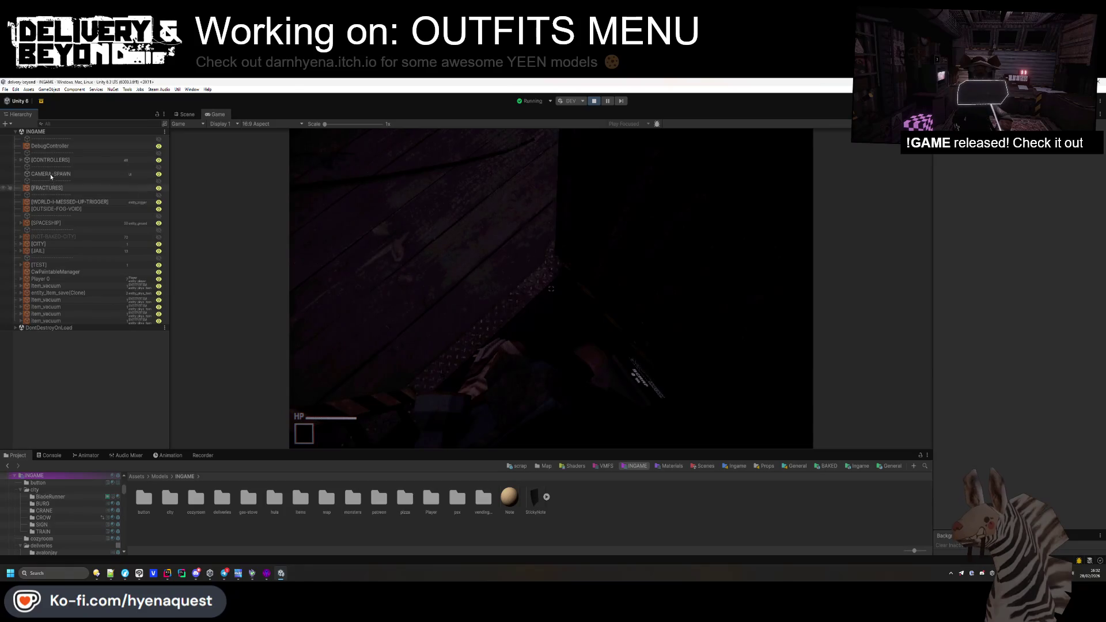
# - Orbit the Scene camera over the generated rooms, then bring up entity_room_base.cs in Rider
pyautogui.click(186, 114)
pyautogui.moveTo(571, 246); pyautogui.dragTo(485, 348)
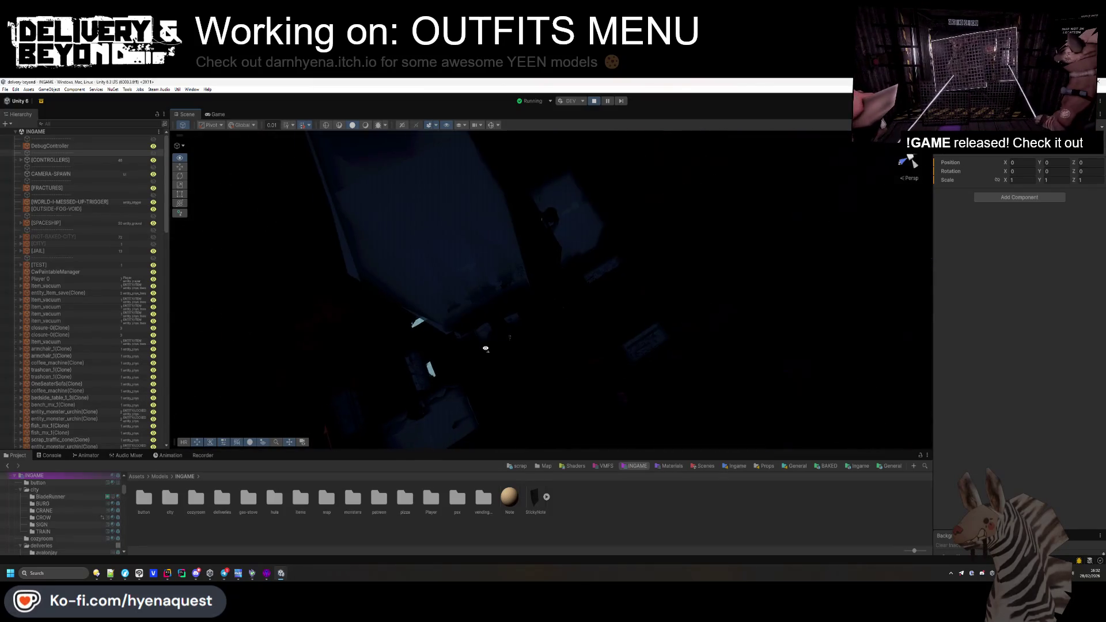
pyautogui.moveTo(485, 349)
pyautogui.mouseDown()
pyautogui.moveTo(388, 353)
pyautogui.moveTo(439, 348)
pyautogui.moveTo(449, 287)
pyautogui.moveTo(555, 271)
pyautogui.moveTo(546, 267)
pyautogui.moveTo(516, 314)
pyautogui.moveTo(517, 341)
pyautogui.moveTo(768, 295)
pyautogui.moveTo(802, 227)
pyautogui.moveTo(798, 192)
pyautogui.moveTo(639, 182)
pyautogui.moveTo(689, 175)
pyautogui.moveTo(555, 351)
pyautogui.moveTo(499, 359)
pyautogui.moveTo(501, 378)
pyautogui.moveTo(305, 359)
pyautogui.mouseUp()
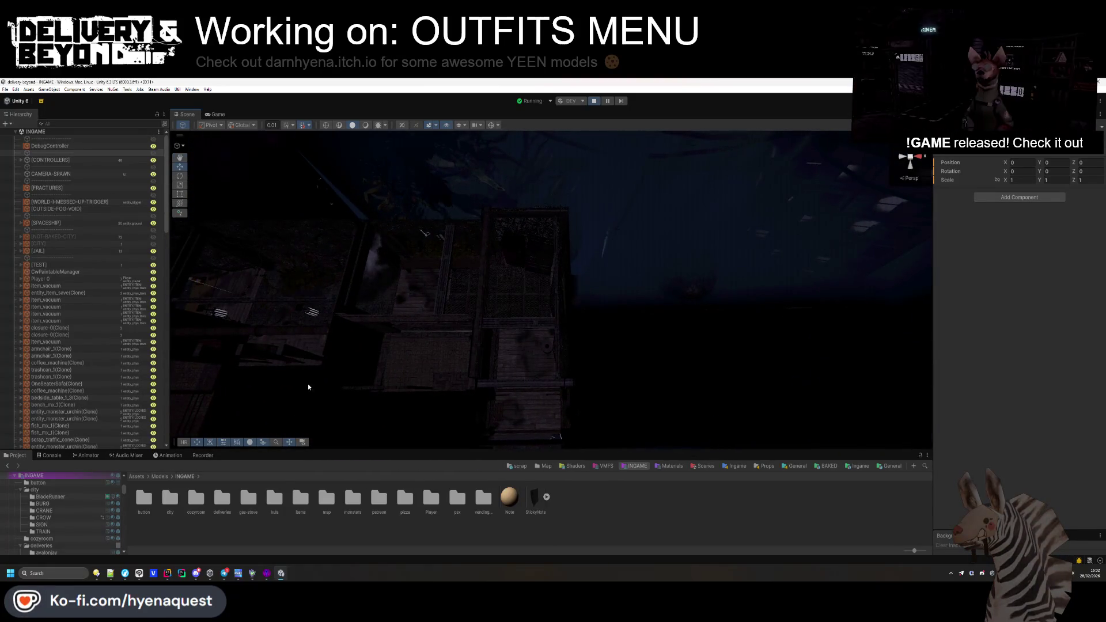
pyautogui.click(167, 573)
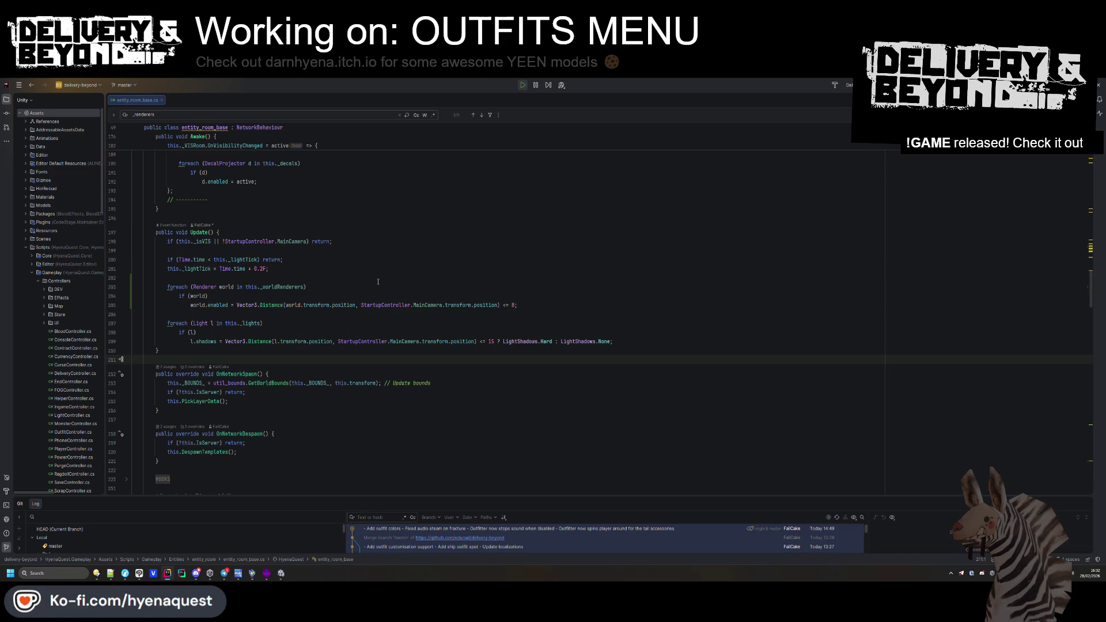
# - Select the world variable in the culling loop and check Unity's console log messages
pyautogui.doubleClick(201, 305)
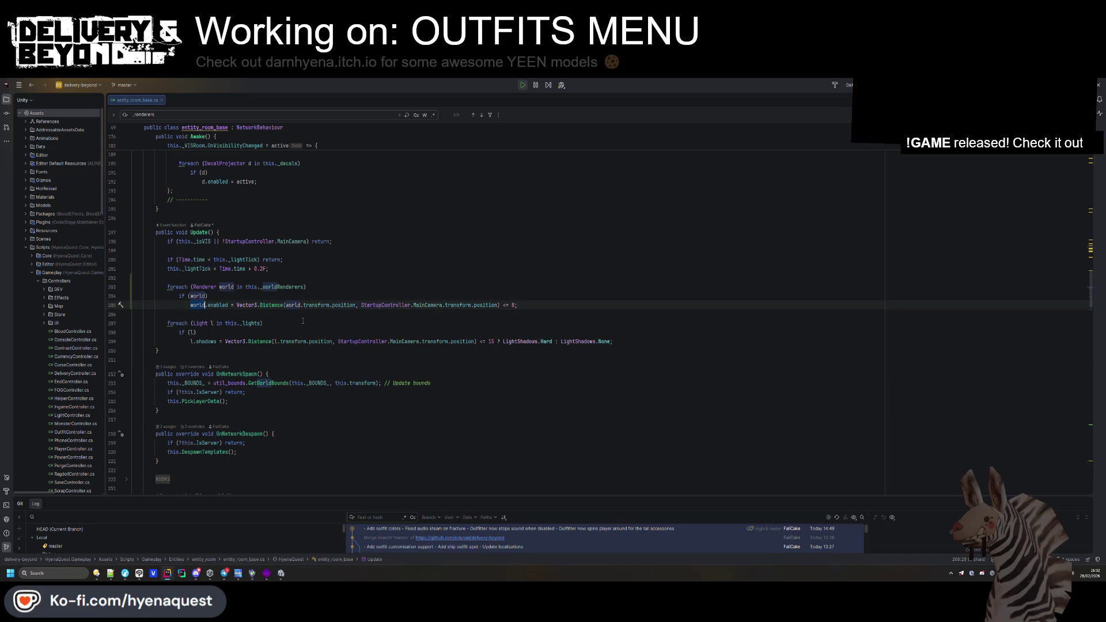
pyautogui.scroll(7, 304, 321)
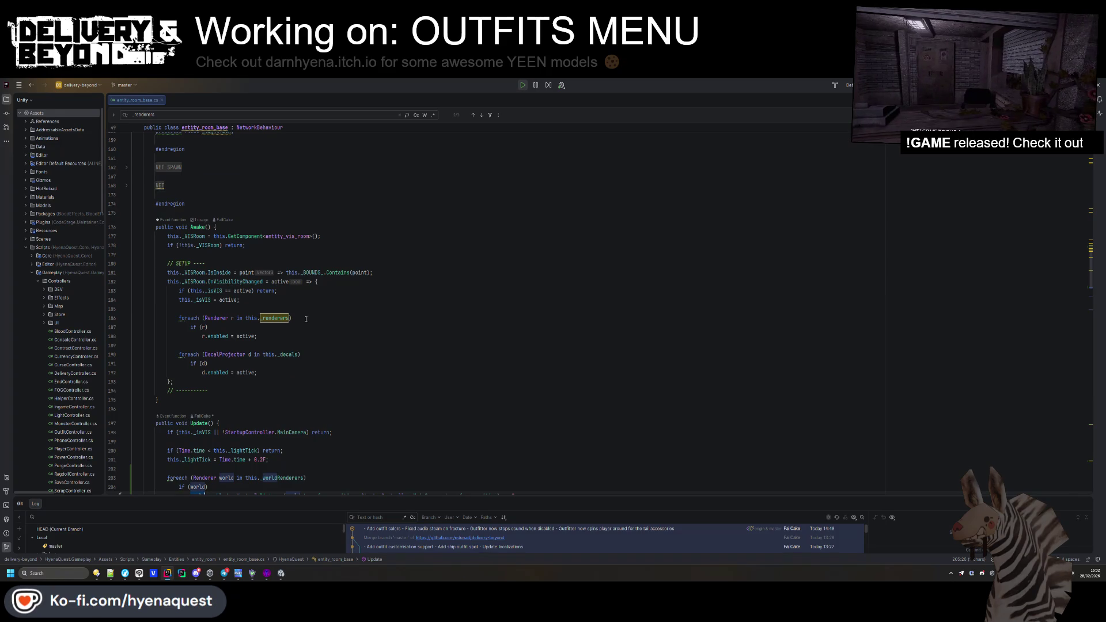
pyautogui.scroll(20, 306, 319)
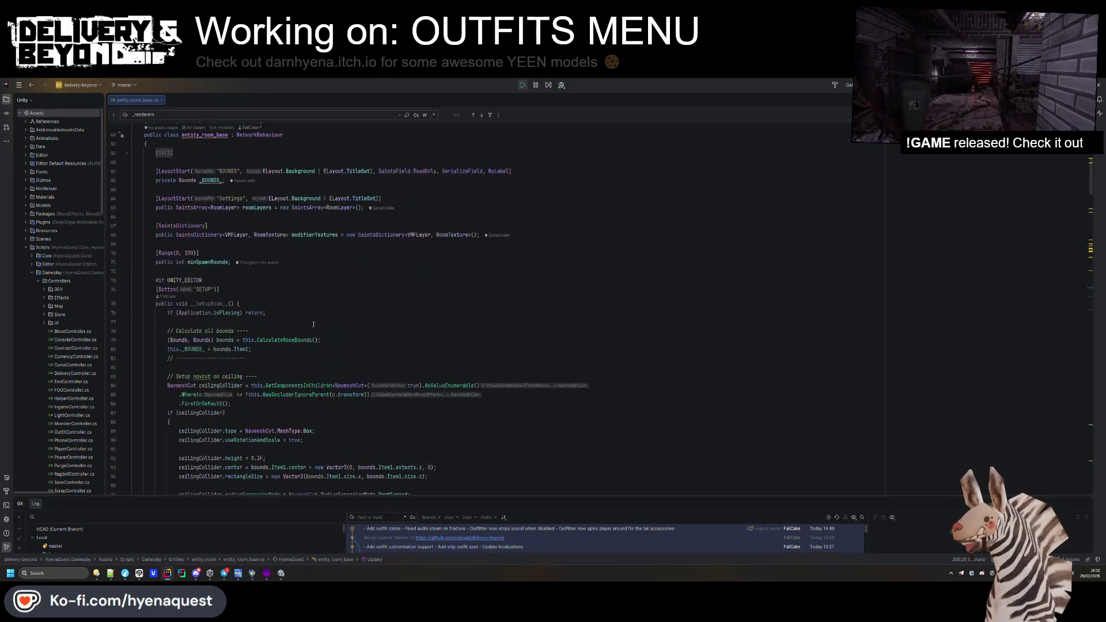
pyautogui.scroll(-15, 314, 324)
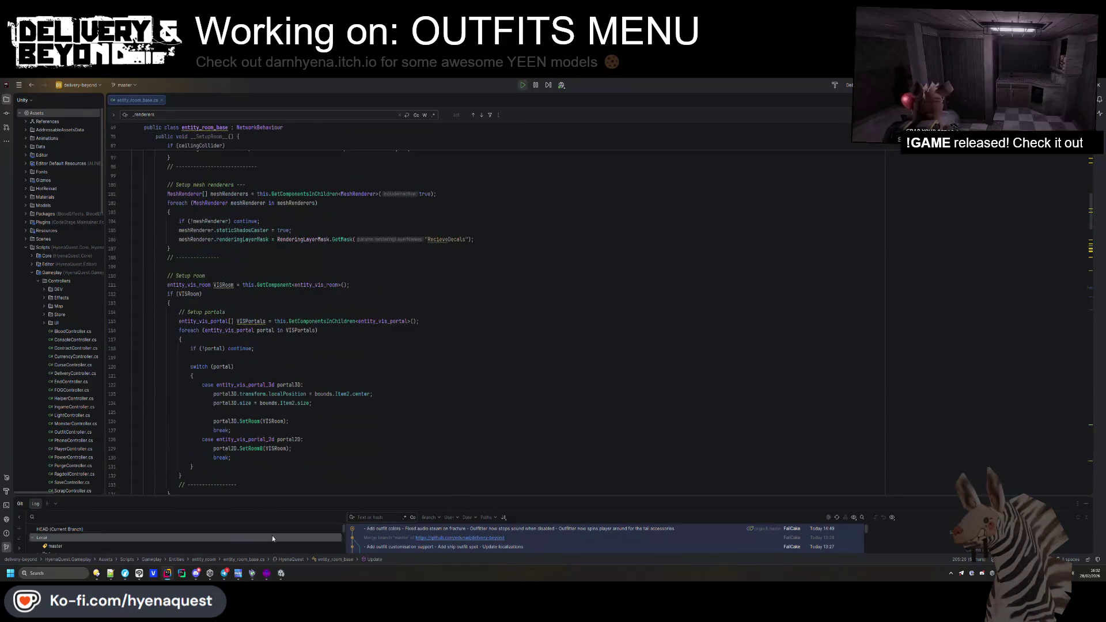
pyautogui.click(246, 568)
pyautogui.click(49, 456)
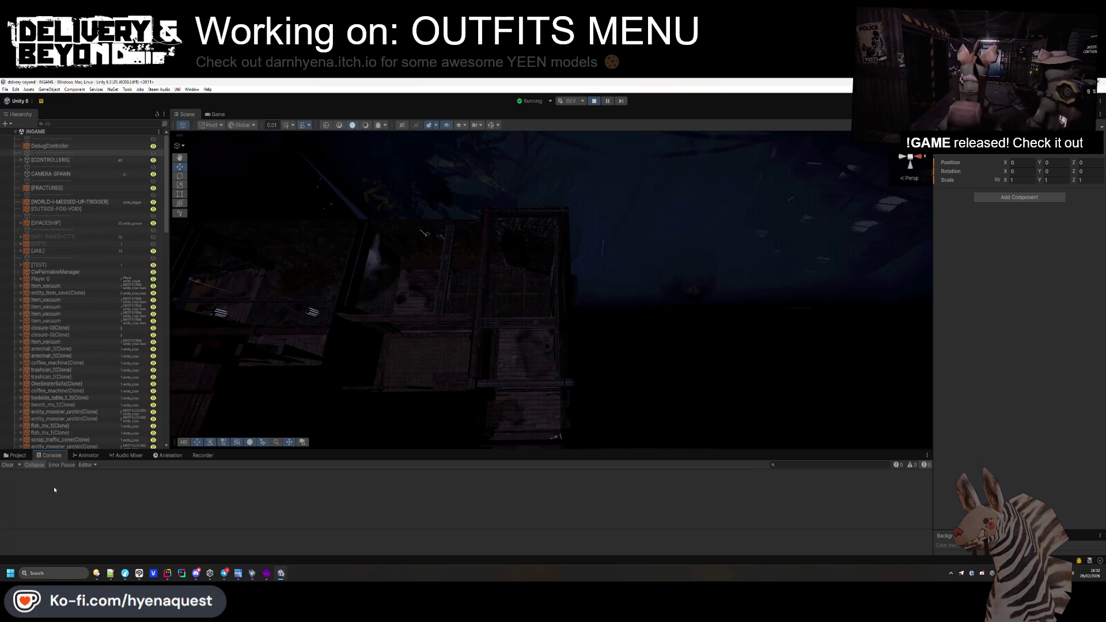
pyautogui.click(166, 574)
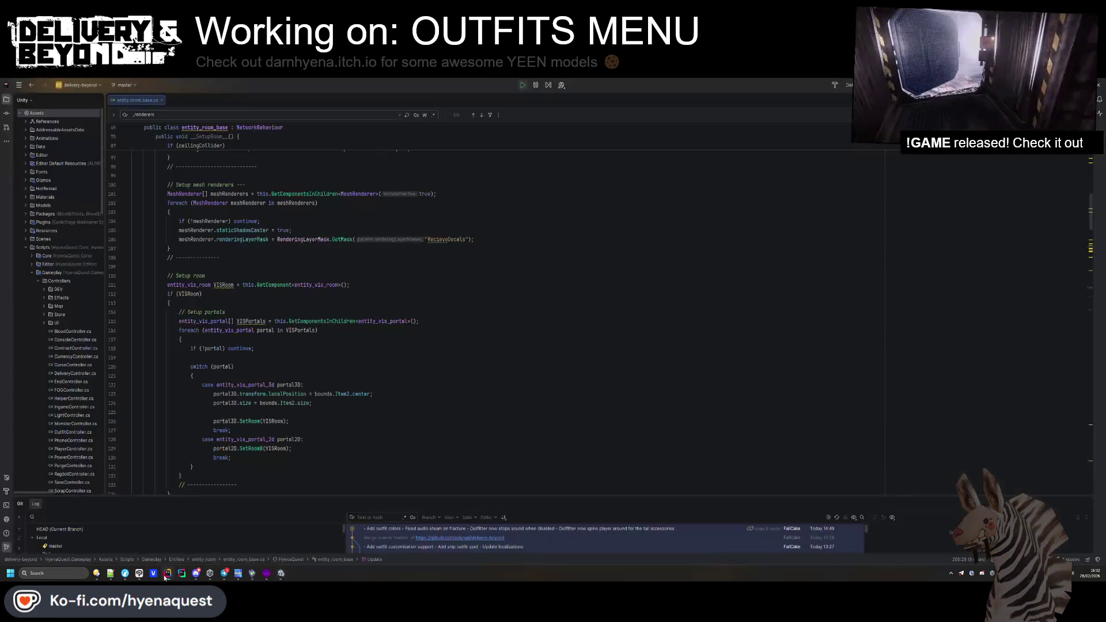
pyautogui.hotkey('alt', 'Tab')
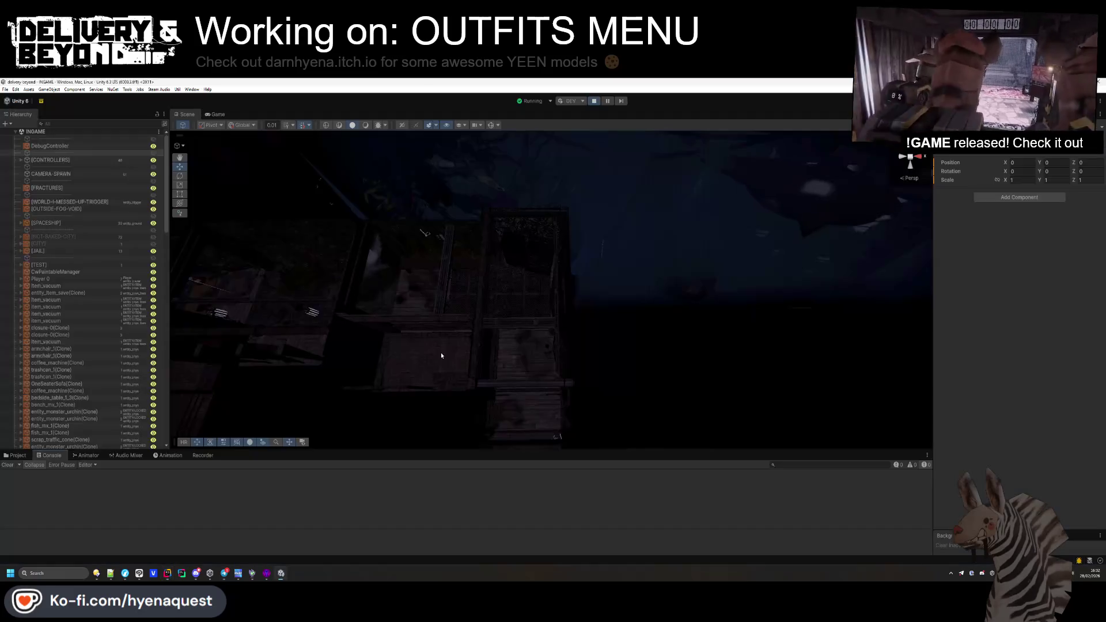
pyautogui.hotkey('alt', 'Tab')
pyautogui.hotkey('alt', 'Tab')
pyautogui.hotkey('alt', 'Tab')
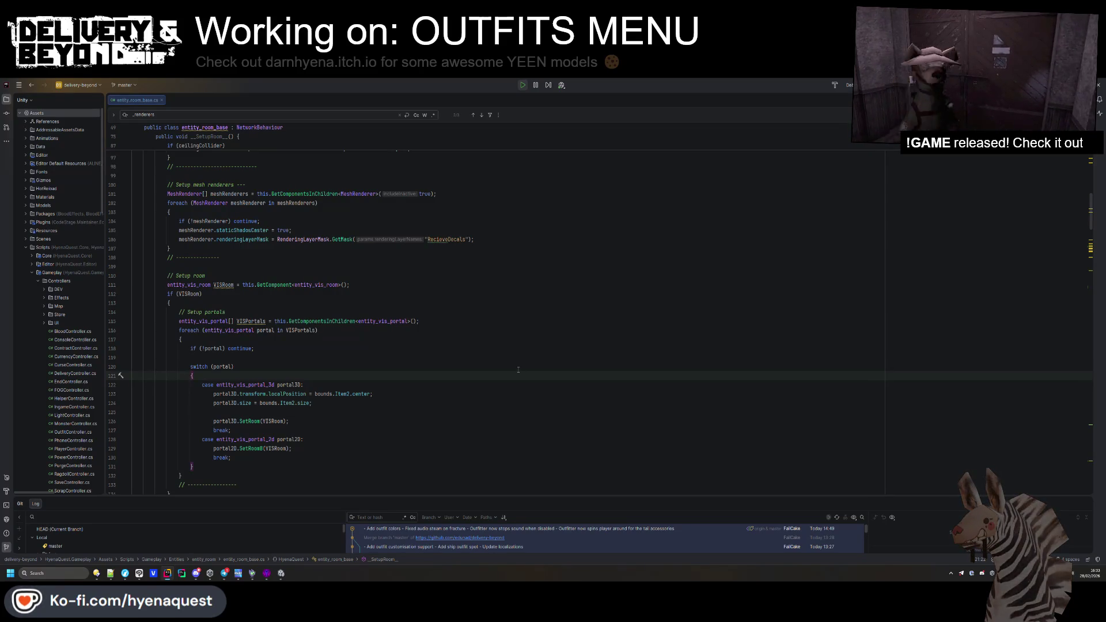
# - Search entity_room_base.cs for the _worldRenderers field with Ctrl+F
pyautogui.scroll(-3, 173, 431)
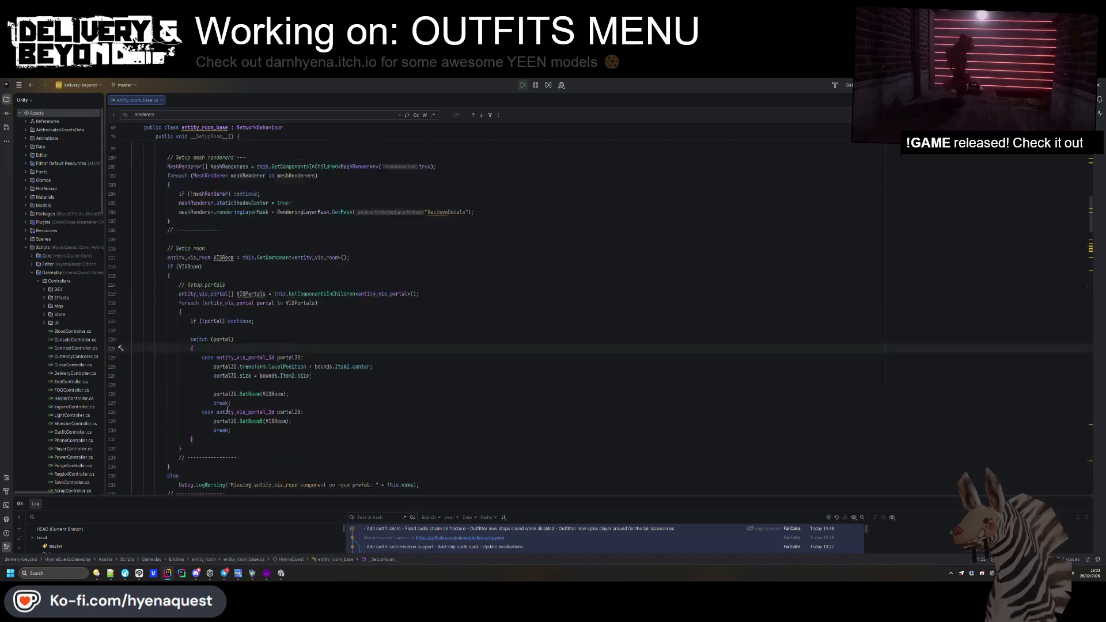
pyautogui.scroll(-9, 229, 390)
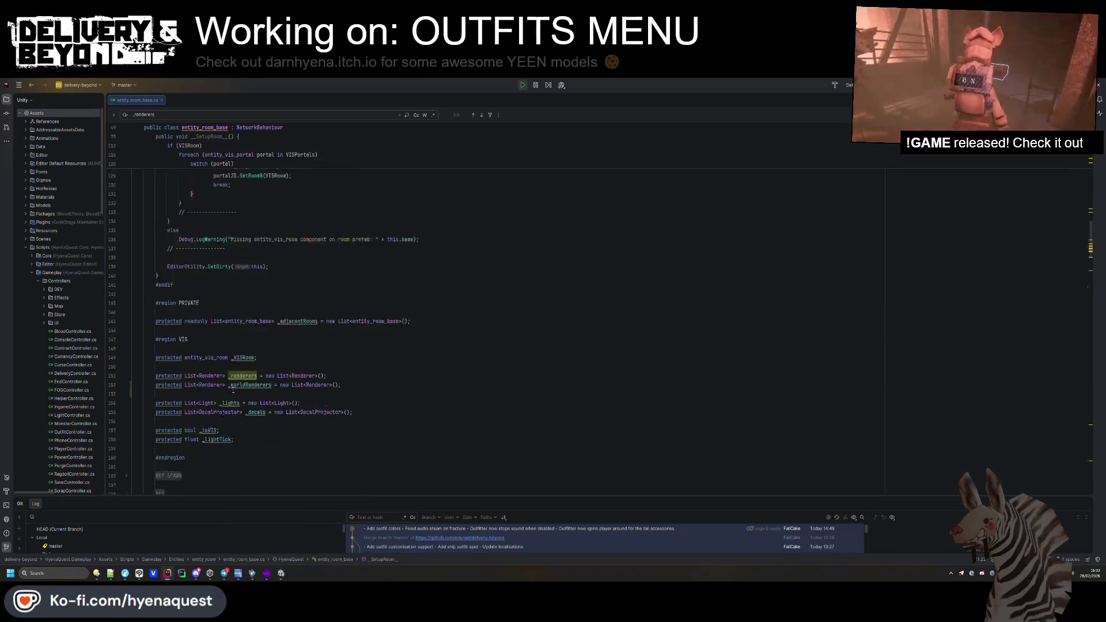
pyautogui.doubleClick(249, 330)
pyautogui.hotkey('ctrl', 'f')
pyautogui.press('Return')
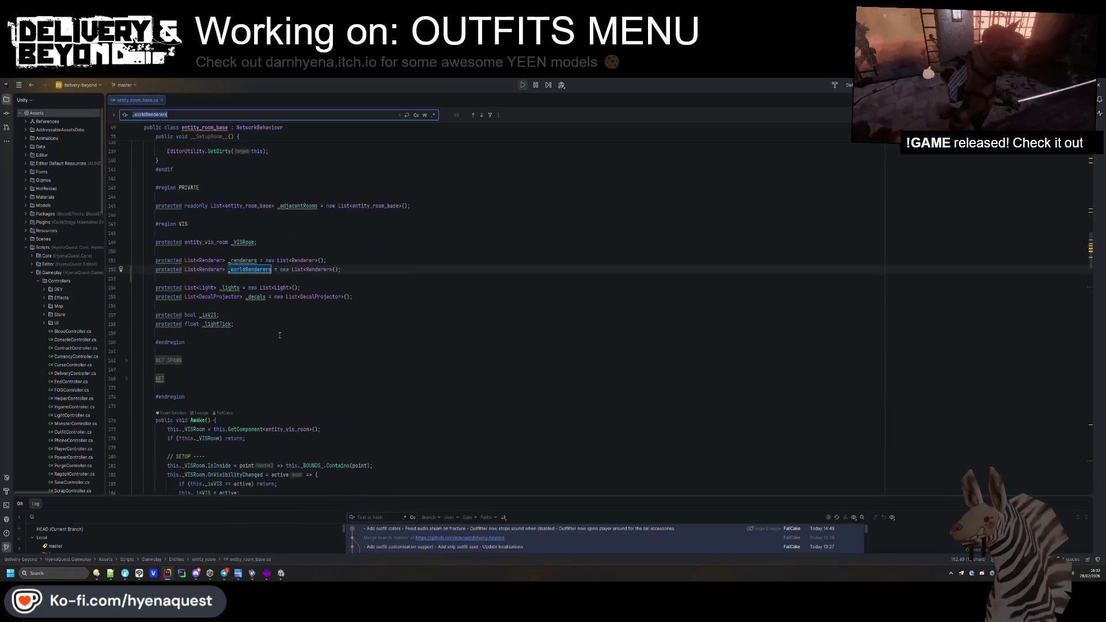
# - Step through the _worldRenderers matches, adjust Update's world.enabled distance check, and hot-reload in Unity
pyautogui.press('Return')
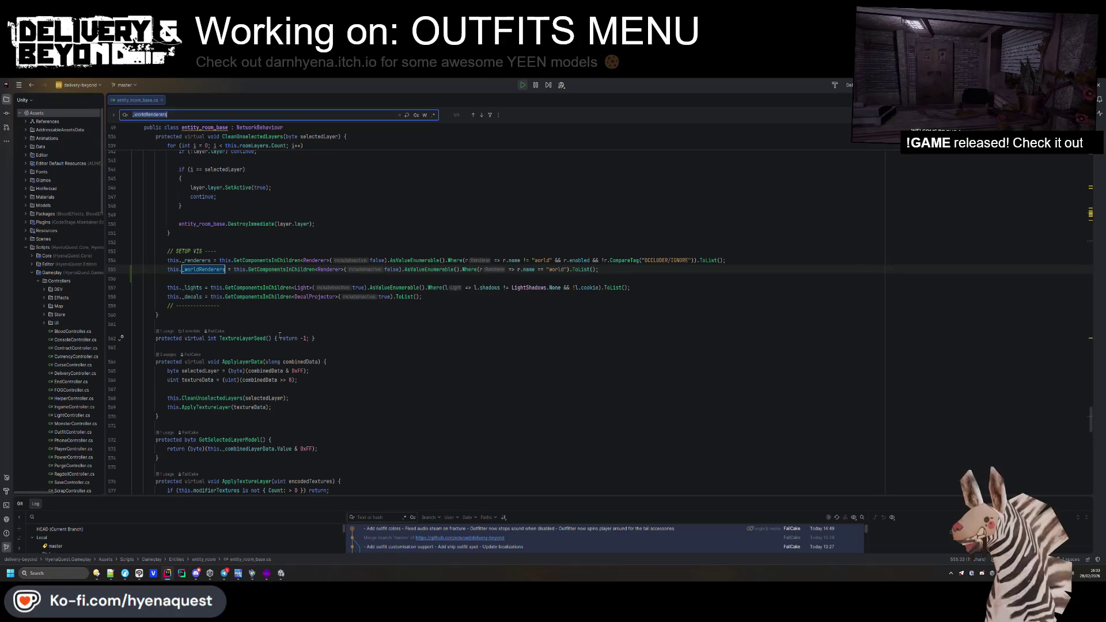
pyautogui.click(77, 330)
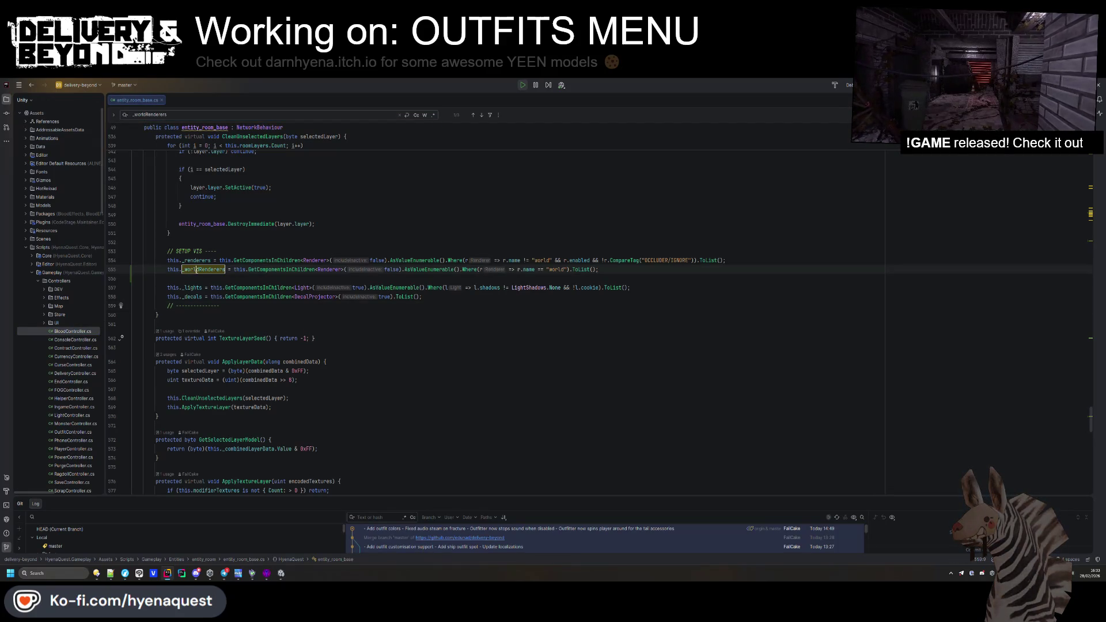
pyautogui.scroll(-5, 224, 322)
pyautogui.scroll(-20, 224, 322)
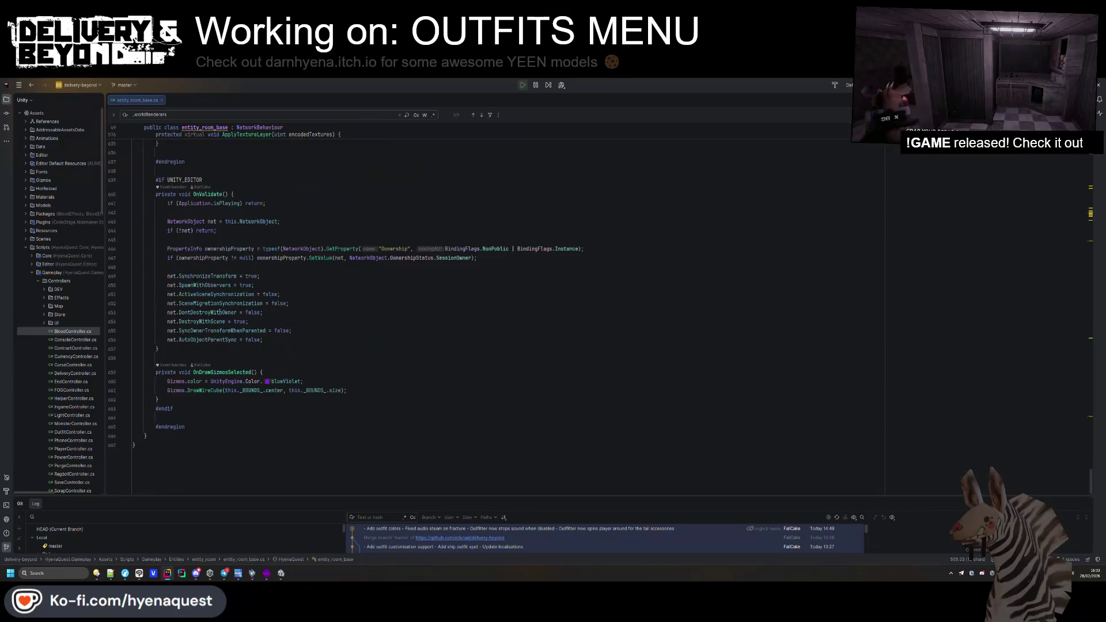
pyautogui.scroll(20, 220, 312)
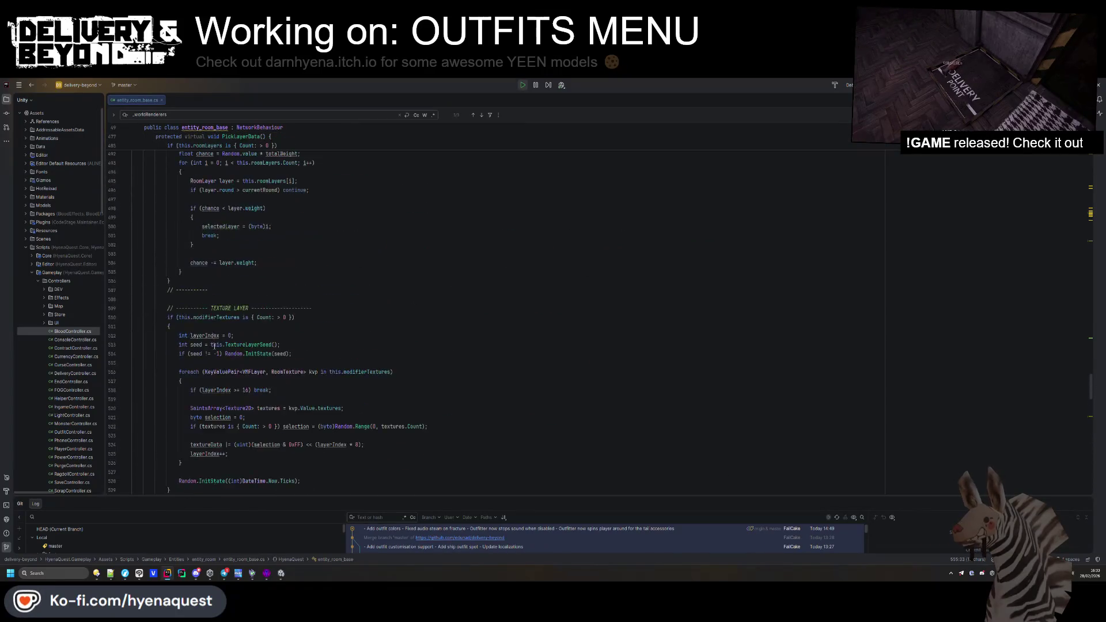
pyautogui.scroll(20, 205, 332)
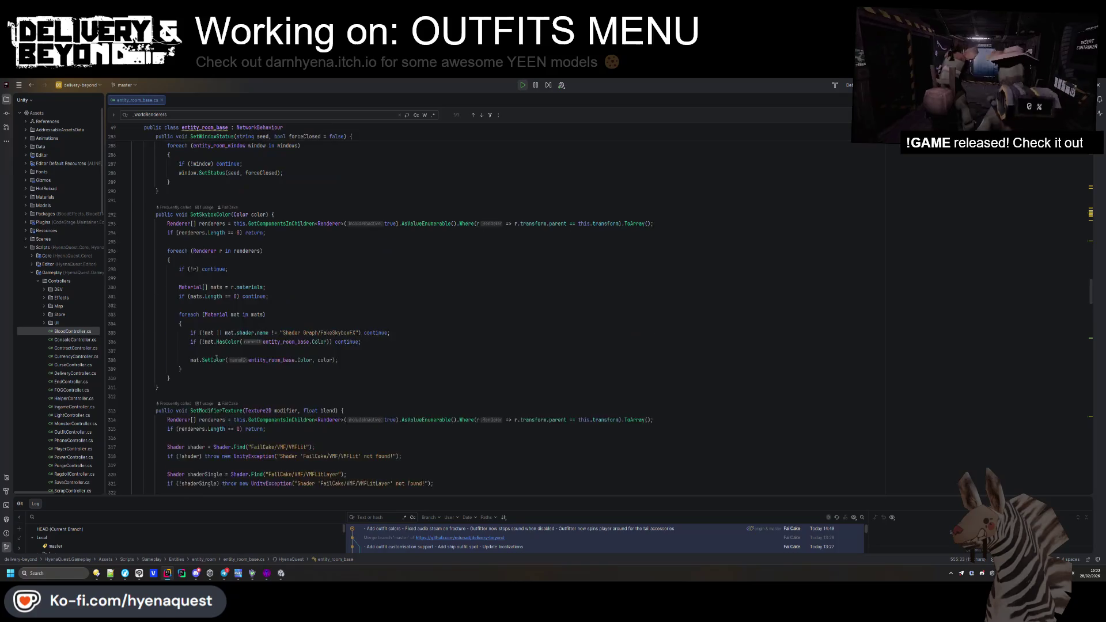
pyautogui.scroll(4, 215, 355)
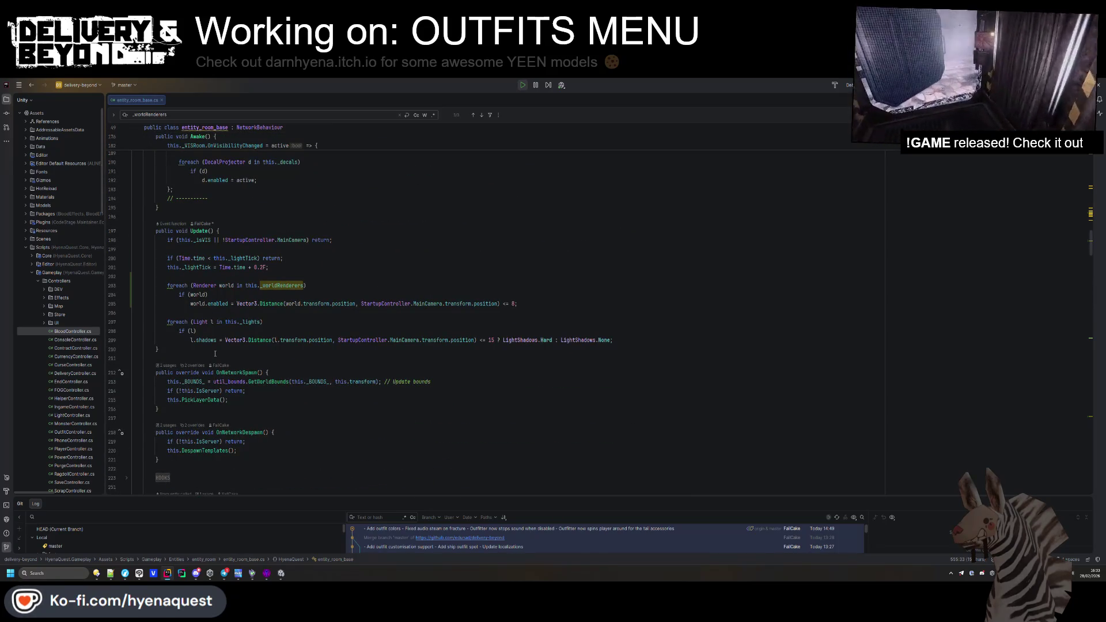
pyautogui.scroll(2, 215, 354)
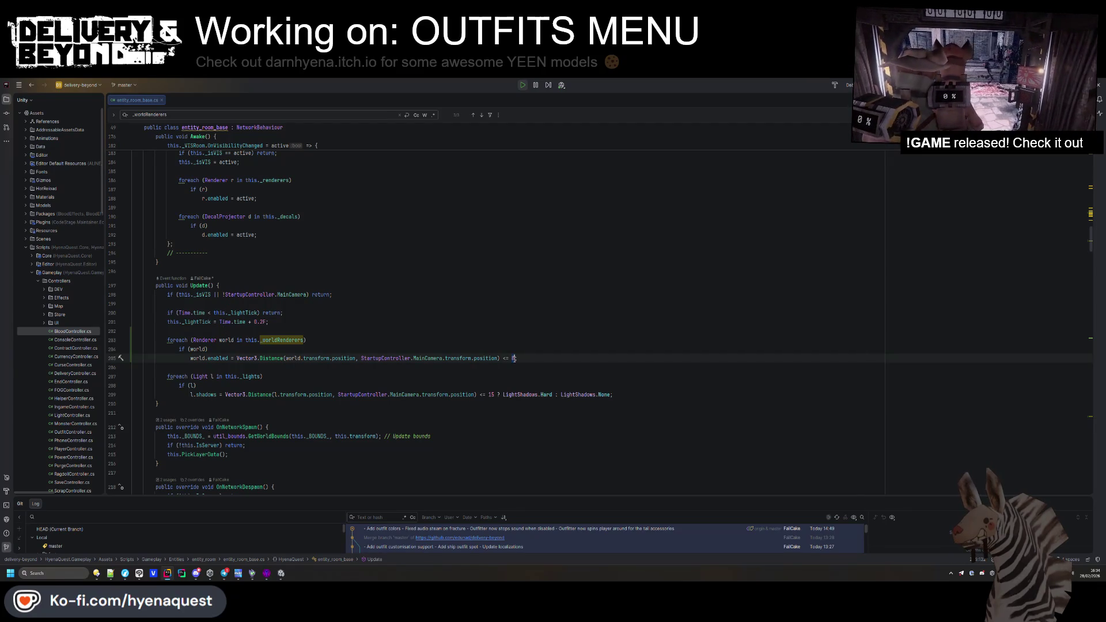
pyautogui.hotkey('alt', 'Tab')
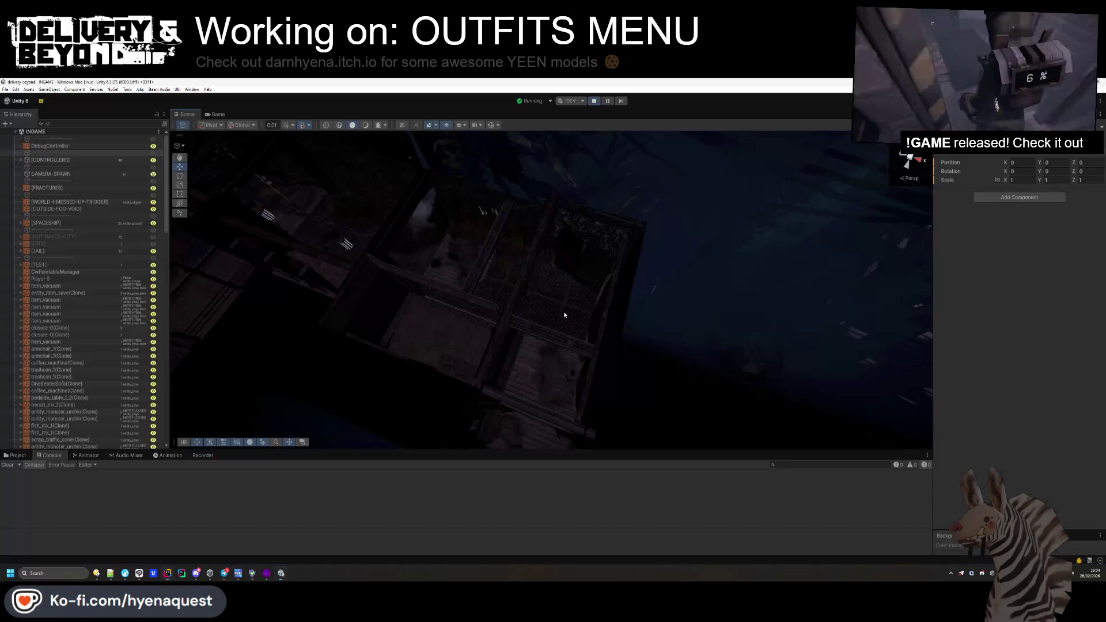
# - Playtest the level, alternating Scene-view orbits with the first-person Game view, then return to the culling code
pyautogui.moveTo(507, 249)
pyautogui.mouseDown()
pyautogui.moveTo(444, 188)
pyautogui.moveTo(547, 247)
pyautogui.moveTo(672, 245)
pyautogui.moveTo(659, 311)
pyautogui.moveTo(766, 307)
pyautogui.moveTo(733, 348)
pyautogui.moveTo(847, 282)
pyautogui.moveTo(748, 240)
pyautogui.moveTo(669, 256)
pyautogui.moveTo(662, 244)
pyautogui.moveTo(667, 215)
pyautogui.moveTo(666, 250)
pyautogui.moveTo(823, 289)
pyautogui.moveTo(830, 369)
pyautogui.mouseUp()
pyautogui.click(218, 114)
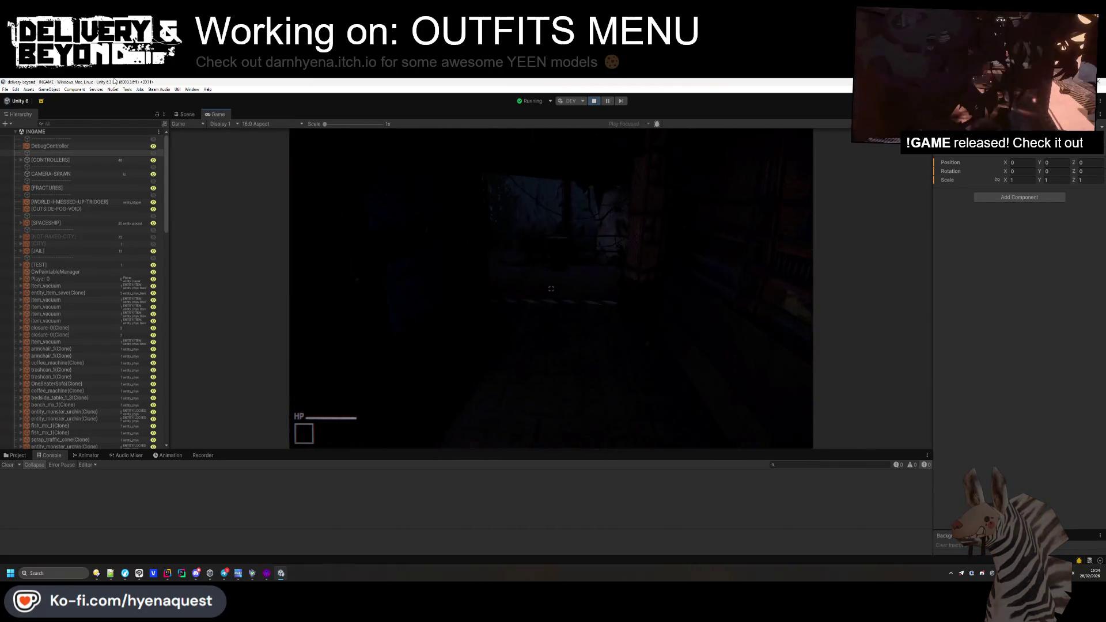
pyautogui.hotkey('alt', 'Tab')
pyautogui.hotkey('alt', 'Tab')
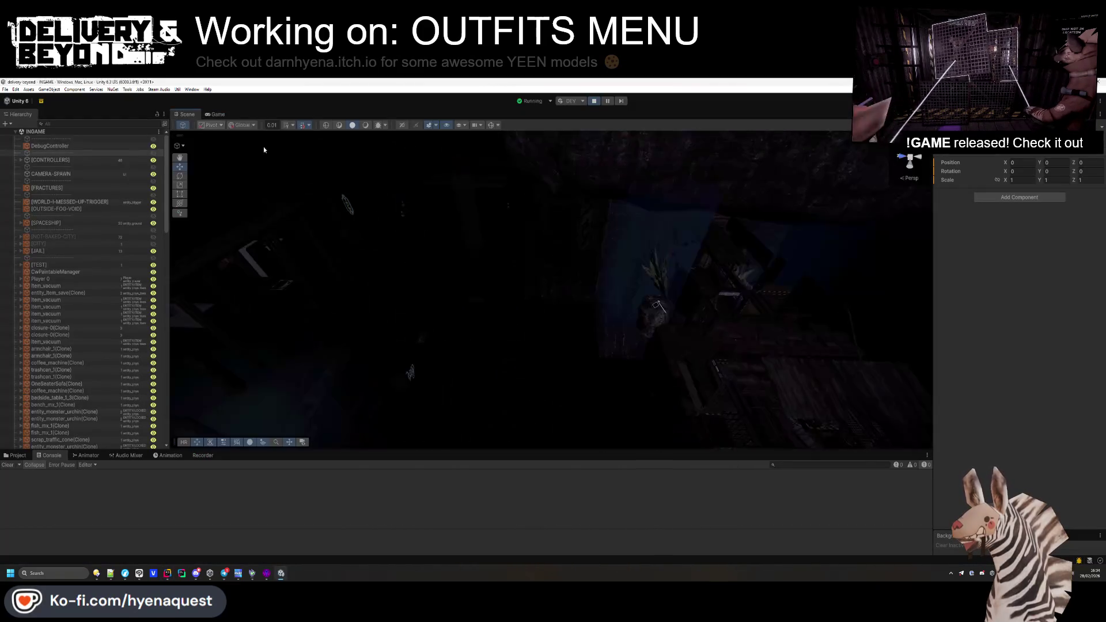
pyautogui.moveTo(587, 332)
pyautogui.mouseDown()
pyautogui.moveTo(557, 282)
pyautogui.moveTo(563, 309)
pyautogui.moveTo(603, 331)
pyautogui.moveTo(615, 272)
pyautogui.moveTo(600, 333)
pyautogui.moveTo(694, 247)
pyautogui.mouseUp()
pyautogui.hotkey('alt', 'Tab')
pyautogui.hotkey('alt', 'Tab')
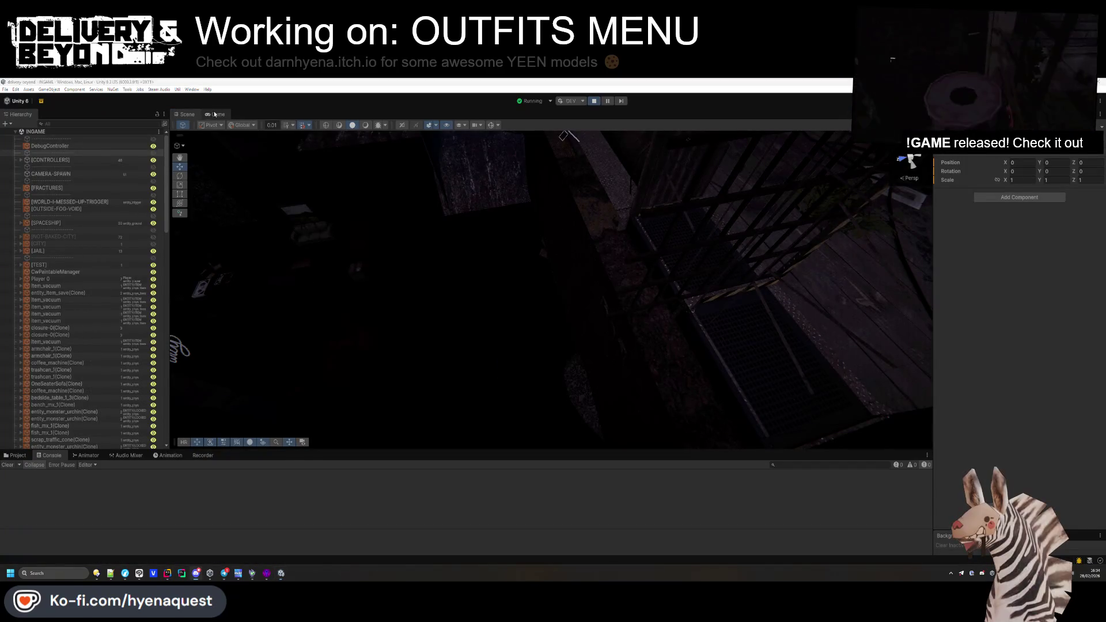
pyautogui.click(215, 114)
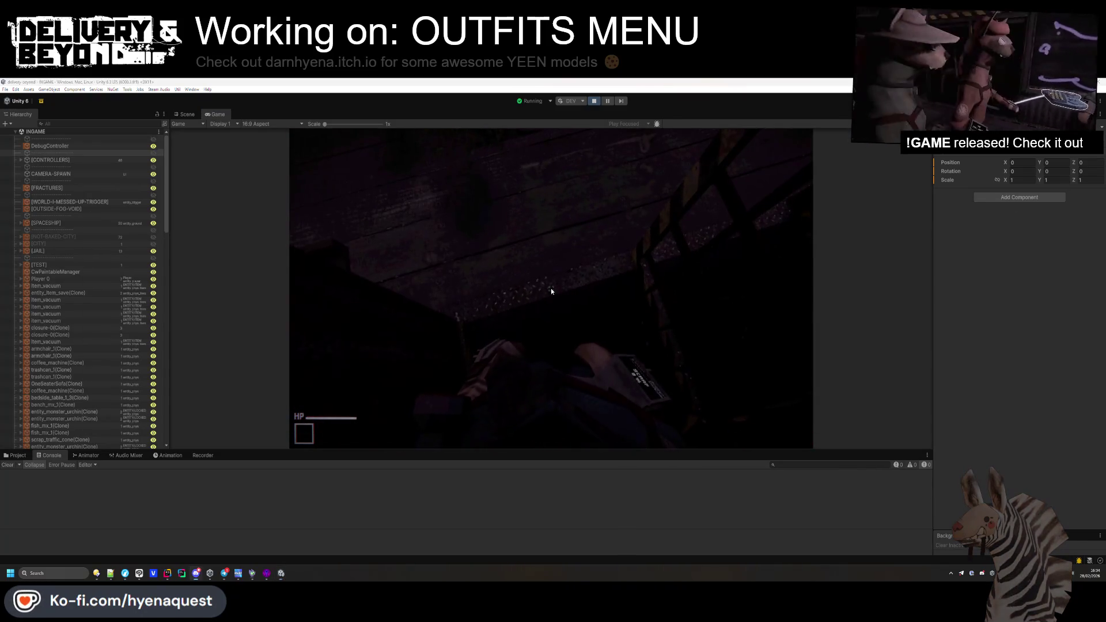
pyautogui.hotkey('alt', 'Tab')
pyautogui.hotkey('alt', 'Tab')
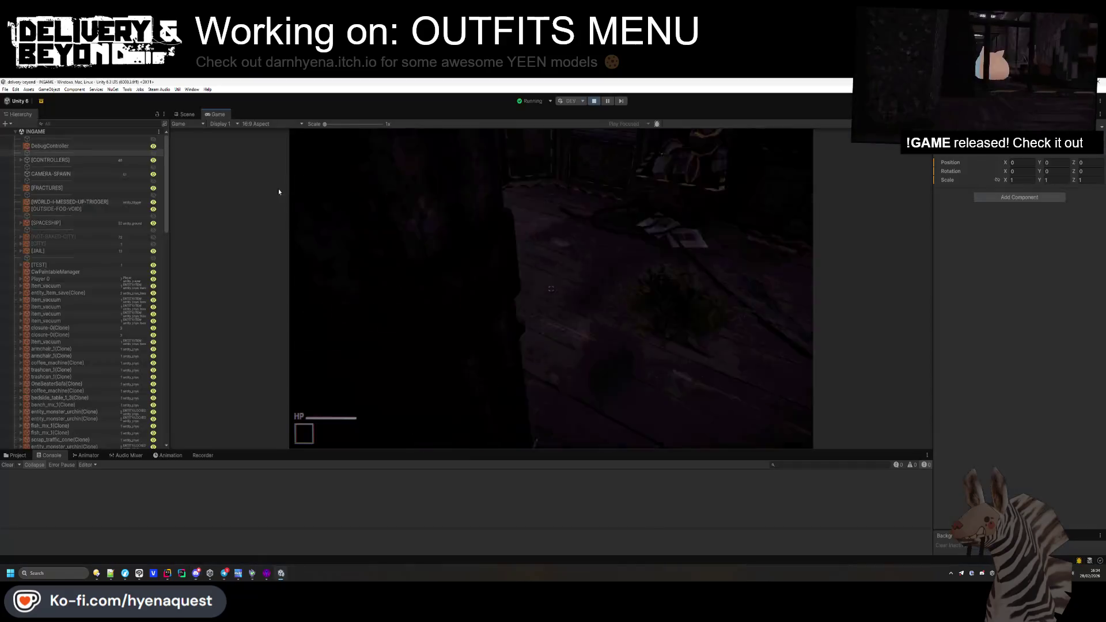
pyautogui.moveTo(508, 263)
pyautogui.mouseDown()
pyautogui.moveTo(501, 217)
pyautogui.moveTo(504, 240)
pyautogui.moveTo(605, 214)
pyautogui.moveTo(593, 202)
pyautogui.moveTo(424, 217)
pyautogui.moveTo(415, 241)
pyautogui.moveTo(417, 230)
pyautogui.moveTo(405, 239)
pyautogui.mouseUp()
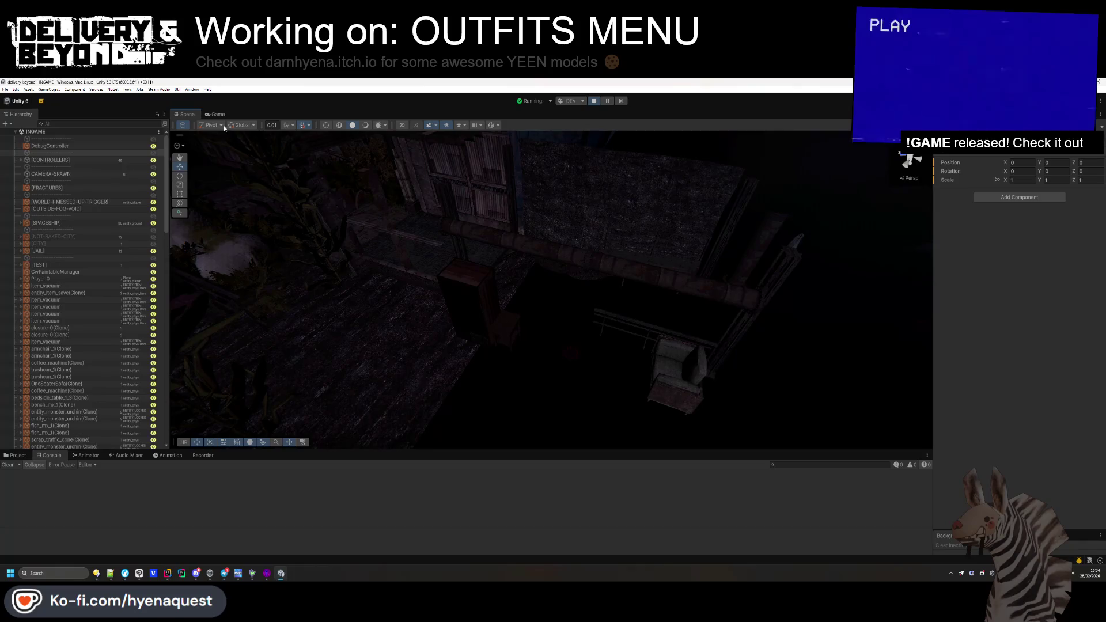
pyautogui.click(216, 115)
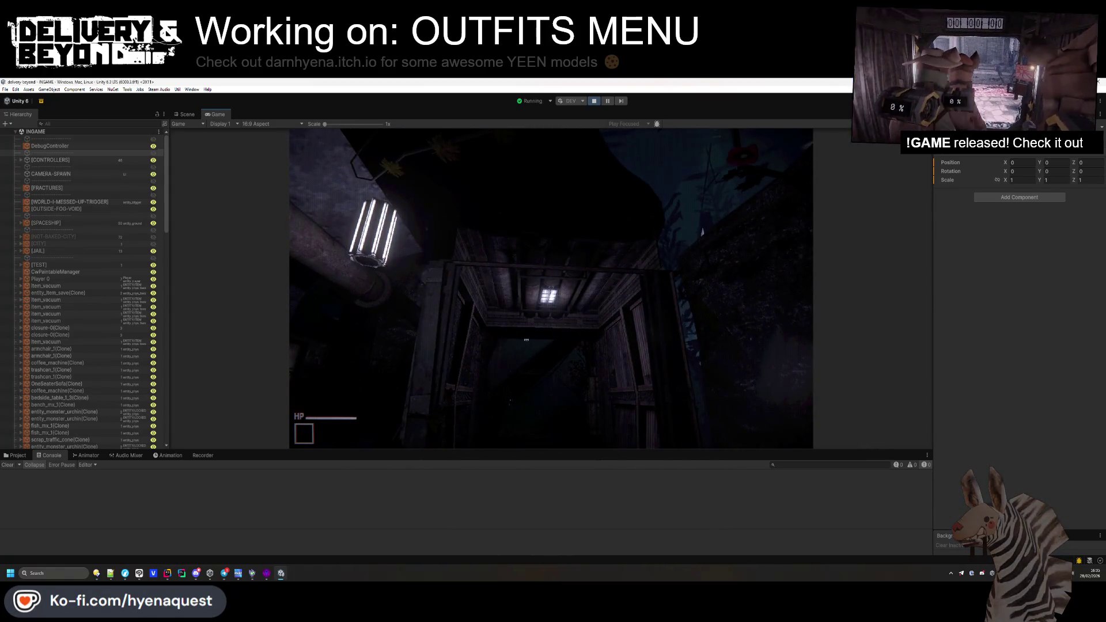
pyautogui.hotkey('alt', 'Tab')
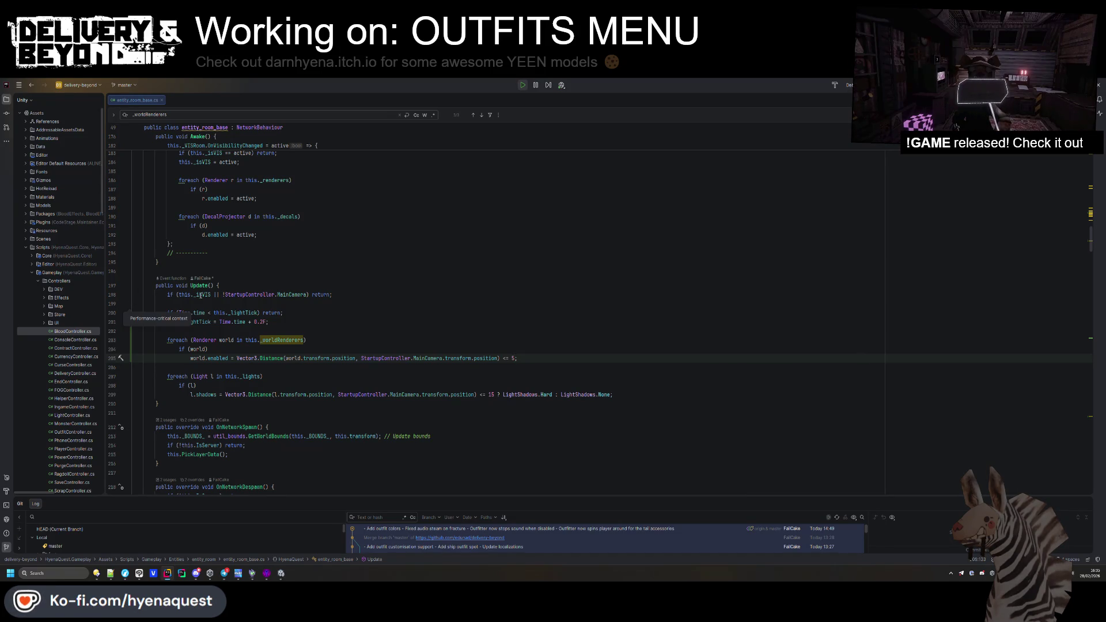
# - Move 'this._isVIS ||' from the Update early-return into the world renderer distance check
pyautogui.moveTo(219, 295); pyautogui.dragTo(178, 295)
pyautogui.click(236, 358)
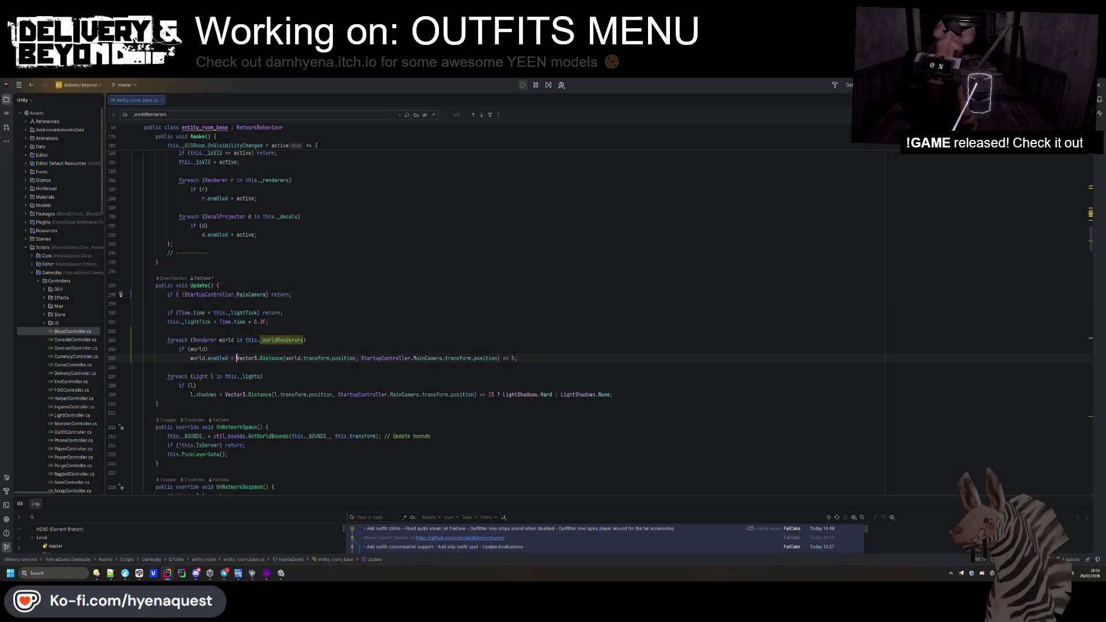
pyautogui.click(210, 331)
pyautogui.write('this._isVIS ||')
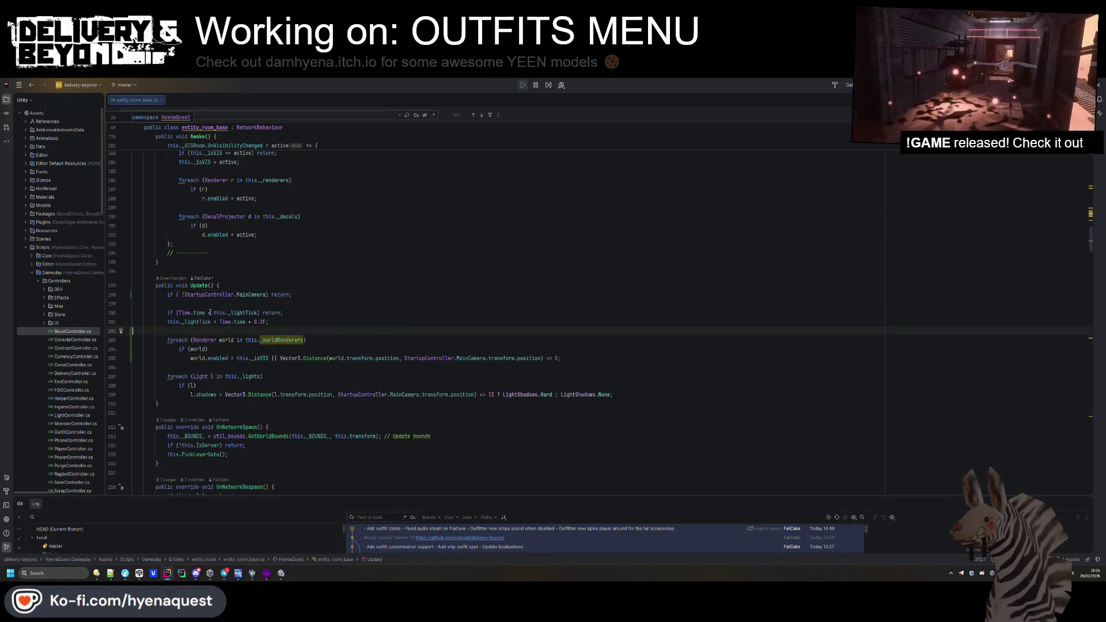
pyautogui.click(183, 294)
pyautogui.press('BackSpace')
pyautogui.press('Down')
pyautogui.press('Down')
pyautogui.press('End')
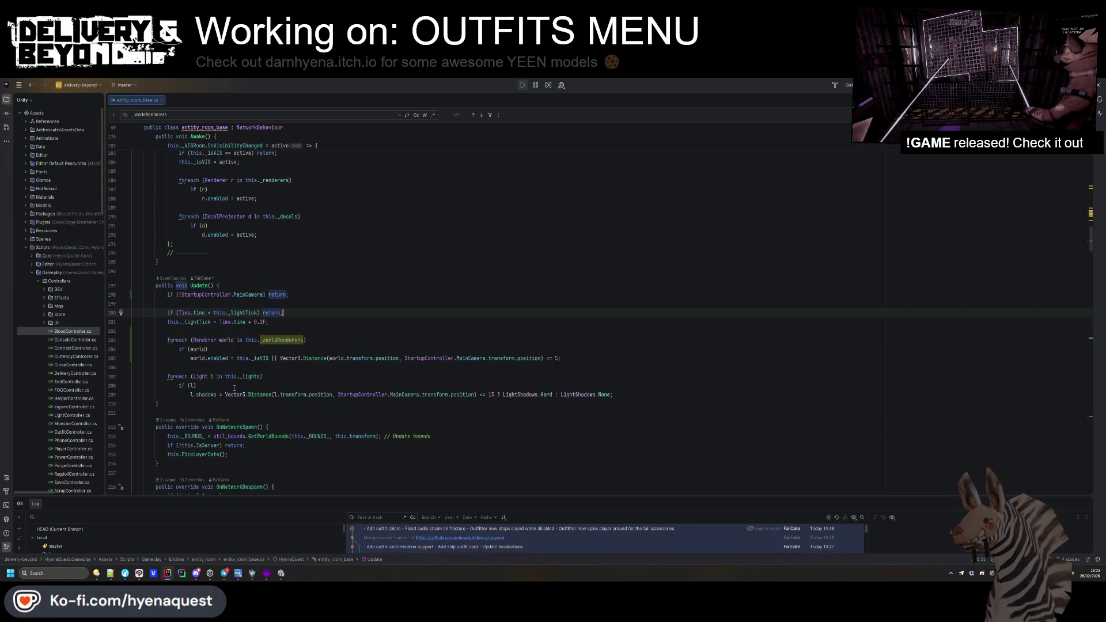
# - Add 'this._isVIS ||' to the light shadow distance check and return to Unity's Scene view
pyautogui.click(226, 394)
pyautogui.write('this._isVIS ||')
pyautogui.click(485, 423)
pyautogui.click(288, 368)
pyautogui.hotkey('alt', 'Tab')
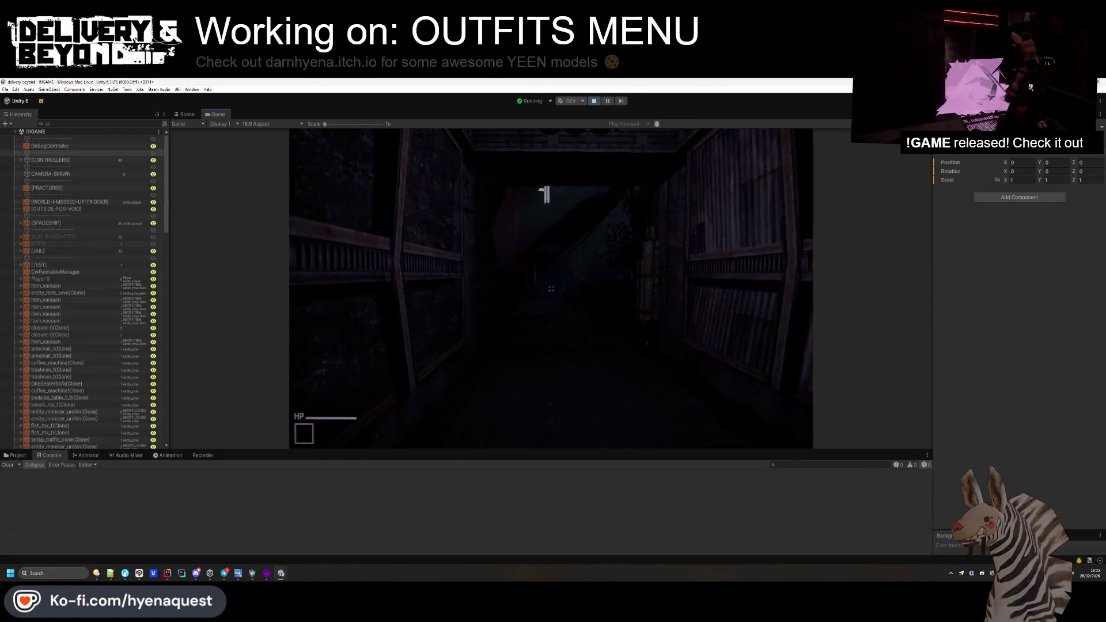
pyautogui.hotkey('alt', 'Tab')
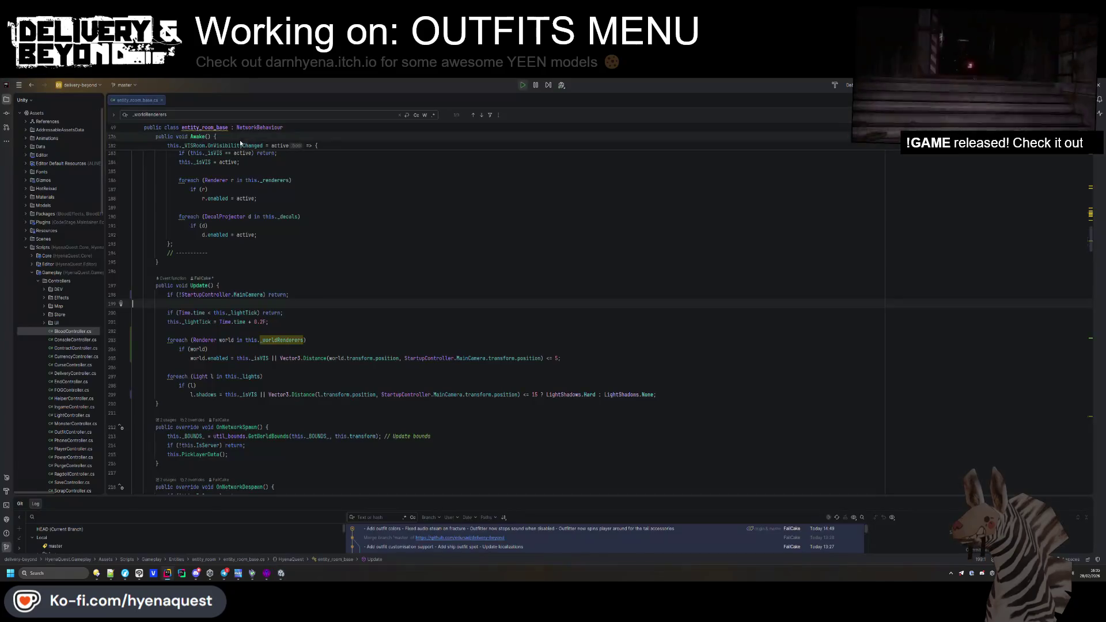
pyautogui.hotkey('alt', 'Tab')
pyautogui.click(186, 114)
# - Check the running Game view, then turn the Scene camera toward the fan
pyautogui.moveTo(425, 265)
pyautogui.mouseDown()
pyautogui.moveTo(455, 263)
pyautogui.moveTo(346, 280)
pyautogui.moveTo(299, 264)
pyautogui.moveTo(299, 287)
pyautogui.mouseUp()
pyautogui.click(214, 114)
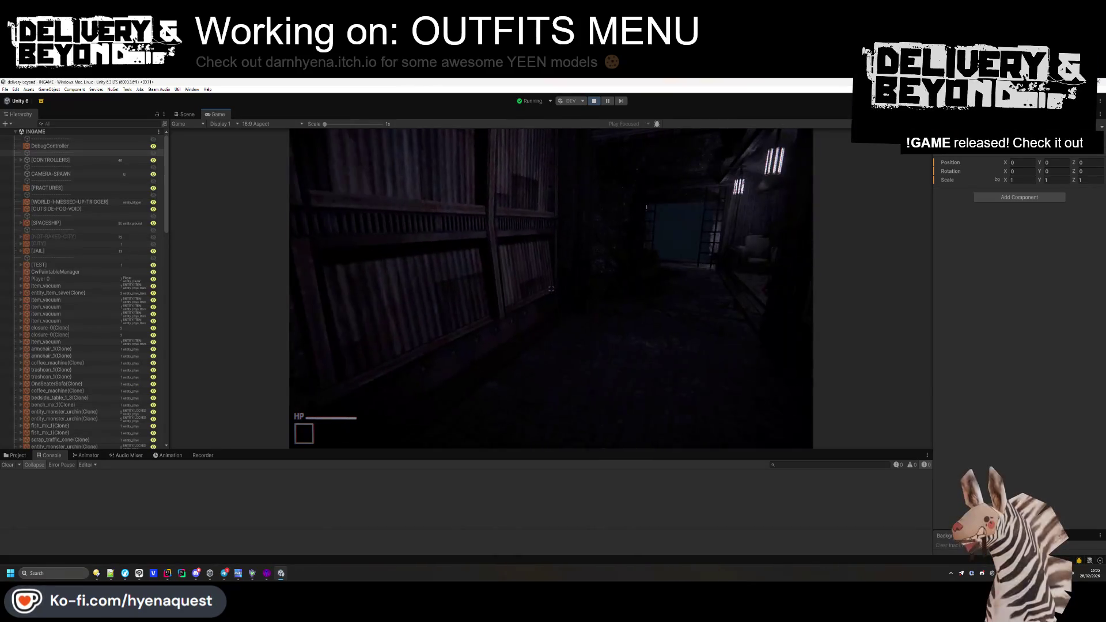
pyautogui.press('super')
pyautogui.click(188, 114)
pyautogui.moveTo(576, 242)
pyautogui.mouseDown()
pyautogui.moveTo(603, 237)
pyautogui.moveTo(565, 247)
pyautogui.moveTo(565, 262)
pyautogui.moveTo(588, 202)
pyautogui.moveTo(587, 239)
pyautogui.moveTo(638, 239)
pyautogui.moveTo(648, 299)
pyautogui.moveTo(561, 302)
pyautogui.mouseUp()
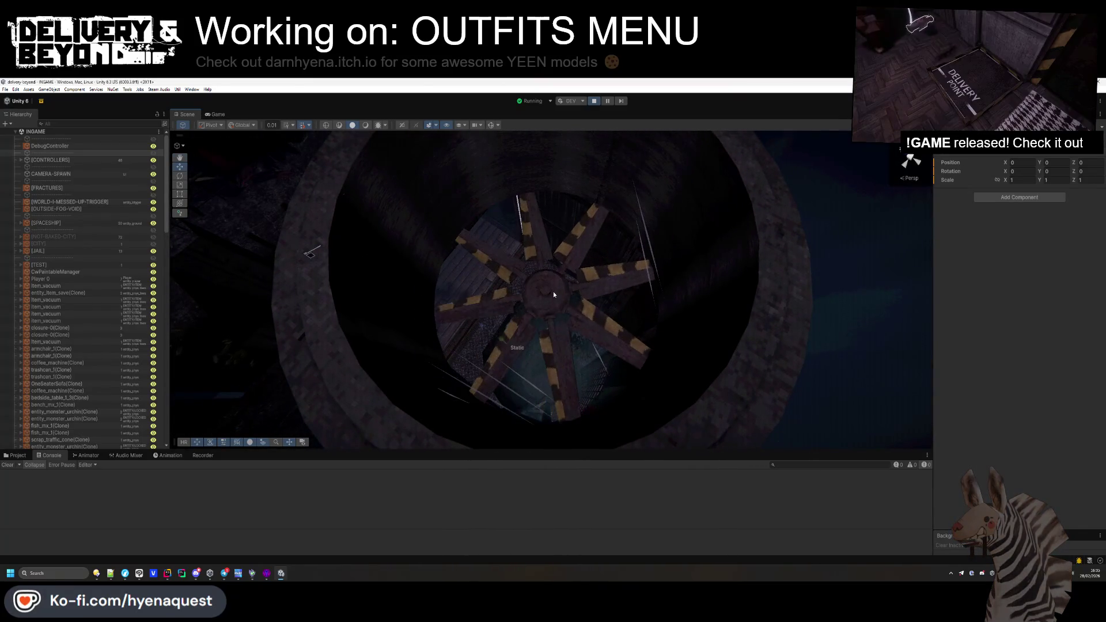
# - Select the fan and set its Entity_spinner axis to X only
pyautogui.click(554, 292)
pyautogui.scroll(-3, 110, 377)
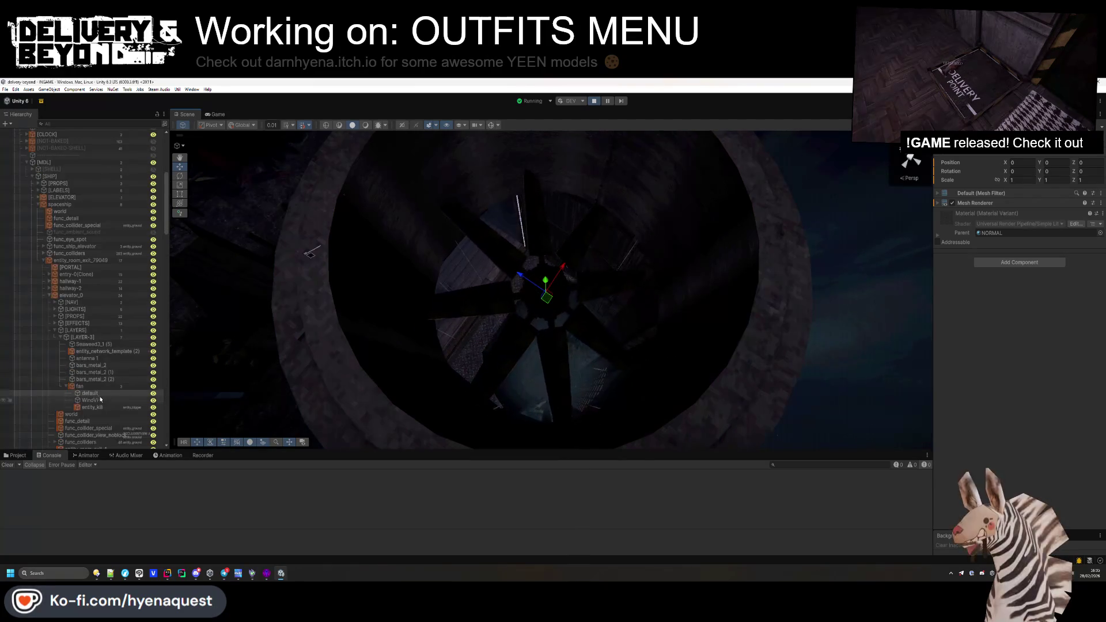
pyautogui.click(80, 386)
pyautogui.click(1049, 232)
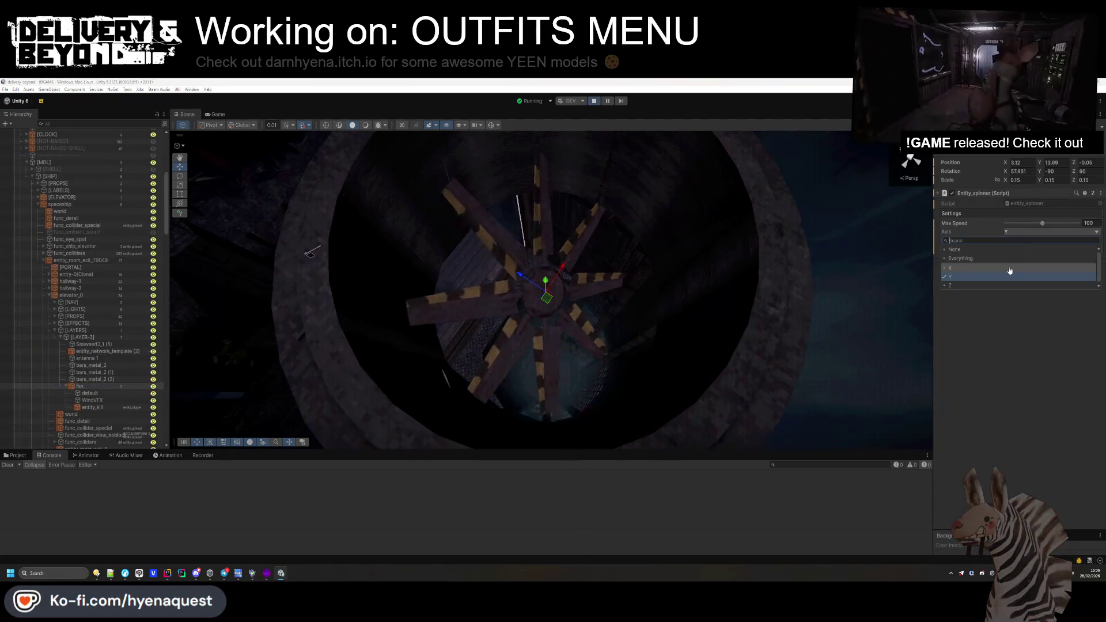
pyautogui.click(988, 268)
pyautogui.click(986, 277)
# - Set the fan's Rotation X to 0 and raise its Max Speed to 4159
pyautogui.click(1049, 171)
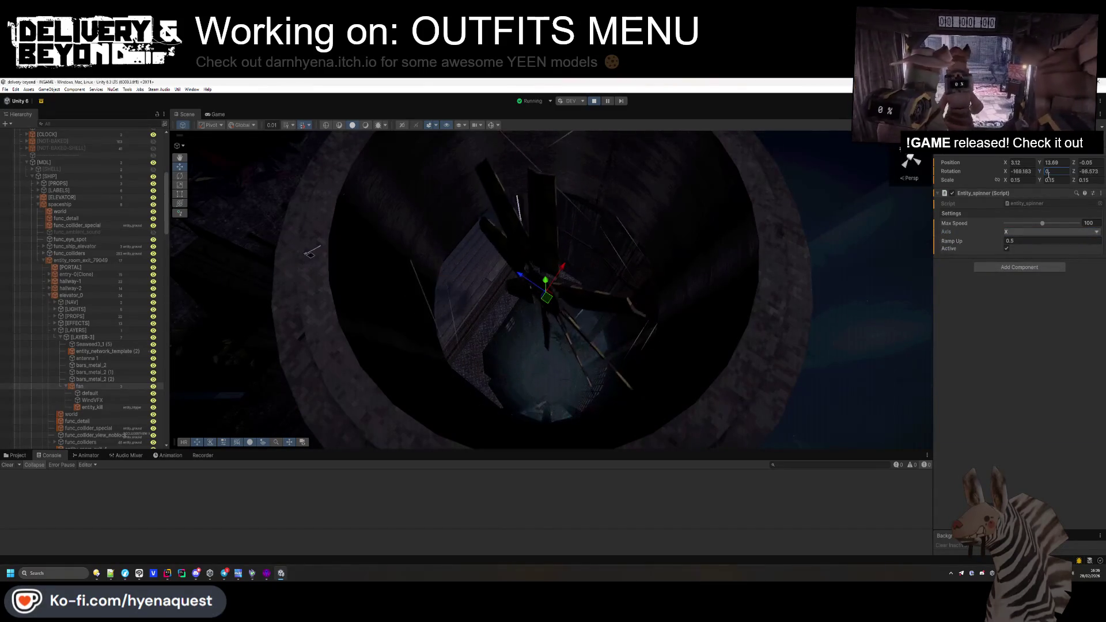
pyautogui.press('Tab')
pyautogui.press('Tab')
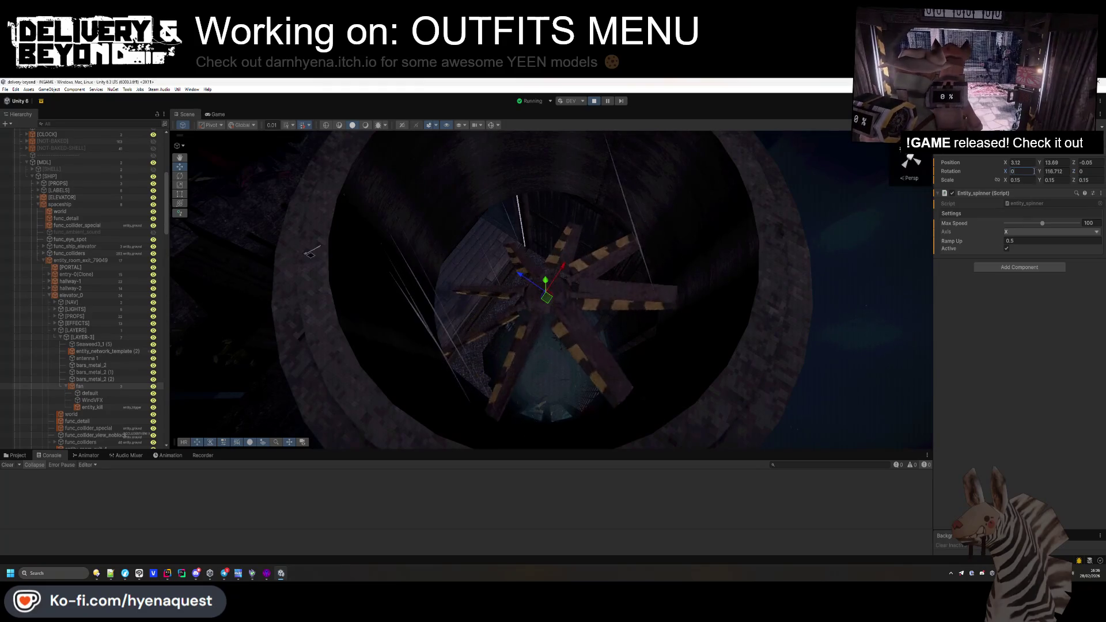
pyautogui.hotkey('shift', 'Tab')
pyautogui.write('0')
pyautogui.moveTo(1041, 223); pyautogui.dragTo(1070, 224)
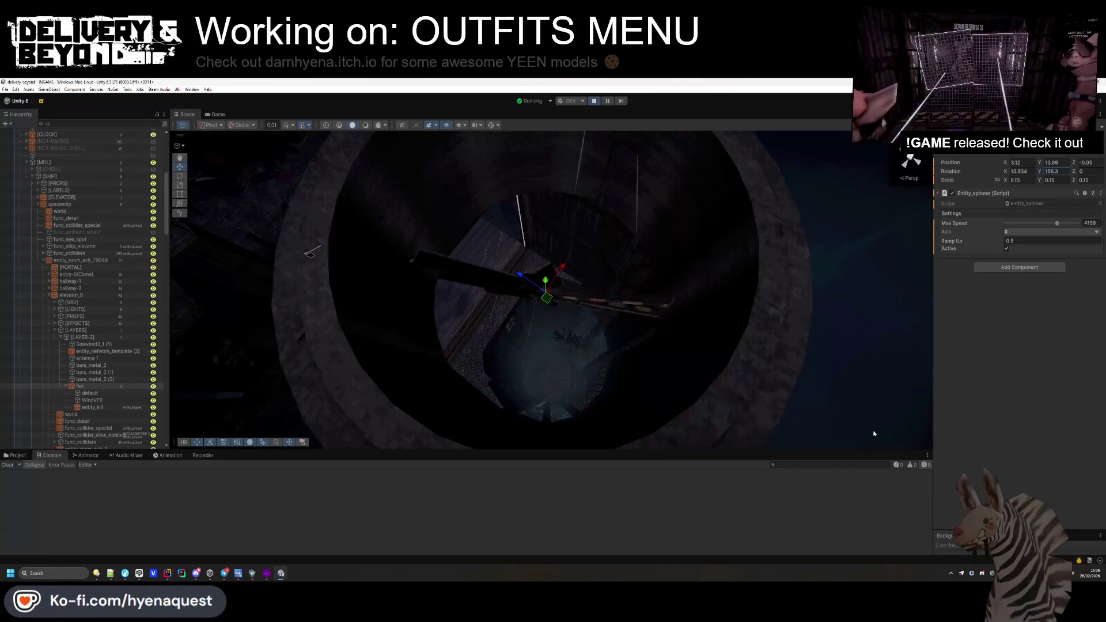
pyautogui.click(217, 115)
pyautogui.click(473, 223)
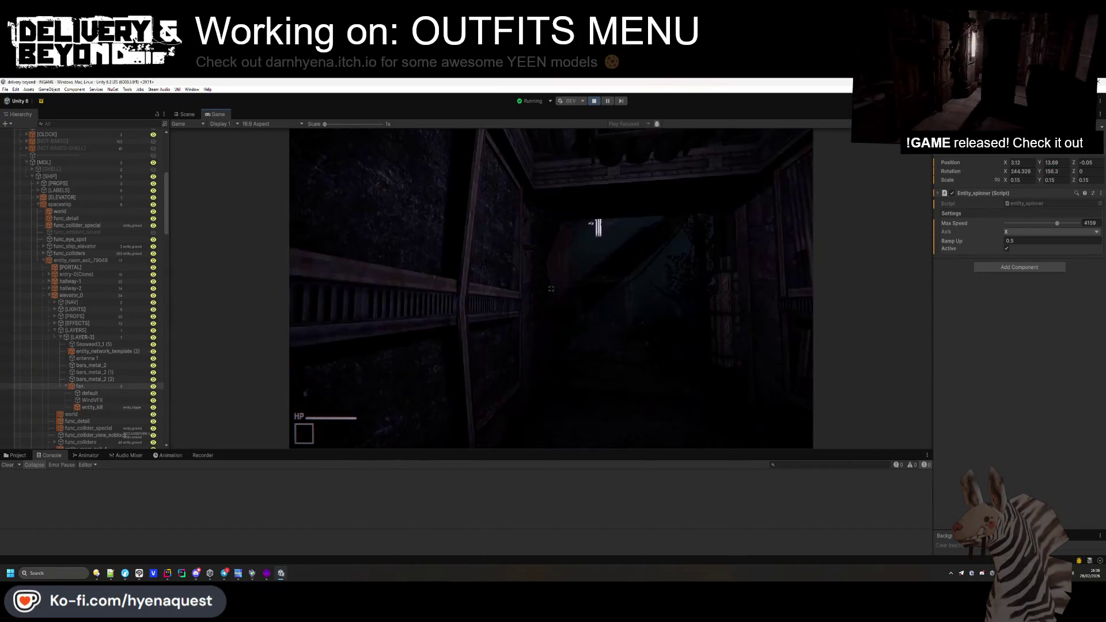
# - Orbit the Scene view around the lit structure, then walk the player through the corridor and metal doorway
pyautogui.press('super')
pyautogui.click(190, 115)
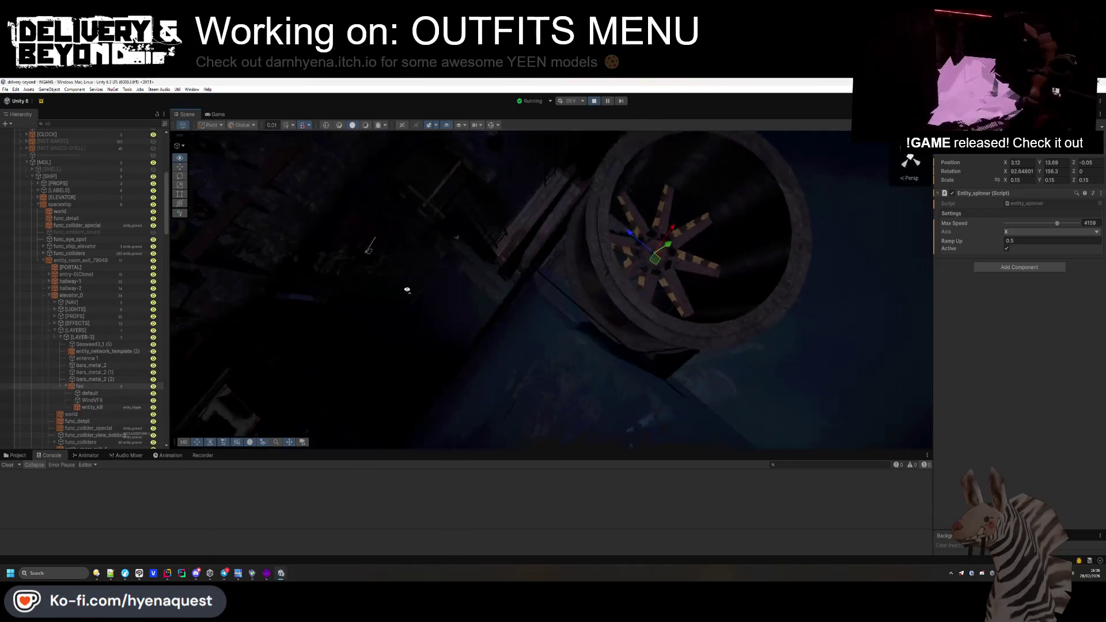
pyautogui.moveTo(470, 259)
pyautogui.mouseDown()
pyautogui.moveTo(528, 259)
pyautogui.moveTo(758, 326)
pyautogui.moveTo(759, 257)
pyautogui.moveTo(722, 263)
pyautogui.mouseUp()
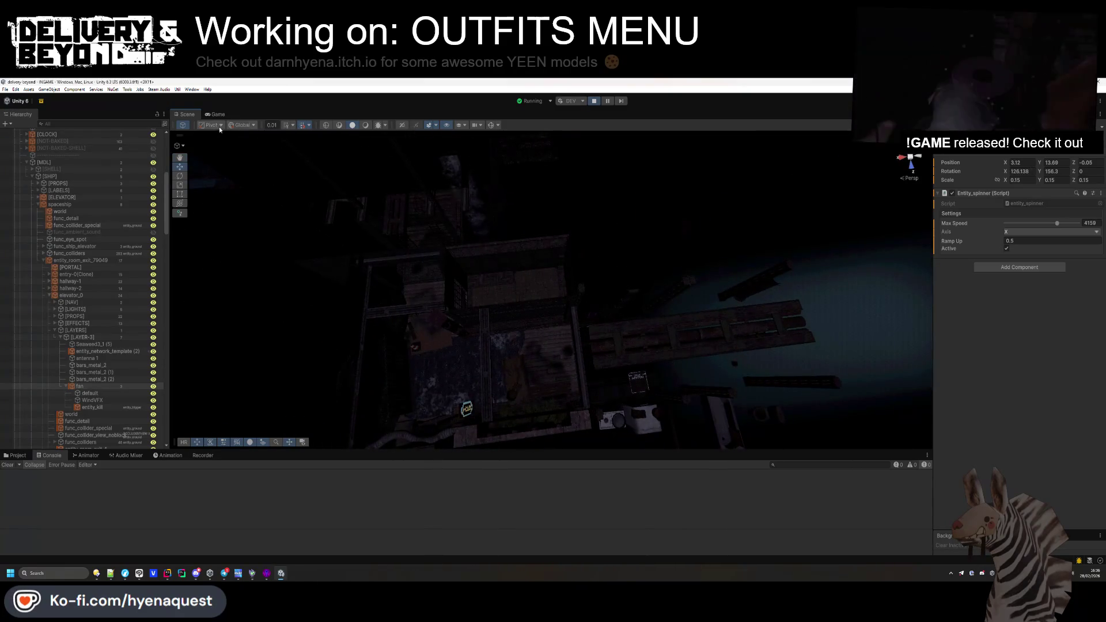
pyautogui.click(217, 114)
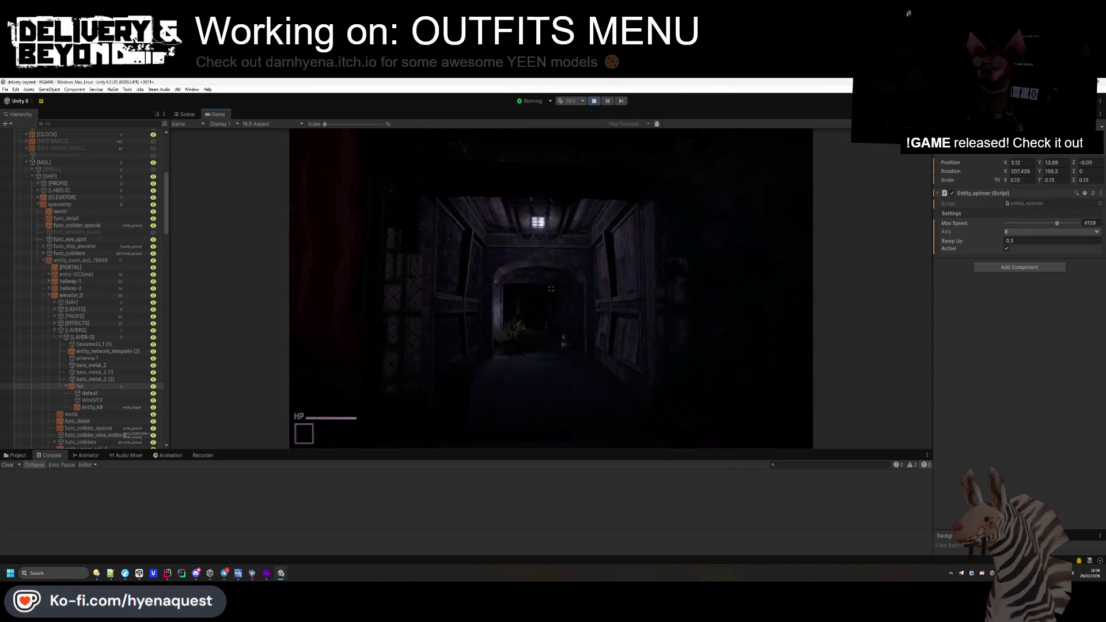
pyautogui.press('w')
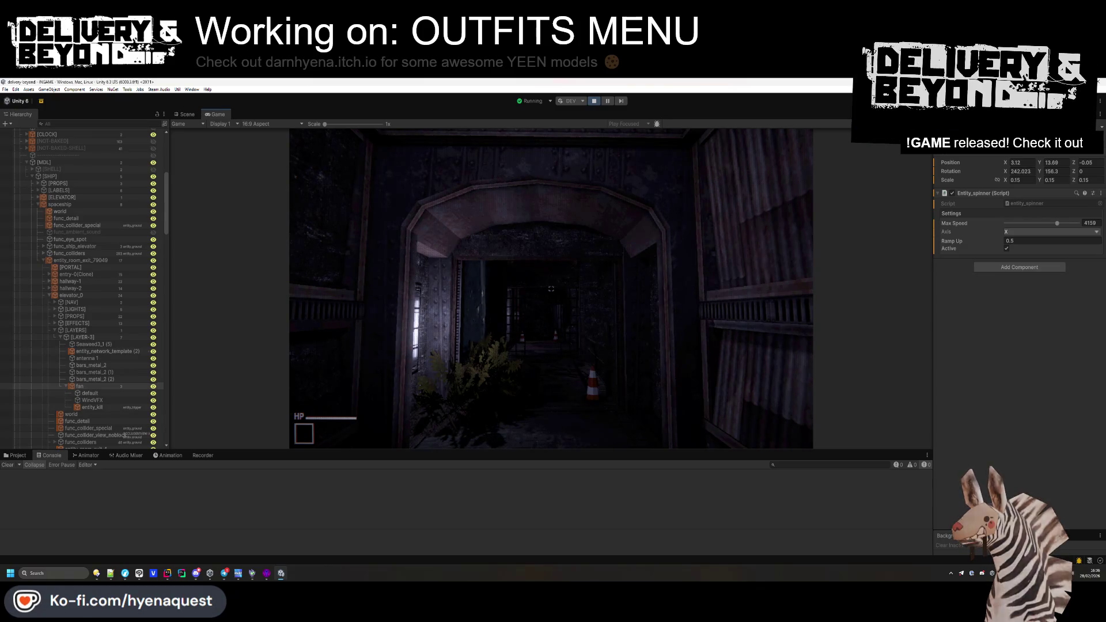
pyautogui.press('w')
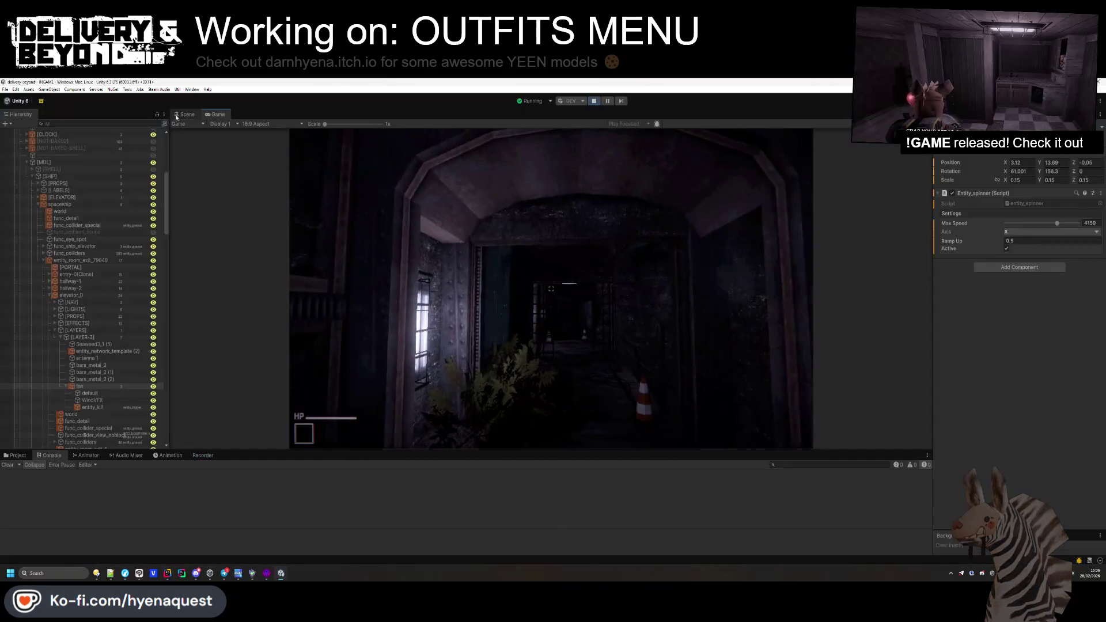
pyautogui.click(184, 114)
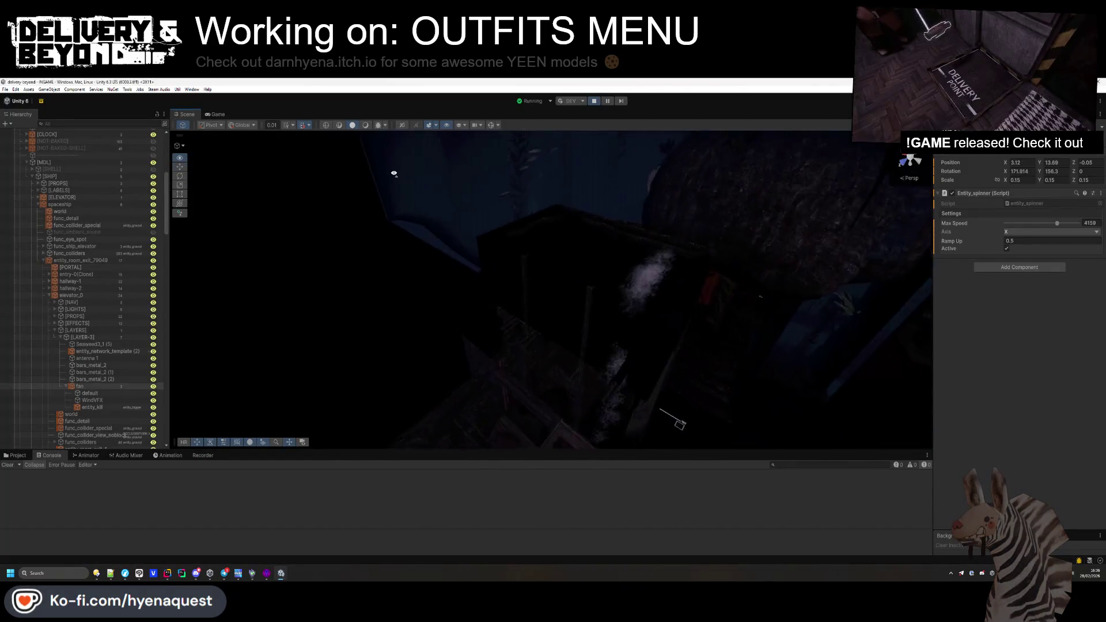
pyautogui.rightClick(610, 277)
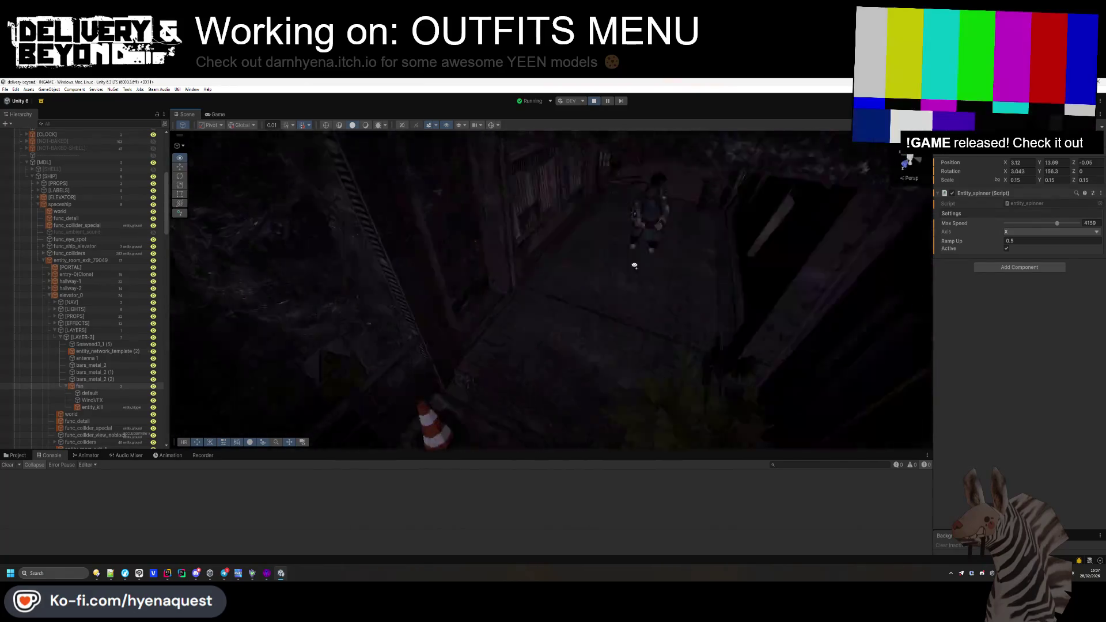
# - Select hallway-2's world geometry, frame its doorway in the Scene view, then switch to Hammer++
pyautogui.click(517, 292)
pyautogui.rightClick(469, 321)
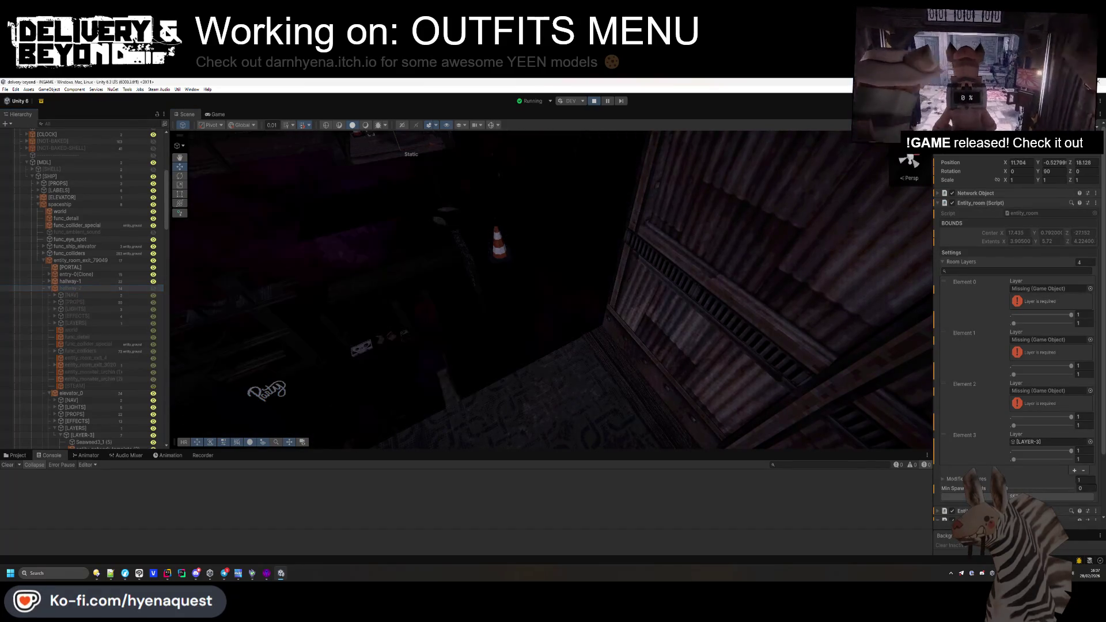
pyautogui.rightClick(475, 334)
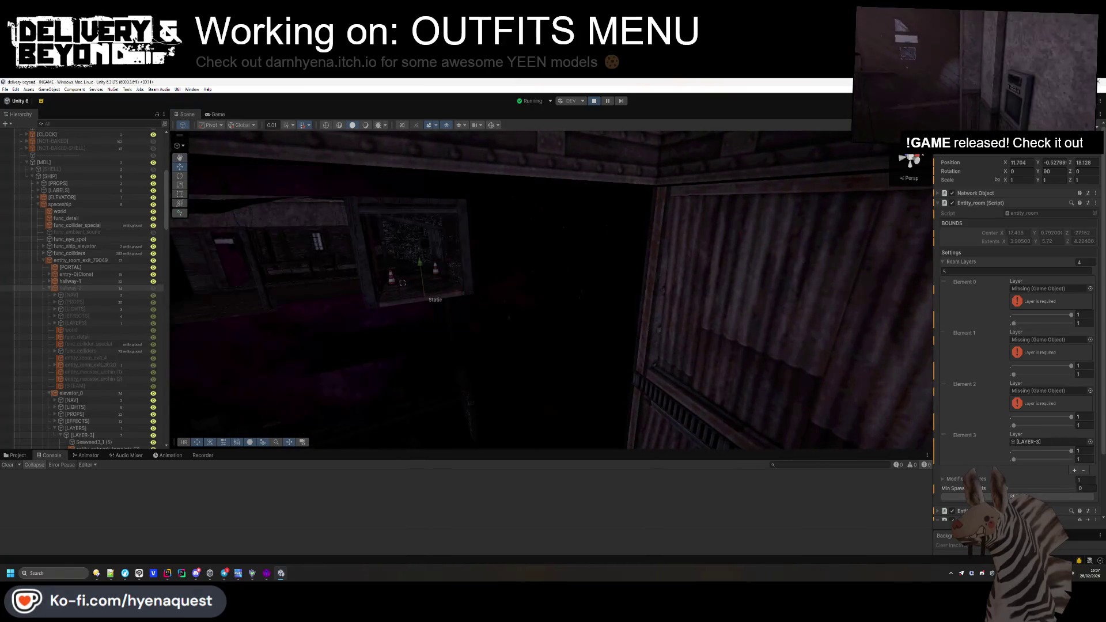
pyautogui.moveTo(642, 202)
pyautogui.mouseDown()
pyautogui.moveTo(624, 244)
pyautogui.moveTo(588, 219)
pyautogui.moveTo(585, 306)
pyautogui.moveTo(574, 271)
pyautogui.mouseUp()
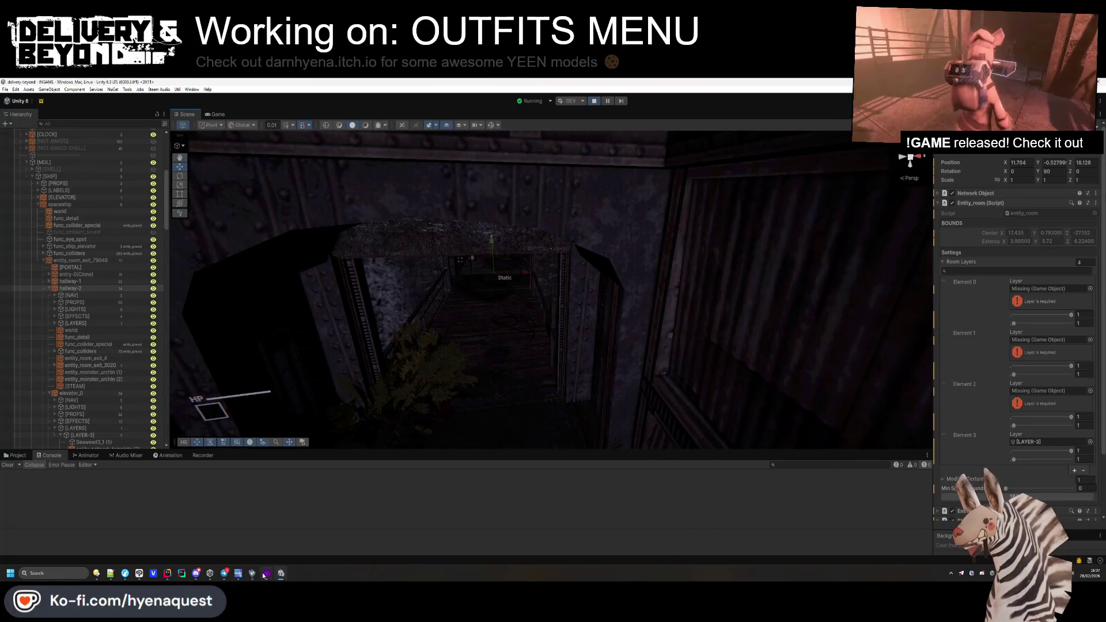
pyautogui.click(265, 573)
pyautogui.click(13, 89)
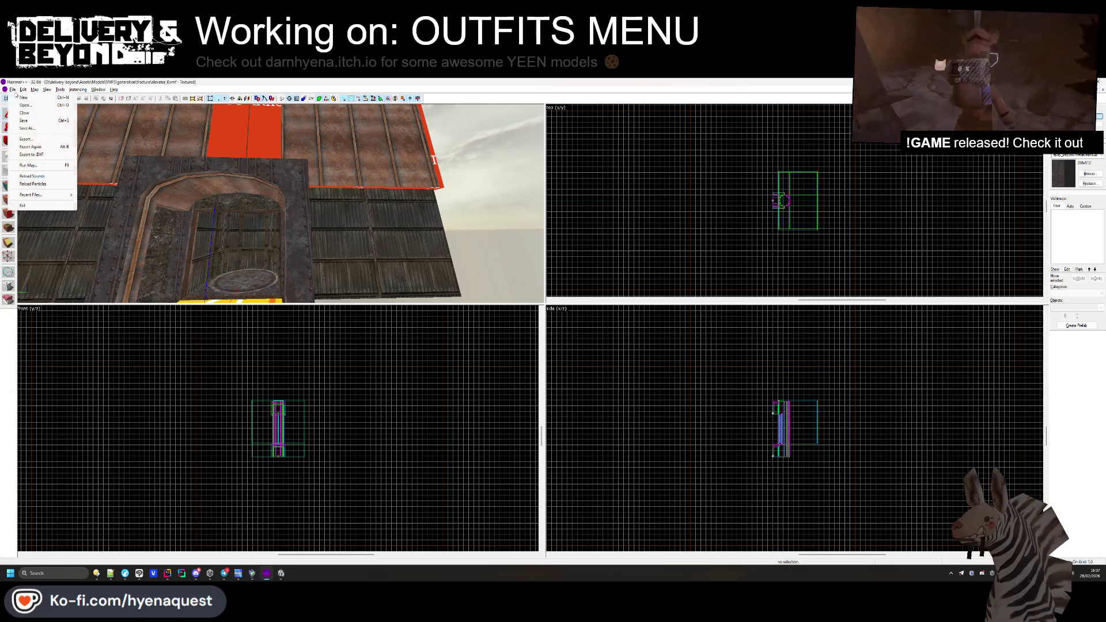
# - Open hallway-2.vmf and select the wall and vertical beam faces beside the doorway
pyautogui.click(22, 105)
pyautogui.doubleClick(79, 214)
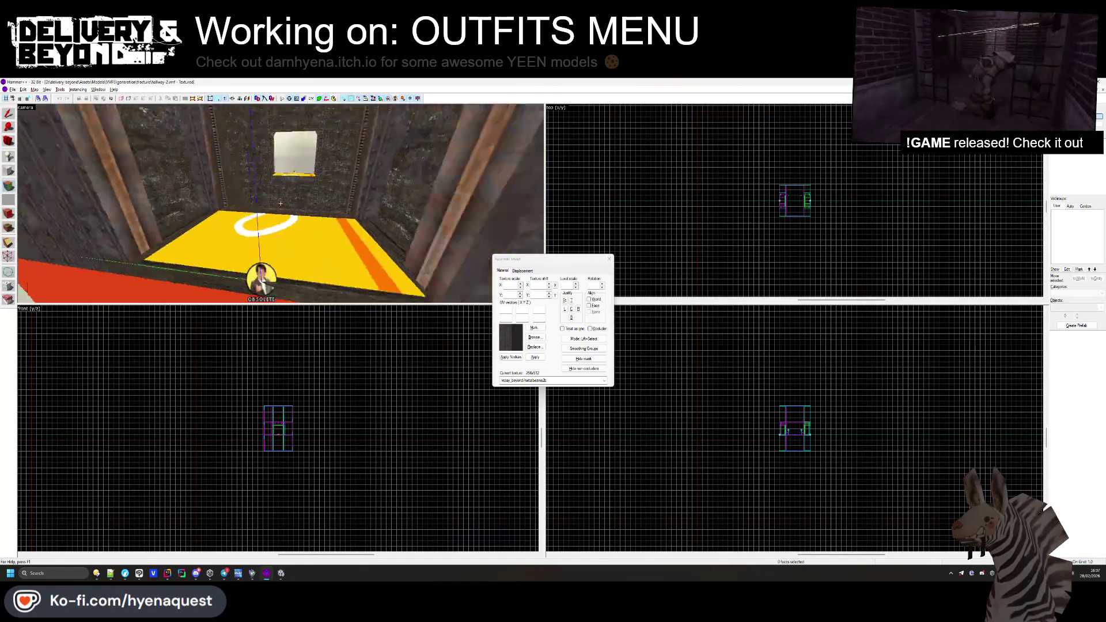
pyautogui.click(308, 171)
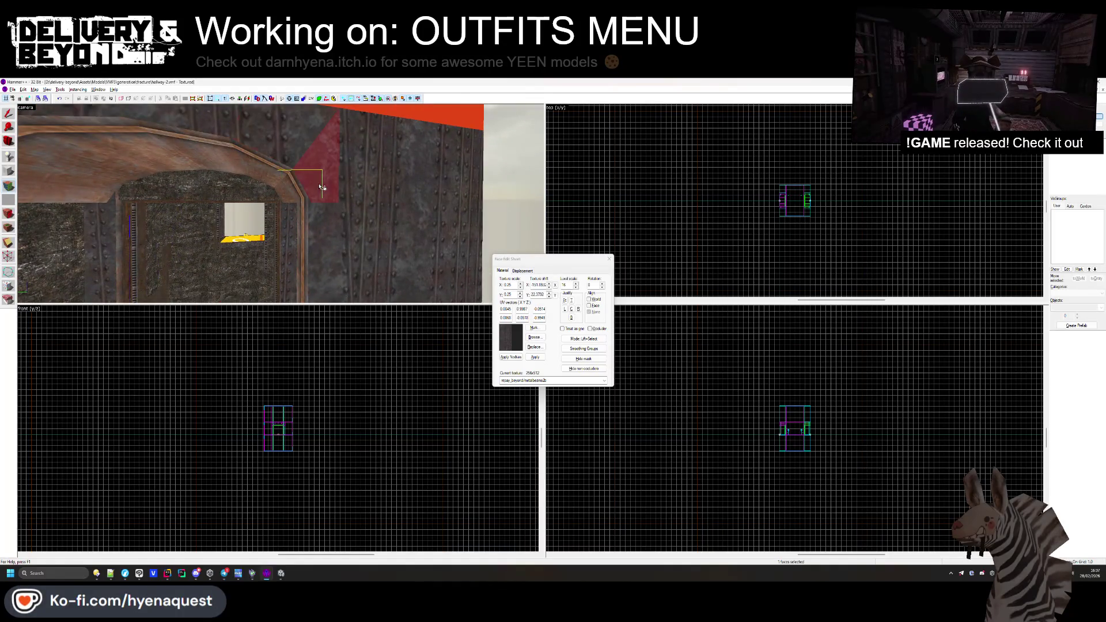
pyautogui.click(350, 224)
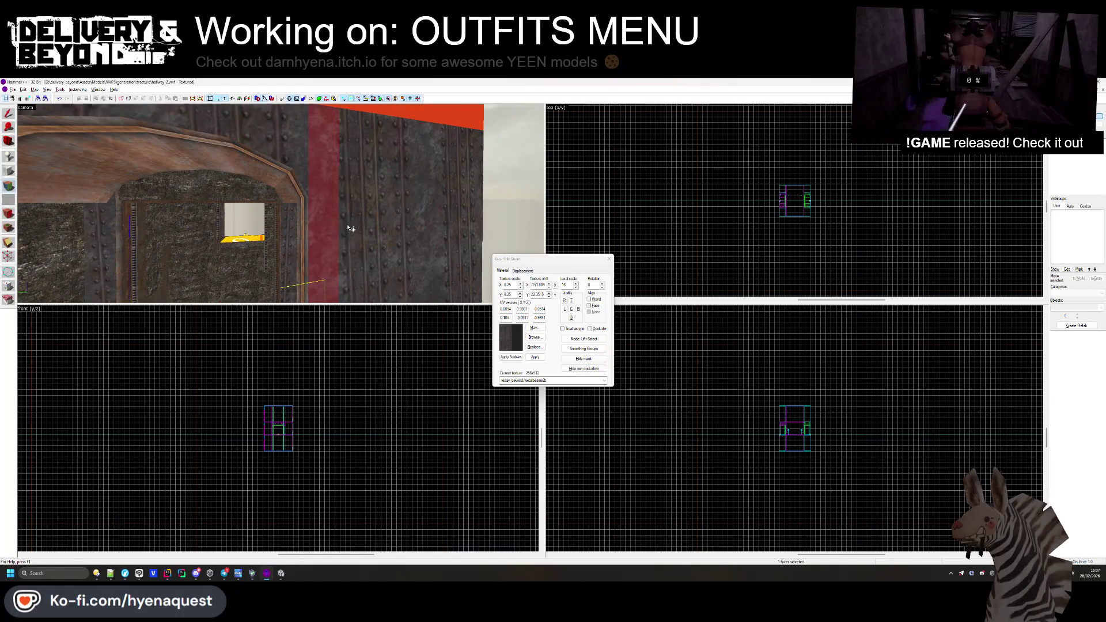
pyautogui.moveTo(359, 228); pyautogui.dragTo(281, 204)
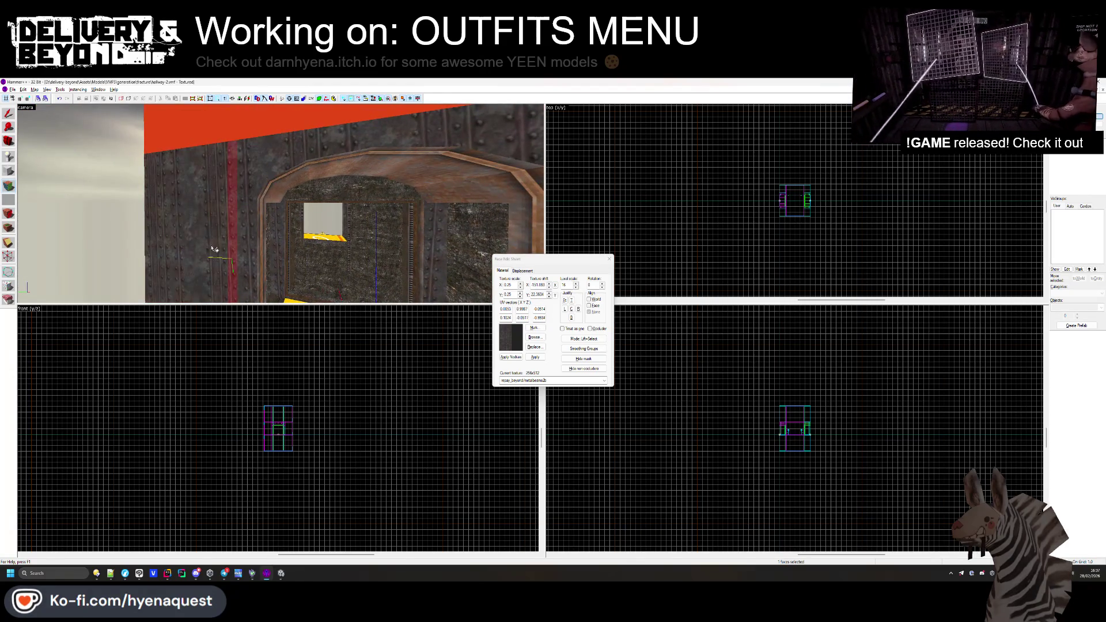
pyautogui.moveTo(237, 249)
pyautogui.mouseDown()
pyautogui.moveTo(276, 208)
pyautogui.moveTo(255, 211)
pyautogui.moveTo(281, 203)
pyautogui.mouseUp()
# - Inspect the texture shift on the triangle, left wall, and beam faces around the doorway
pyautogui.click(268, 184)
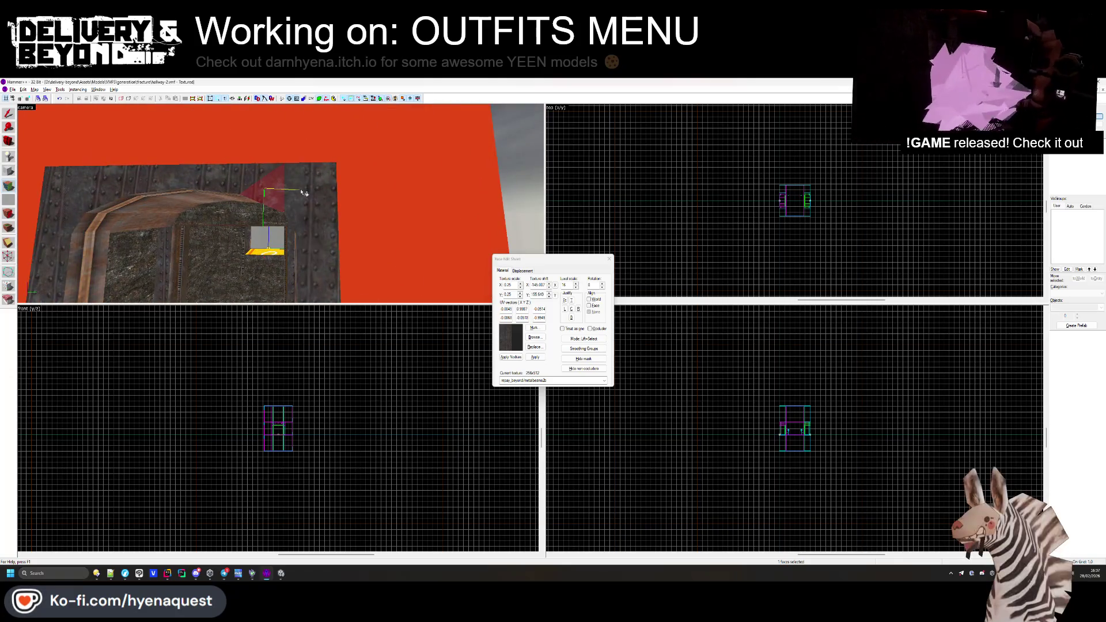
pyautogui.press('z')
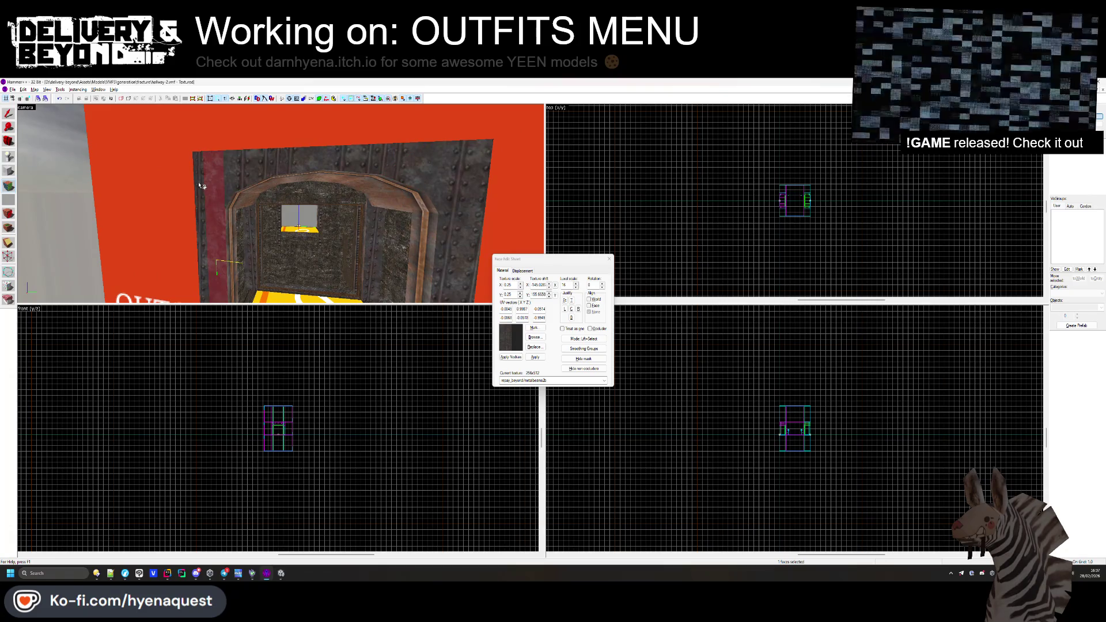
pyautogui.click(178, 198)
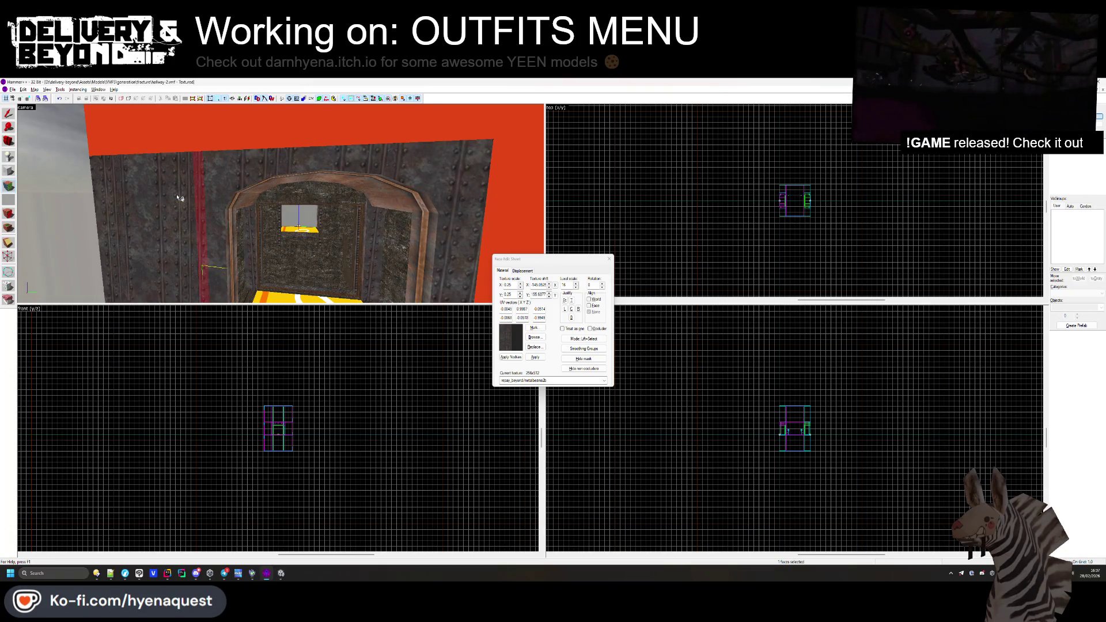
pyautogui.click(487, 191)
pyautogui.click(483, 134)
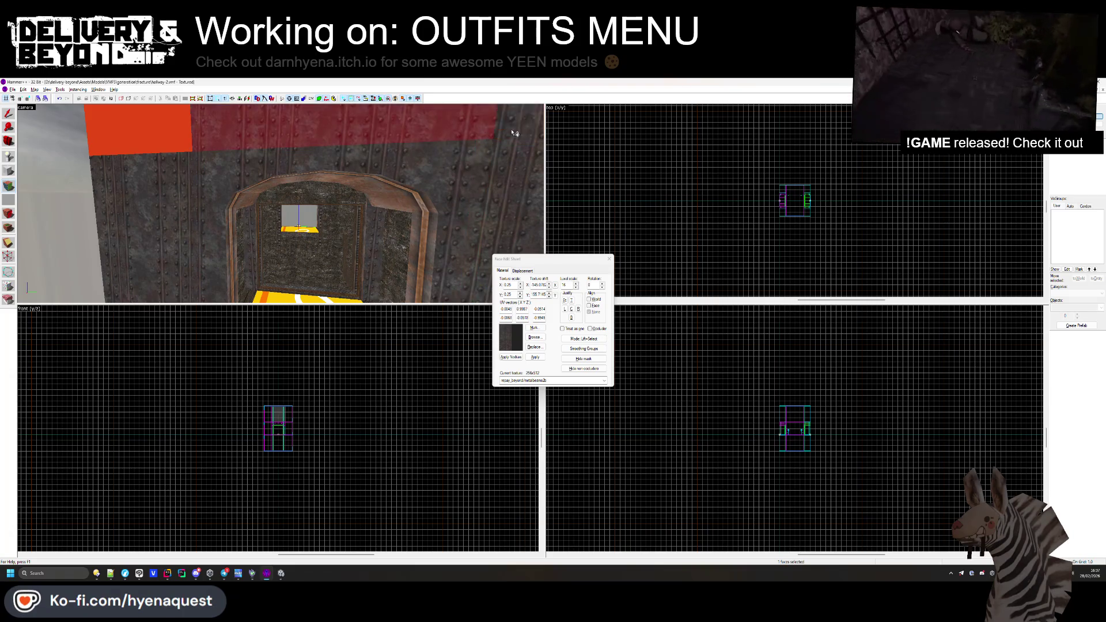
pyautogui.press('z')
# - Move the 3D camera back and toward the doorway, then return to Unity
pyautogui.press('s')
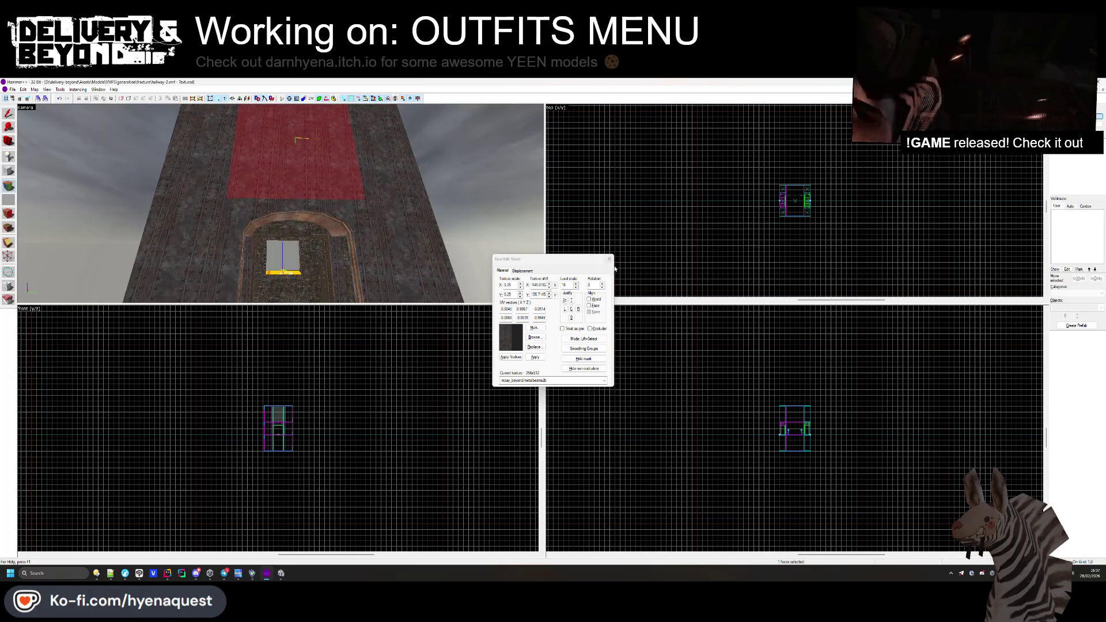
pyautogui.hotkey('shift', 's')
pyautogui.press('w')
pyautogui.press('z')
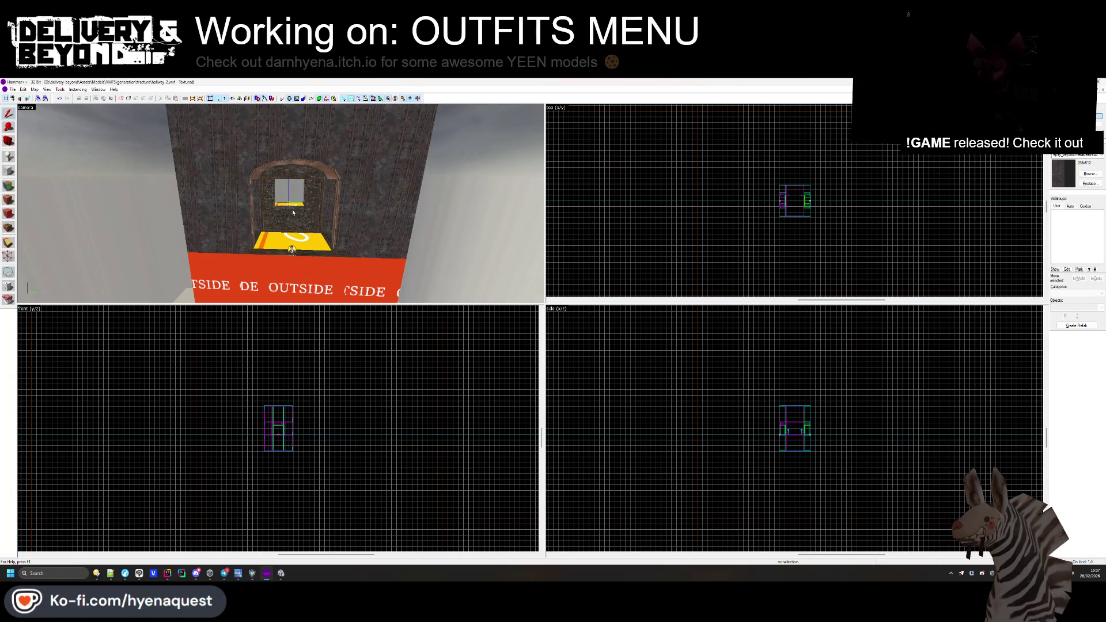
pyautogui.hotkey('alt', 'Tab')
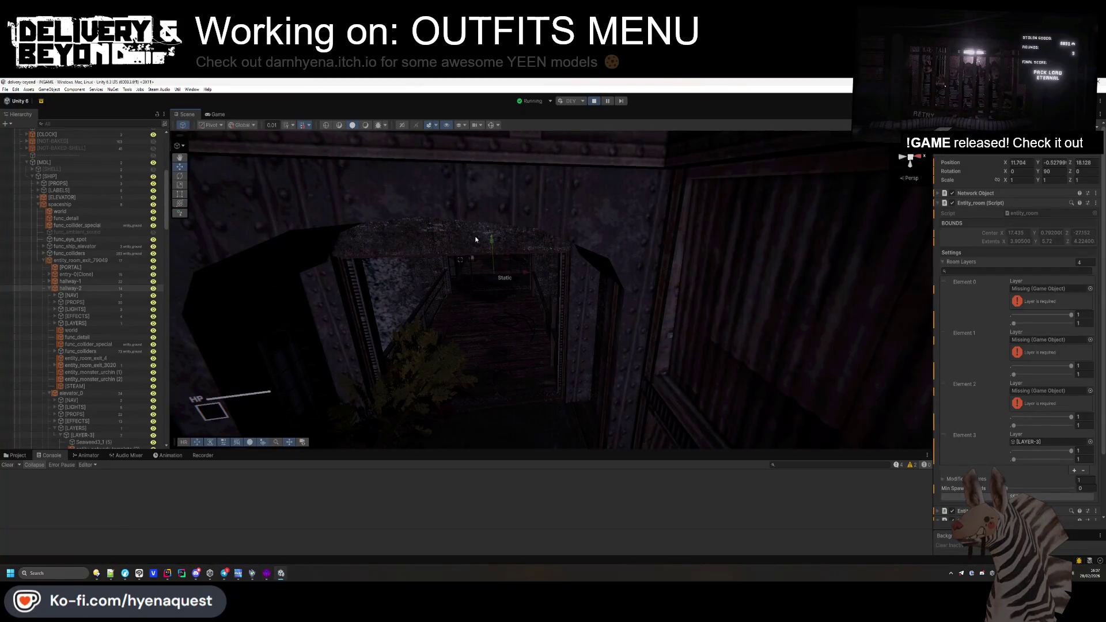
# - Open entity_room_base.cs in Rider and delete the [Required] attribute on RoomLayer.layer
pyautogui.press('w')
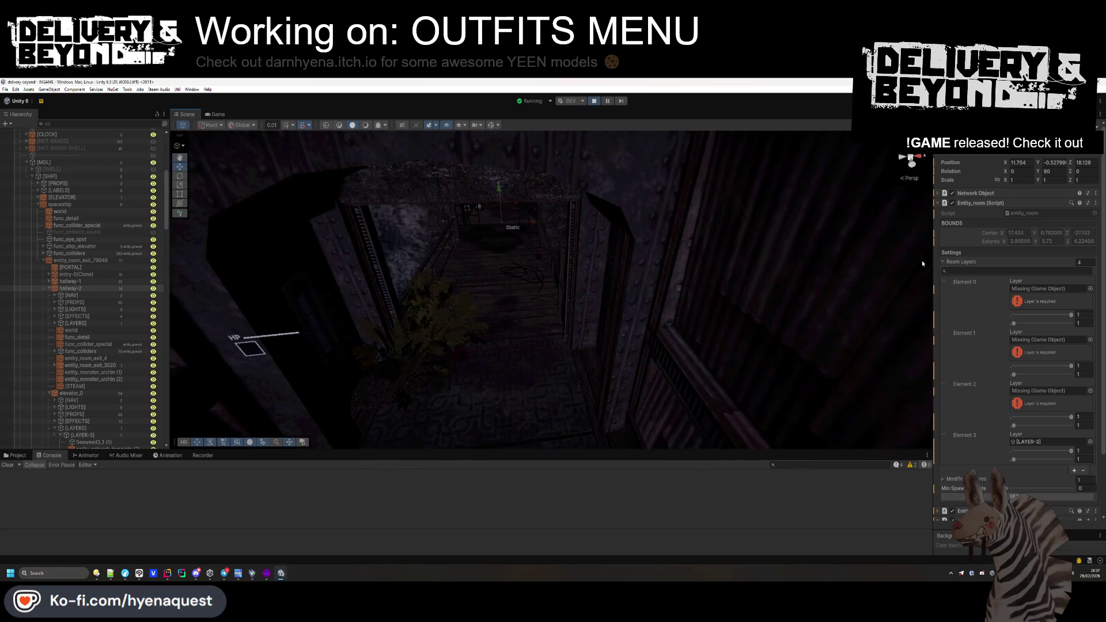
pyautogui.doubleClick(1031, 213)
pyautogui.keyDown('ctrl'); pyautogui.click(242, 136); pyautogui.keyUp('ctrl')
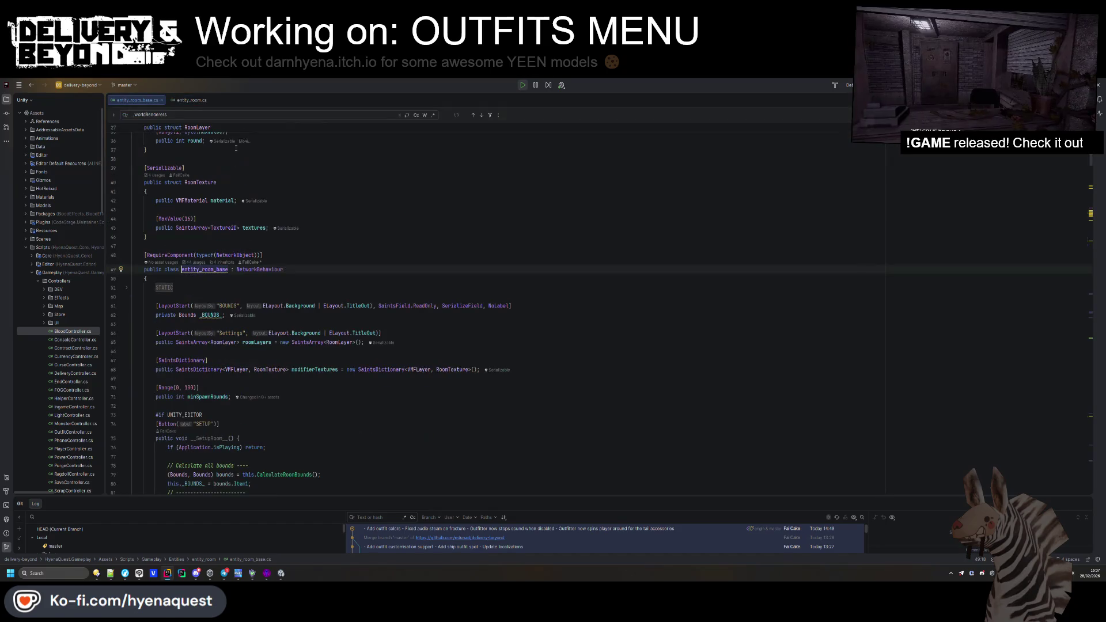
pyautogui.click(246, 194)
pyautogui.hotkey('ctrl', 'x')
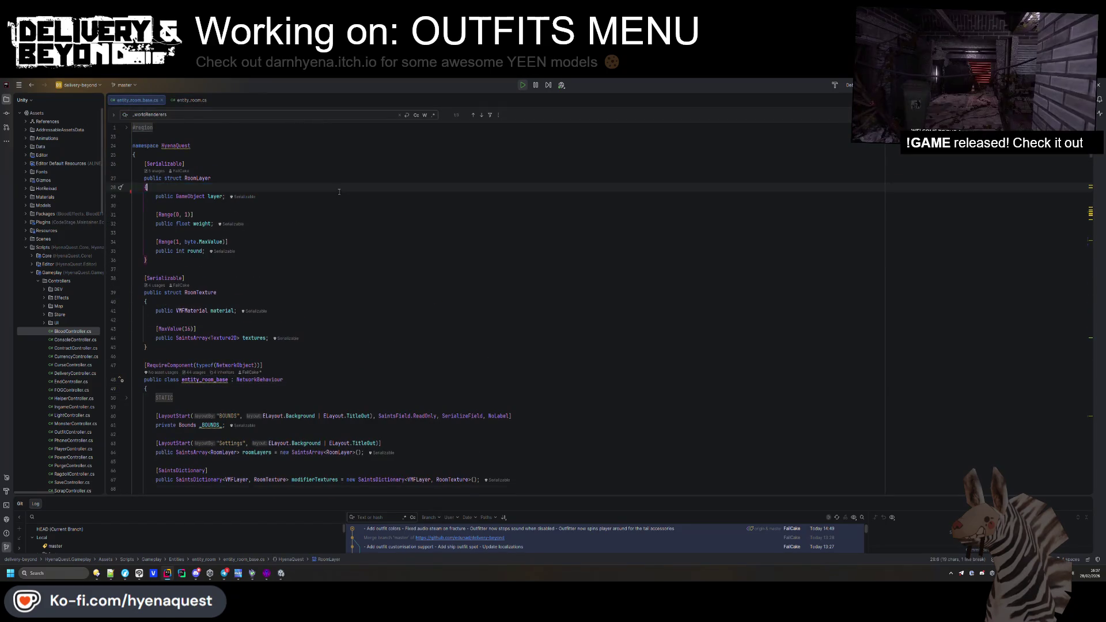
# - Back in Unity, run the game in the Game view, then halt the playtest
pyautogui.hotkey('alt', 'Tab')
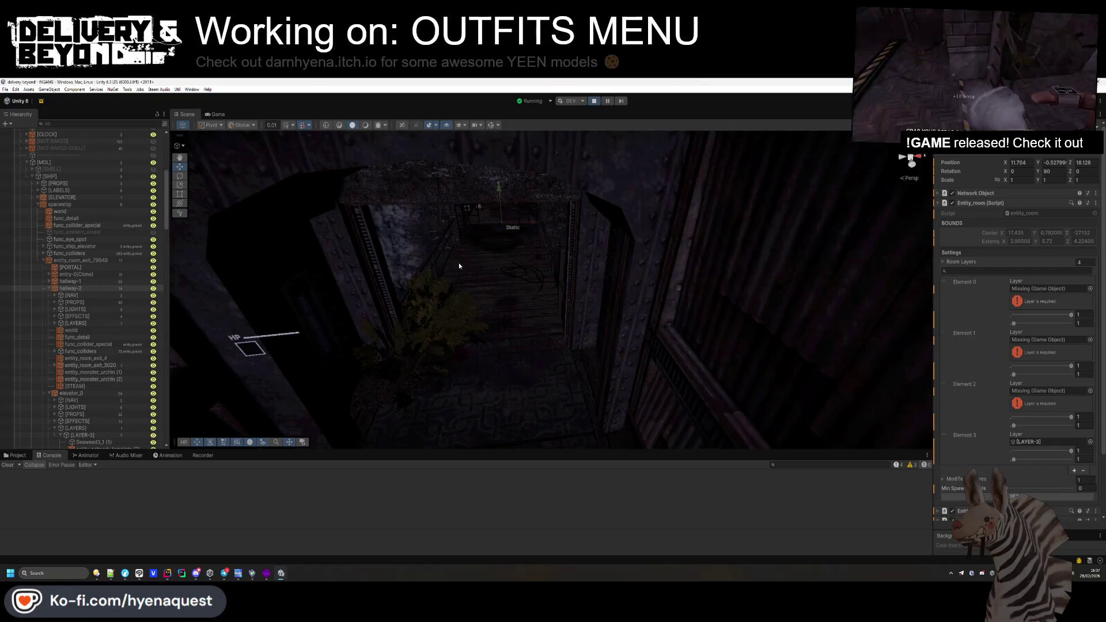
pyautogui.click(218, 115)
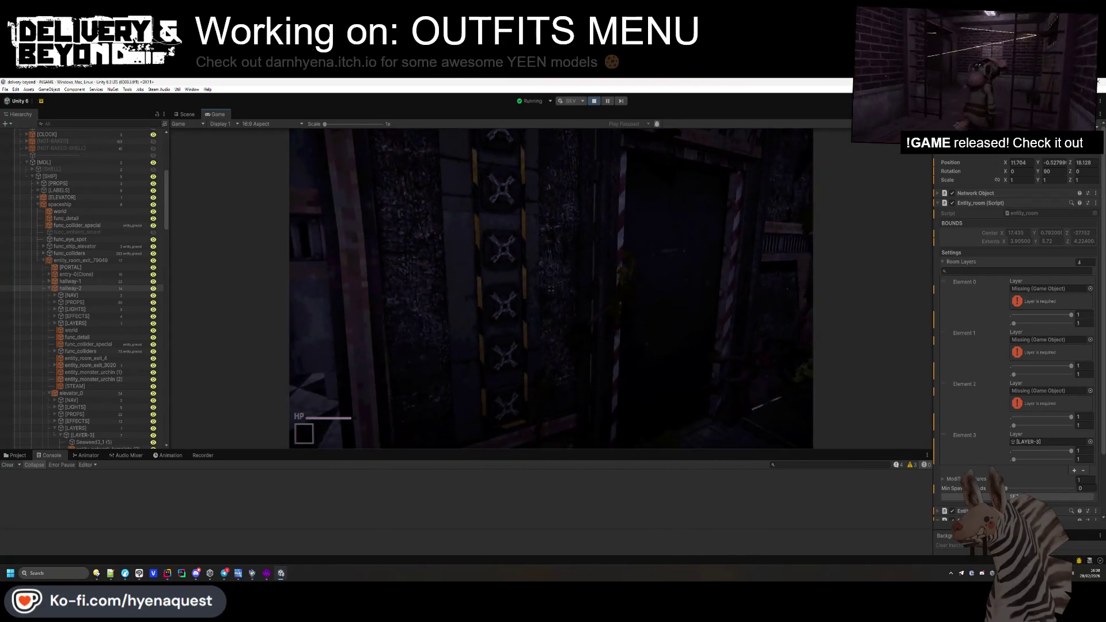
pyautogui.hotkey('alt', 'Tab')
pyautogui.click(607, 101)
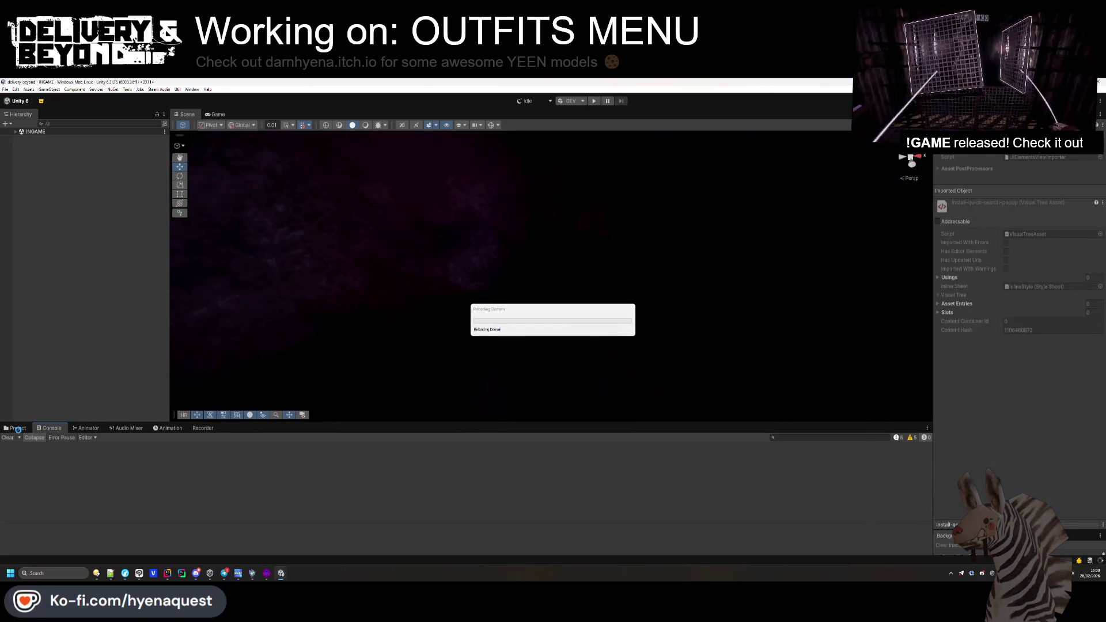
# - In Rider, open VolumetricFog.Terrain.cs at lastTerrainLayerMask via search, then close it
pyautogui.click(162, 577)
pyautogui.press('shift')
pyautogui.press('shift')
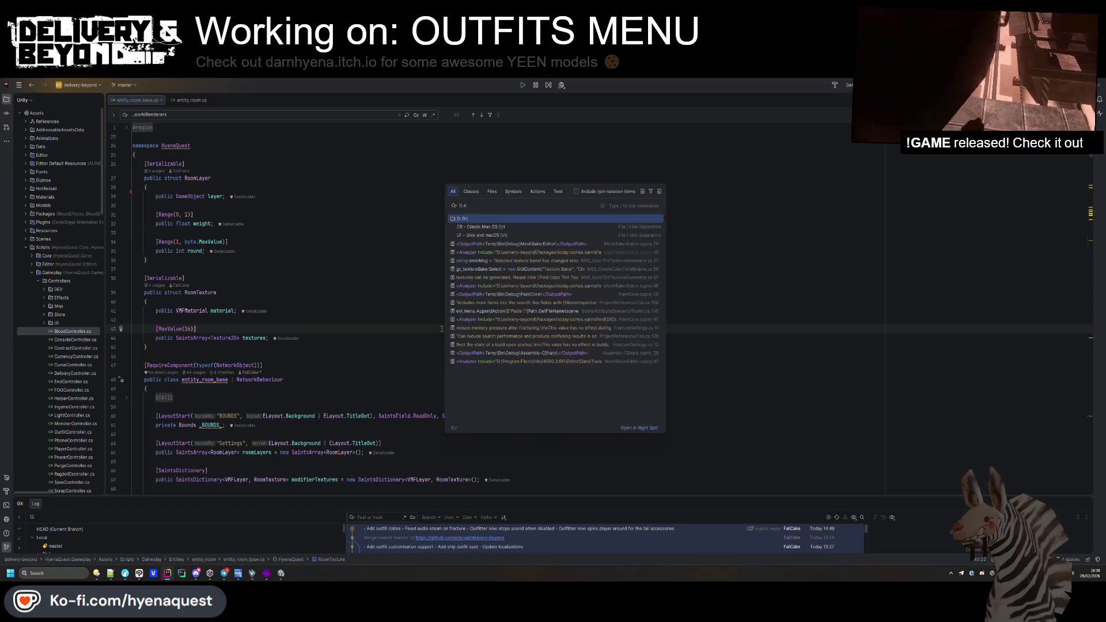
pyautogui.write('lastTerrainLayerMask')
pyautogui.press('Return')
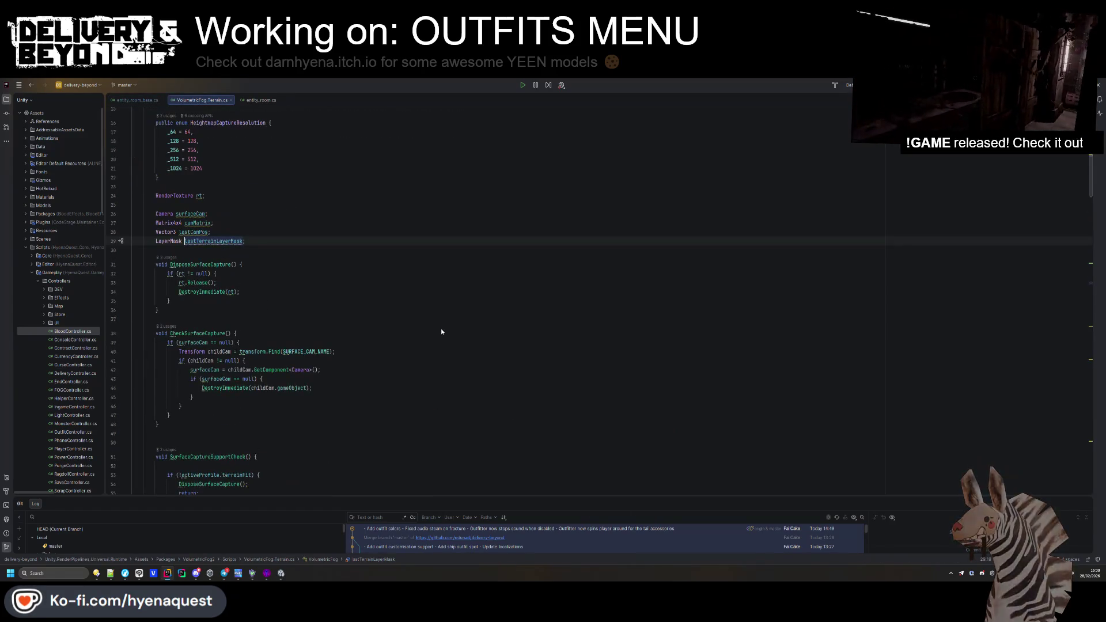
pyautogui.hotkey('ctrl', 'F4')
# - Open entity_laser.cs, review its Update code and highlight hitEnd usages, then return to Unity
pyautogui.press('shift')
pyautogui.press('shift')
pyautogui.write('laster')
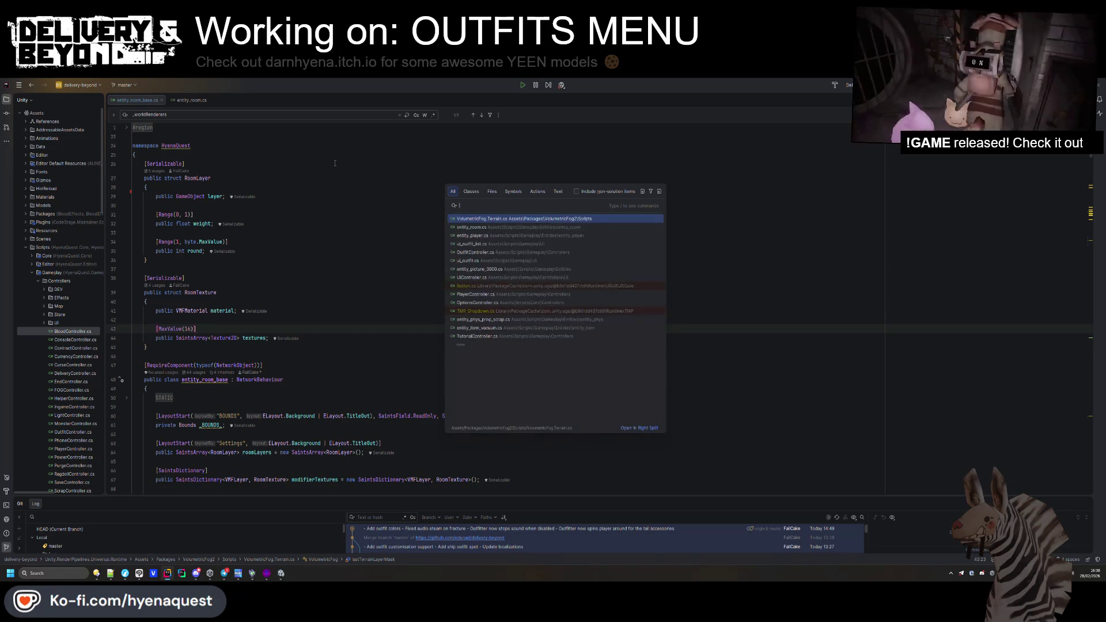
pyautogui.press('Return')
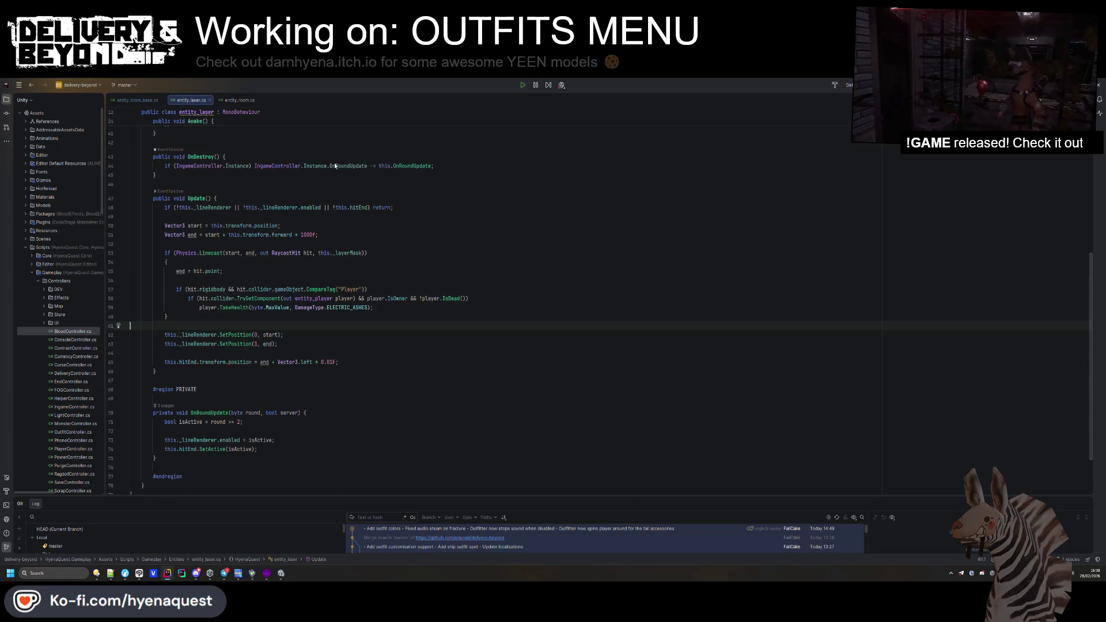
pyautogui.scroll(-7, 348, 283)
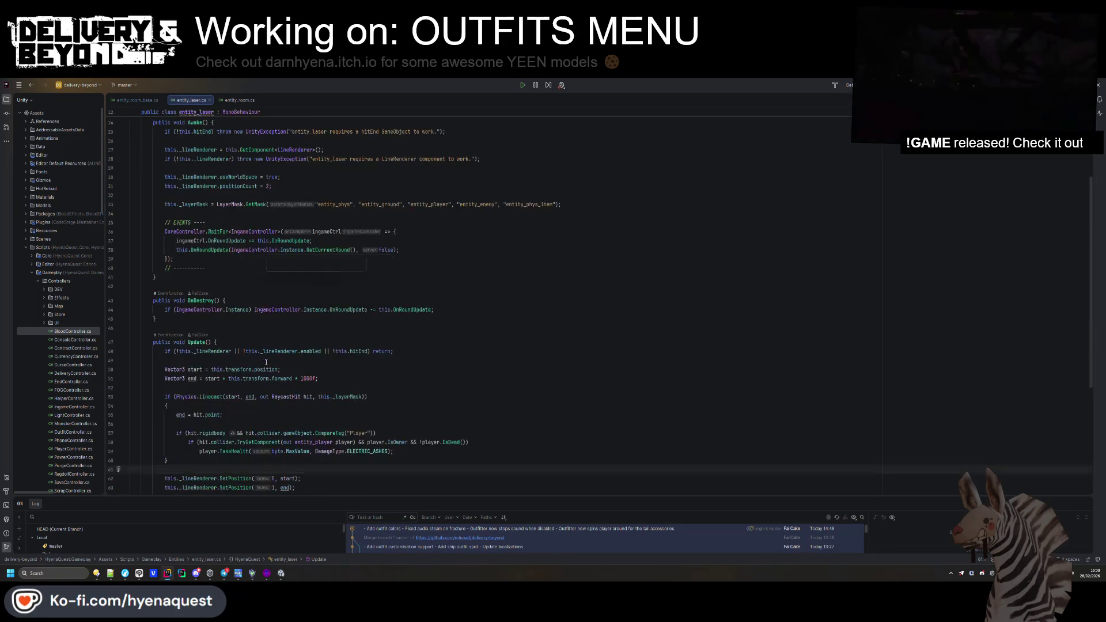
pyautogui.click(264, 387)
pyautogui.scroll(-3, 186, 427)
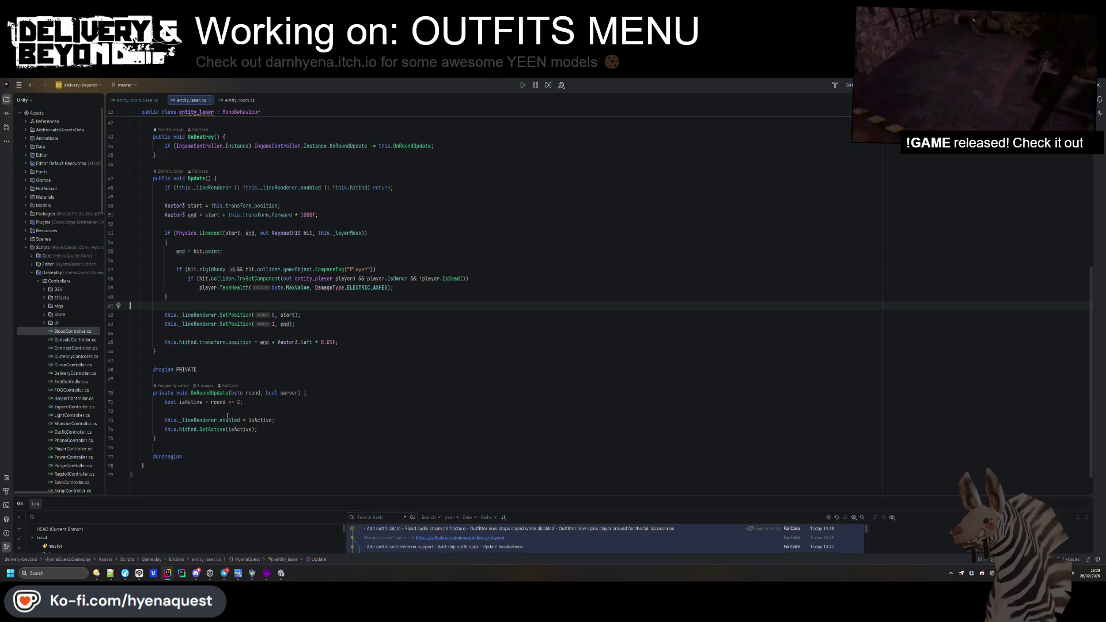
pyautogui.click(196, 429)
pyautogui.scroll(-1, 220, 387)
pyautogui.moveTo(221, 393)
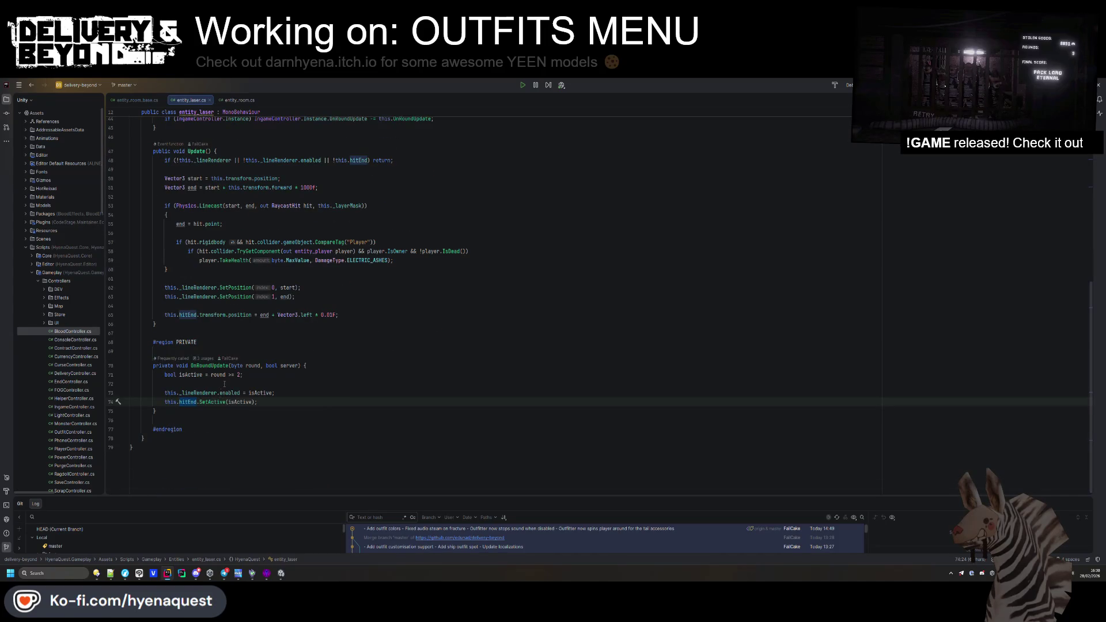
pyautogui.click(273, 573)
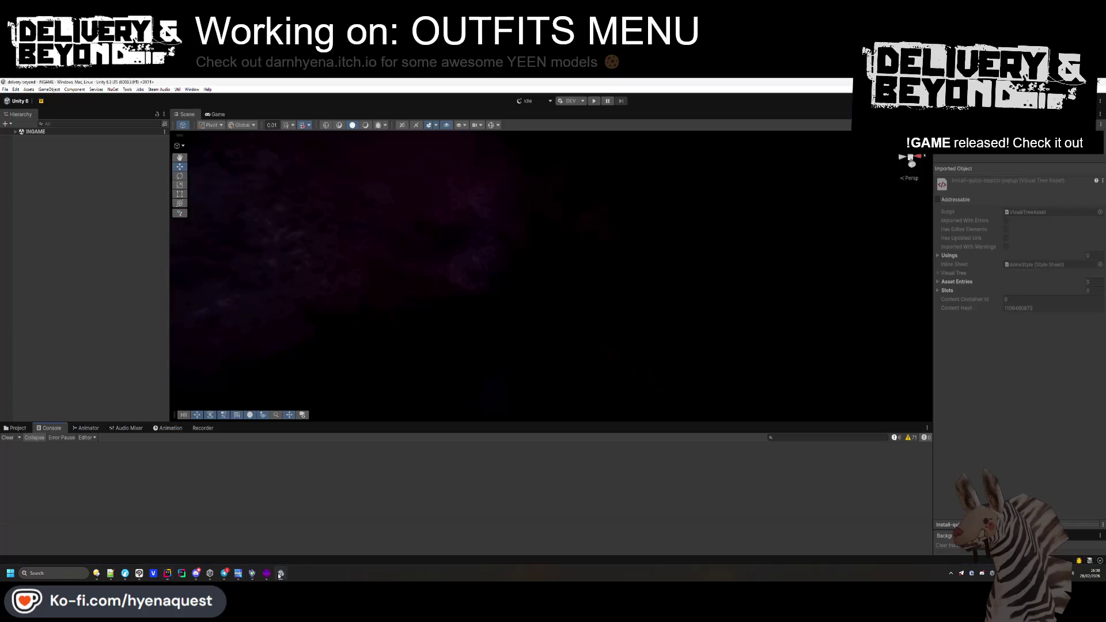
pyautogui.click(290, 514)
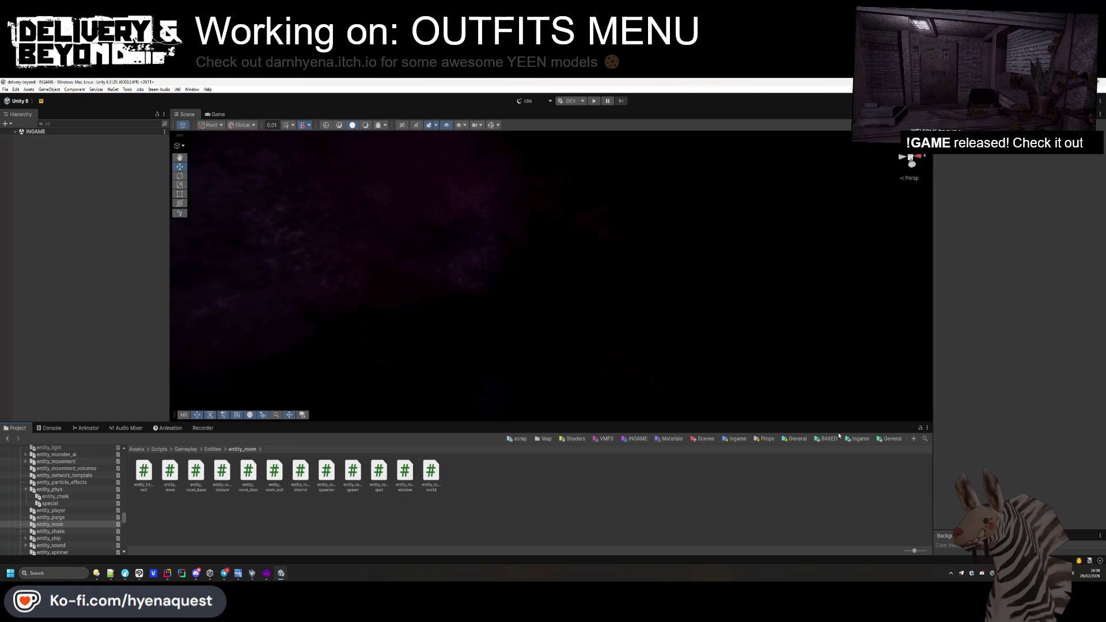
pyautogui.click(859, 438)
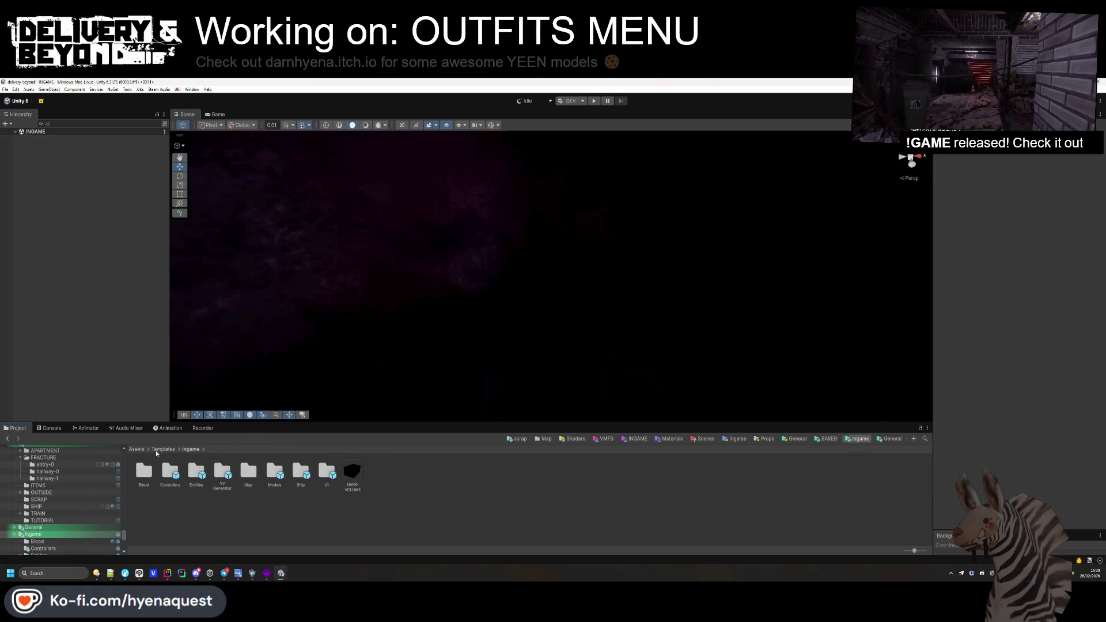
pyautogui.click(269, 479)
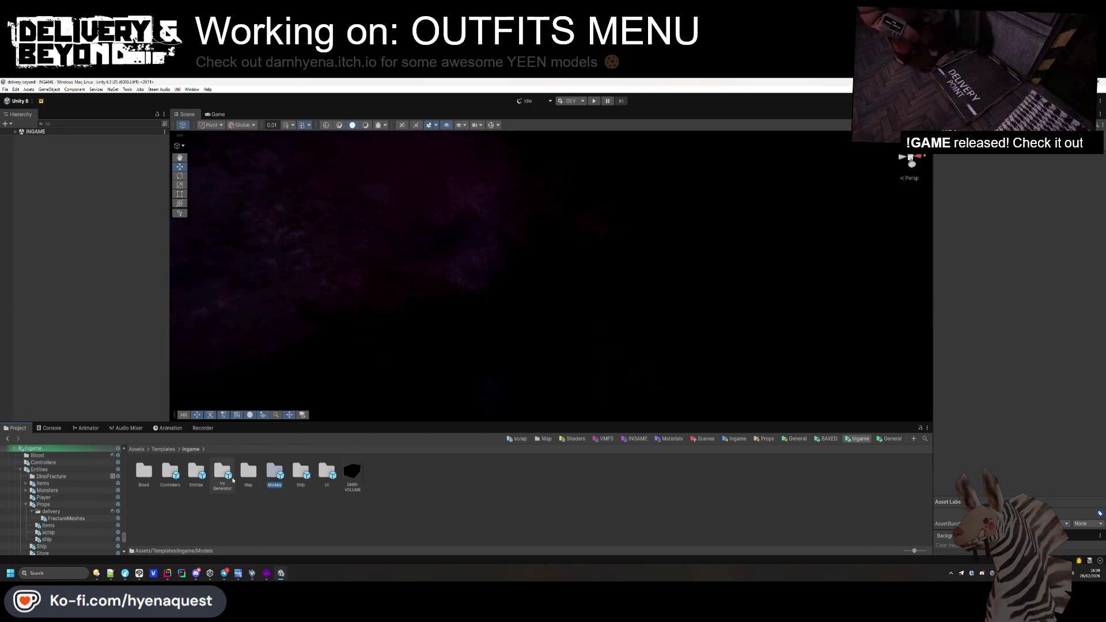
pyautogui.doubleClick(249, 472)
pyautogui.doubleClick(248, 471)
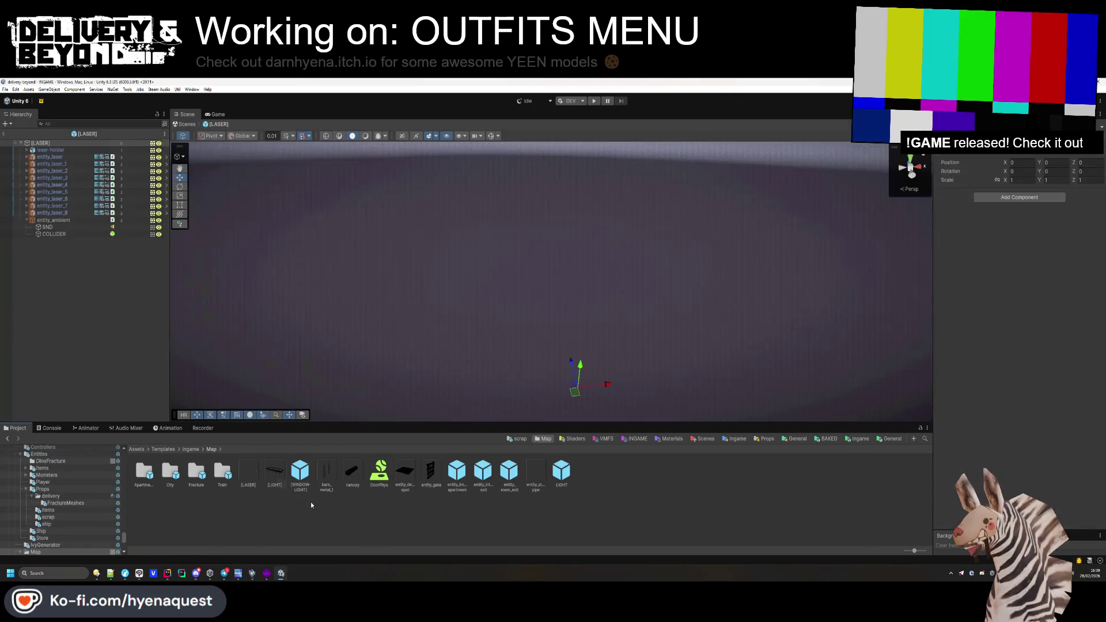
pyautogui.click(53, 220)
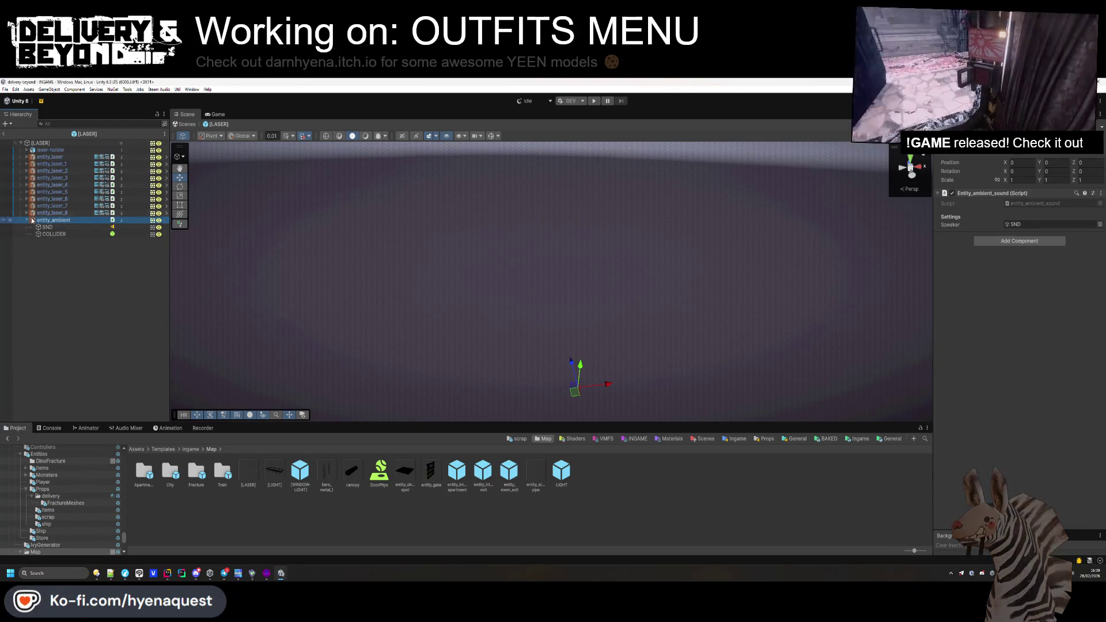
pyautogui.click(27, 213)
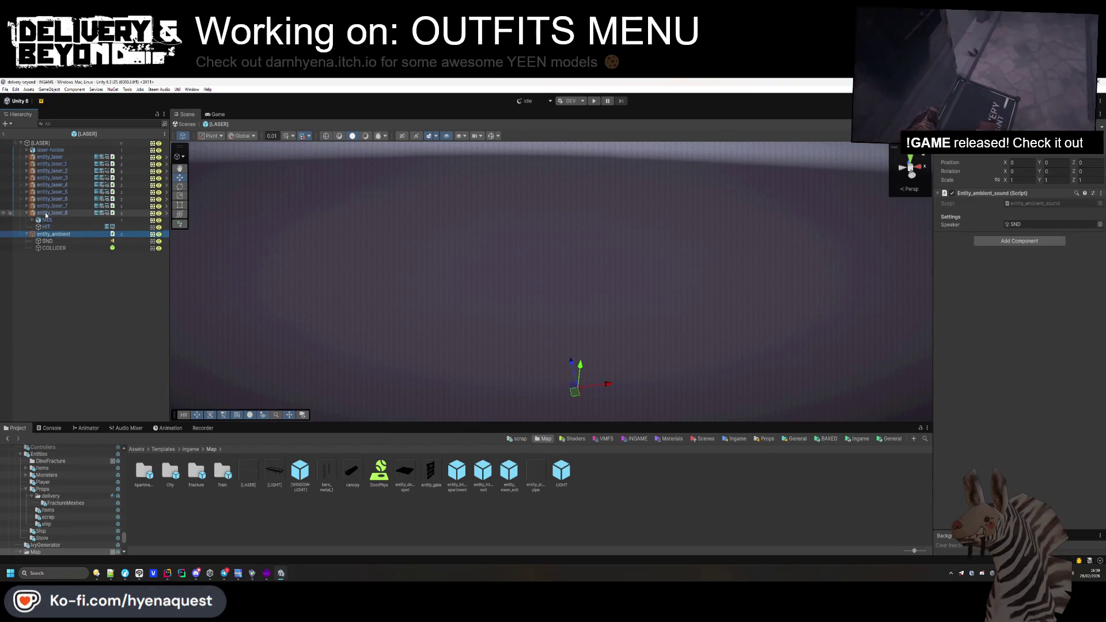
pyautogui.click(46, 214)
pyautogui.click(986, 234)
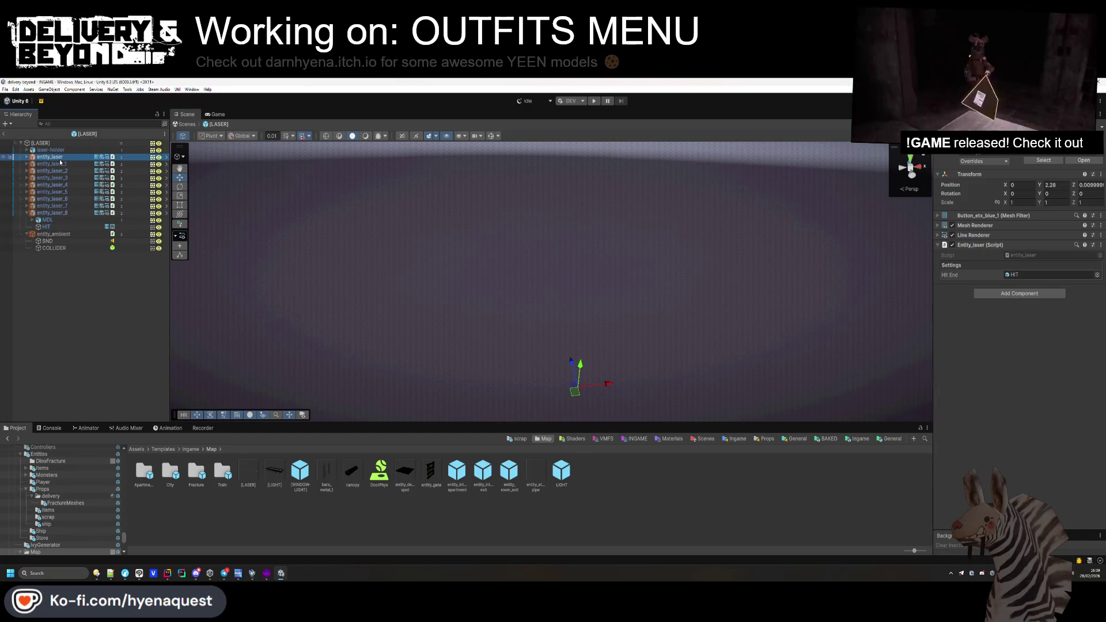
pyautogui.moveTo(531, 289)
pyautogui.mouseDown()
pyautogui.moveTo(511, 338)
pyautogui.moveTo(401, 274)
pyautogui.mouseUp()
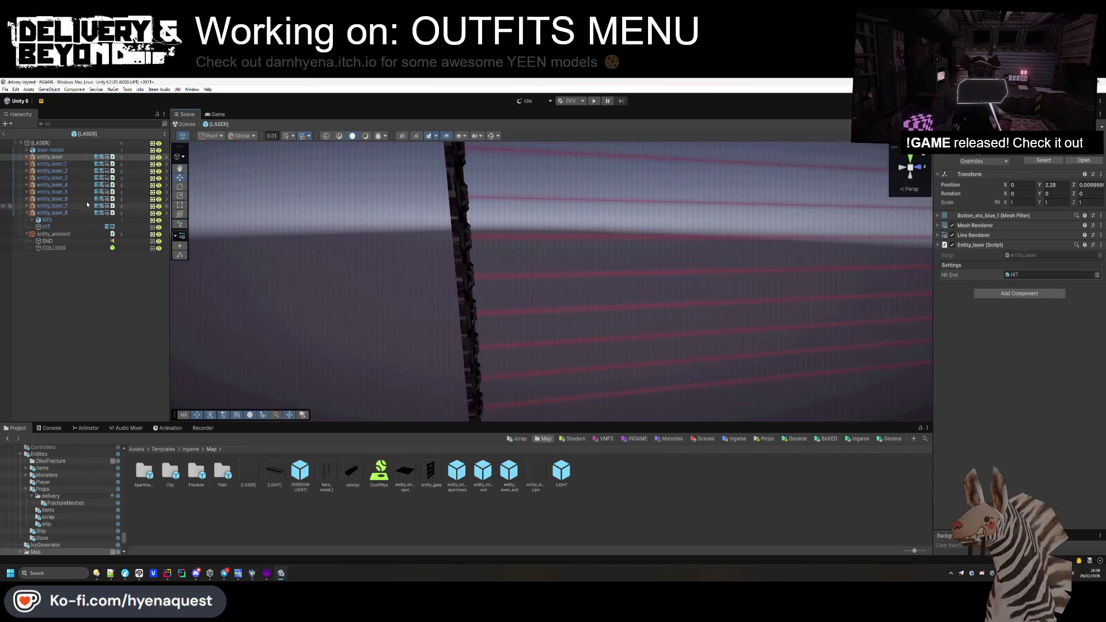
pyautogui.click(52, 185)
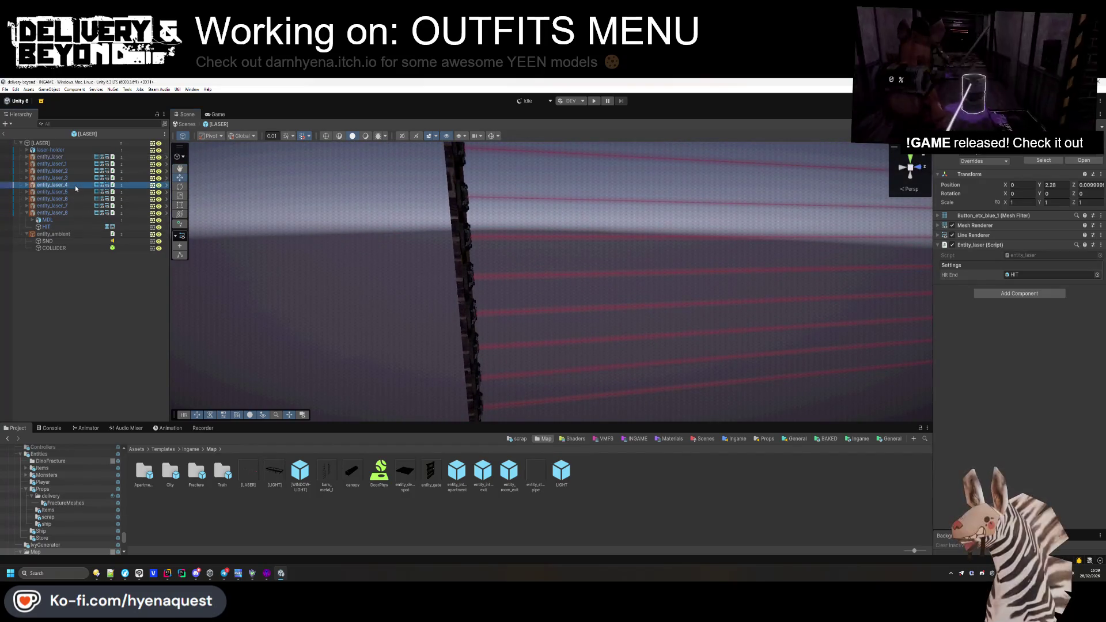
pyautogui.click(27, 185)
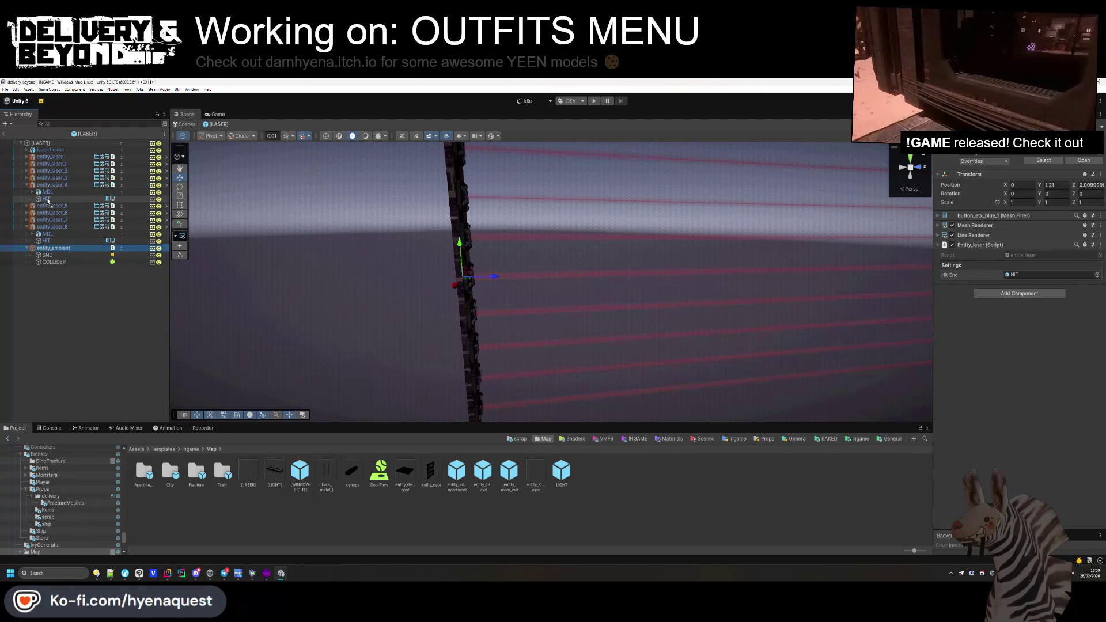
pyautogui.moveTo(47, 201); pyautogui.dragTo(51, 213)
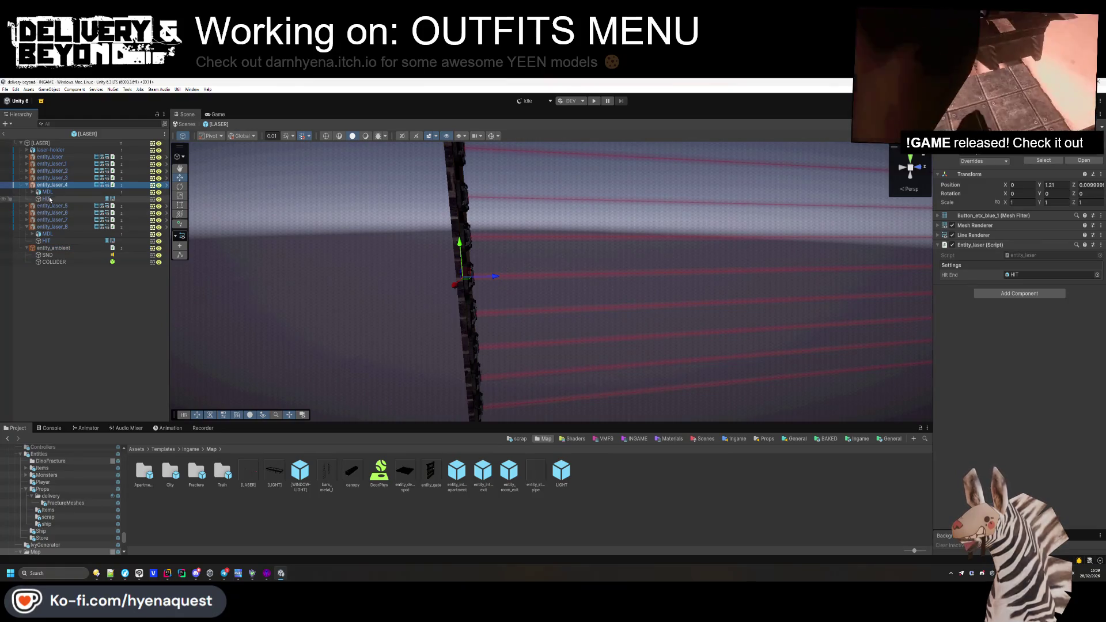
pyautogui.click(53, 248)
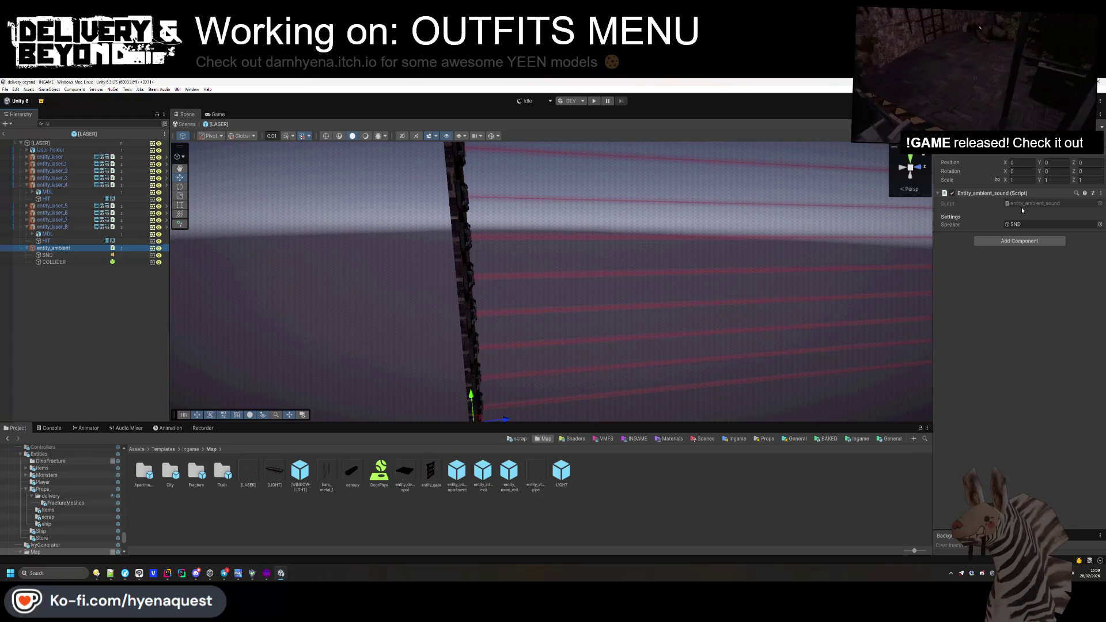
pyautogui.click(81, 299)
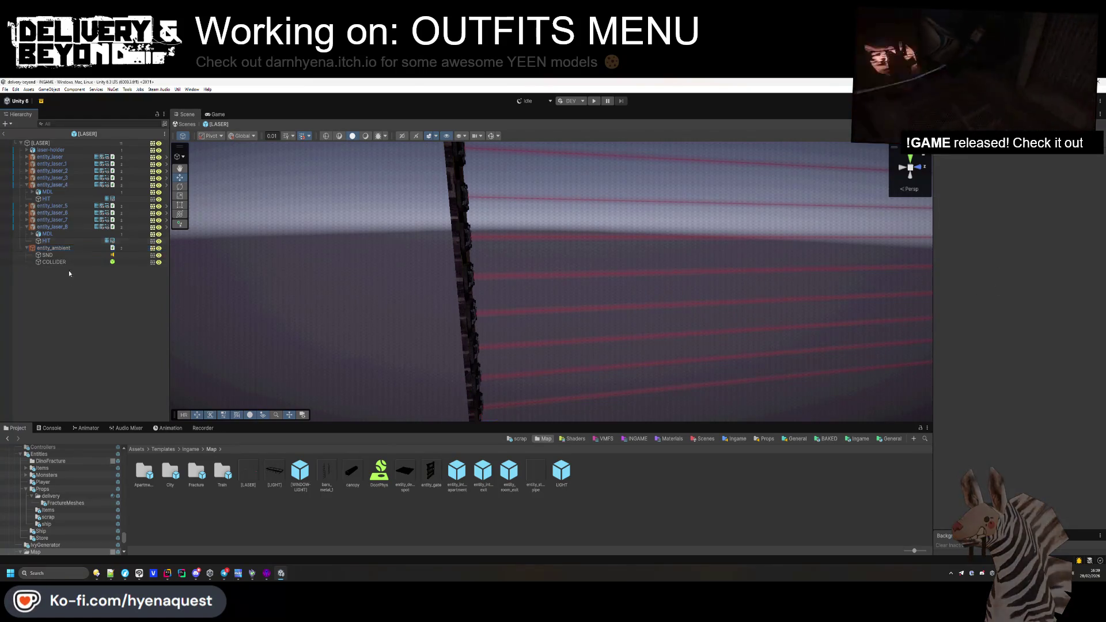
# - Leave the LASER prefab and open the elevator_0 prefab from the Fracture templates folder
pyautogui.click(4, 134)
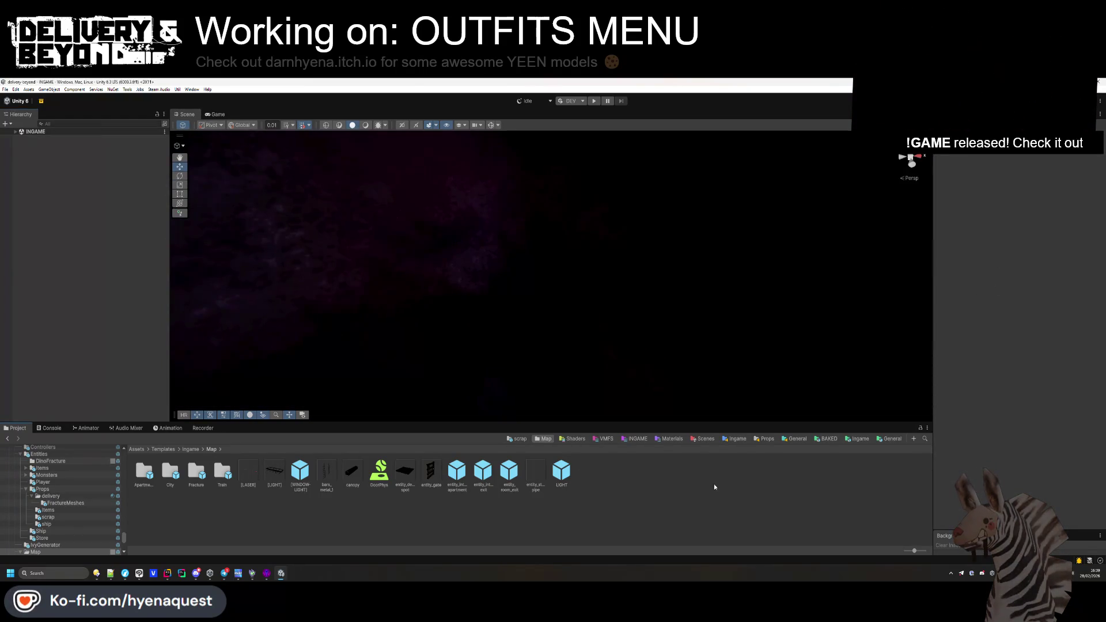
pyautogui.click(861, 438)
pyautogui.doubleClick(240, 472)
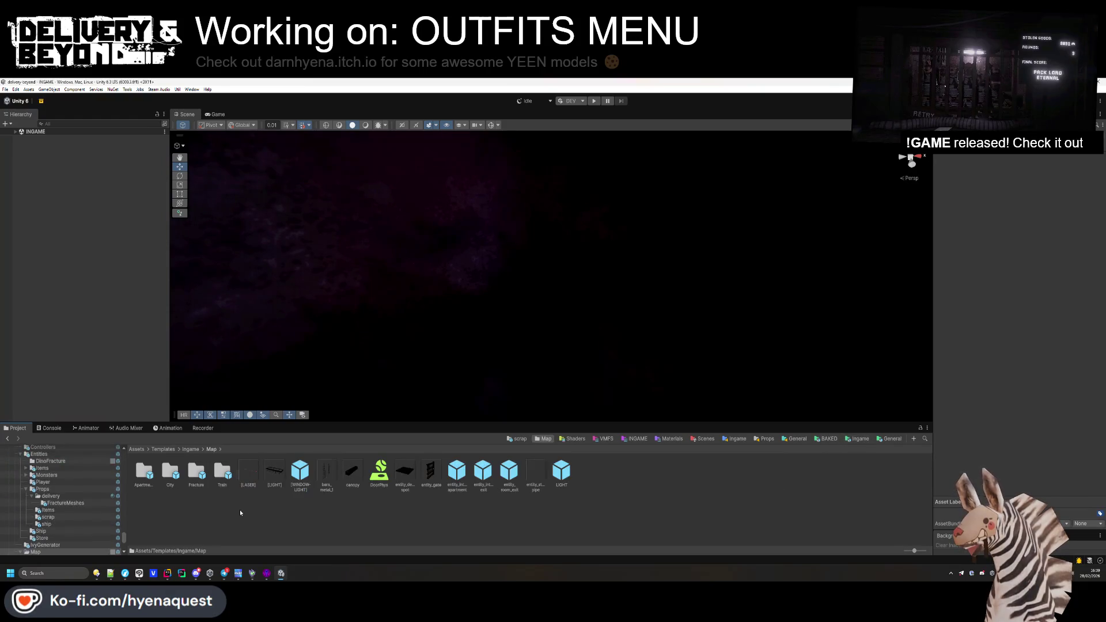
pyautogui.doubleClick(200, 471)
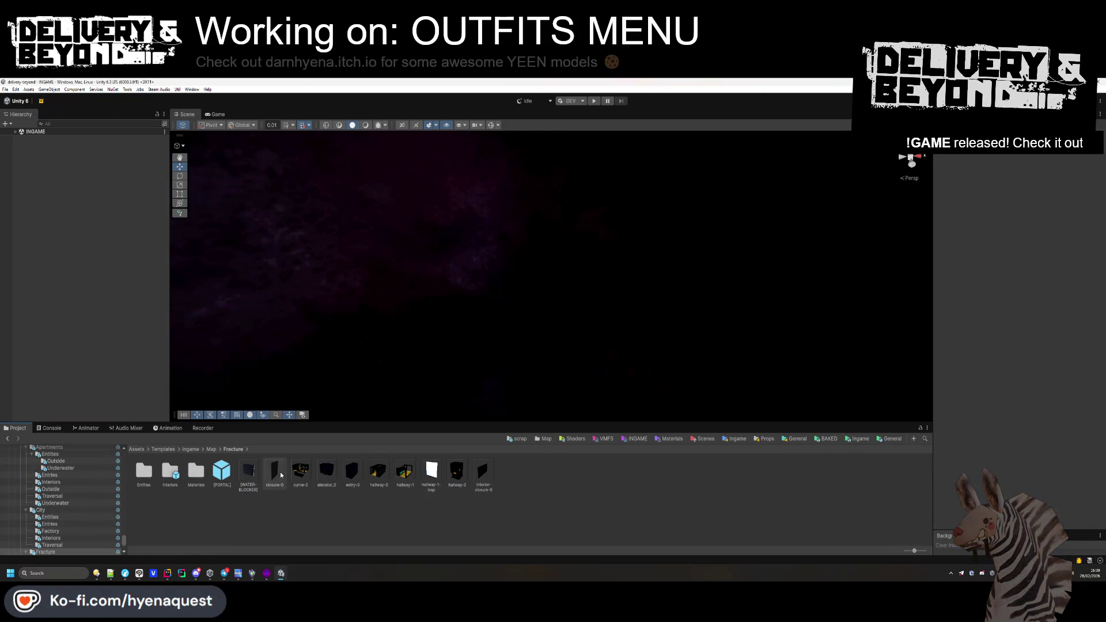
pyautogui.doubleClick(325, 474)
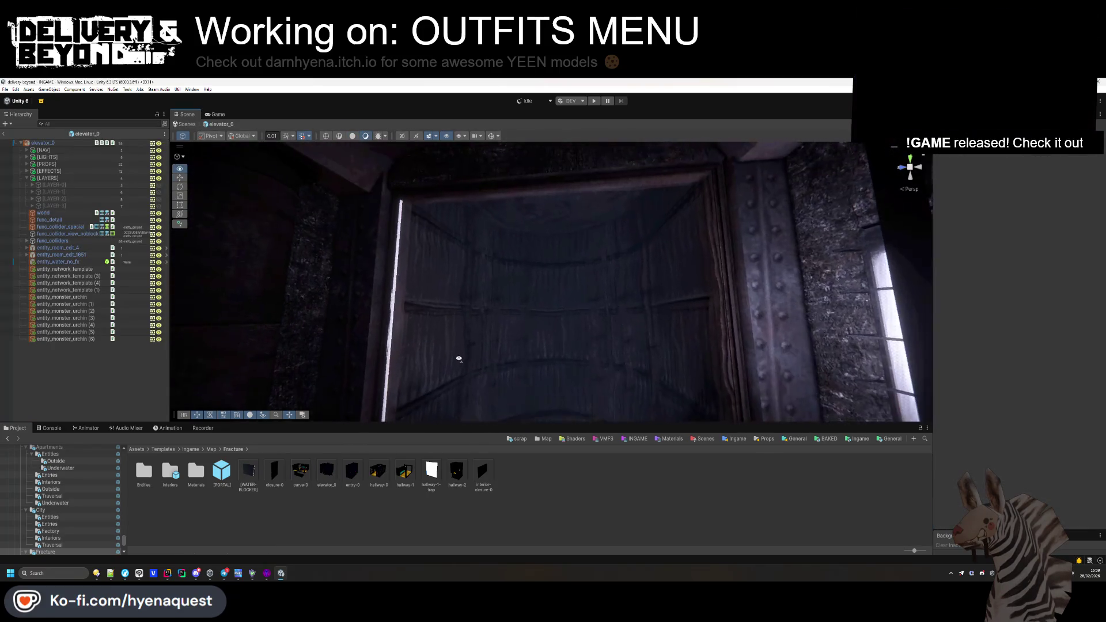
# - Set the elevator ceiling fan's Entity_spinner spin axis to X
pyautogui.moveTo(438, 219)
pyautogui.mouseDown()
pyautogui.moveTo(459, 211)
pyautogui.moveTo(526, 227)
pyautogui.mouseUp()
pyautogui.click(526, 227)
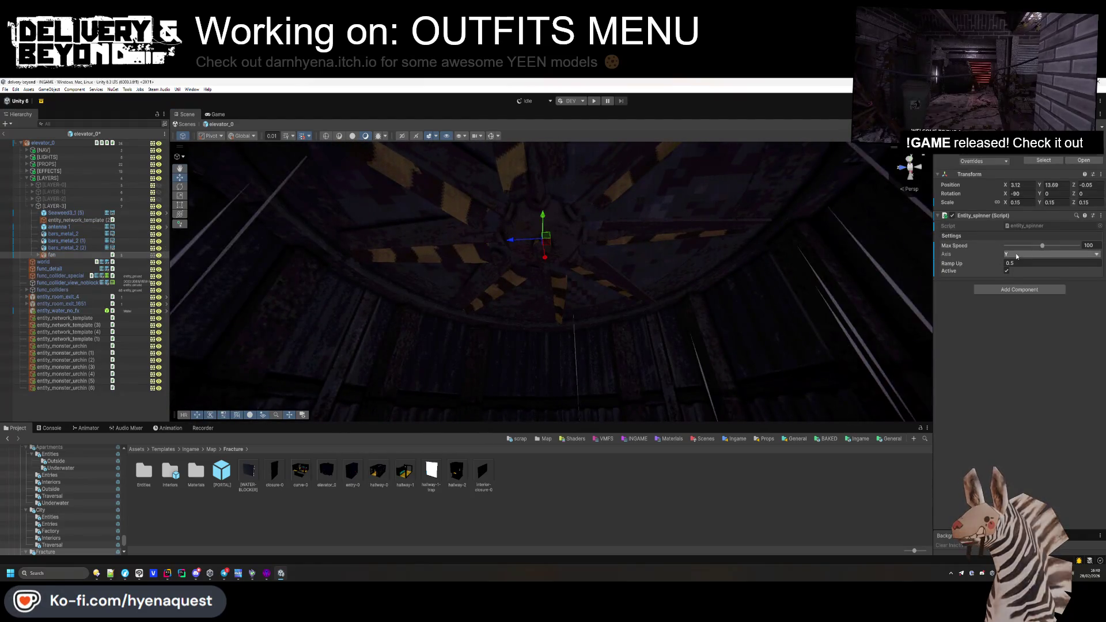
pyautogui.click(1050, 254)
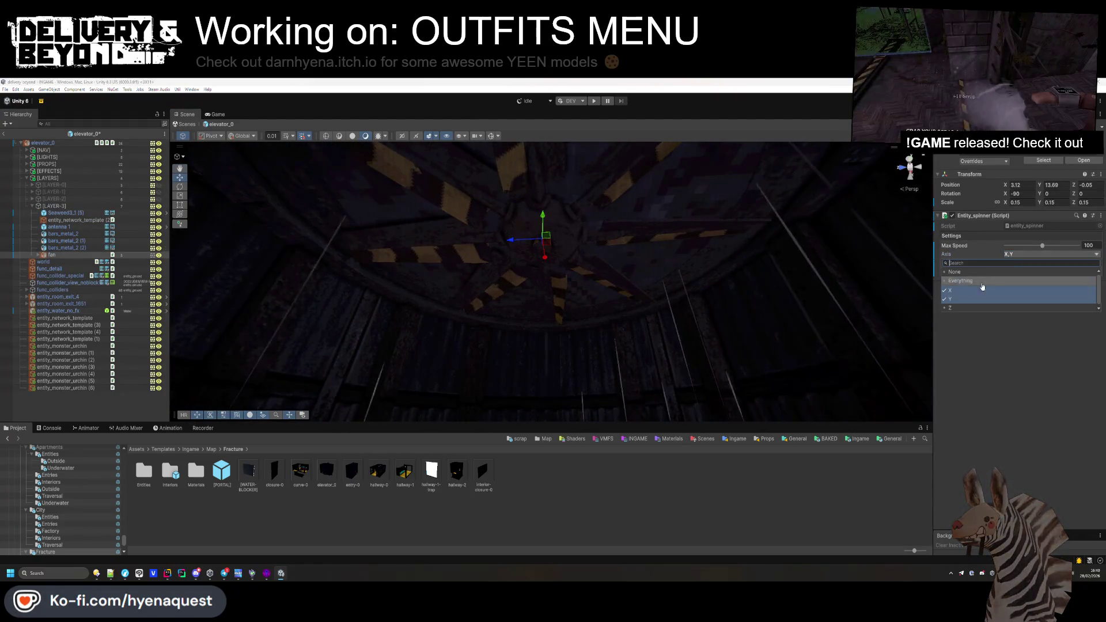
pyautogui.click(974, 290)
pyautogui.click(7, 439)
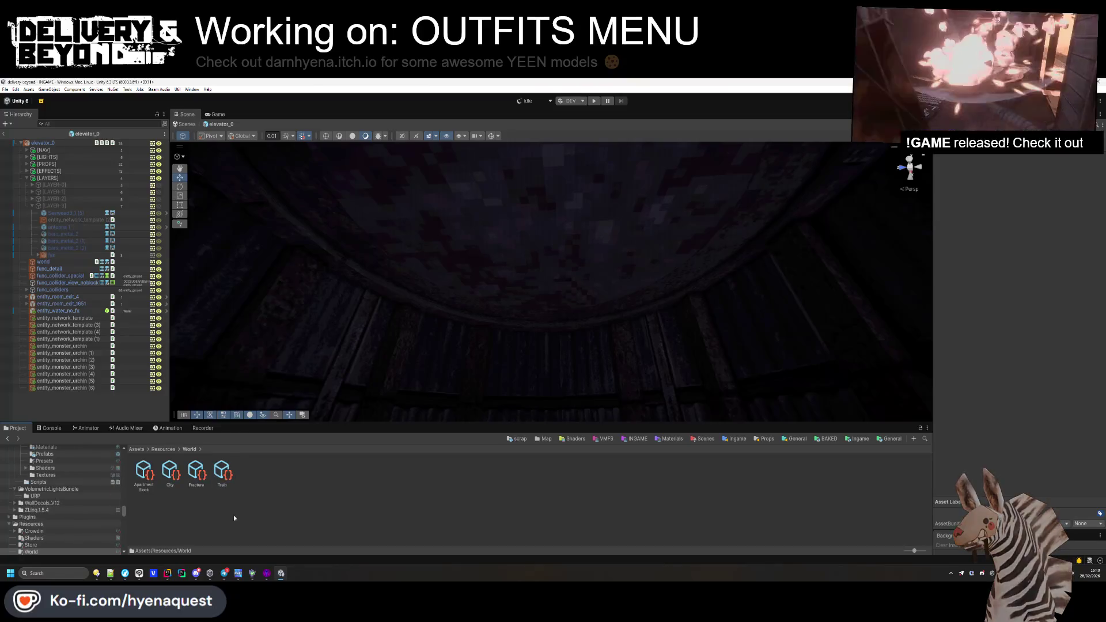
# - Find apartments-1 under the Fracture asset's Interiors and open that room prefab for editing
pyautogui.scroll(-10, 997, 391)
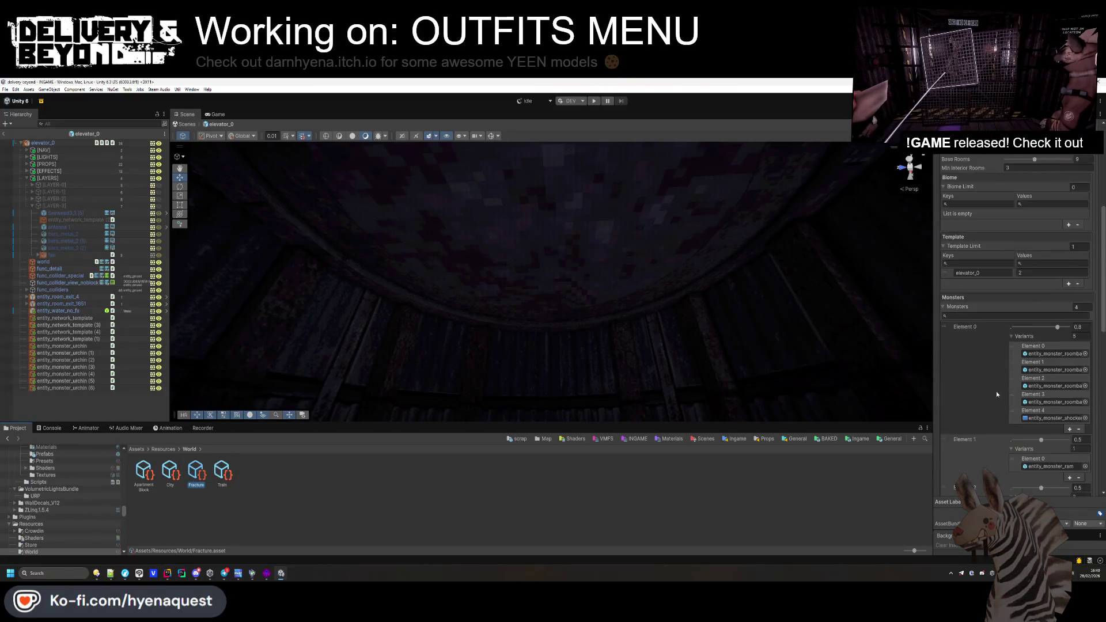
pyautogui.scroll(-3, 1000, 399)
pyautogui.click(980, 428)
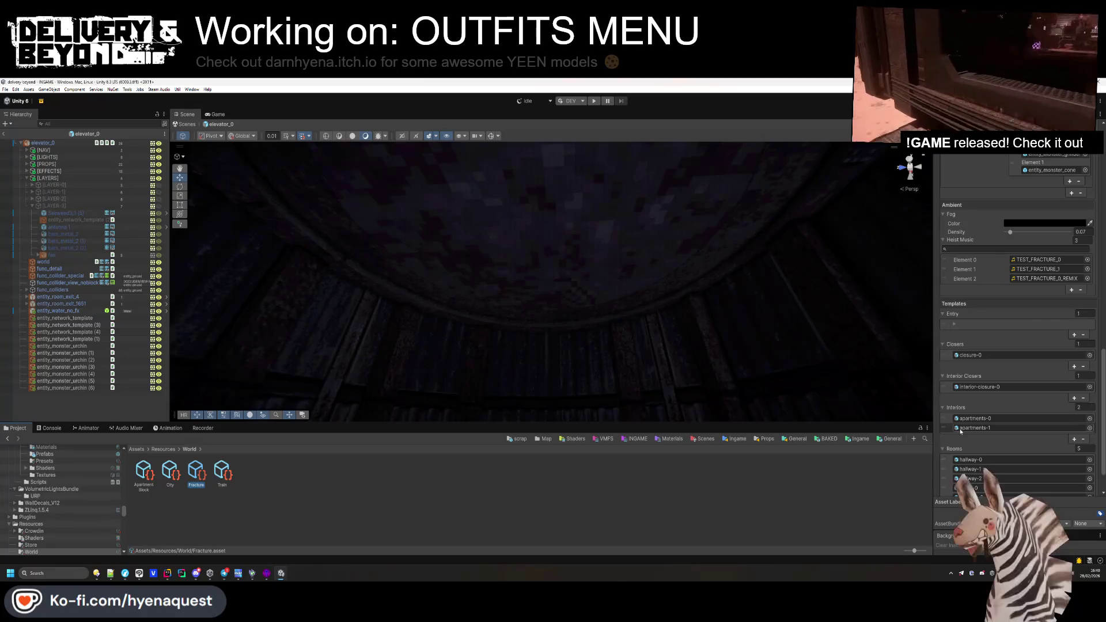
pyautogui.click(199, 475)
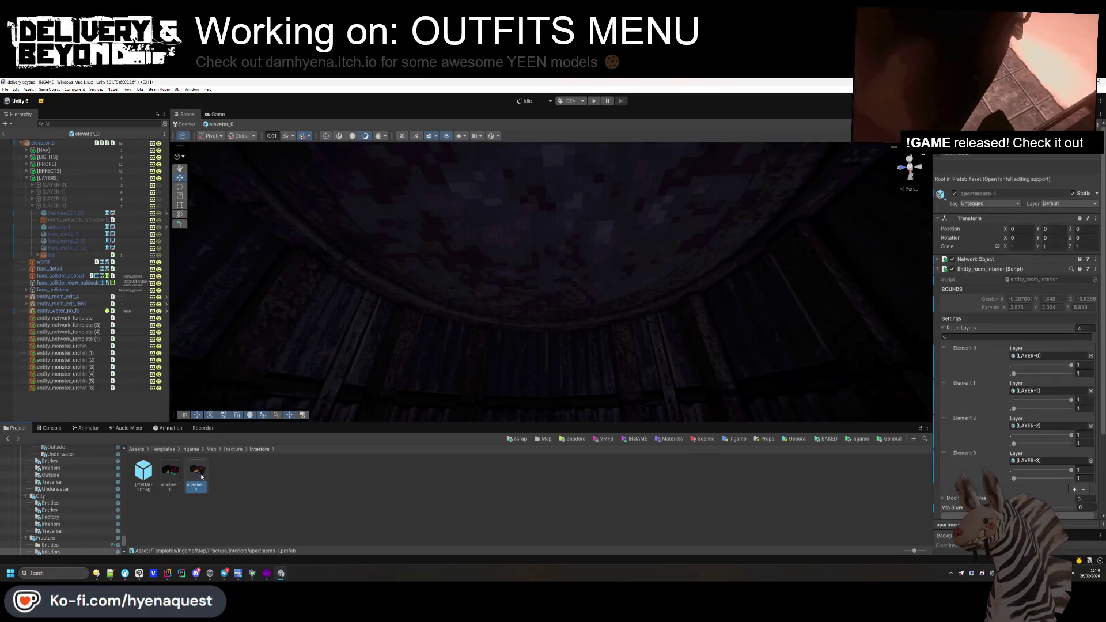
pyautogui.click(173, 482)
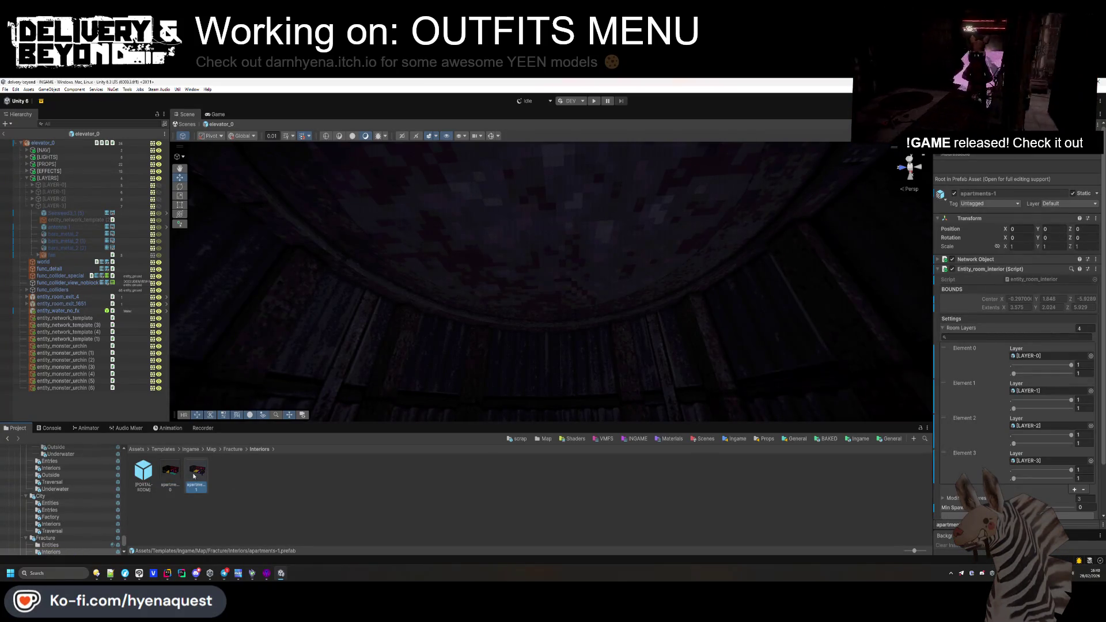
pyautogui.doubleClick(194, 476)
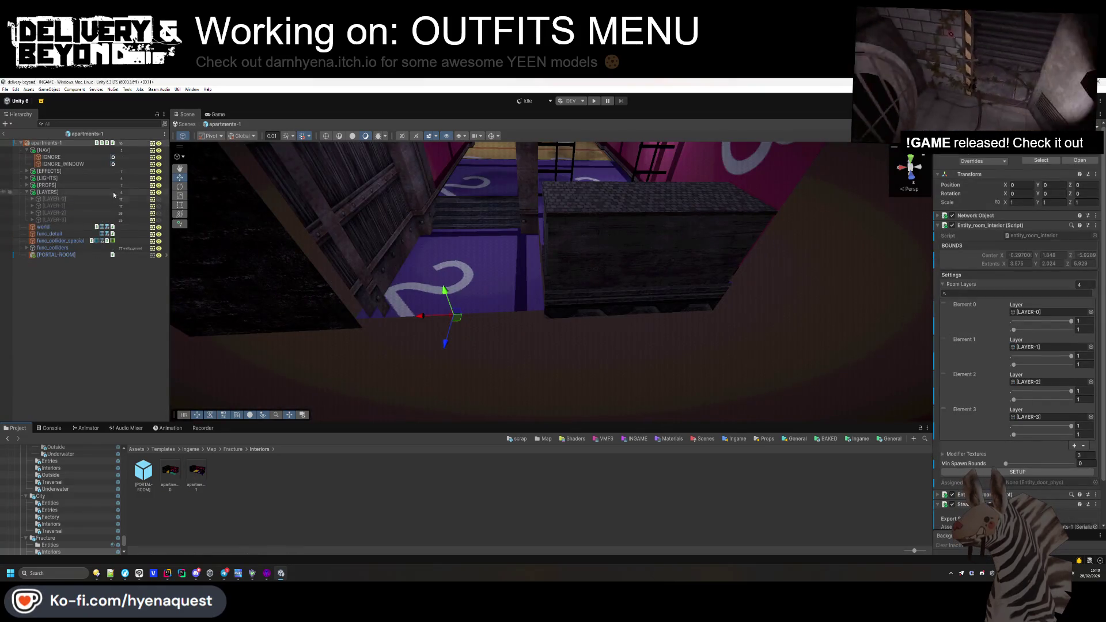
# - Run SETUP on apartments-1 and tag bars_metal_1 as OCCLUDER
pyautogui.click(1002, 475)
pyautogui.moveTo(461, 277); pyautogui.dragTo(582, 275)
pyautogui.click(584, 275)
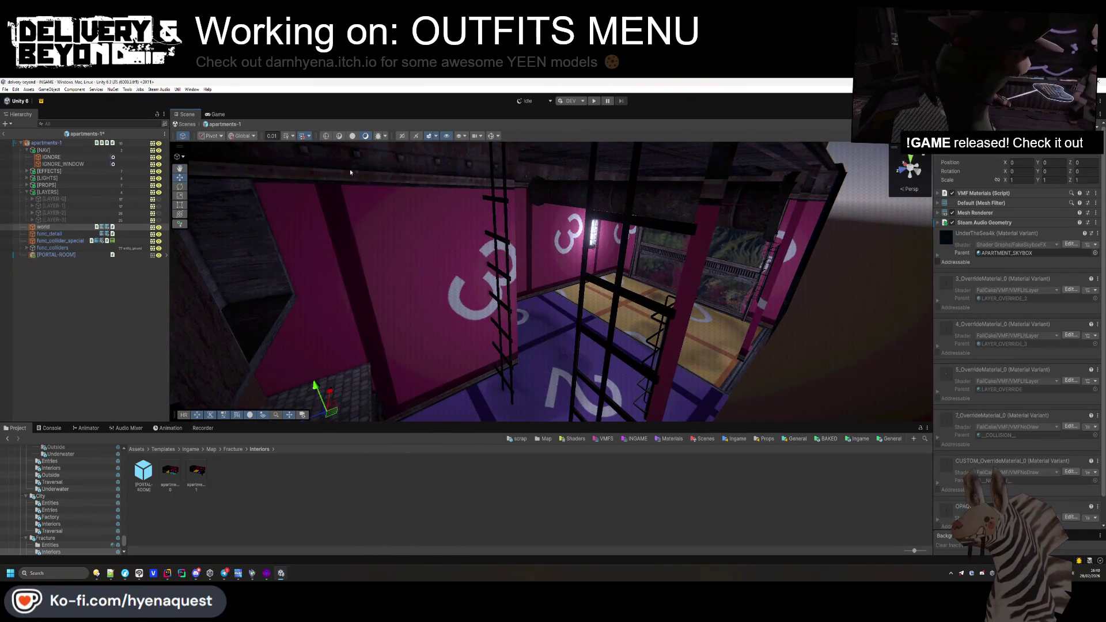
pyautogui.click(588, 236)
pyautogui.click(982, 152)
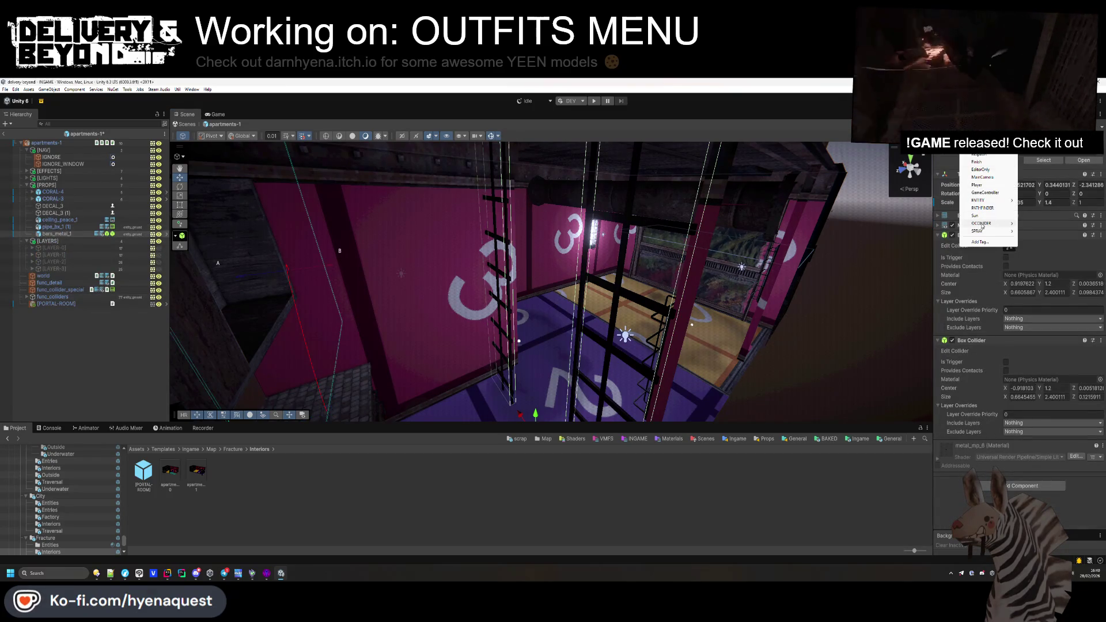
pyautogui.click(1039, 230)
# - Tag pipe_bx_1 (1) as IGNORE, then rerun SETUP on the apartments-1 root to recompute bounds
pyautogui.moveTo(576, 259); pyautogui.dragTo(639, 253)
pyautogui.scroll(5, 638, 253)
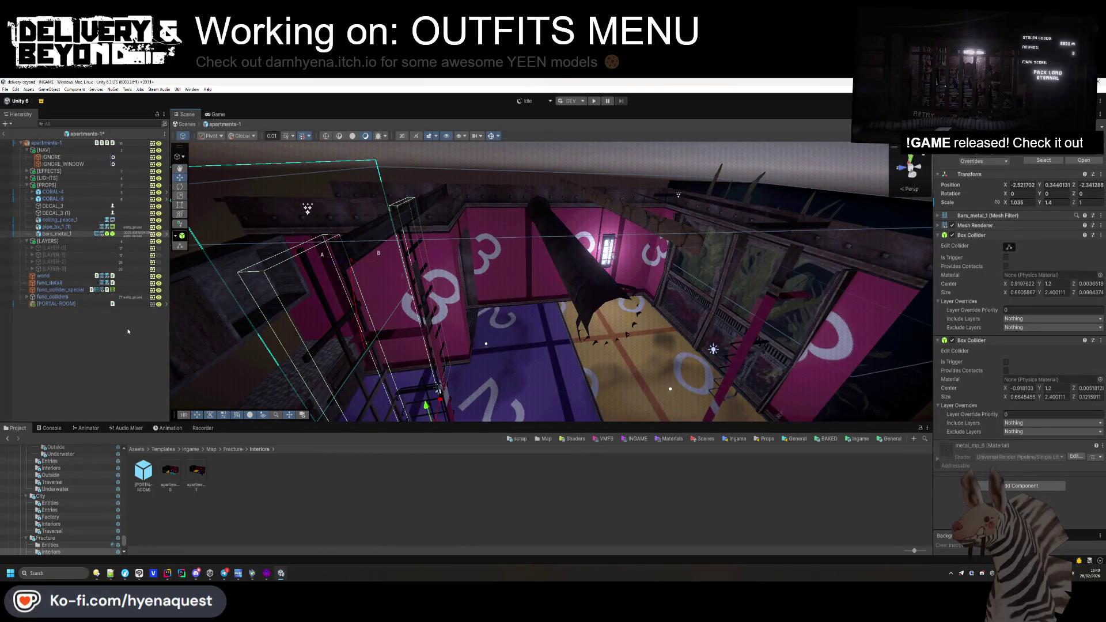
pyautogui.click(55, 226)
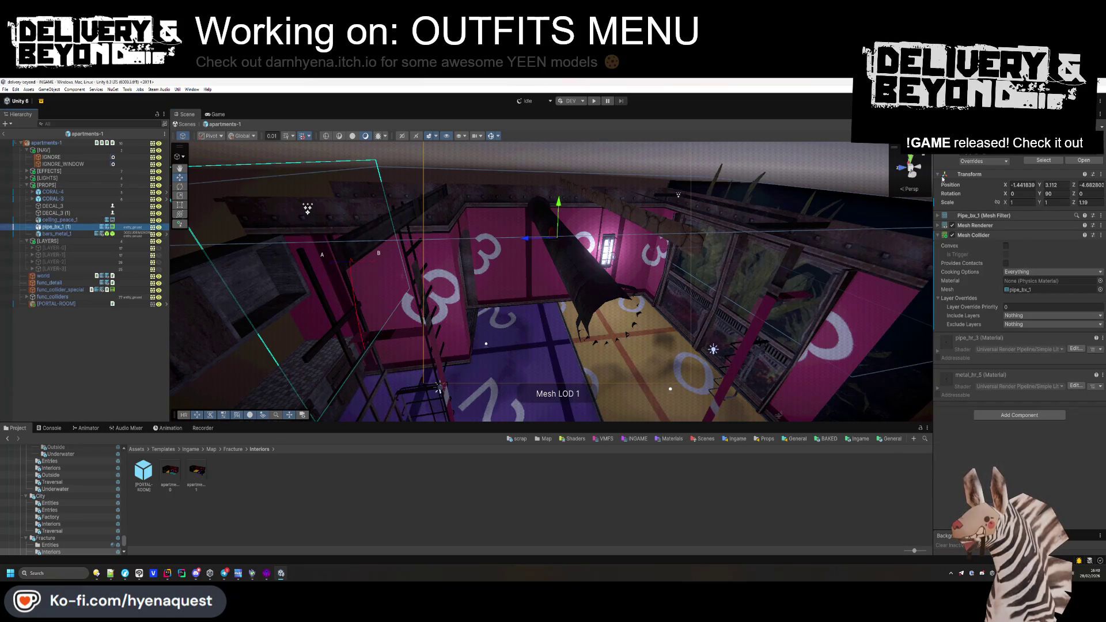
pyautogui.click(982, 153)
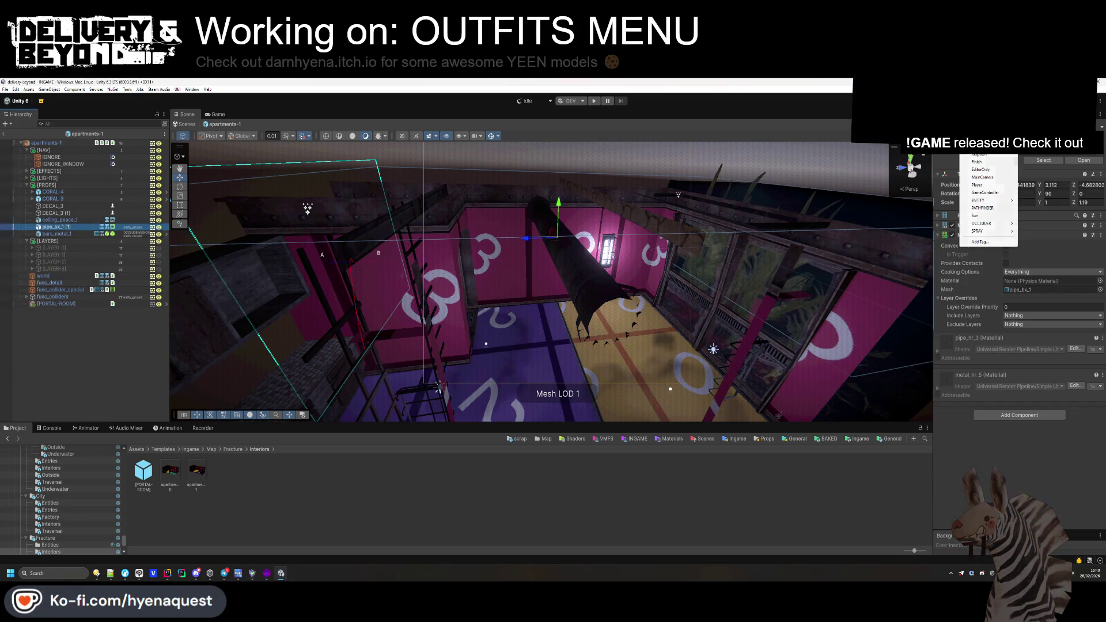
pyautogui.click(1035, 224)
pyautogui.click(88, 324)
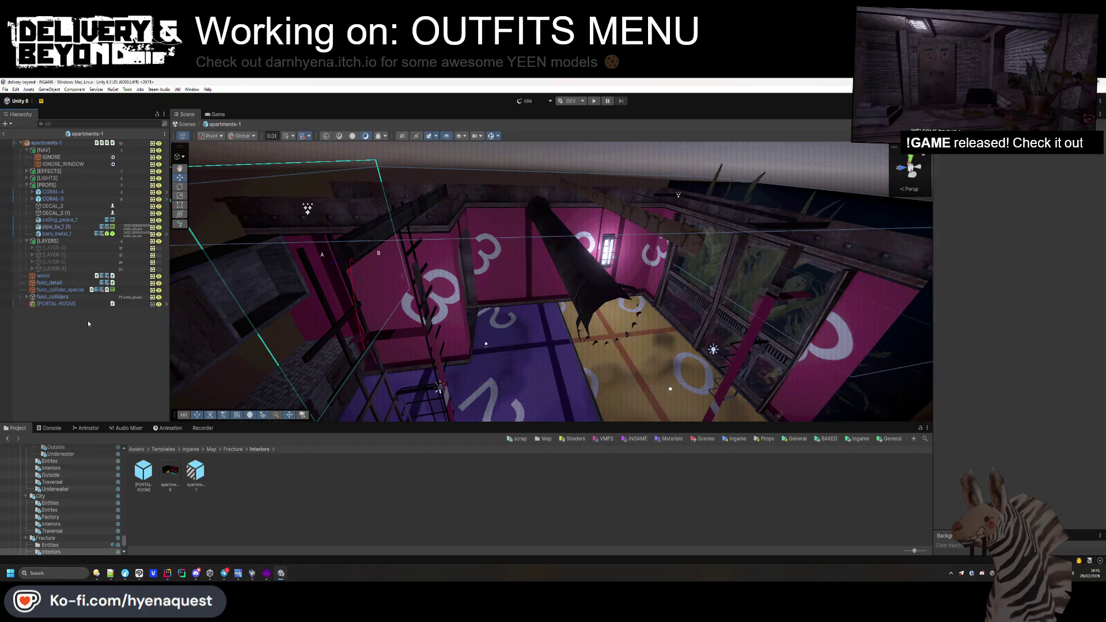
pyautogui.click(57, 271)
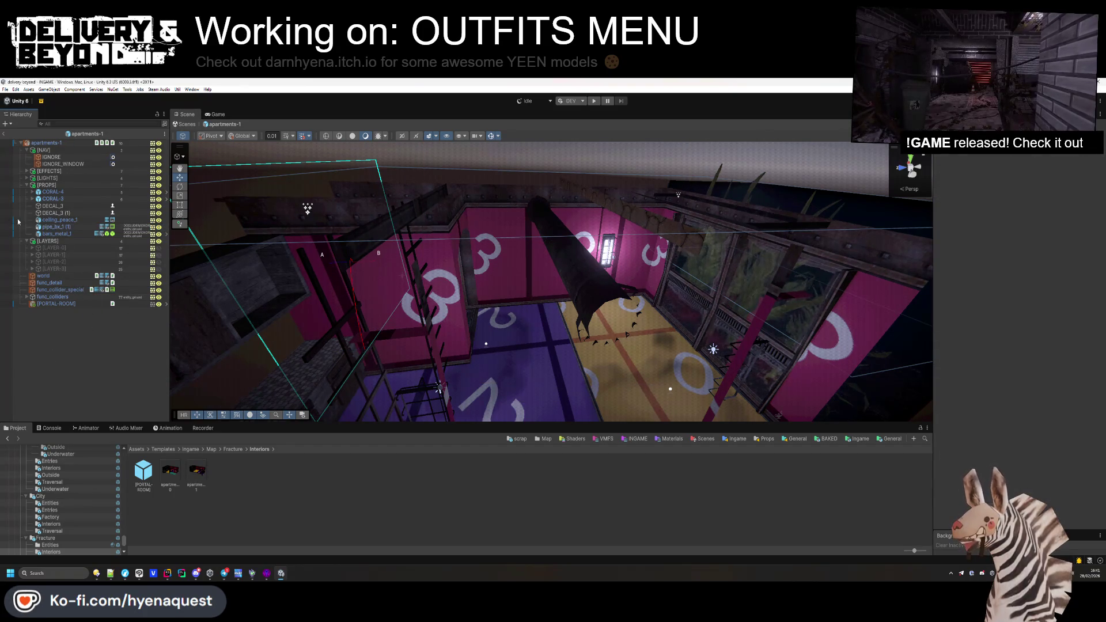
pyautogui.click(48, 143)
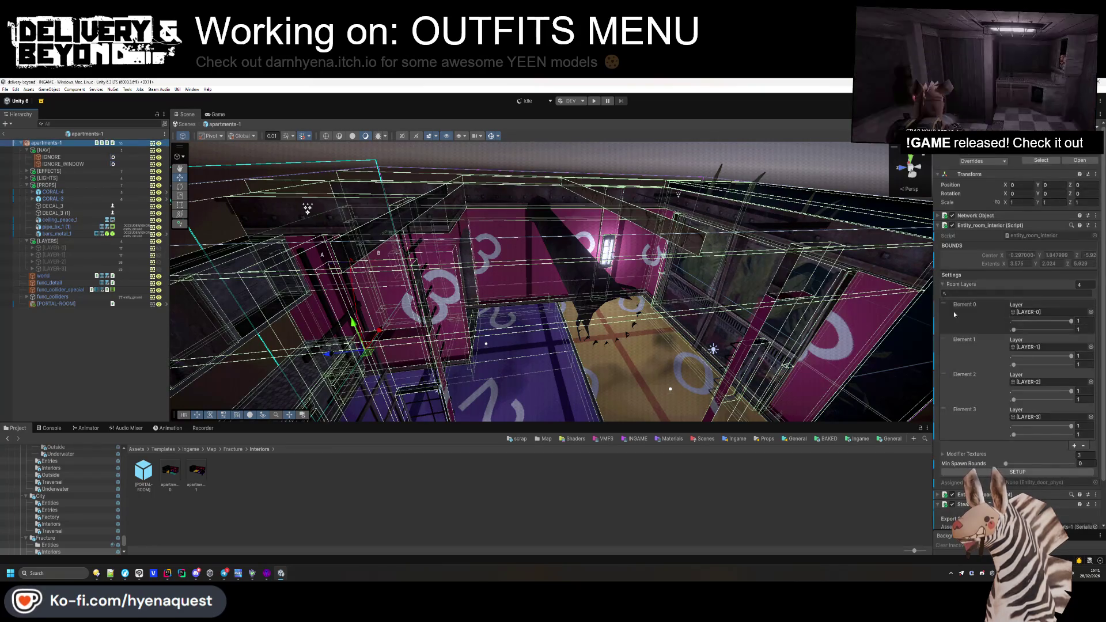
pyautogui.click(1010, 474)
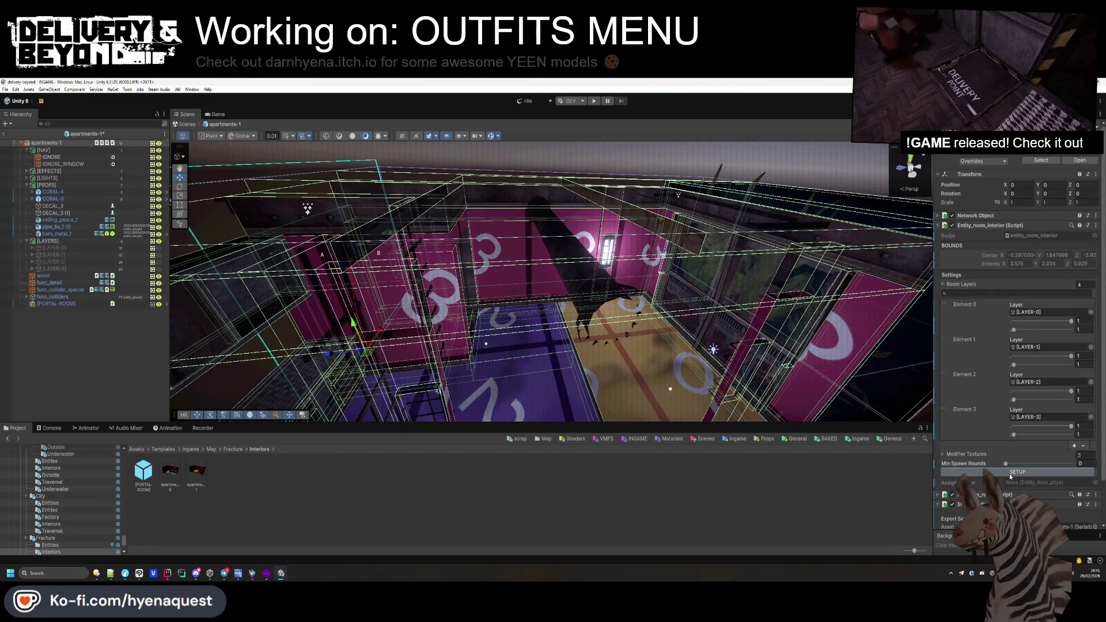
pyautogui.moveTo(547, 288)
pyautogui.mouseDown()
pyautogui.moveTo(514, 248)
pyautogui.moveTo(516, 205)
pyautogui.moveTo(696, 382)
pyautogui.moveTo(499, 248)
pyautogui.moveTo(524, 341)
pyautogui.moveTo(633, 354)
pyautogui.mouseUp()
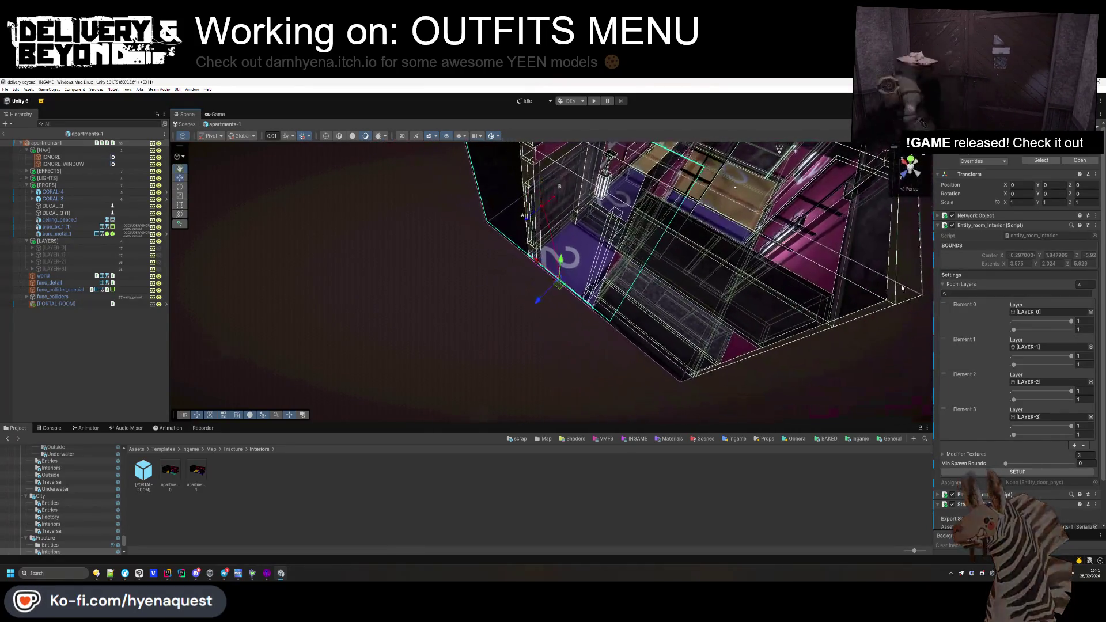
# - In the PROPS group, change func_collider_special's Layer in the Inspector
pyautogui.click(995, 225)
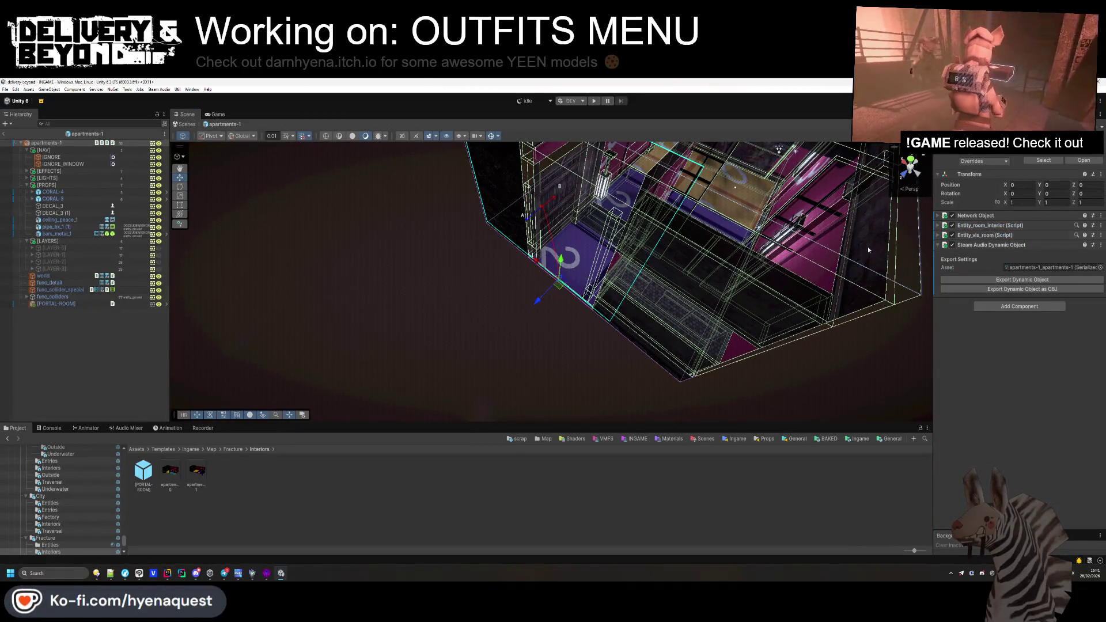
pyautogui.click(88, 331)
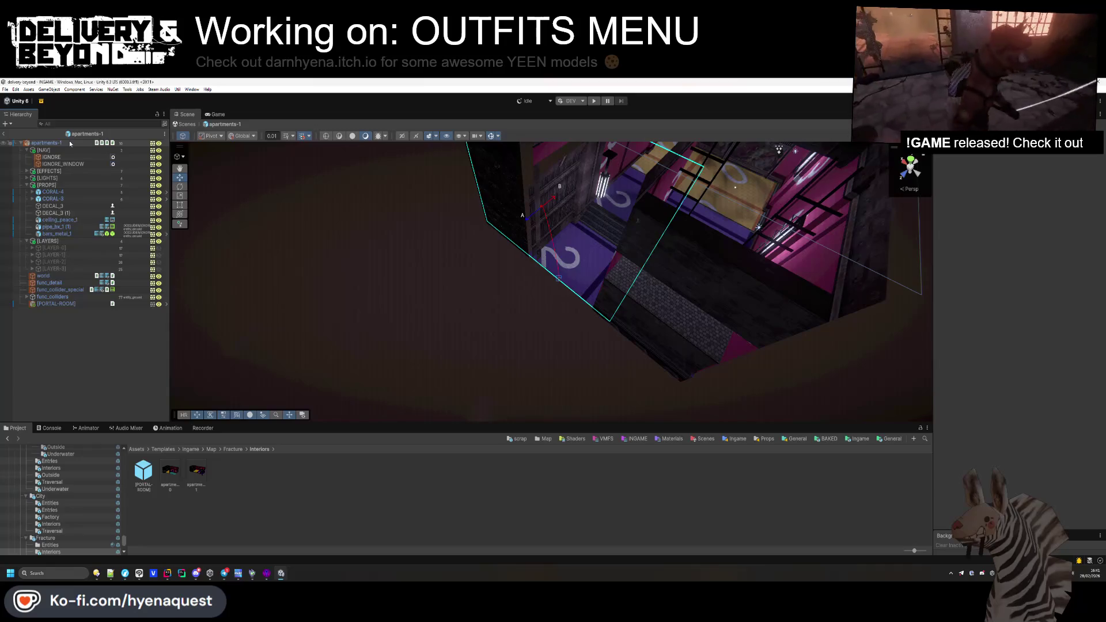
pyautogui.click(31, 187)
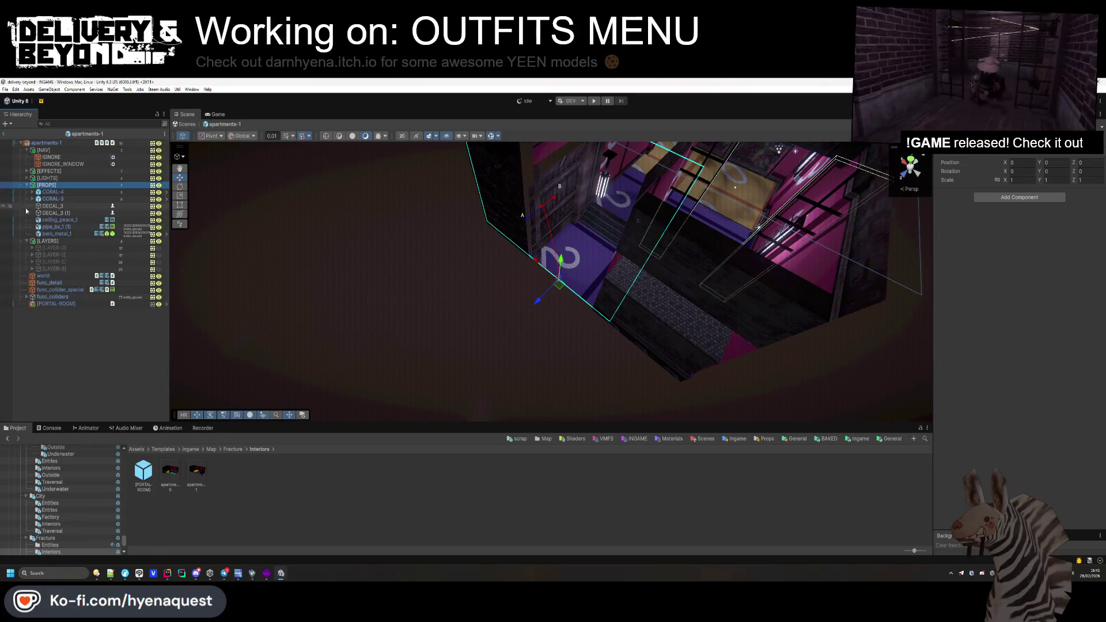
pyautogui.click(64, 291)
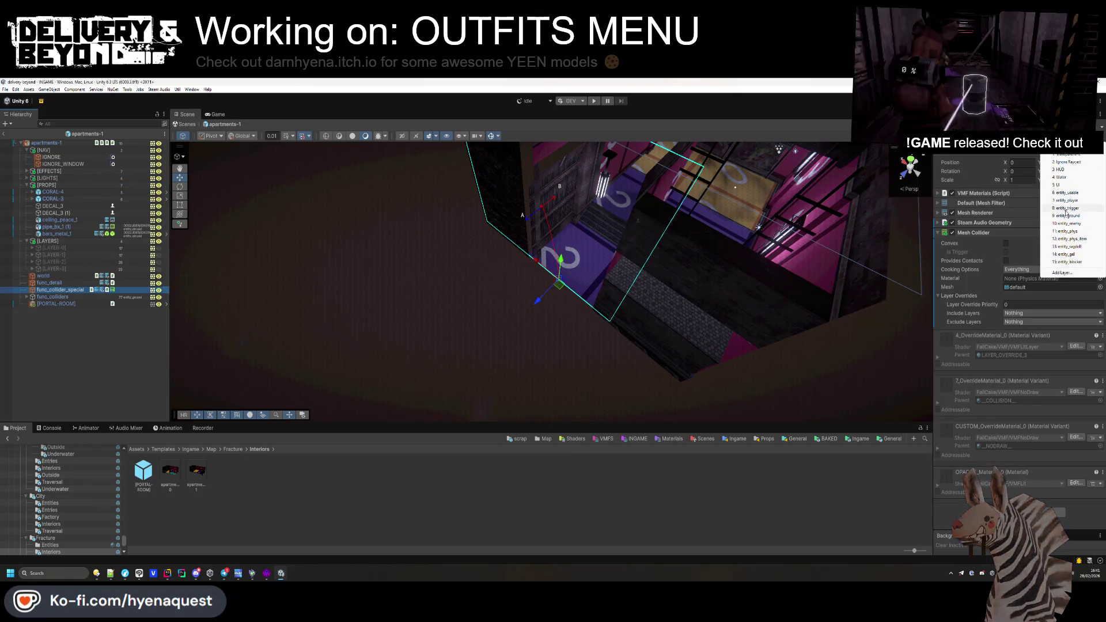
pyautogui.click(1047, 167)
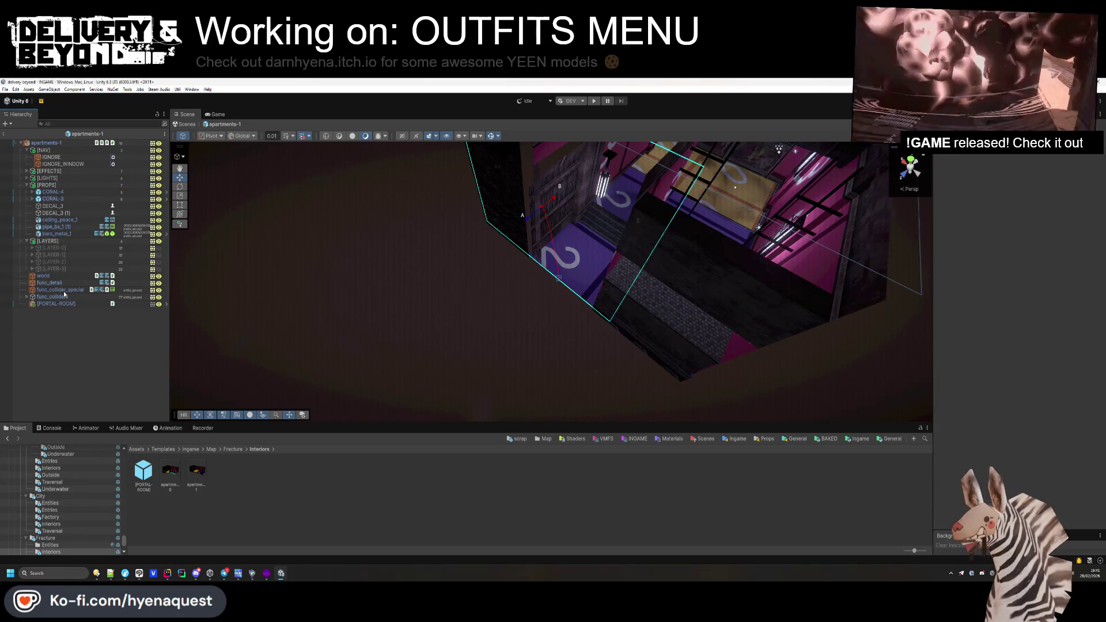
# - Review the apartments-1 room interior settings, then exit prefab mode to the INGAME scene
pyautogui.click(44, 144)
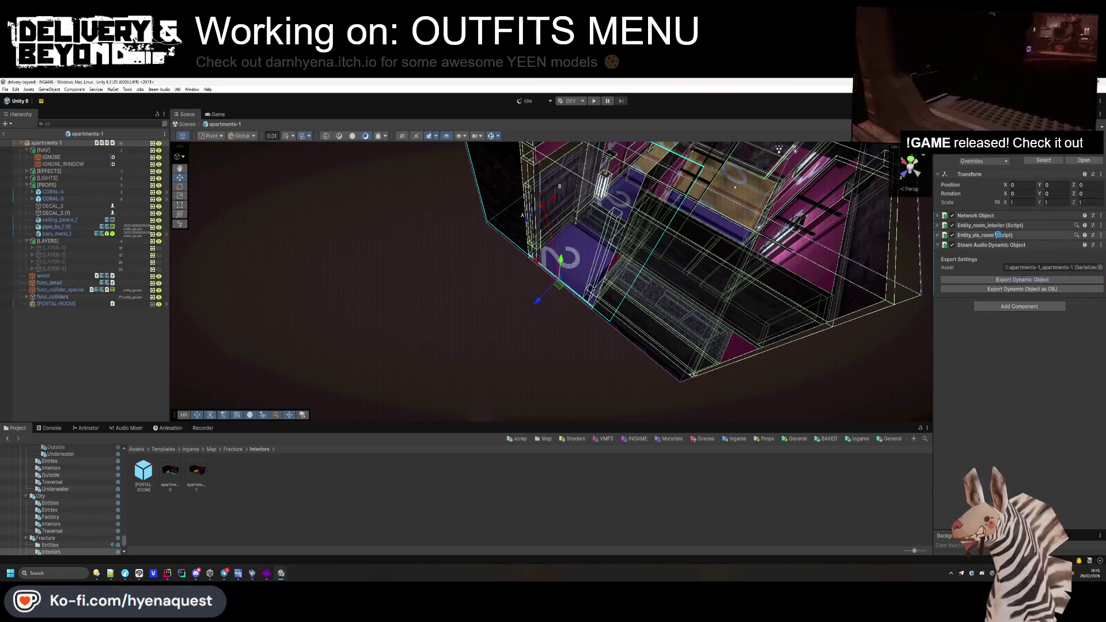
pyautogui.click(1017, 226)
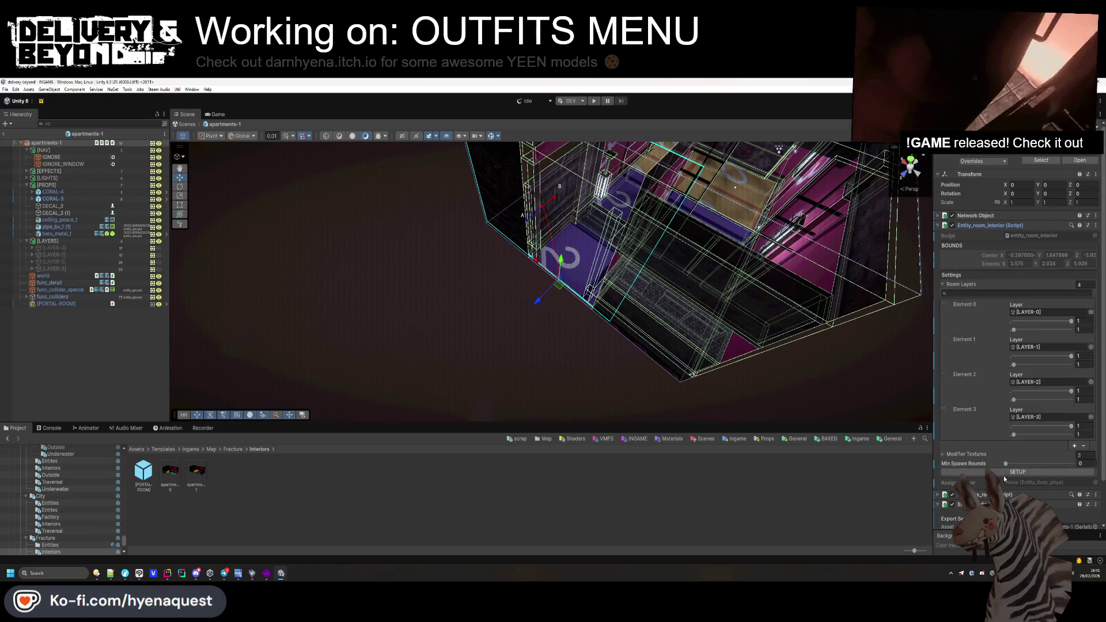
pyautogui.click(117, 349)
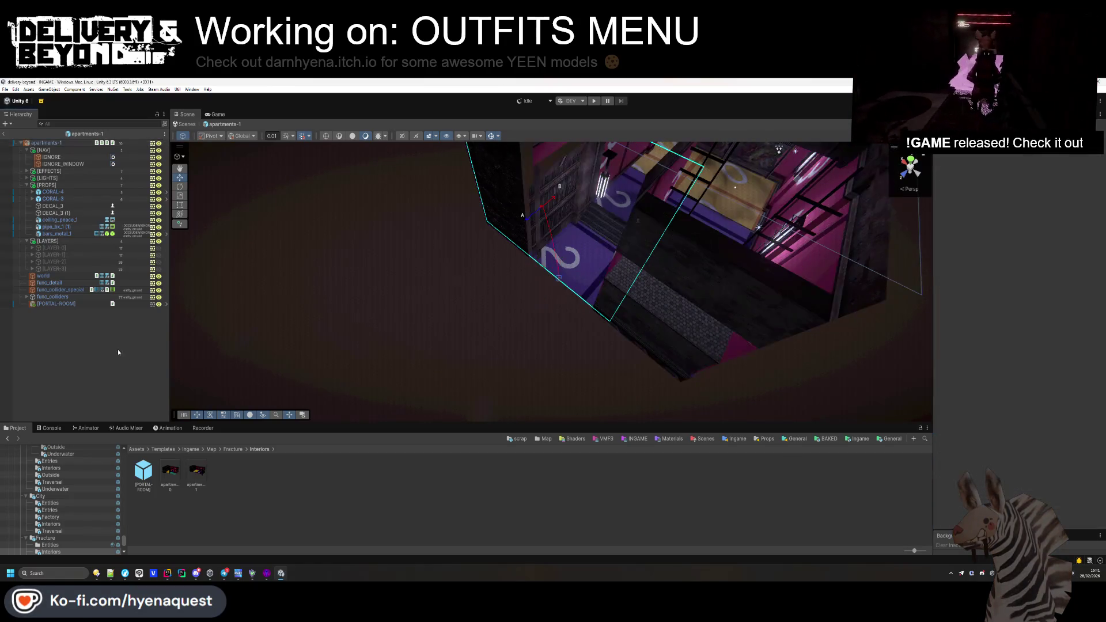
pyautogui.click(4, 136)
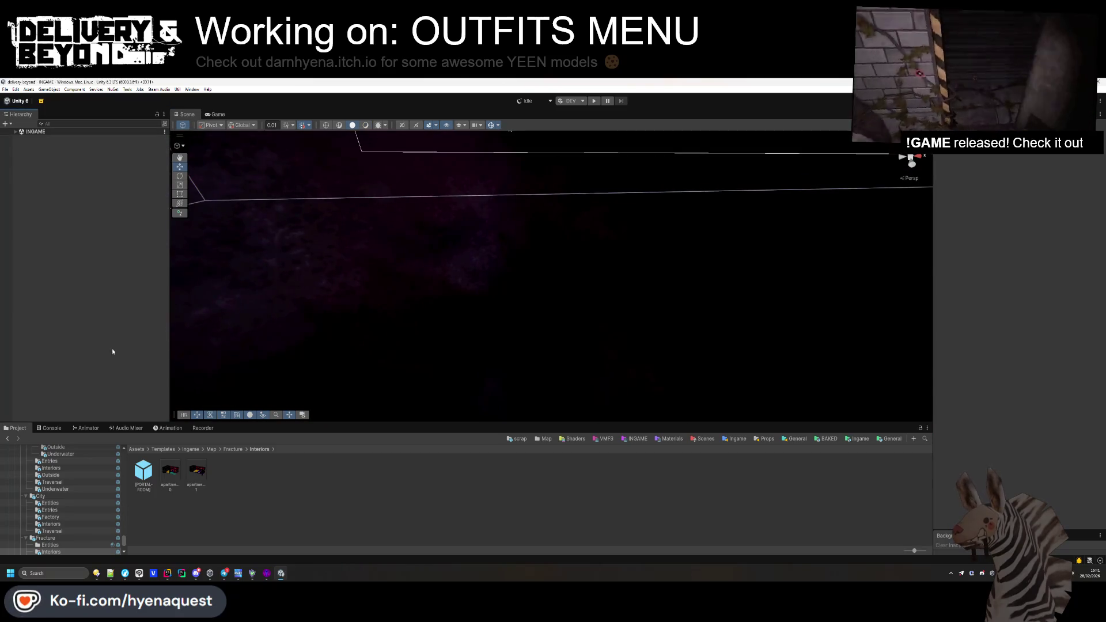
# - Enter Play mode, clear the console, and select DebugController to generate a level
pyautogui.click(599, 104)
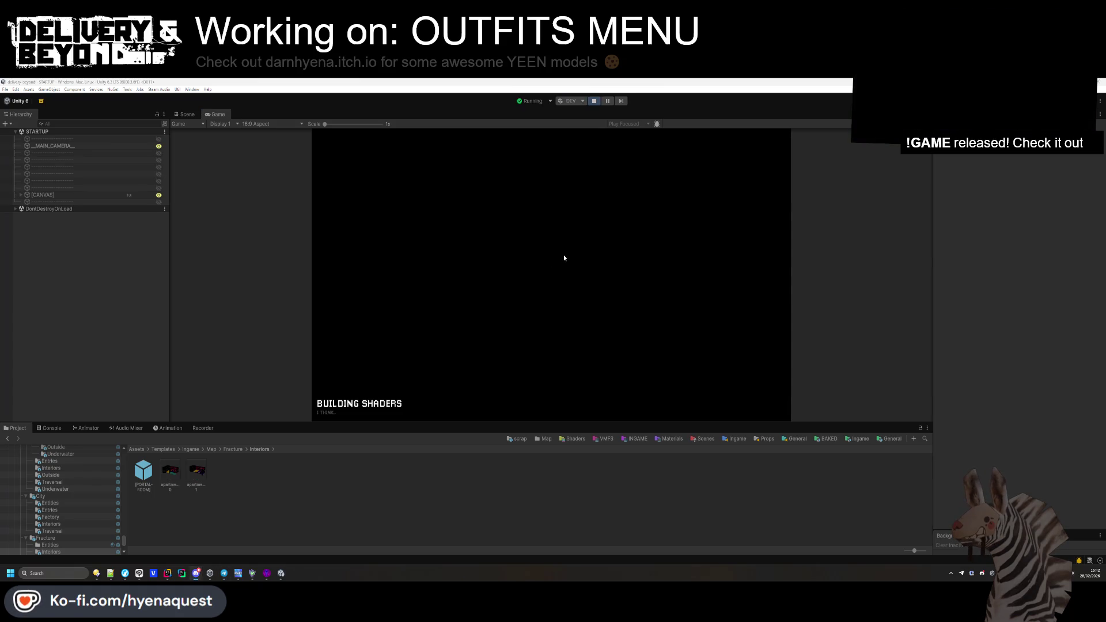
pyautogui.click(61, 428)
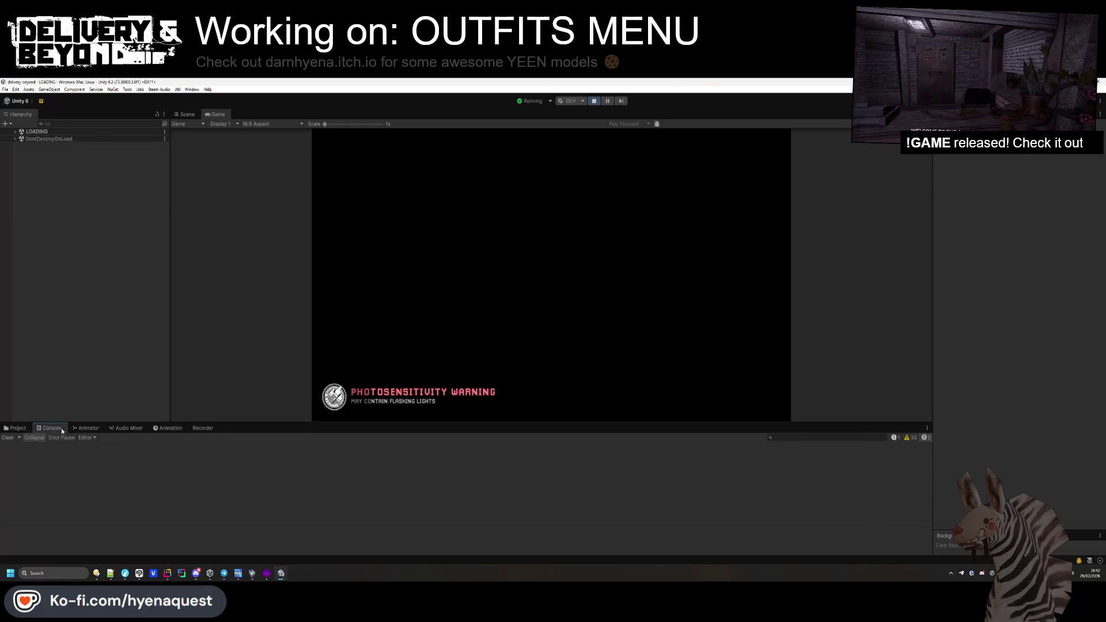
pyautogui.click(14, 438)
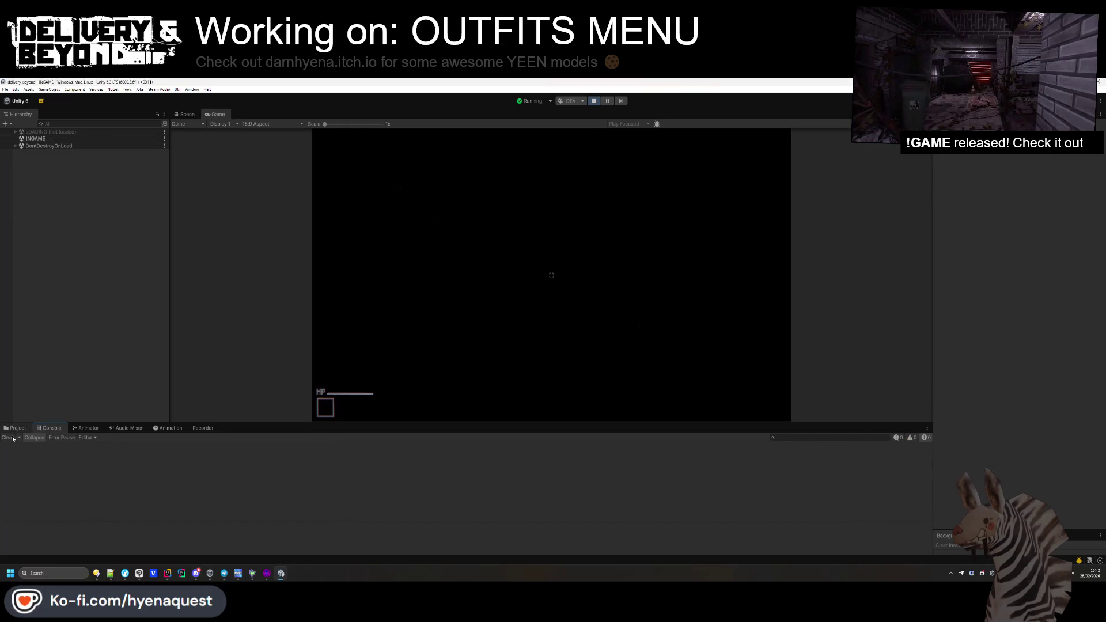
pyautogui.click(16, 427)
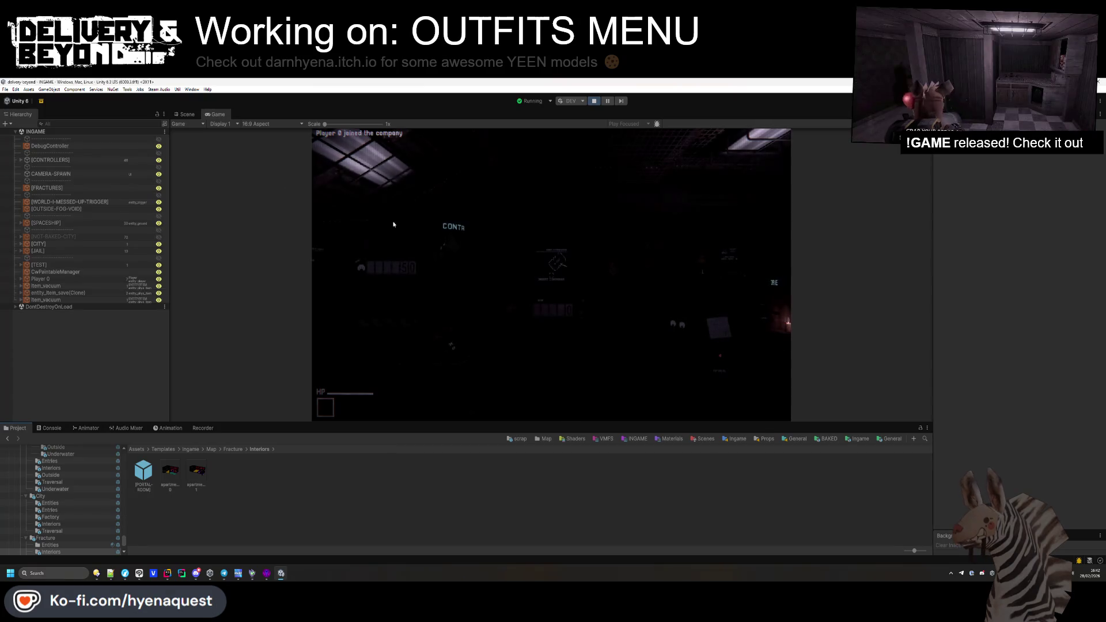
pyautogui.click(56, 148)
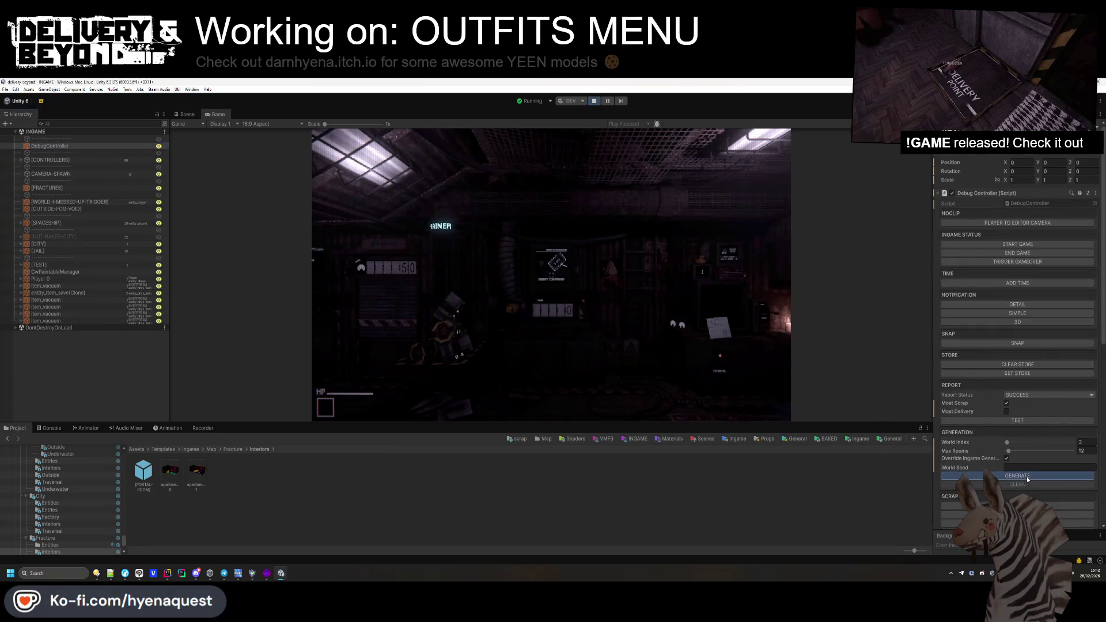
pyautogui.moveTo(650, 423)
pyautogui.mouseDown()
pyautogui.moveTo(650, 517)
pyautogui.moveTo(650, 495)
pyautogui.mouseUp()
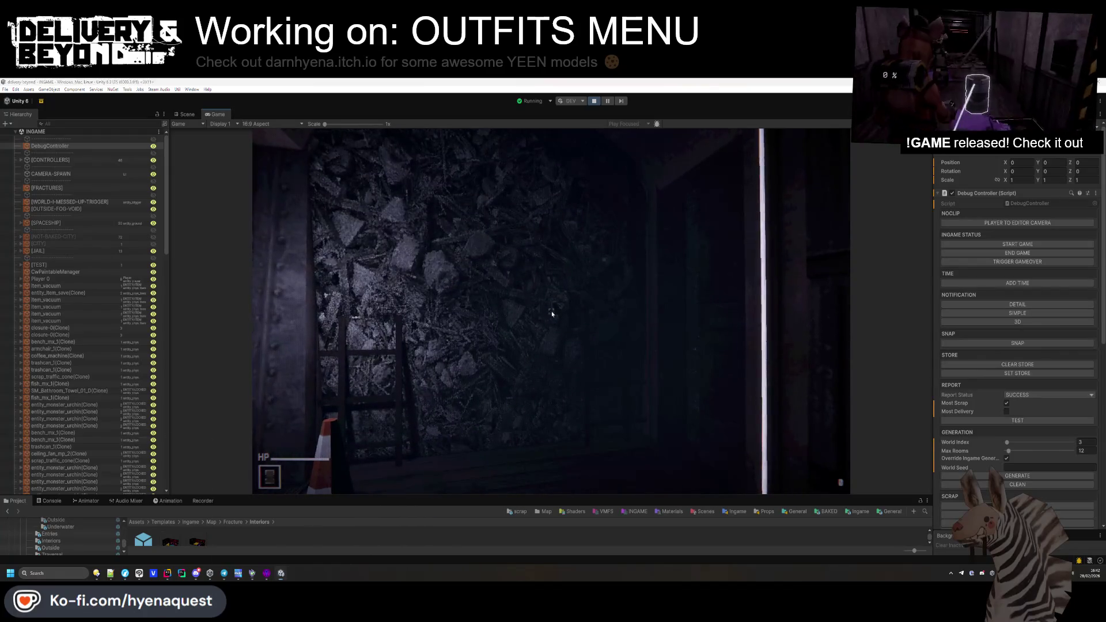
# - Select a pipe piece of the generated level in the Scene view, then bring up Rider
pyautogui.click(188, 114)
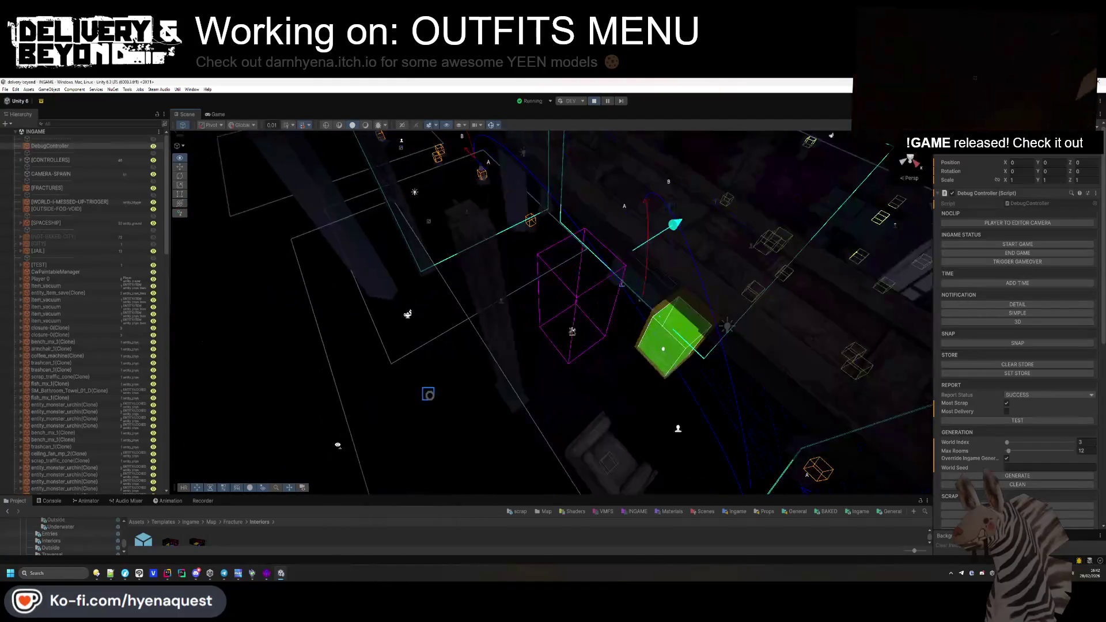
pyautogui.click(640, 354)
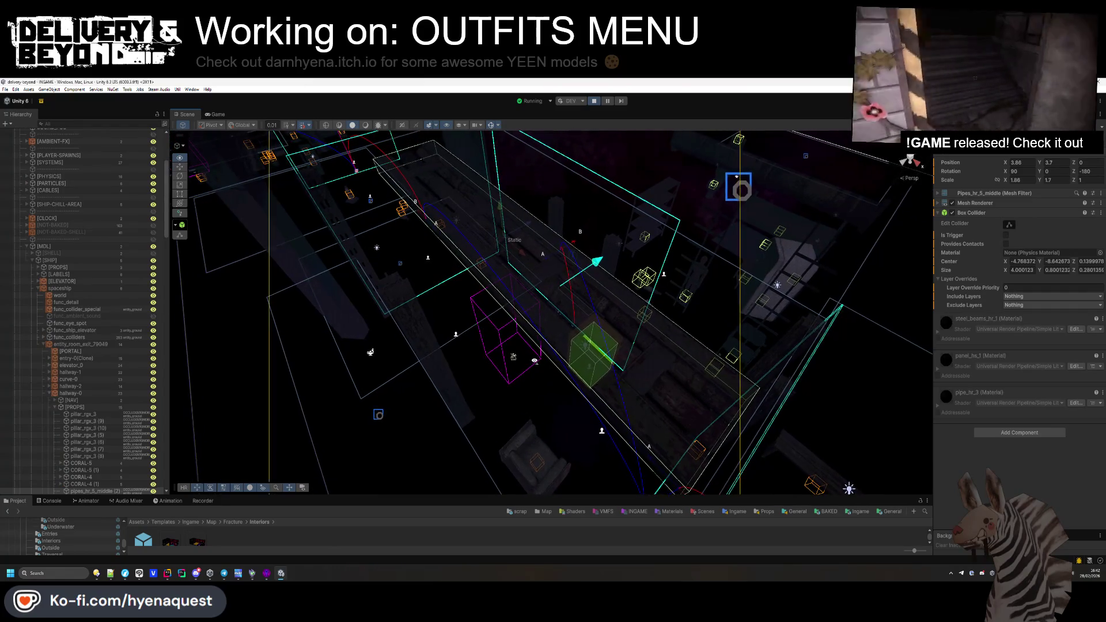
pyautogui.scroll(-3, 134, 453)
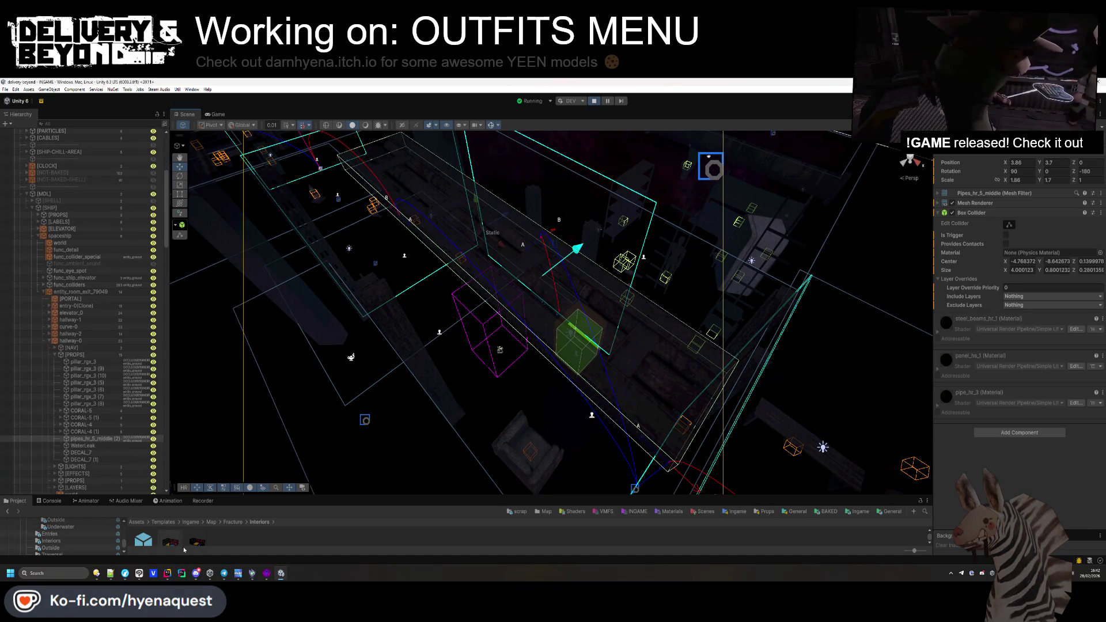
pyautogui.click(167, 574)
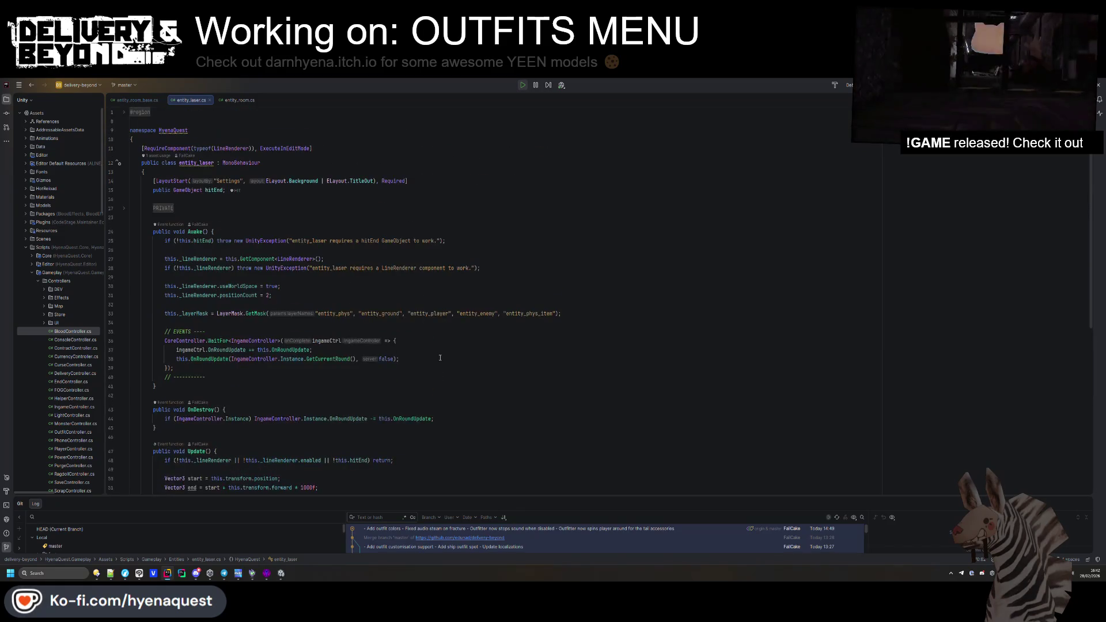
pyautogui.click(144, 103)
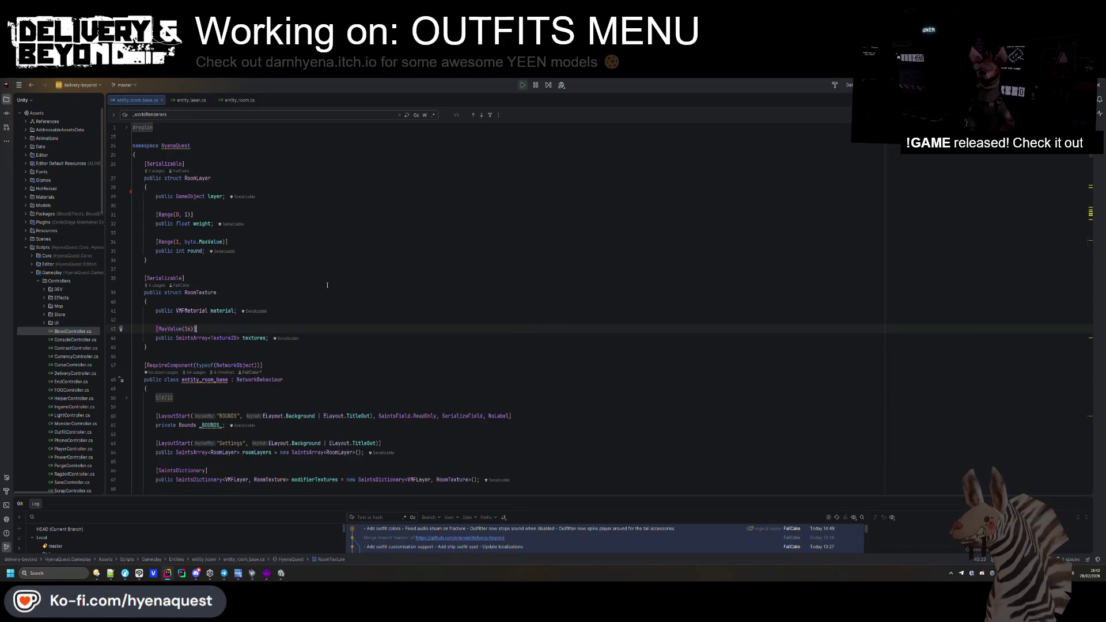
pyautogui.click(246, 100)
pyautogui.click(184, 99)
pyautogui.click(126, 102)
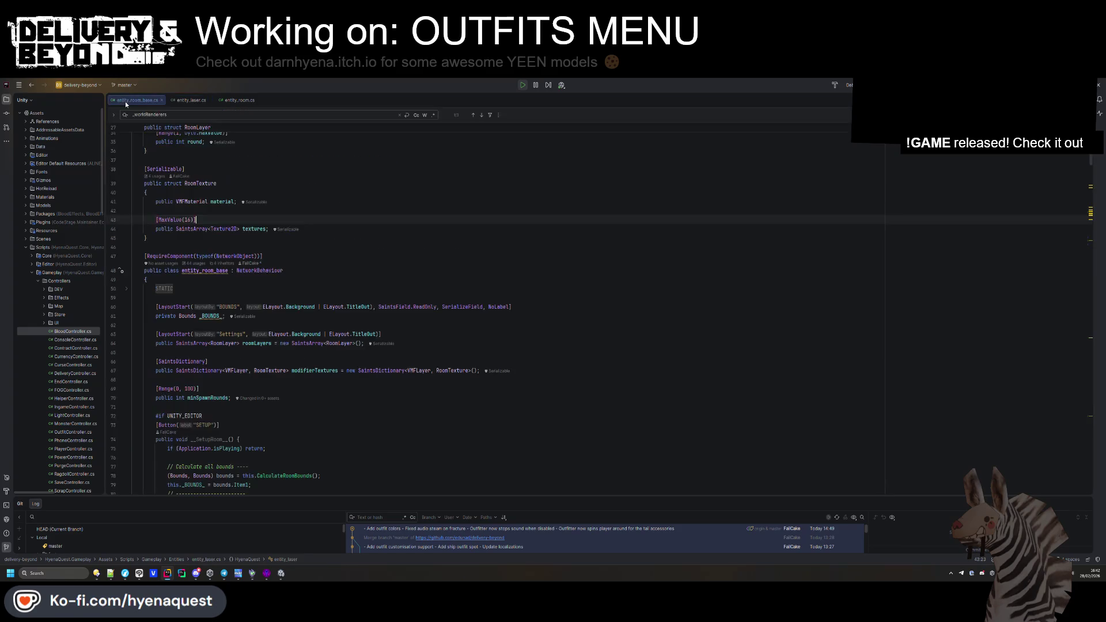
pyautogui.scroll(-5, 362, 342)
pyautogui.scroll(-20, 362, 342)
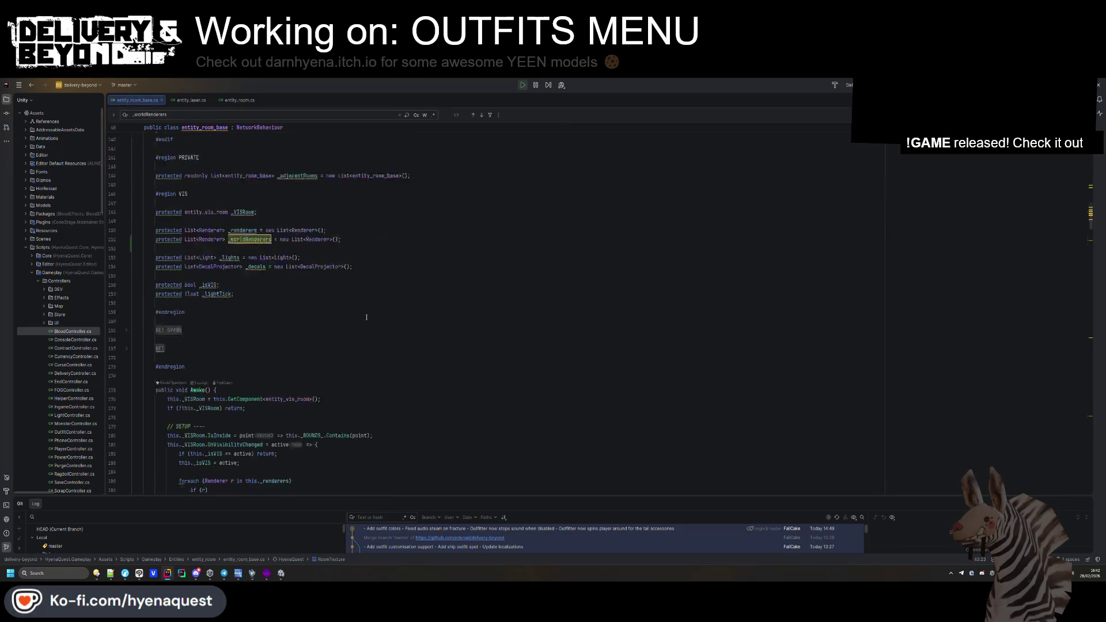
pyautogui.scroll(-10, 366, 316)
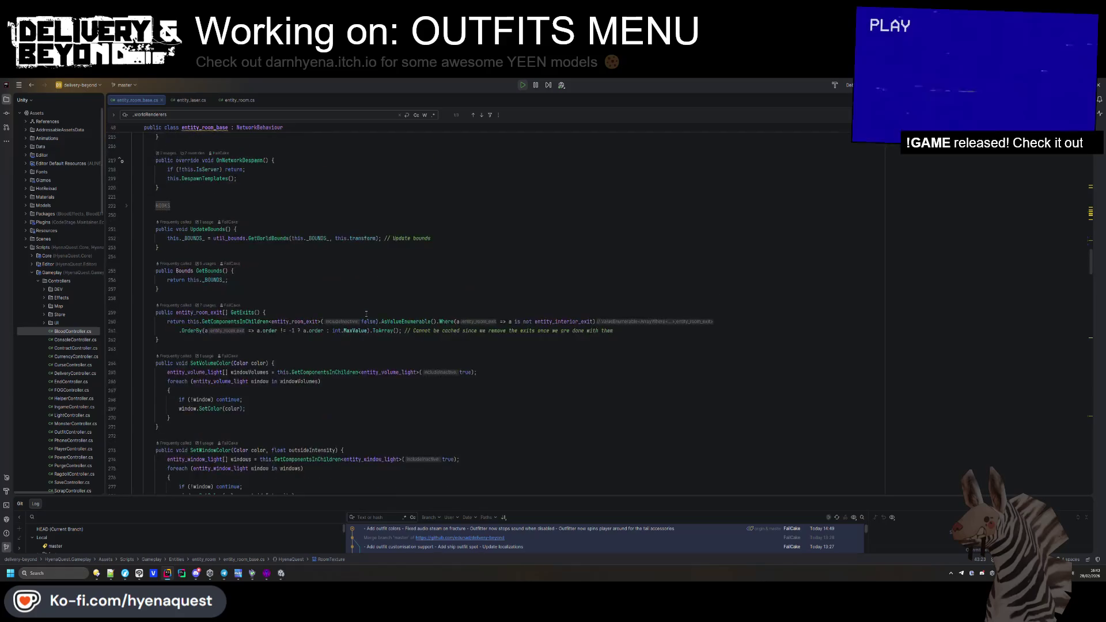
pyautogui.scroll(-20, 242, 343)
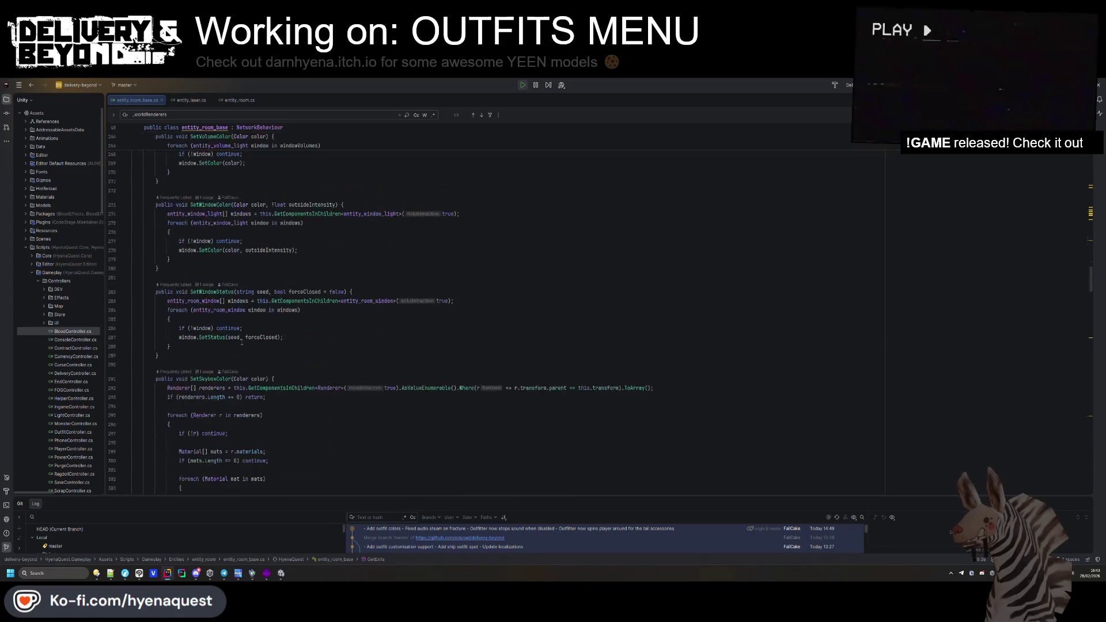
pyautogui.scroll(-20, 247, 331)
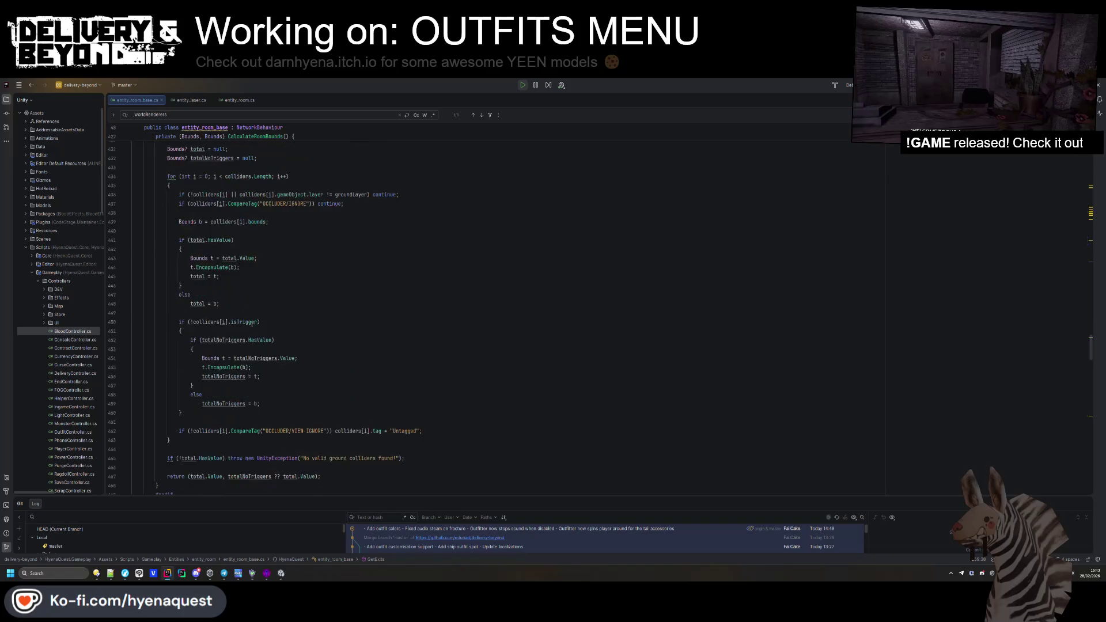
pyautogui.scroll(-10, 389, 318)
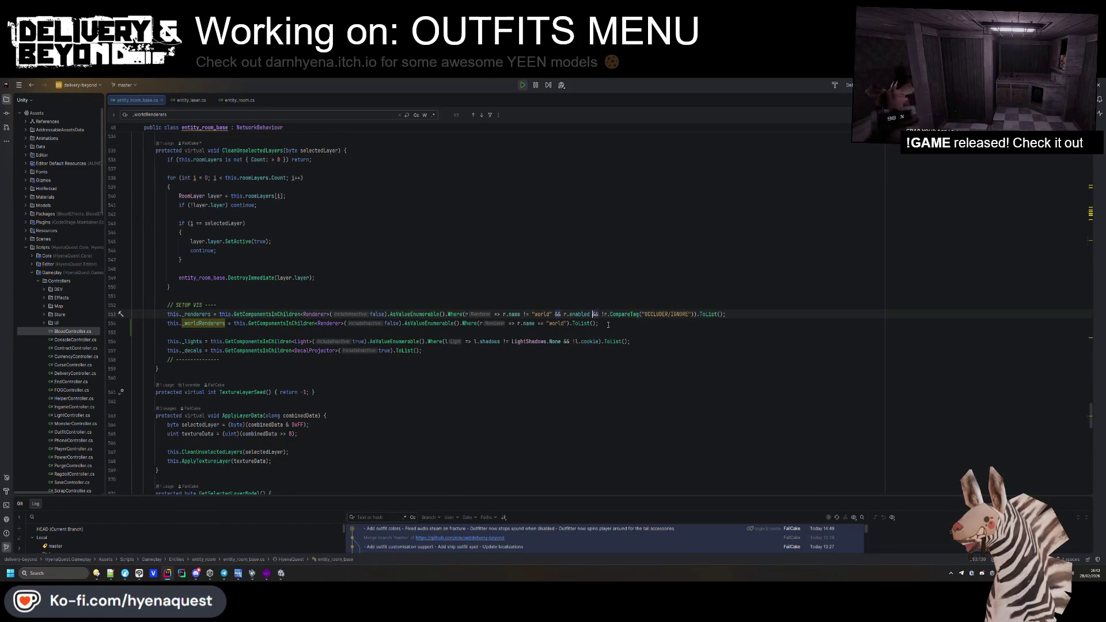
pyautogui.click(700, 314)
pyautogui.write('*/')
pyautogui.click(601, 323)
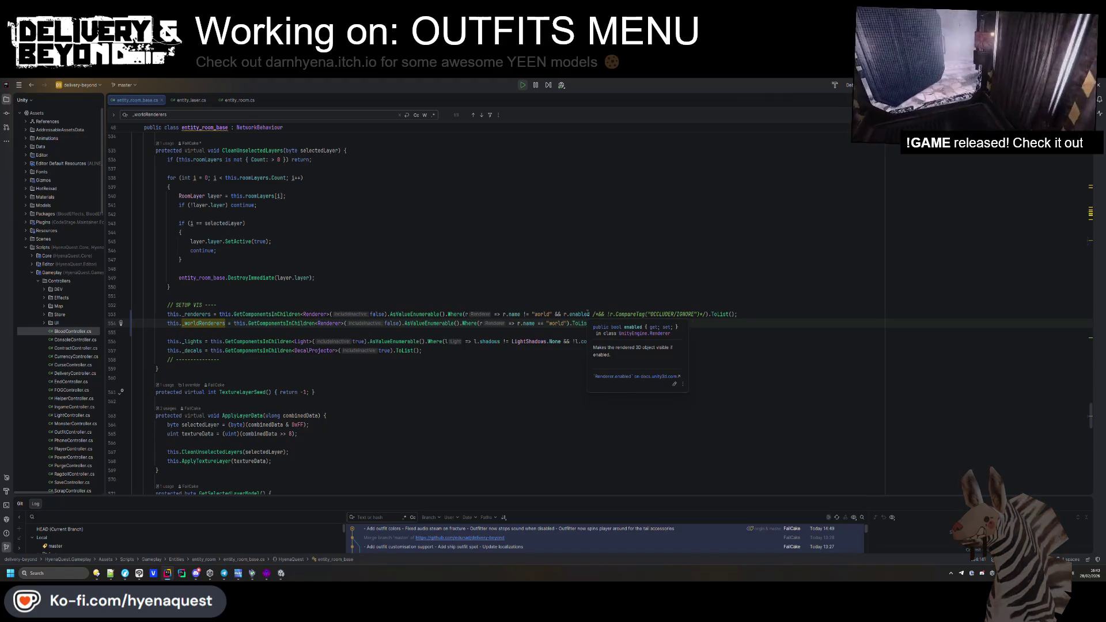
pyautogui.scroll(2, 436, 378)
pyautogui.scroll(-2, 436, 378)
pyautogui.click(441, 369)
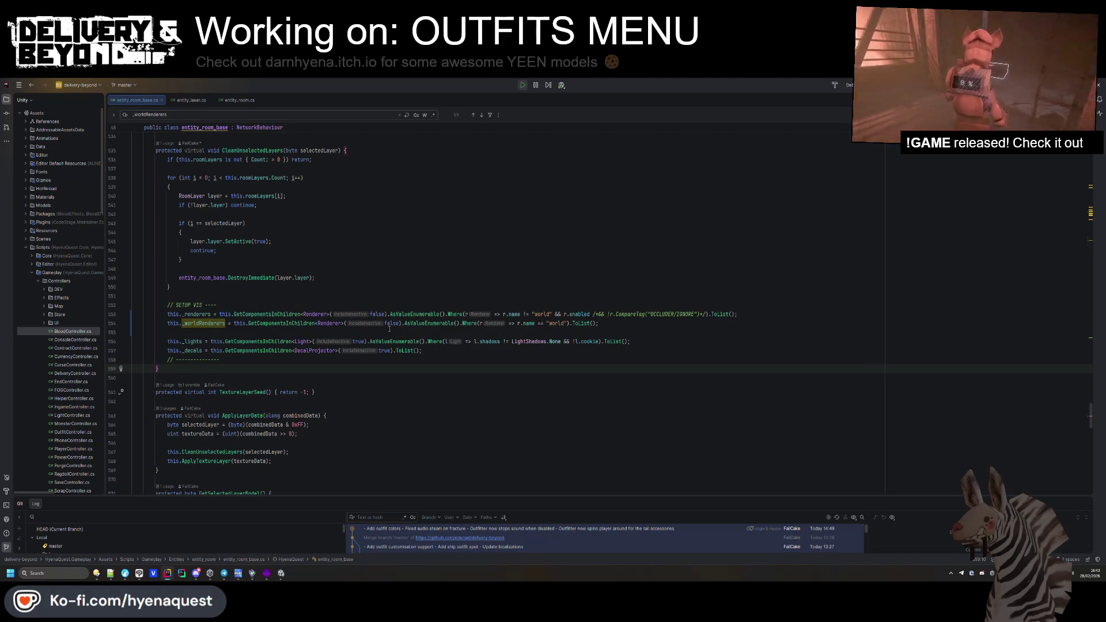
pyautogui.moveTo(233, 336); pyautogui.dragTo(147, 316)
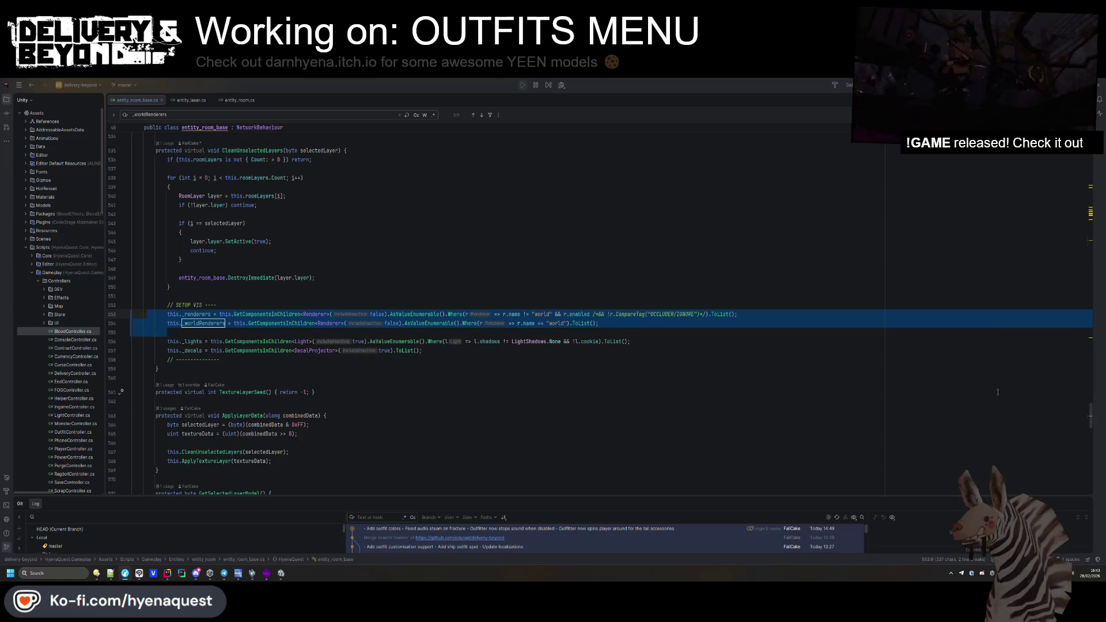
pyautogui.scroll(-4, 446, 265)
pyautogui.click(446, 265)
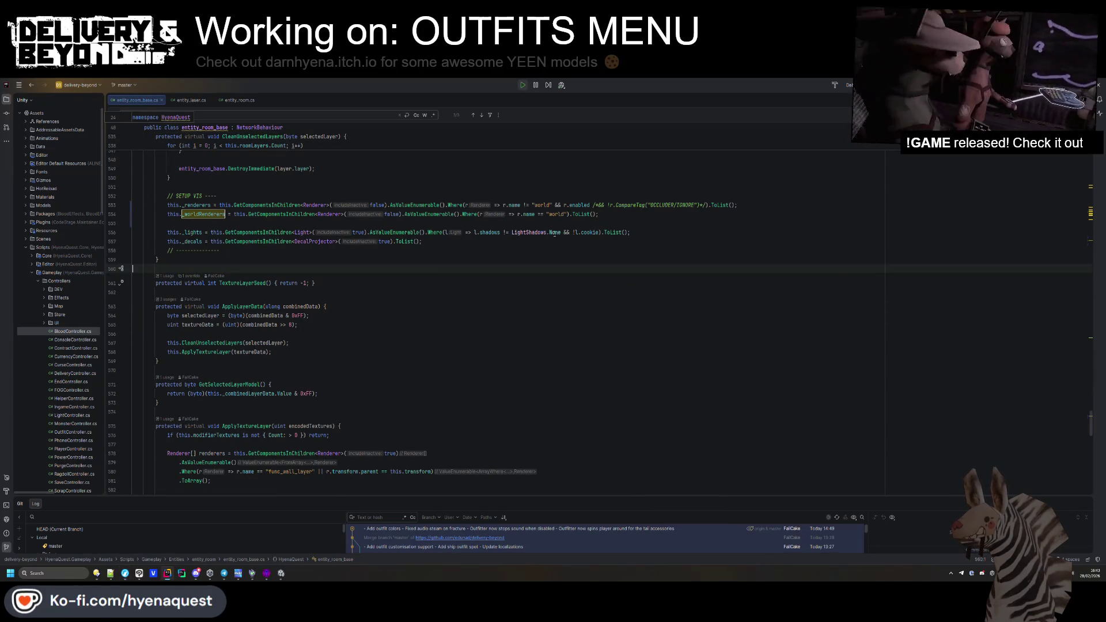
pyautogui.scroll(2, 519, 277)
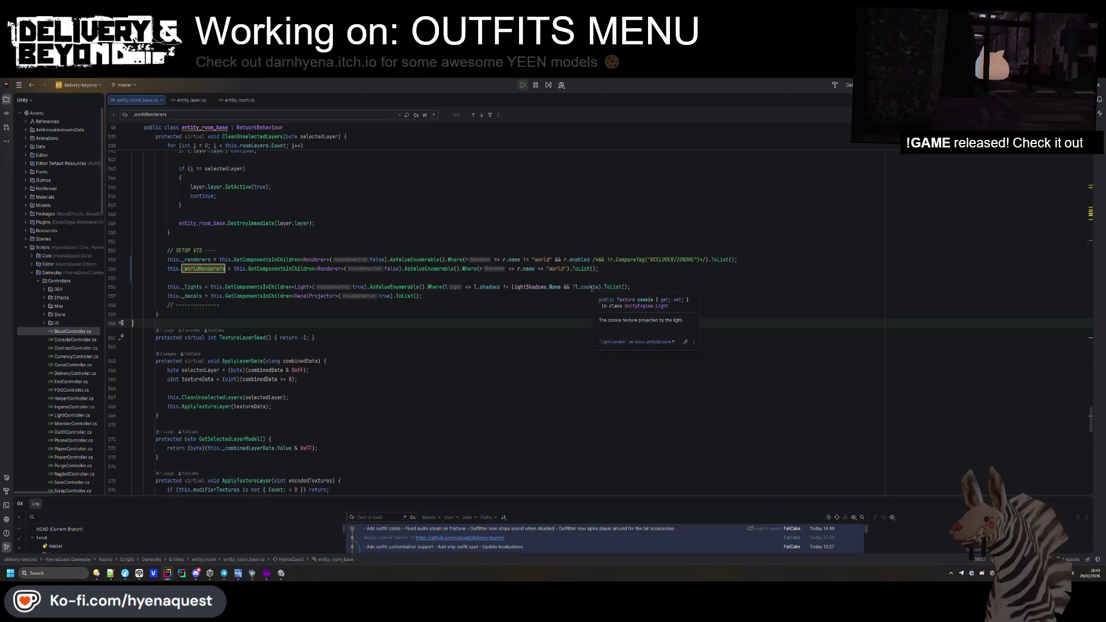
pyautogui.moveTo(497, 287)
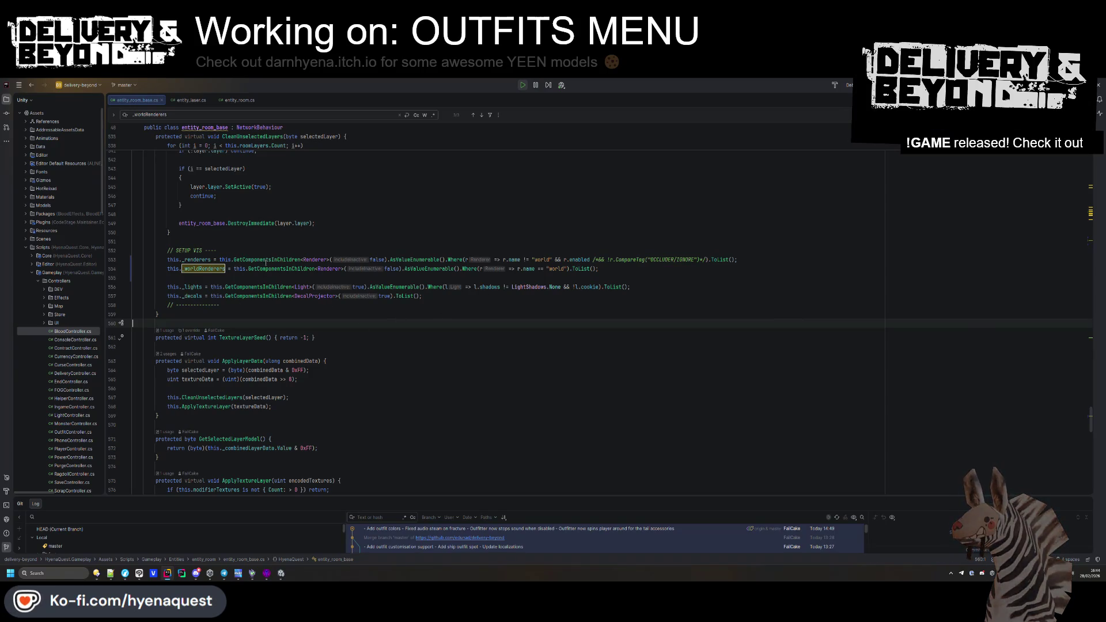
pyautogui.moveTo(651, 259); pyautogui.dragTo(695, 259)
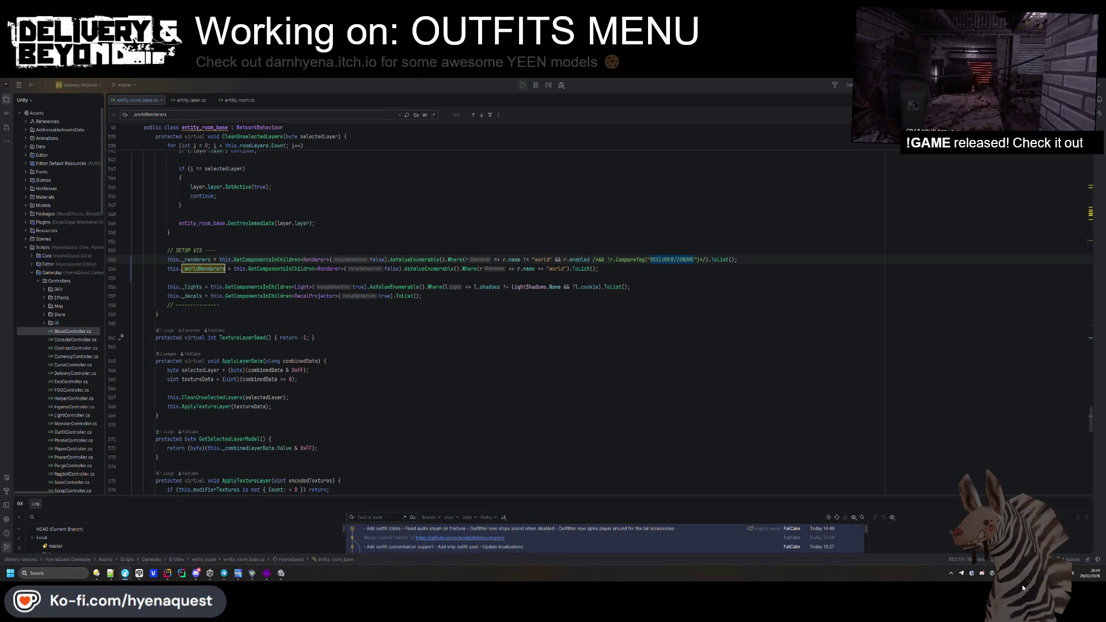
pyautogui.click(346, 361)
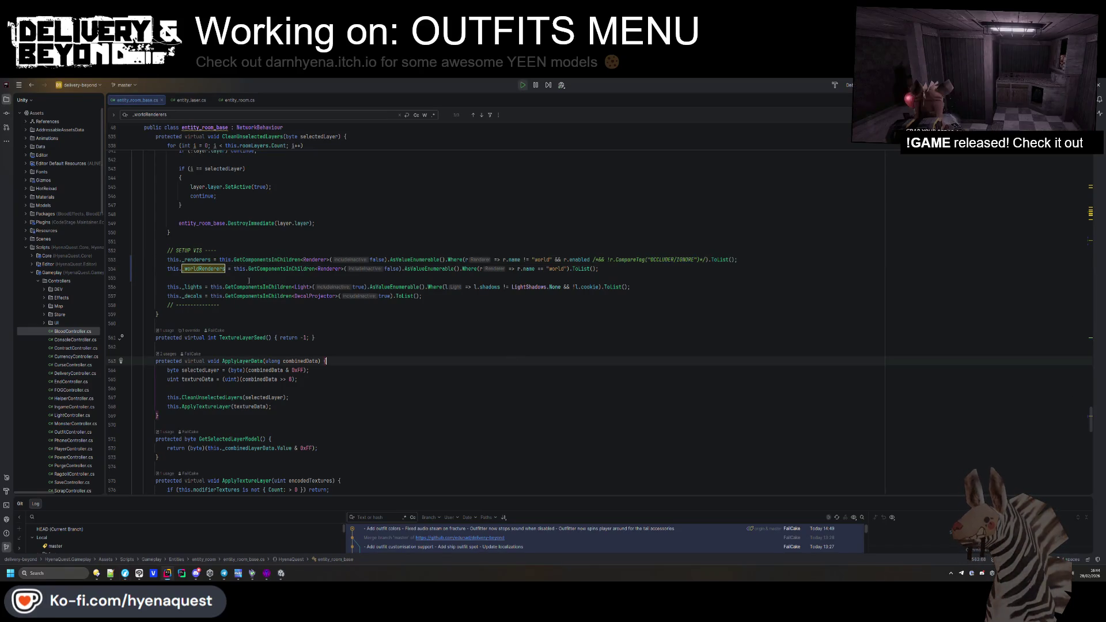
pyautogui.click(168, 260)
# - Declare a var renderers line and add a foreach loop over renderers
pyautogui.write('/')
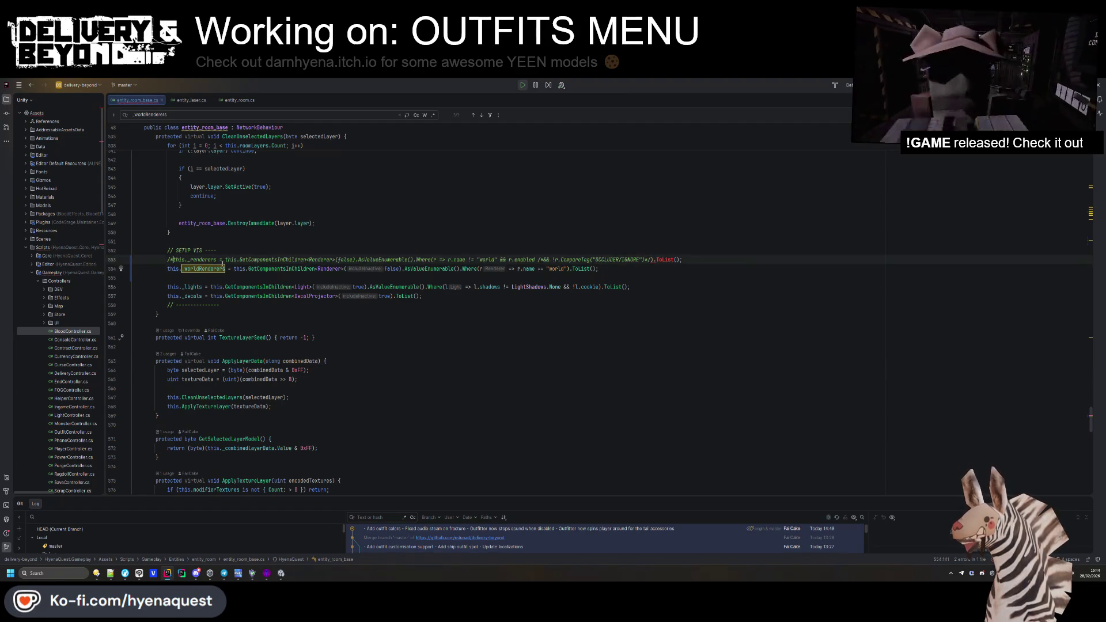
pyautogui.press('BackSpace')
pyautogui.moveTo(220, 260); pyautogui.dragTo(318, 259)
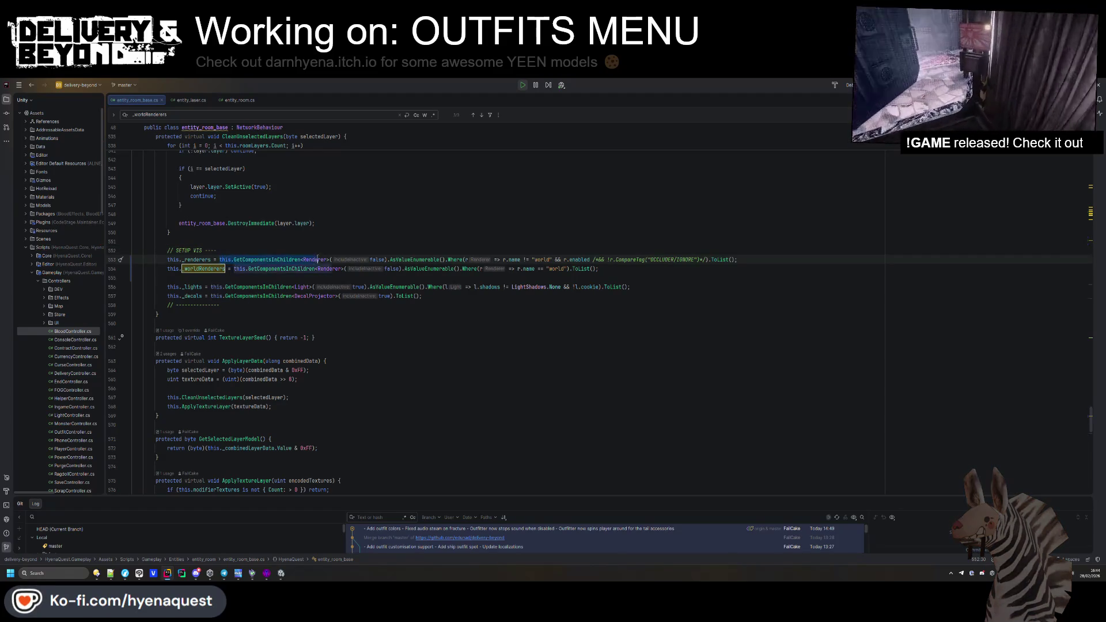
pyautogui.click(217, 250)
pyautogui.press('Return')
pyautogui.write('var render')
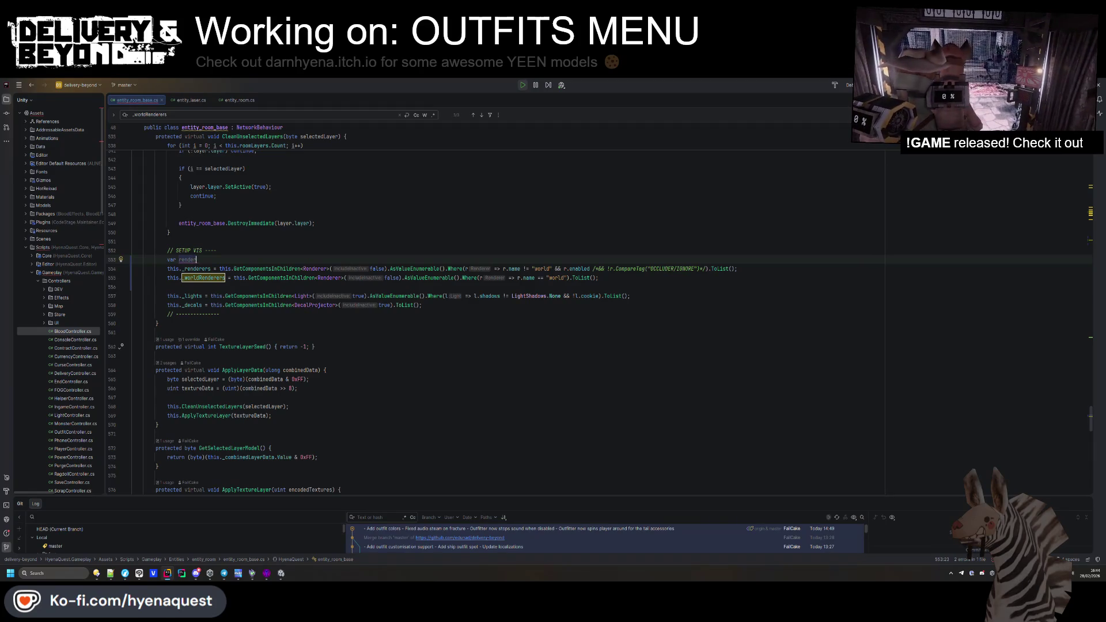
pyautogui.write('ers')
pyautogui.press('Return')
pyautogui.write('foreach')
pyautogui.press('Tab')
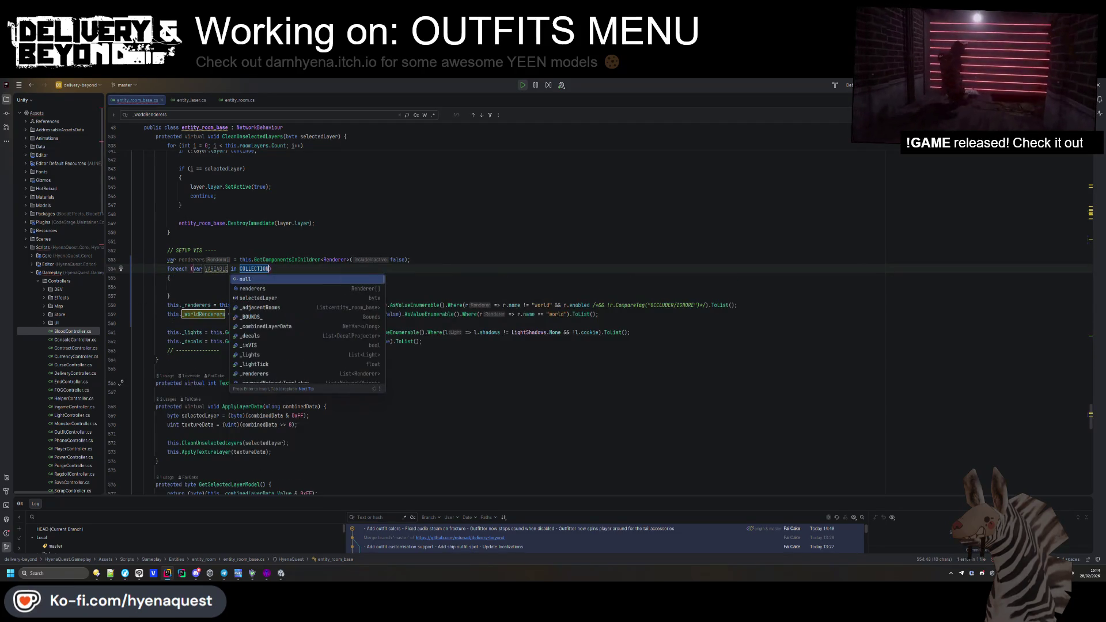
pyautogui.write('rende')
pyautogui.write('rs')
pyautogui.press('Return')
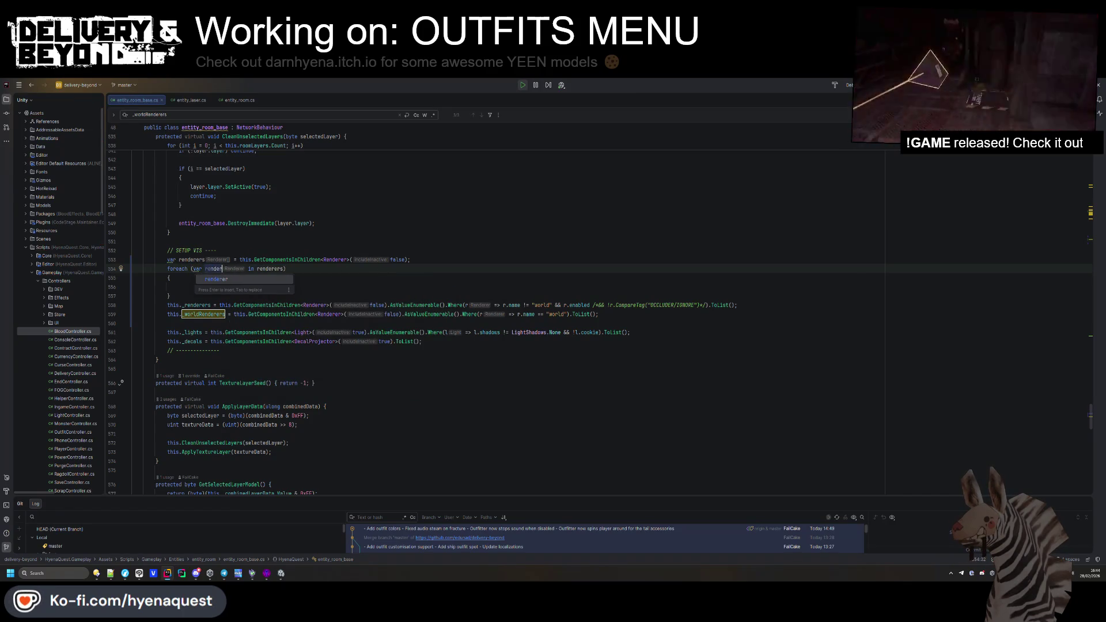
pyautogui.press('Return')
# - Rename the loop variable to r and add an if block ending in continue for world renderers
pyautogui.scroll(3, 436, 404)
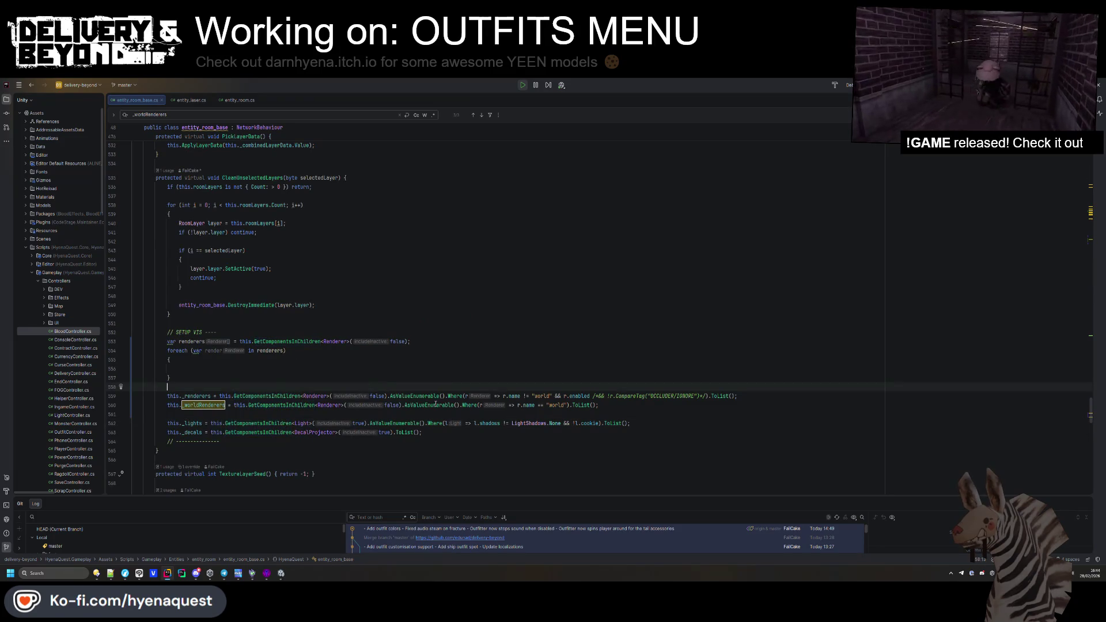
pyautogui.moveTo(502, 396); pyautogui.dragTo(555, 396)
pyautogui.click(249, 366)
pyautogui.write('if( r.name != "world')
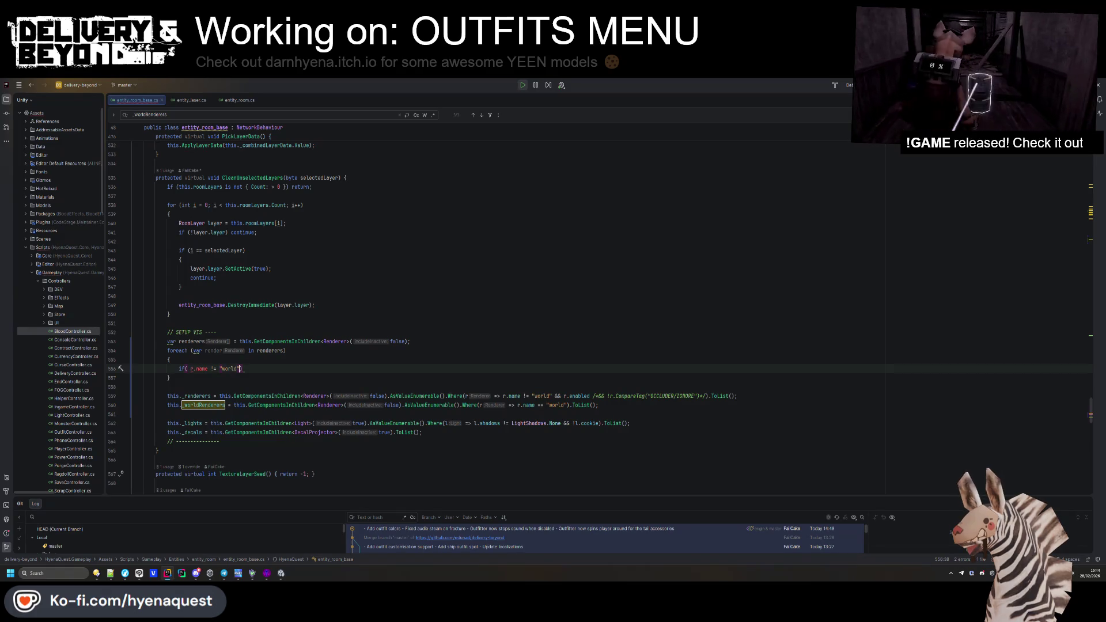
pyautogui.press('Up')
pyautogui.press('Up')
pyautogui.press('BackSpace')
pyautogui.press('BackSpace')
pyautogui.press('BackSpace')
pyautogui.press('Up')
pyautogui.press('Up')
pyautogui.press('Up')
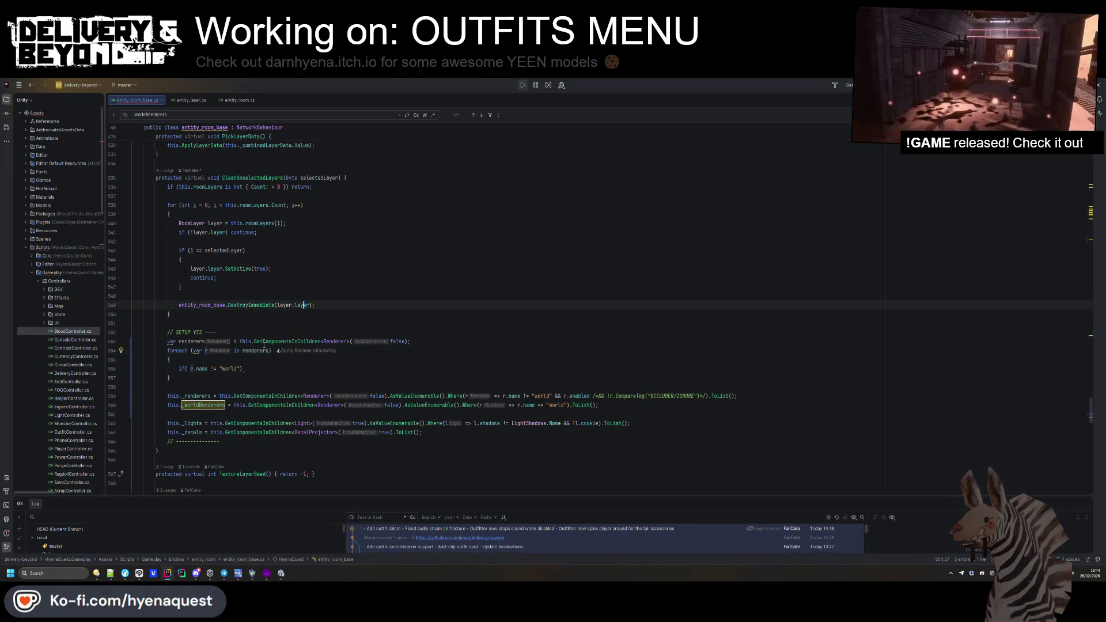
pyautogui.click(241, 368)
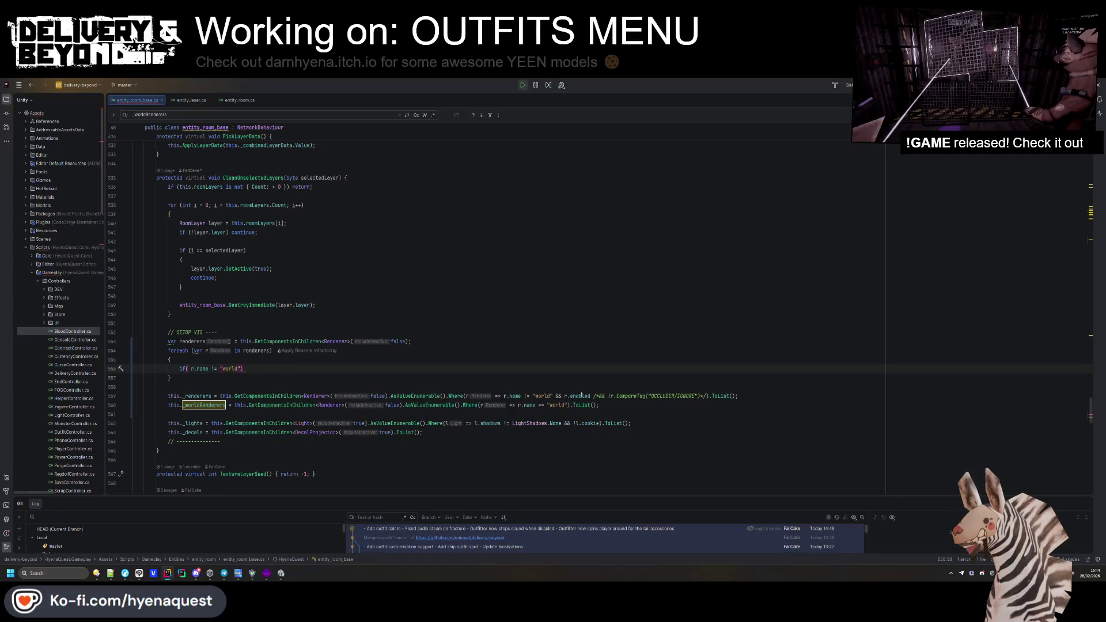
pyautogui.moveTo(556, 396); pyautogui.dragTo(589, 397)
pyautogui.click(275, 370)
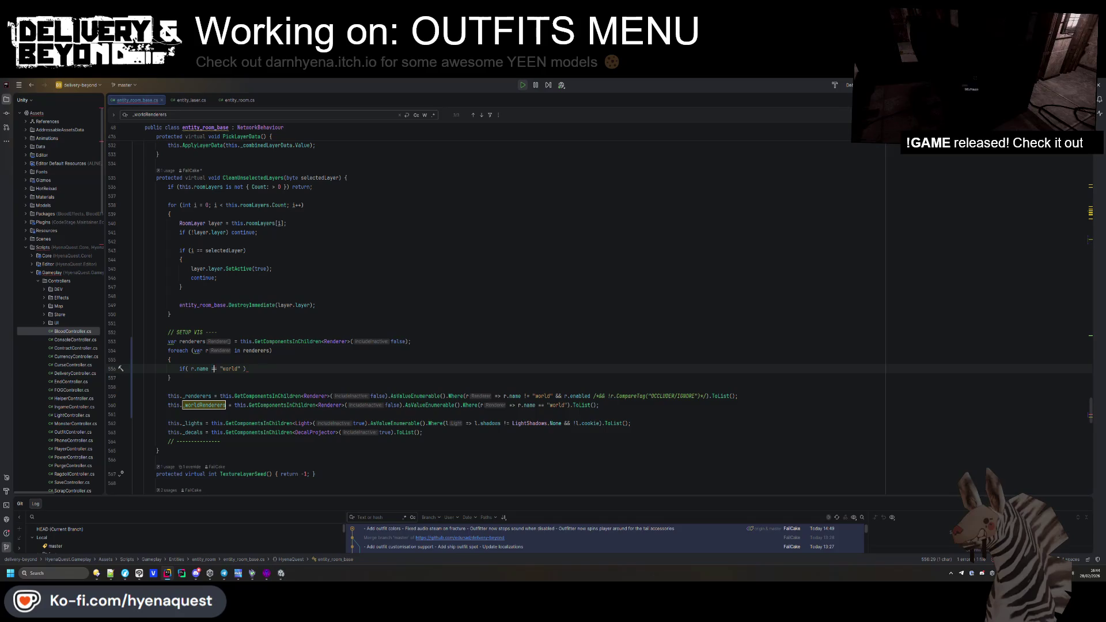
pyautogui.write('=')
pyautogui.press('Return')
pyautogui.write('{')
pyautogui.press('Return')
pyautogui.write('contin')
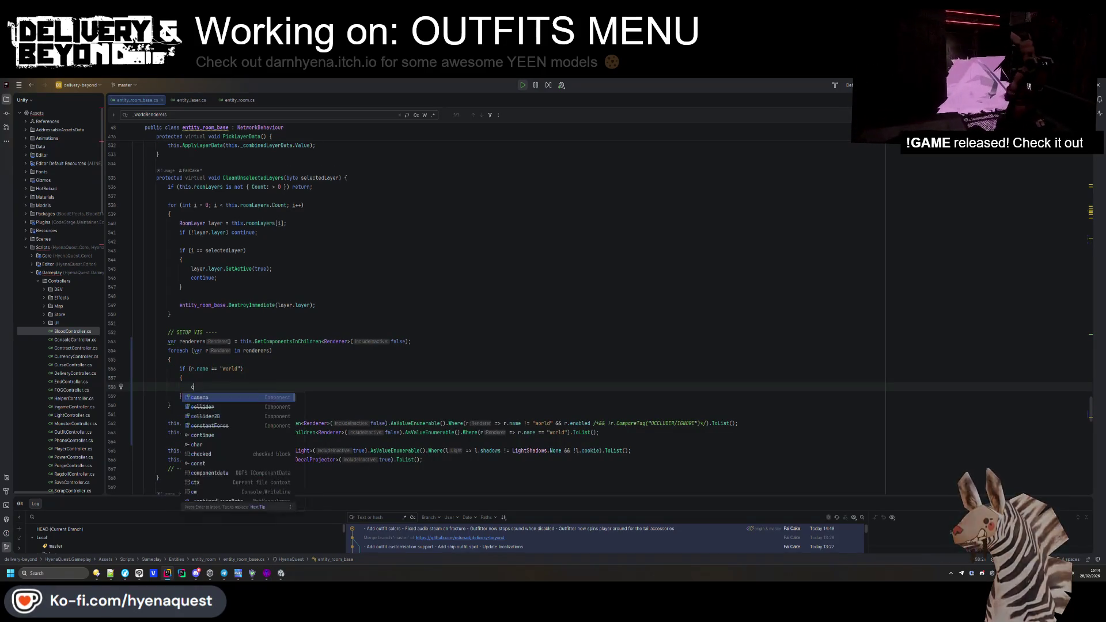
pyautogui.press('Return')
pyautogui.write(';')
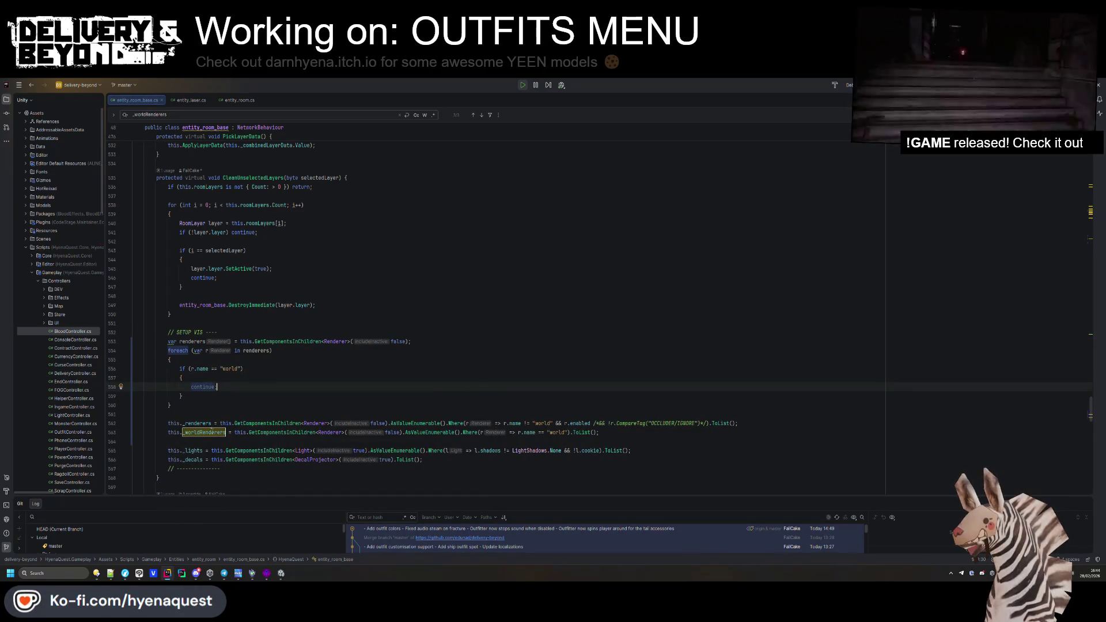
# - Inside that if block, add _worldRenderers.Add(r) before the continue
pyautogui.click(227, 433)
pyautogui.hotkey('ctrl', 'c')
pyautogui.click(192, 387)
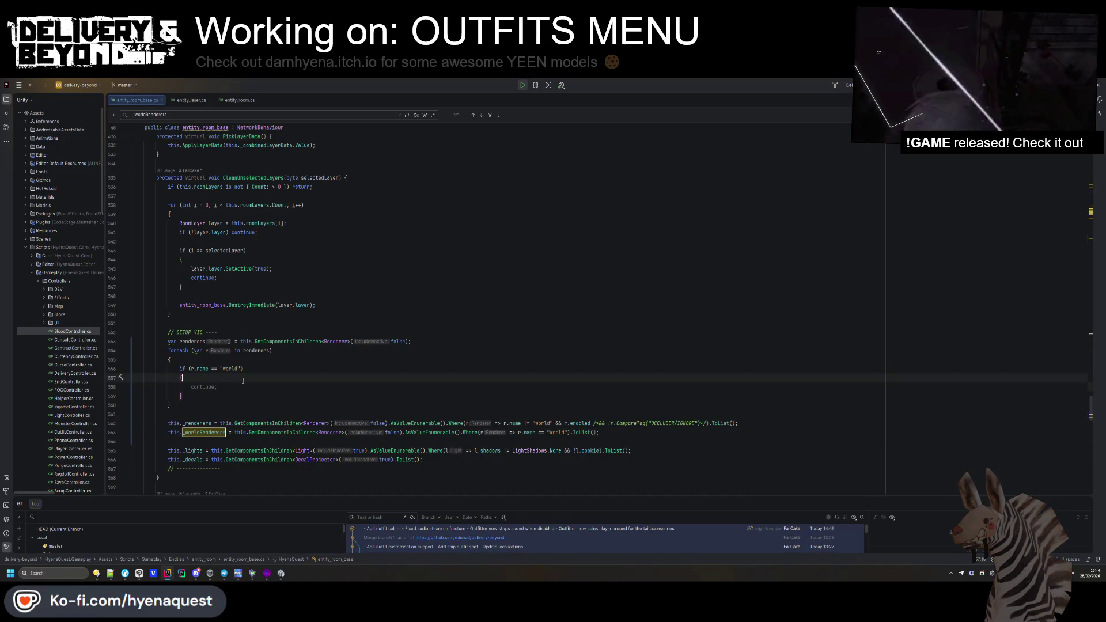
pyautogui.press('Return')
pyautogui.press('Up')
pyautogui.hotkey('ctrl', 'v')
pyautogui.write('.Add(r')
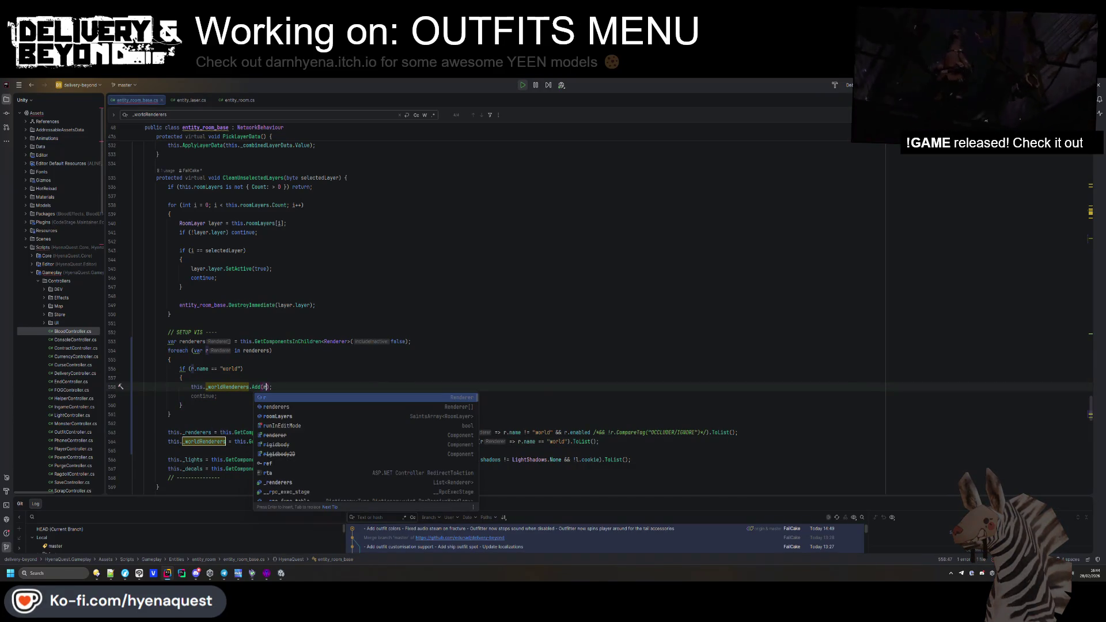
pyautogui.scroll(-2, 228, 352)
pyautogui.click(227, 351)
pyautogui.press('Return')
pyautogui.press('Return')
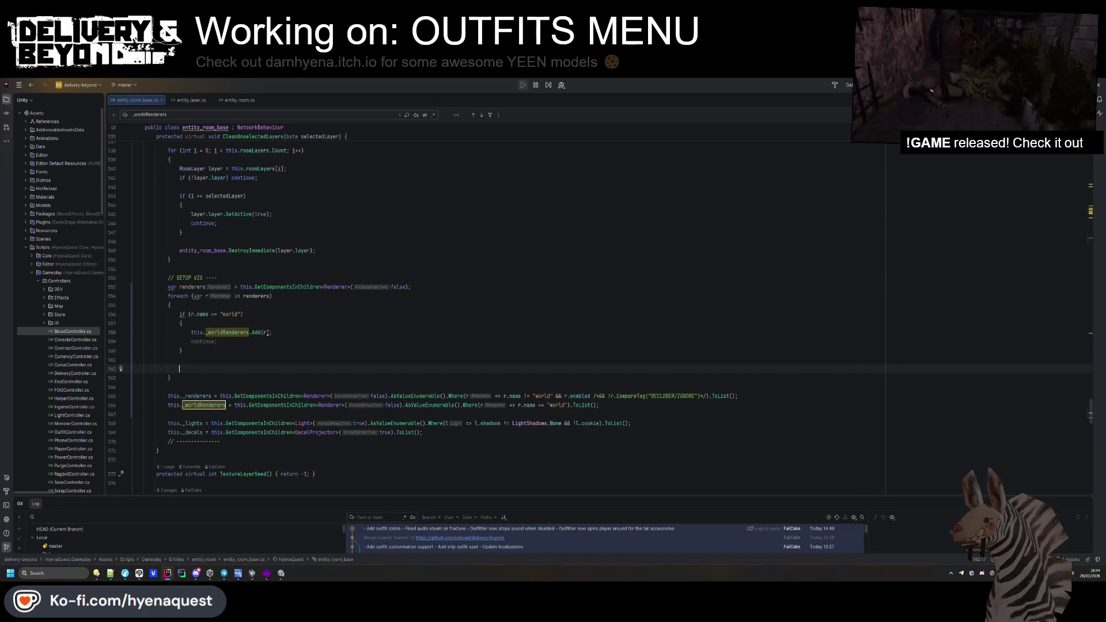
# - After the if block, add the _renderers add line and an if(!r.enabled) continue; check
pyautogui.click(271, 332)
pyautogui.click(206, 396)
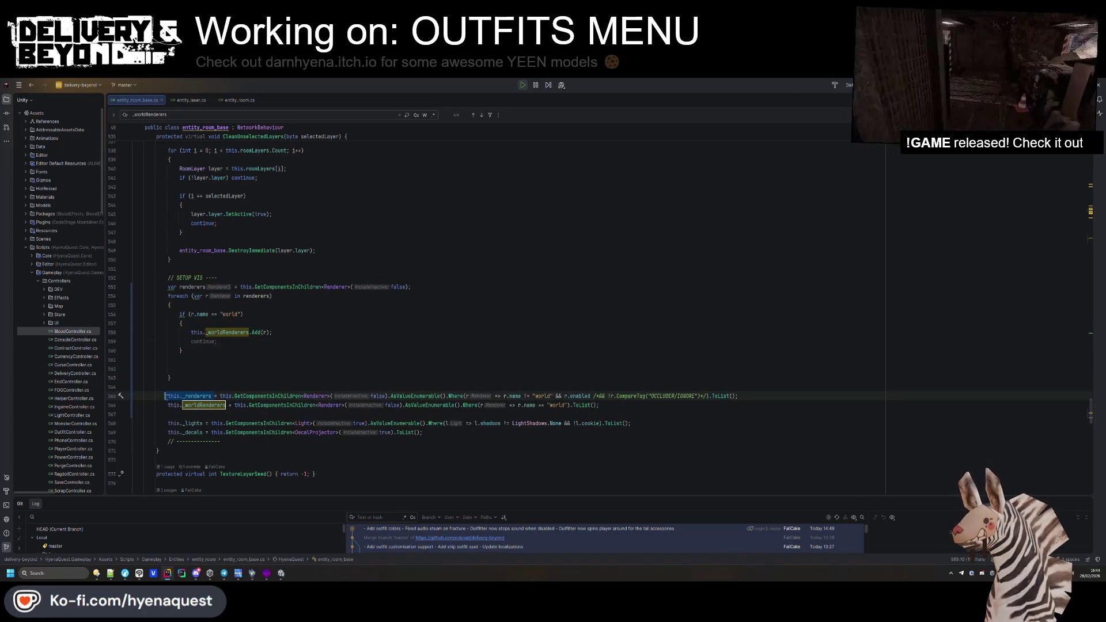
pyautogui.click(270, 333)
pyautogui.click(225, 360)
pyautogui.hotkey('ctrl', 'v')
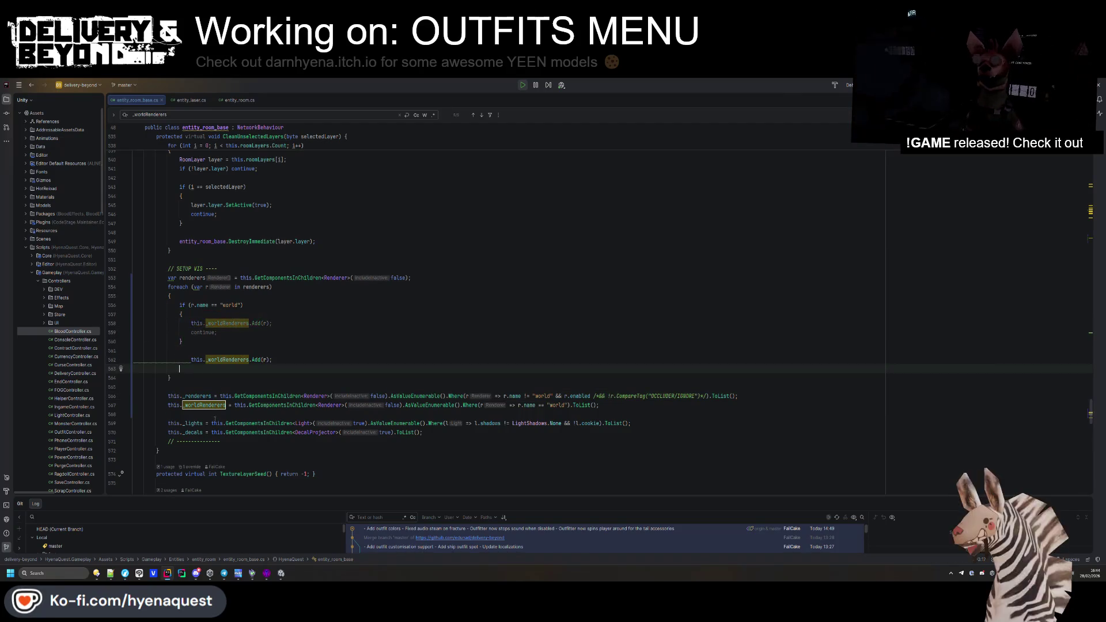
pyautogui.hotkey('ctrl', 'z')
pyautogui.hotkey('ctrl', 'z')
pyautogui.hotkey('ctrl', 'z')
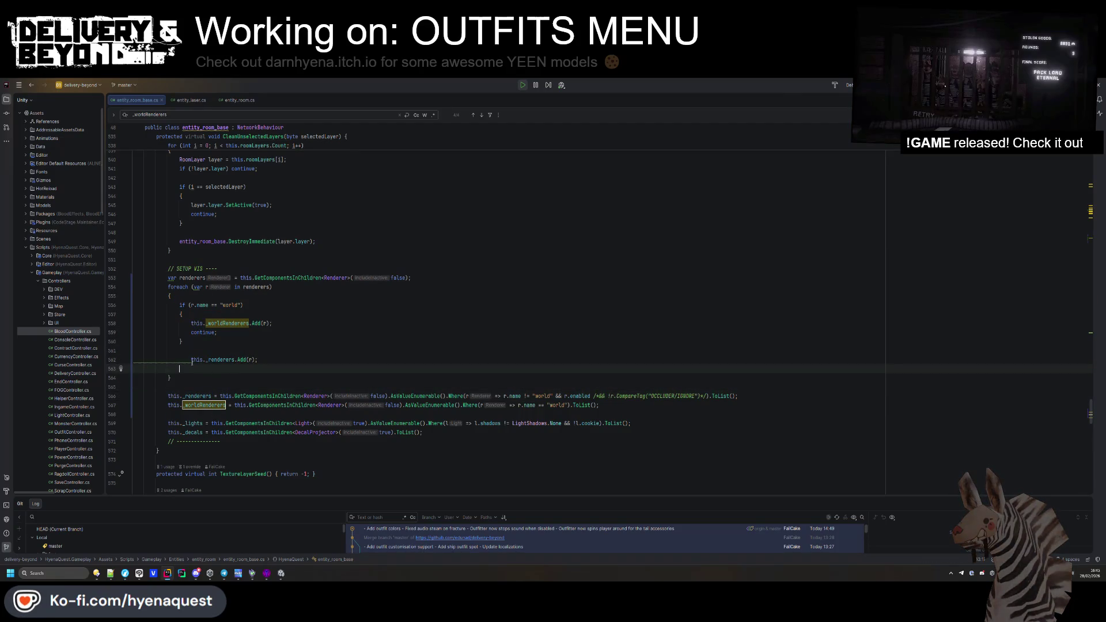
pyautogui.press('Return')
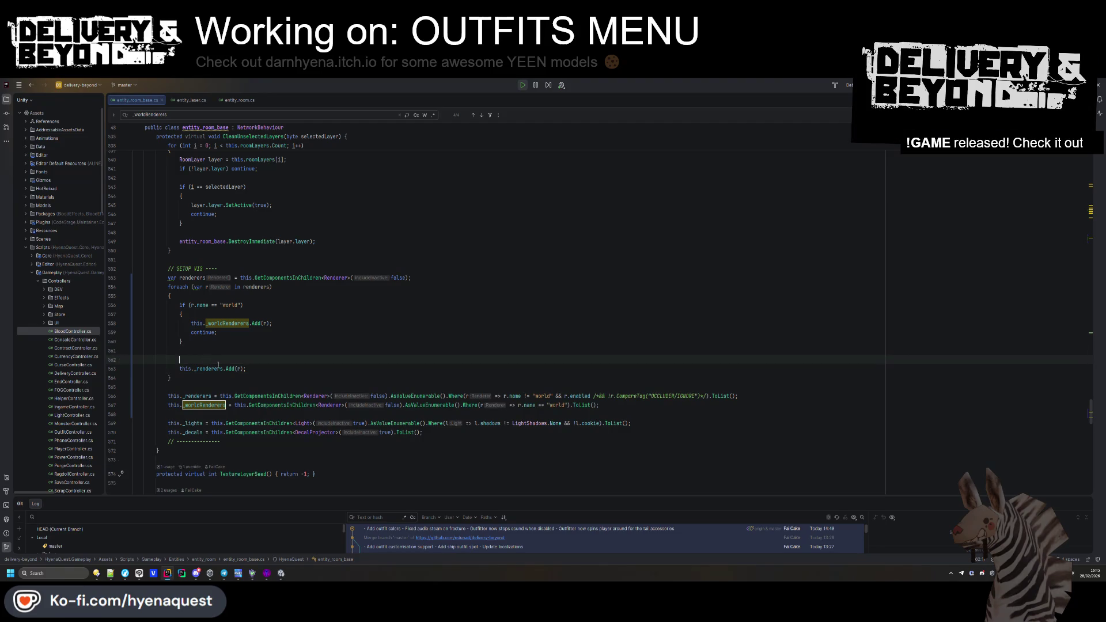
pyautogui.write('if(r.')
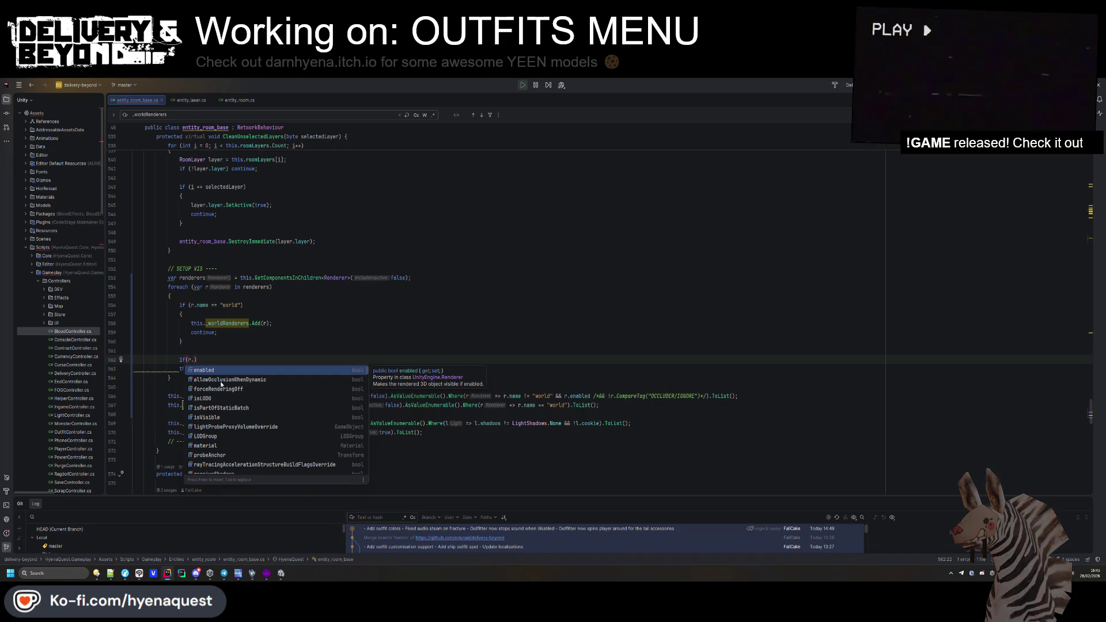
pyautogui.press('Return')
pyautogui.write(') retur')
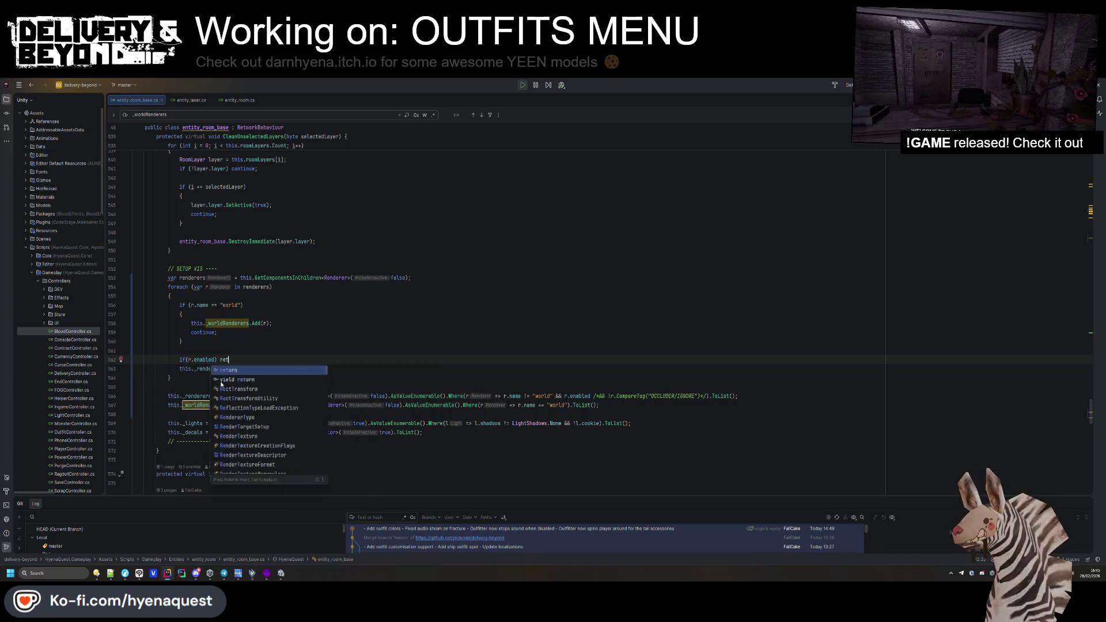
pyautogui.press('BackSpace')
pyautogui.press('BackSpace')
pyautogui.write('continue;')
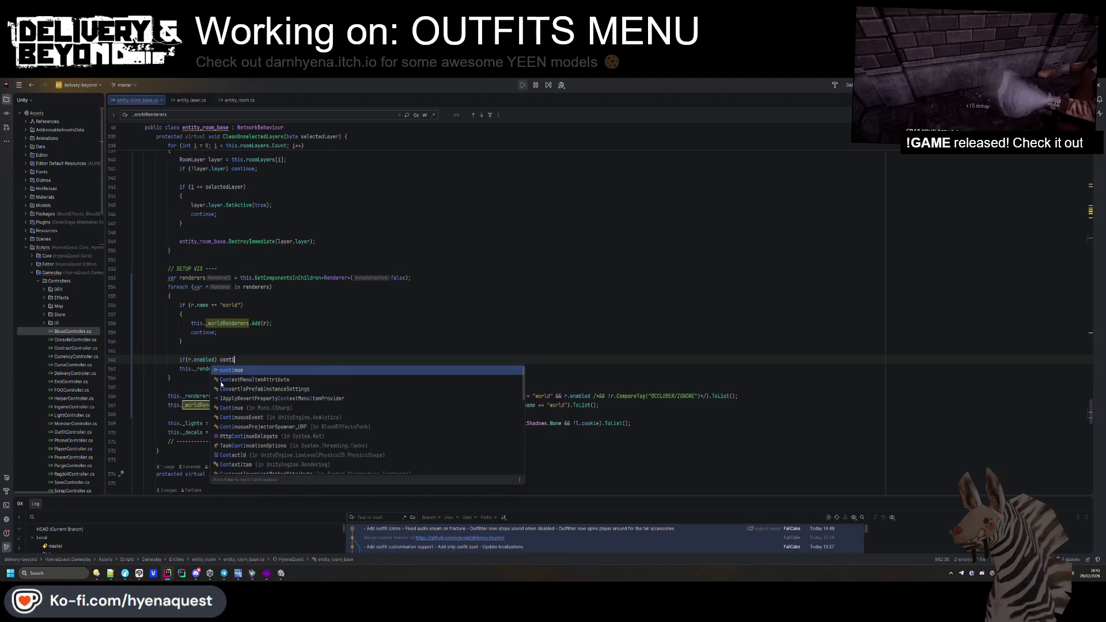
pyautogui.click(188, 359)
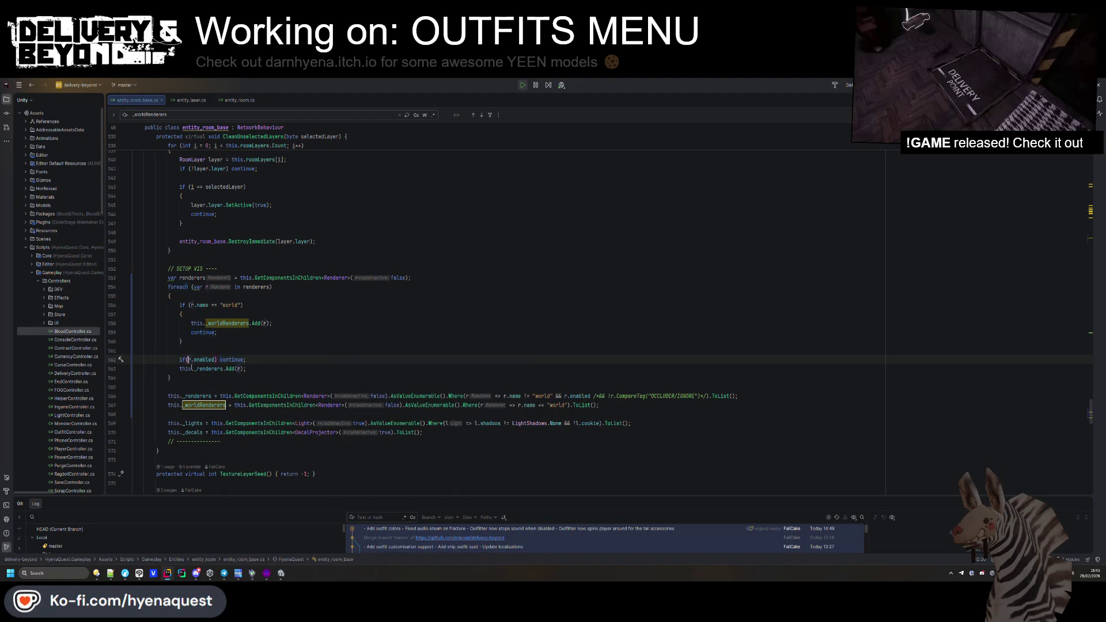
pyautogui.write('!')
# - Delete the old LINQ renderer queries and the leftover blank line, then return to Unity
pyautogui.moveTo(186, 412); pyautogui.dragTo(134, 396)
pyautogui.press('BackSpace')
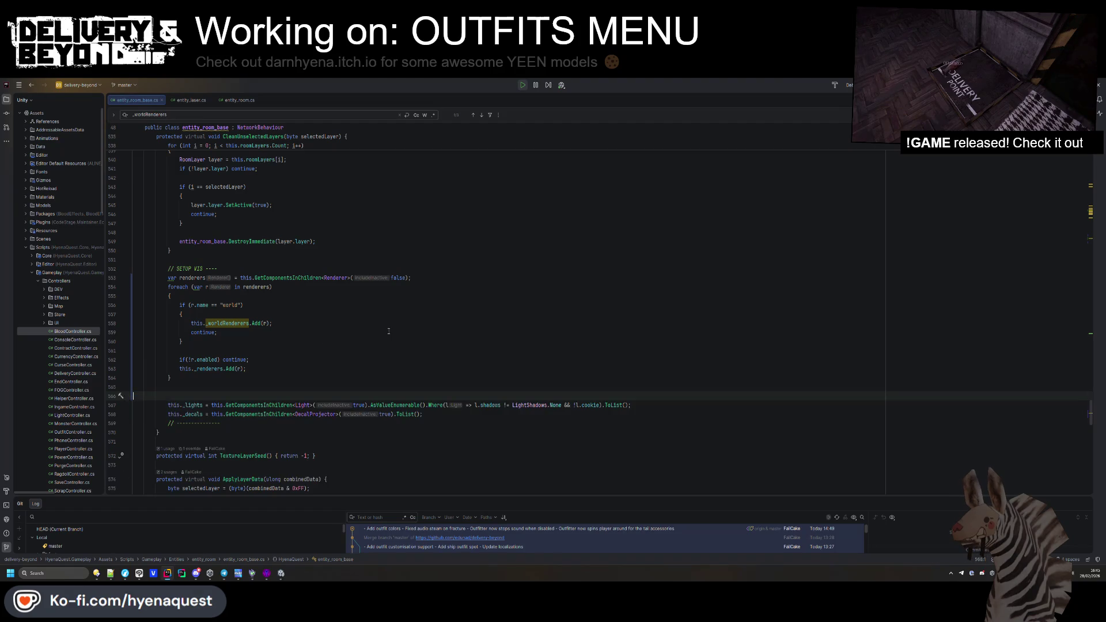
pyautogui.press('Up')
pyautogui.press('BackSpace')
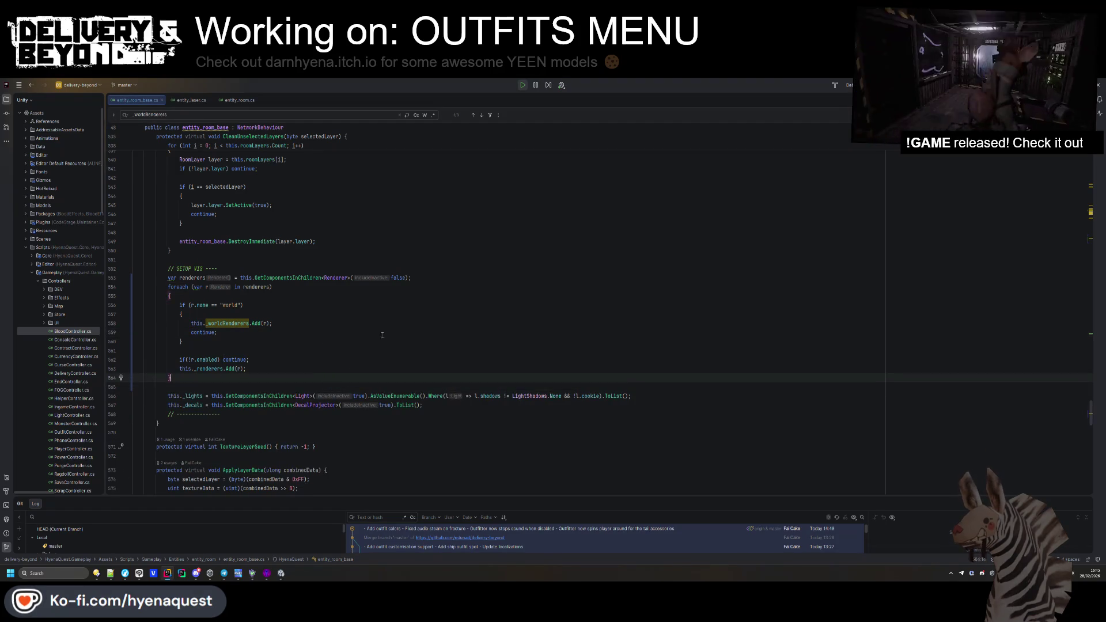
pyautogui.hotkey('alt', 'Tab')
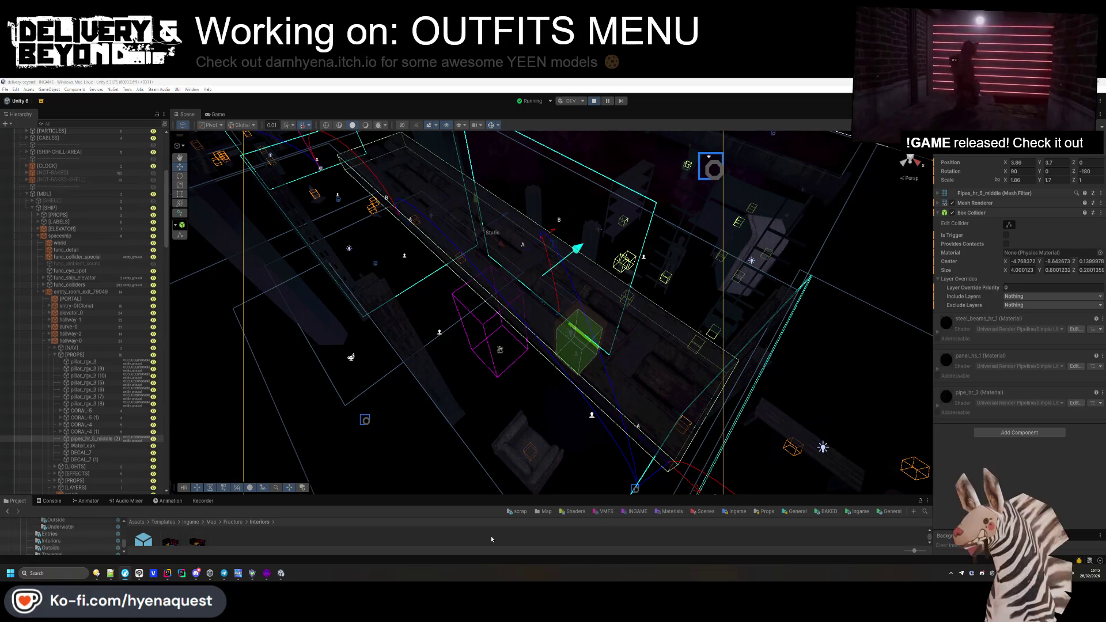
# - Orbit toward the corridor, select hallway-0, and stop the running game
pyautogui.moveTo(784, 484)
pyautogui.mouseDown()
pyautogui.moveTo(556, 393)
pyautogui.moveTo(575, 348)
pyautogui.moveTo(541, 413)
pyautogui.mouseUp()
pyautogui.moveTo(465, 419); pyautogui.dragTo(371, 320)
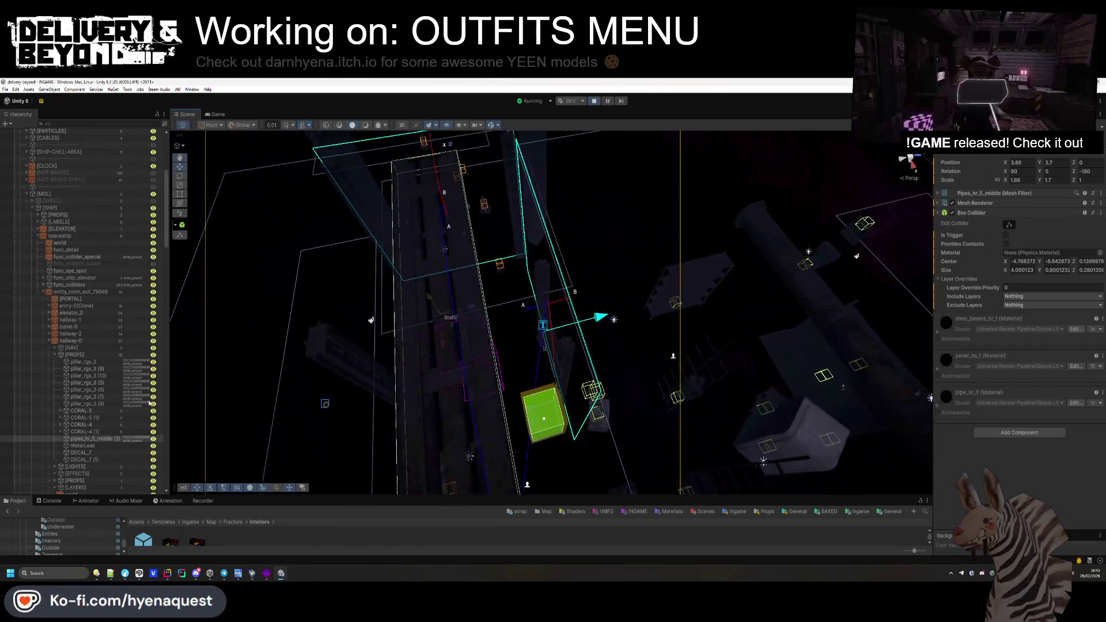
pyautogui.click(53, 342)
pyautogui.click(595, 102)
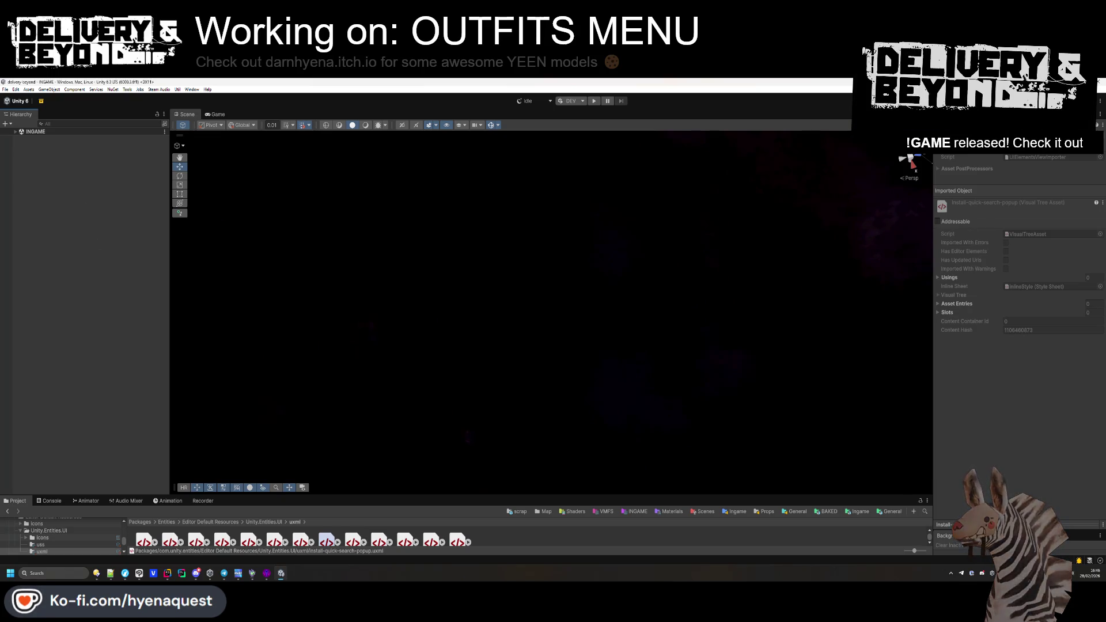
# - Start Play mode so the game loads into the starting container room
pyautogui.click(595, 101)
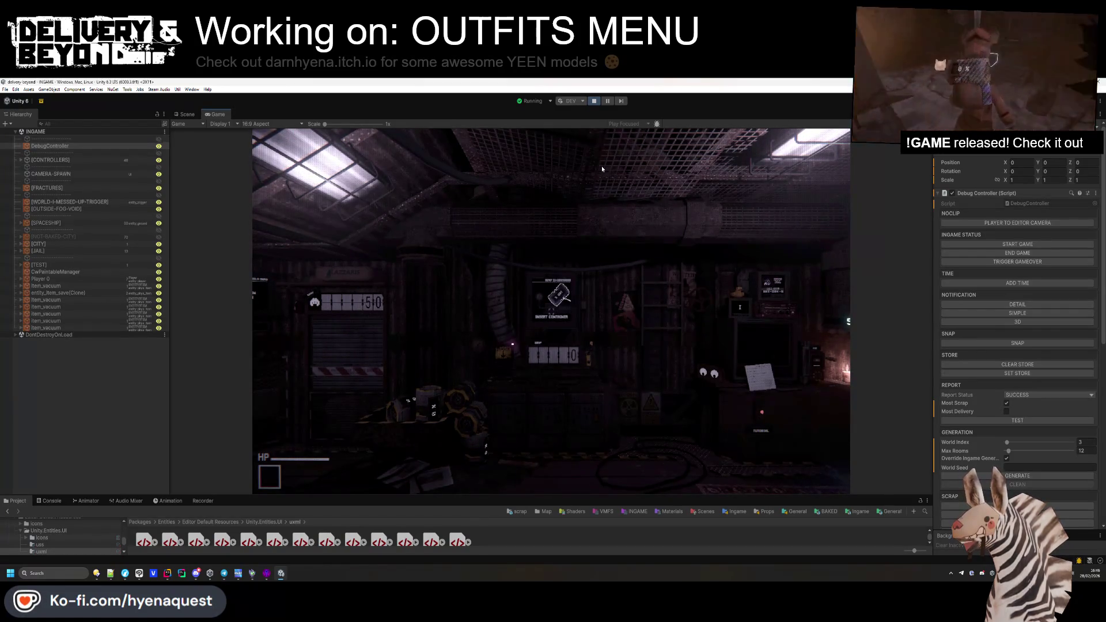
# - Generate a new level from the Debug Controller and orbit the Scene view for an overview
pyautogui.click(1031, 475)
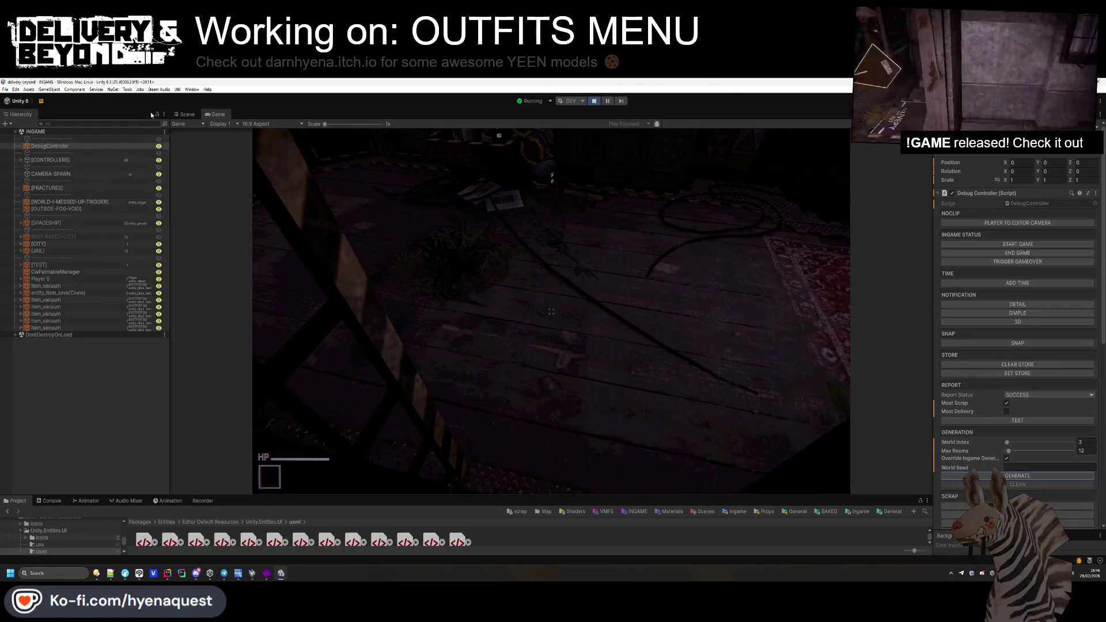
pyautogui.click(188, 114)
pyautogui.moveTo(639, 319)
pyautogui.mouseDown()
pyautogui.moveTo(516, 261)
pyautogui.moveTo(498, 286)
pyautogui.moveTo(477, 280)
pyautogui.mouseUp()
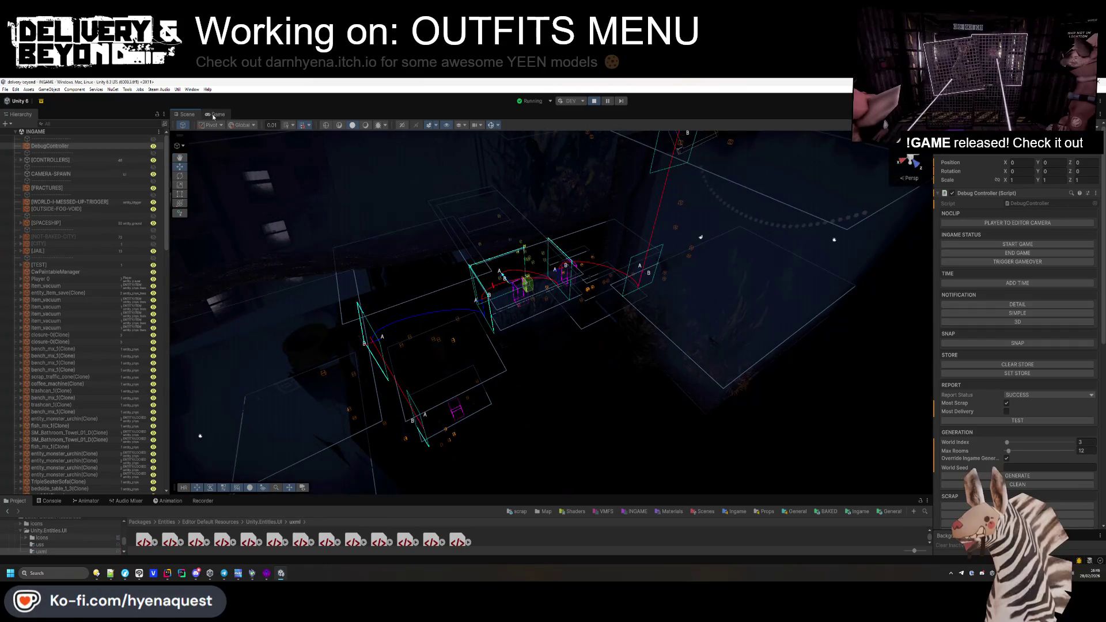
pyautogui.click(215, 114)
# - Alternate Scene and Game views, orbiting and tilting to inspect the room outlines across the level
pyautogui.press('super')
pyautogui.click(190, 114)
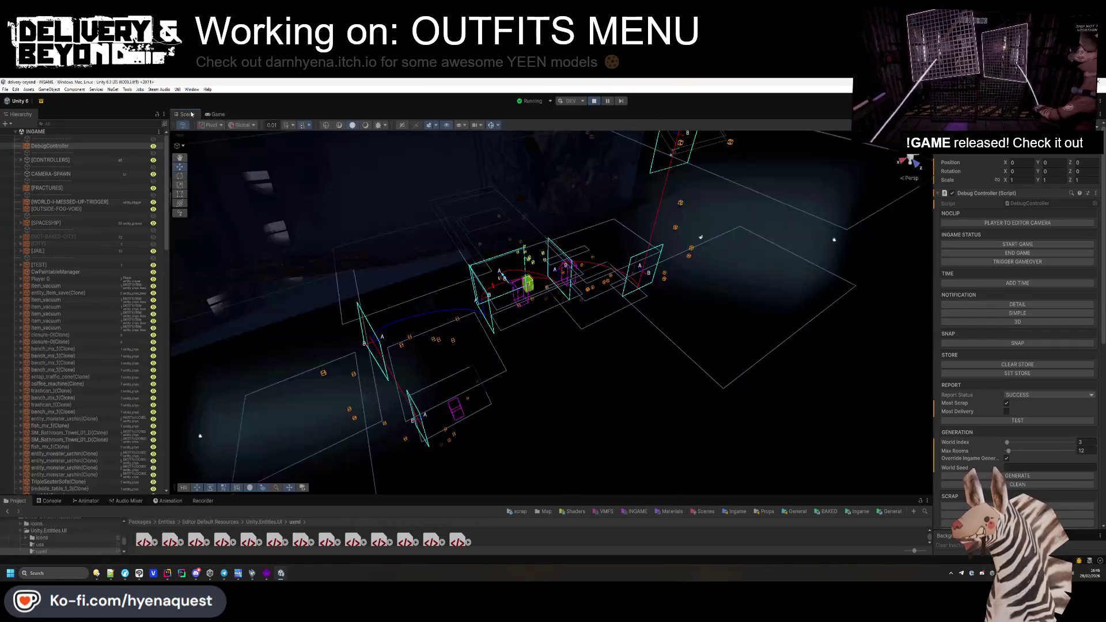
pyautogui.moveTo(321, 186); pyautogui.dragTo(475, 267)
pyautogui.click(216, 115)
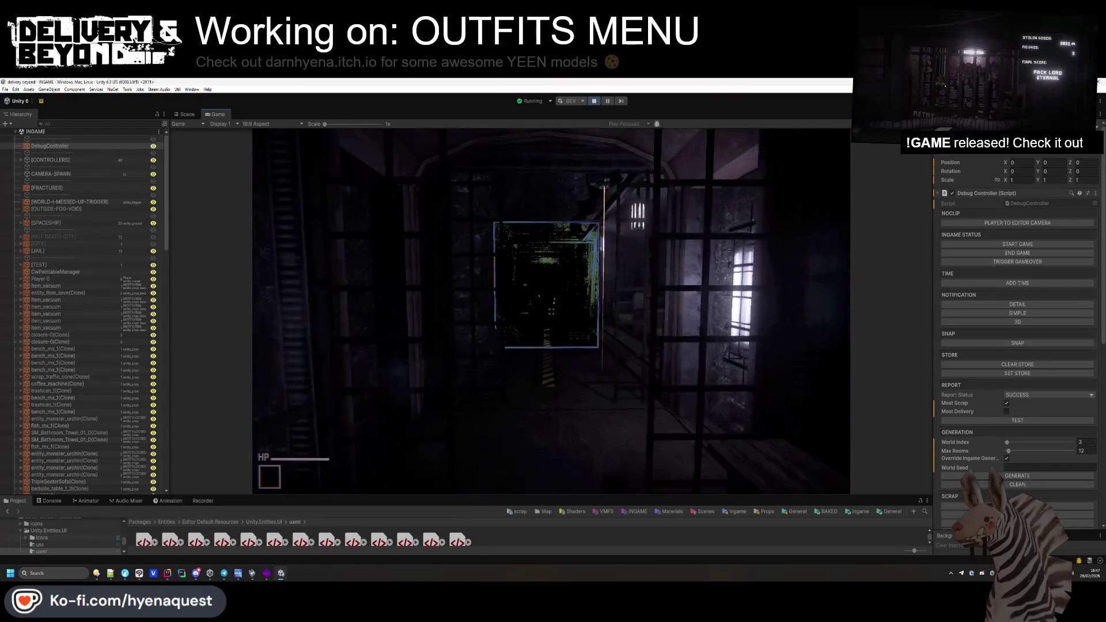
pyautogui.press('super')
pyautogui.click(179, 117)
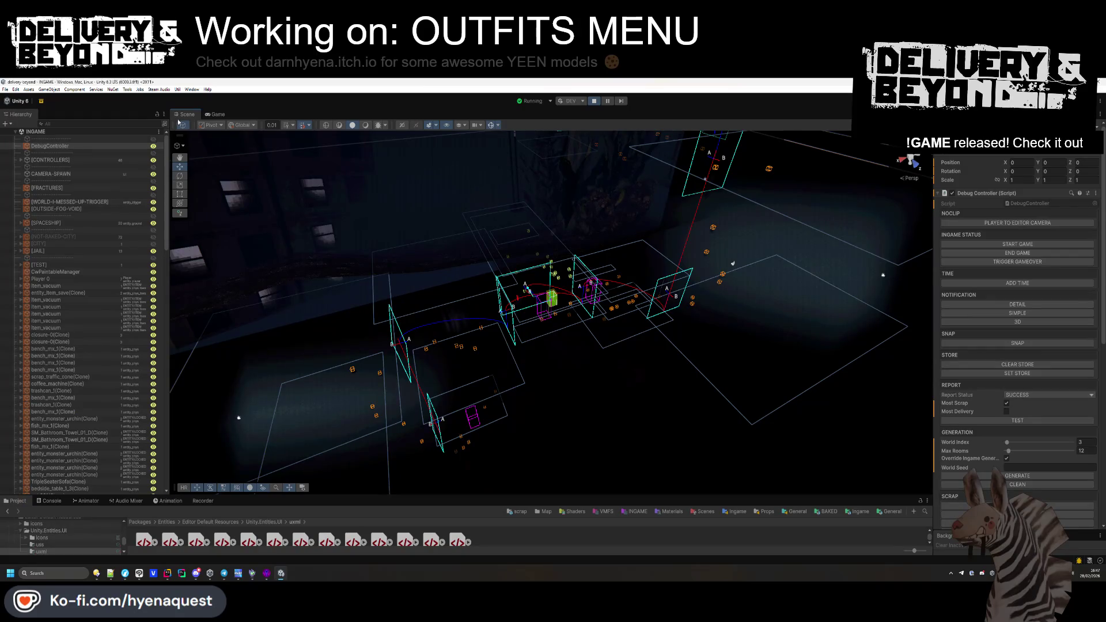
pyautogui.moveTo(602, 438)
pyautogui.mouseDown()
pyautogui.moveTo(600, 382)
pyautogui.moveTo(363, 330)
pyautogui.moveTo(339, 299)
pyautogui.mouseUp()
pyautogui.click(216, 114)
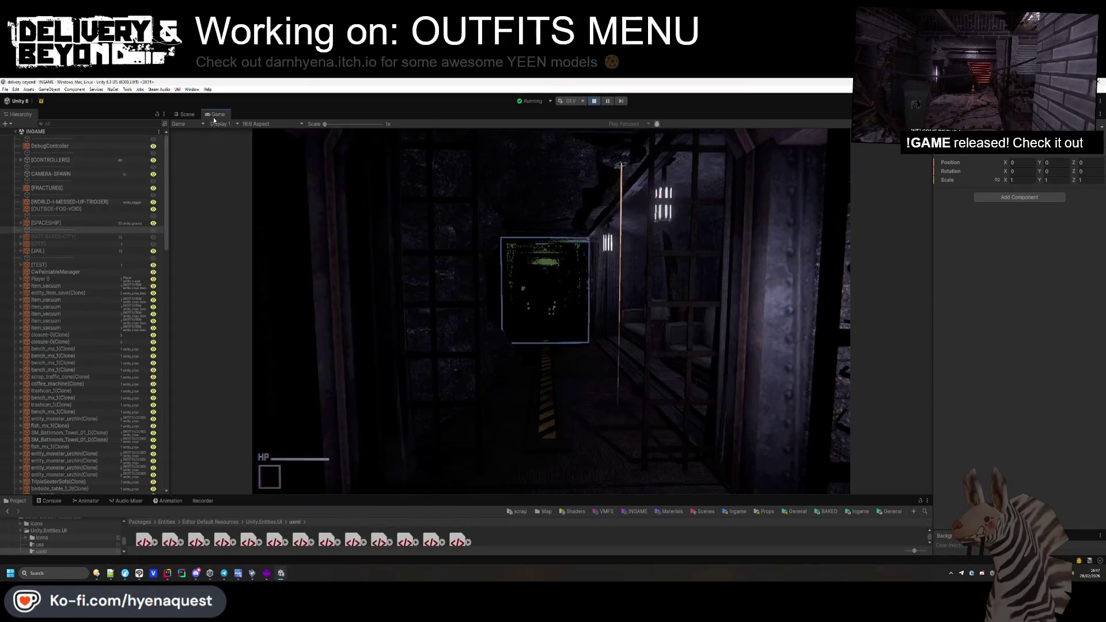
# - Walk the player into the corridor, then fly the Scene camera toward the domed stone ceiling
pyautogui.click(460, 158)
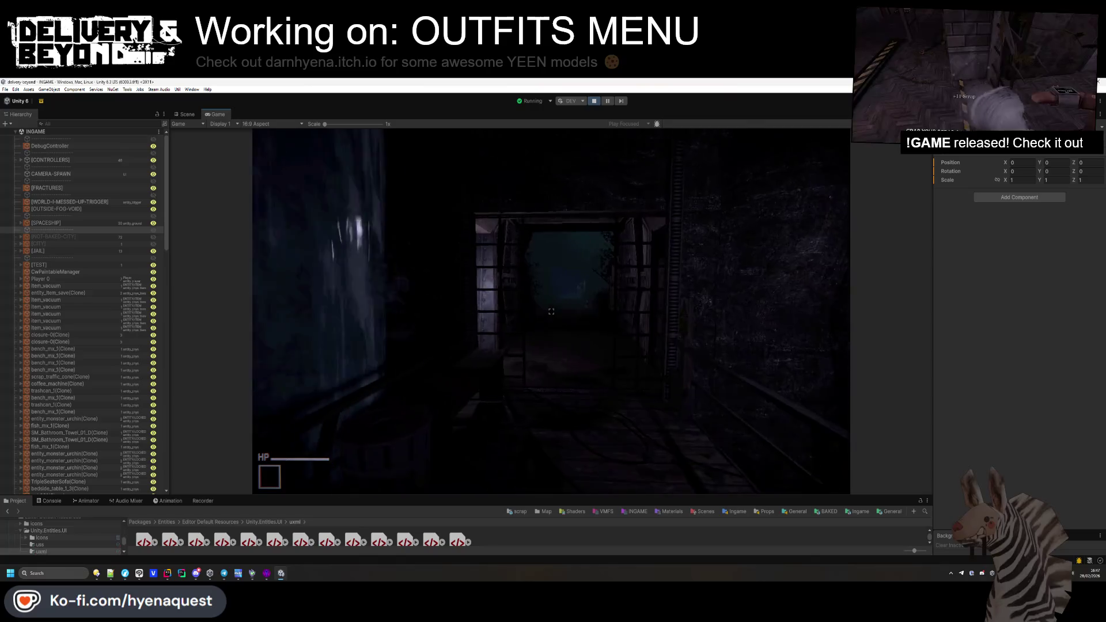
pyautogui.press('w')
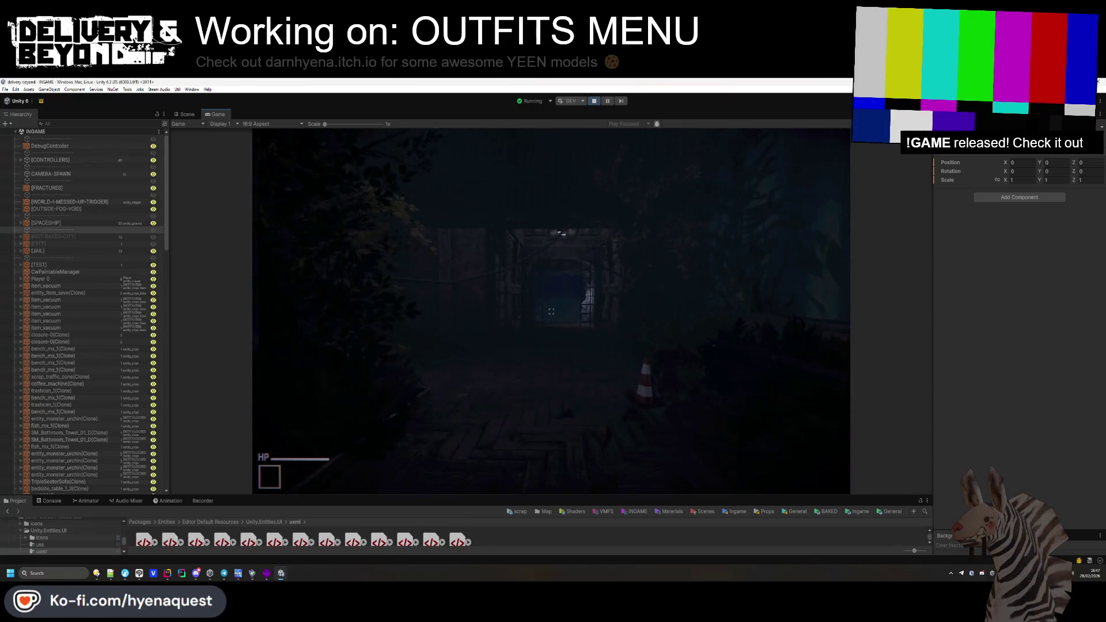
pyautogui.press('super')
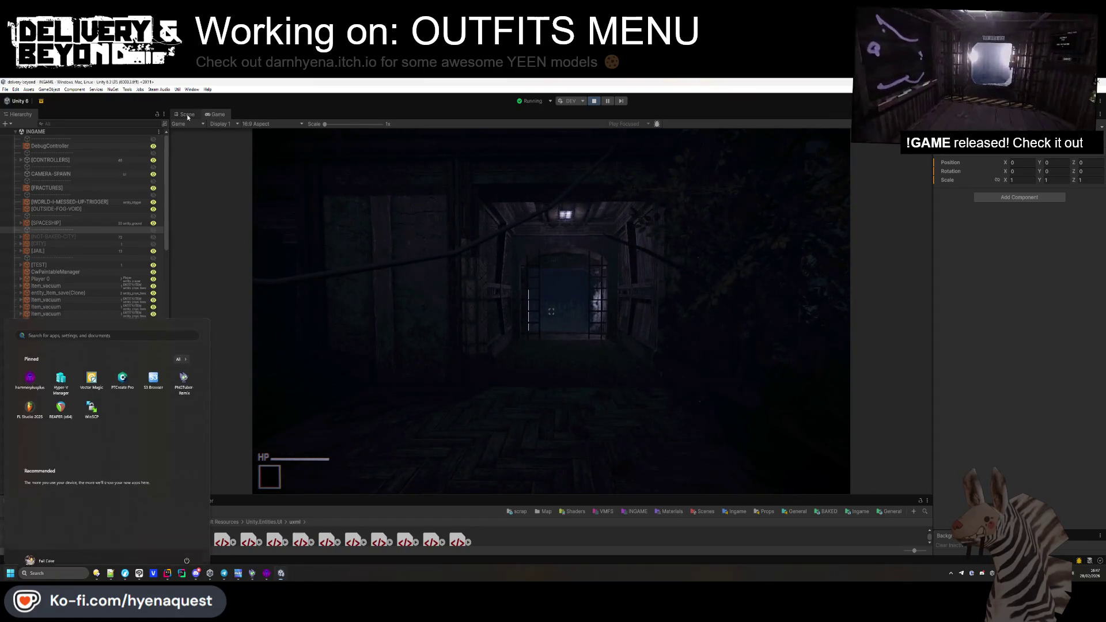
pyautogui.click(187, 115)
pyautogui.press('w')
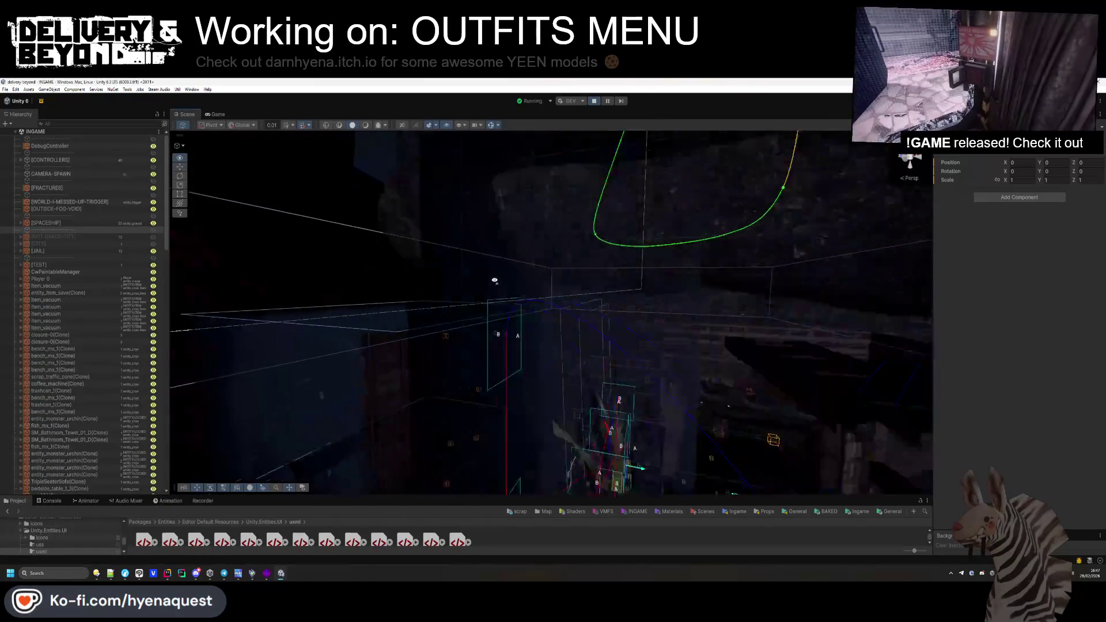
pyautogui.press('w')
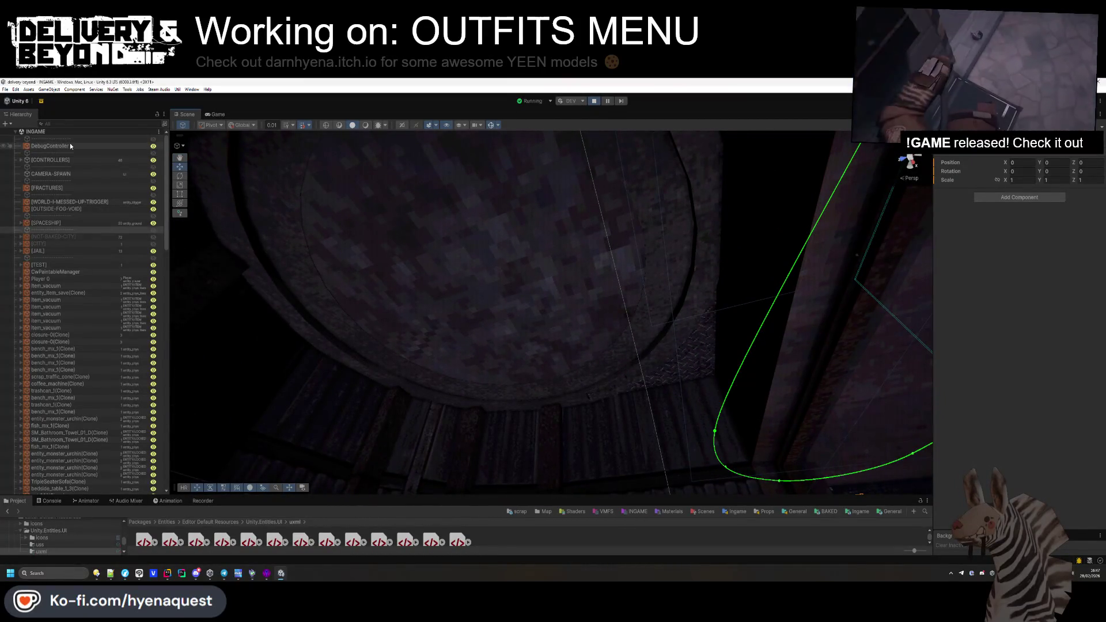
# - On the DebugController, regenerate, CLEAN and GENERATE a fresh level, then stop play mode
pyautogui.click(71, 146)
pyautogui.click(1043, 476)
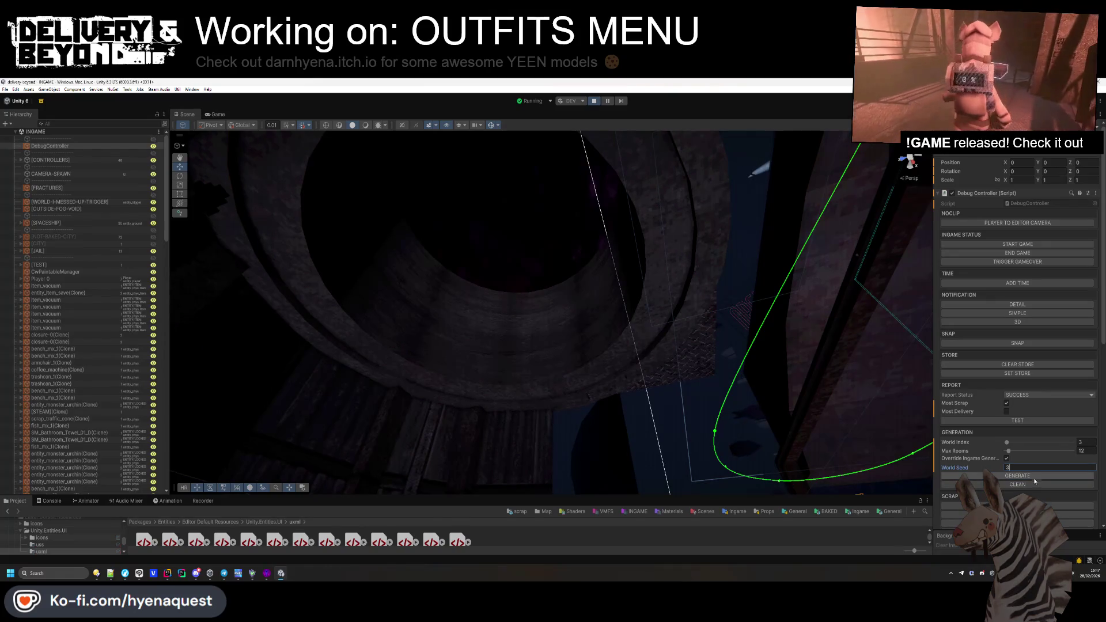
pyautogui.click(1026, 485)
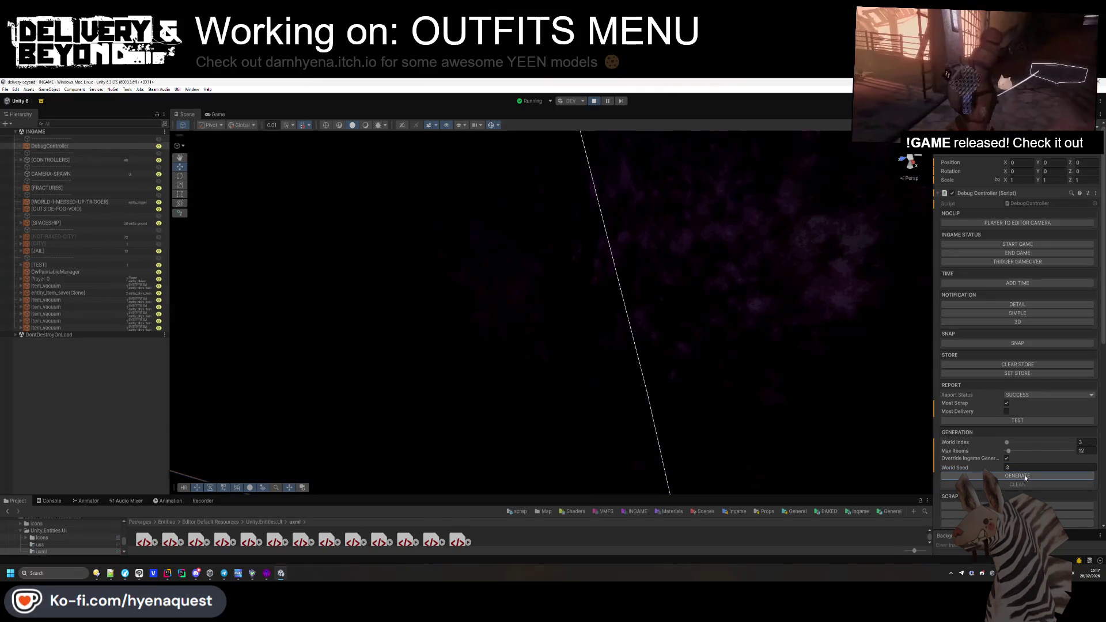
pyautogui.click(1026, 478)
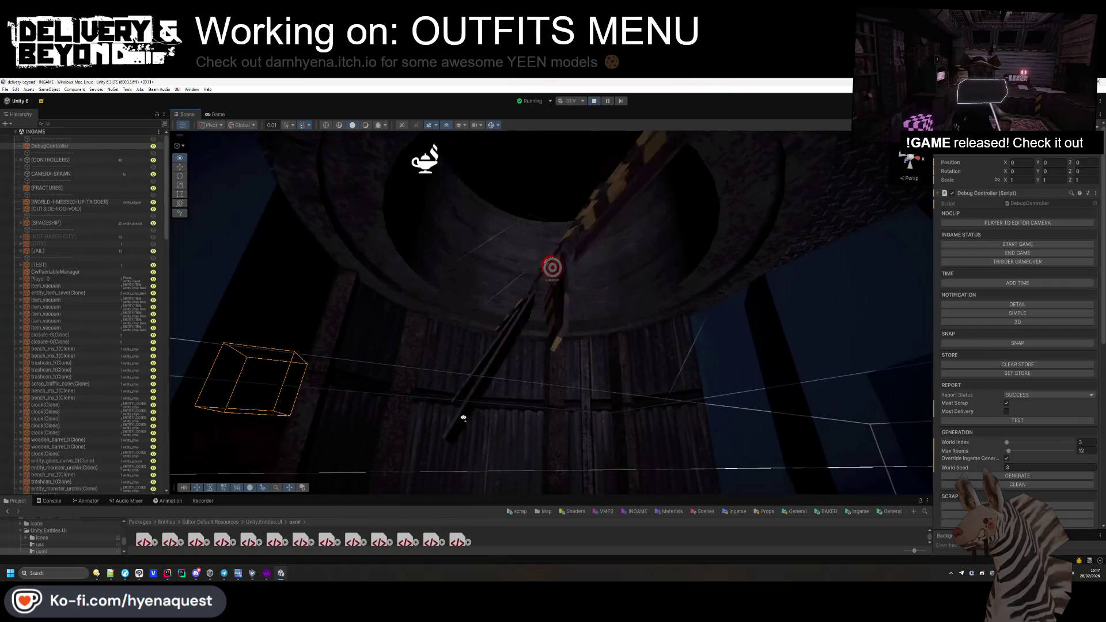
pyautogui.click(589, 104)
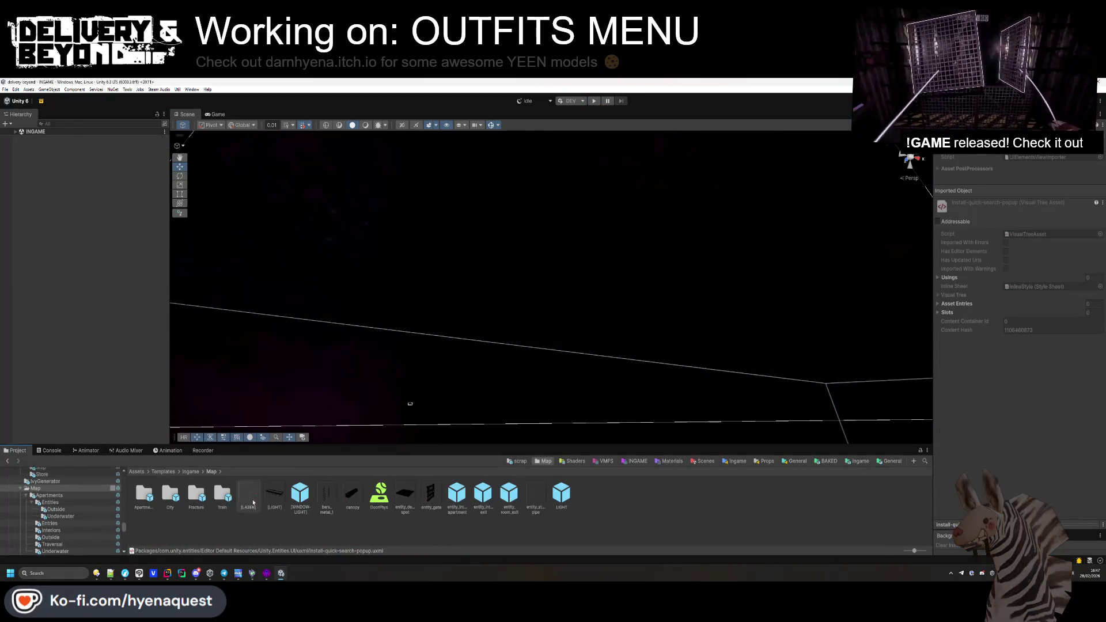
# - Open the elevator_0 prefab from the Map/Fracture folder and select its fan object
pyautogui.doubleClick(197, 494)
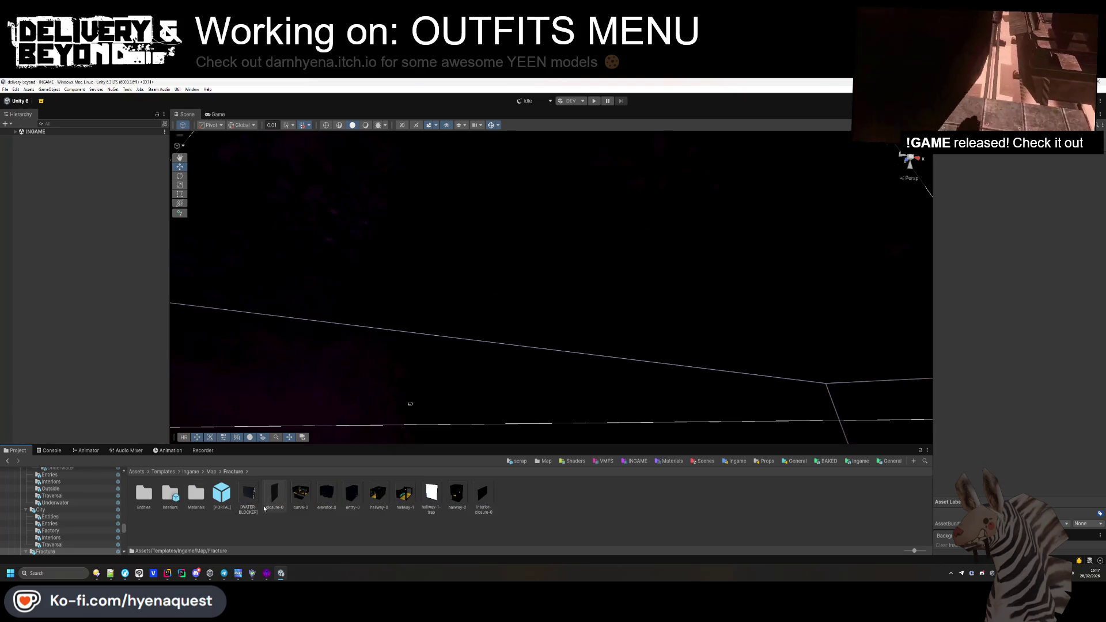
pyautogui.doubleClick(327, 495)
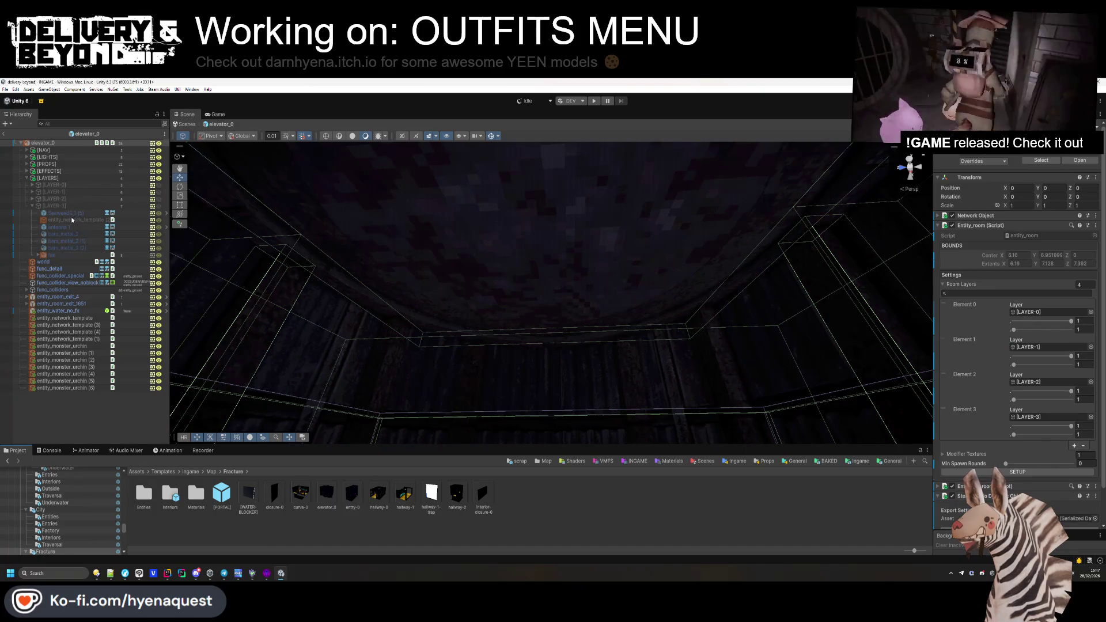
pyautogui.click(73, 219)
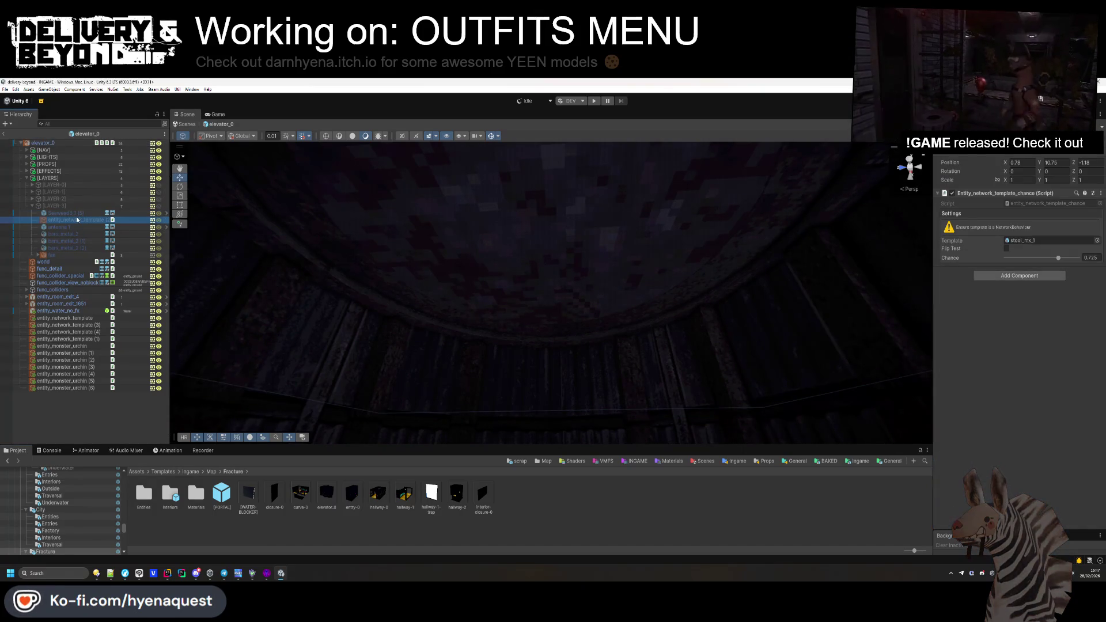
# - Set the fan's Entity_spinner Axis to Z and exit Prefab Mode back to the INGAME scene
pyautogui.click(1014, 259)
pyautogui.click(1014, 289)
pyautogui.click(1014, 259)
pyautogui.click(1014, 298)
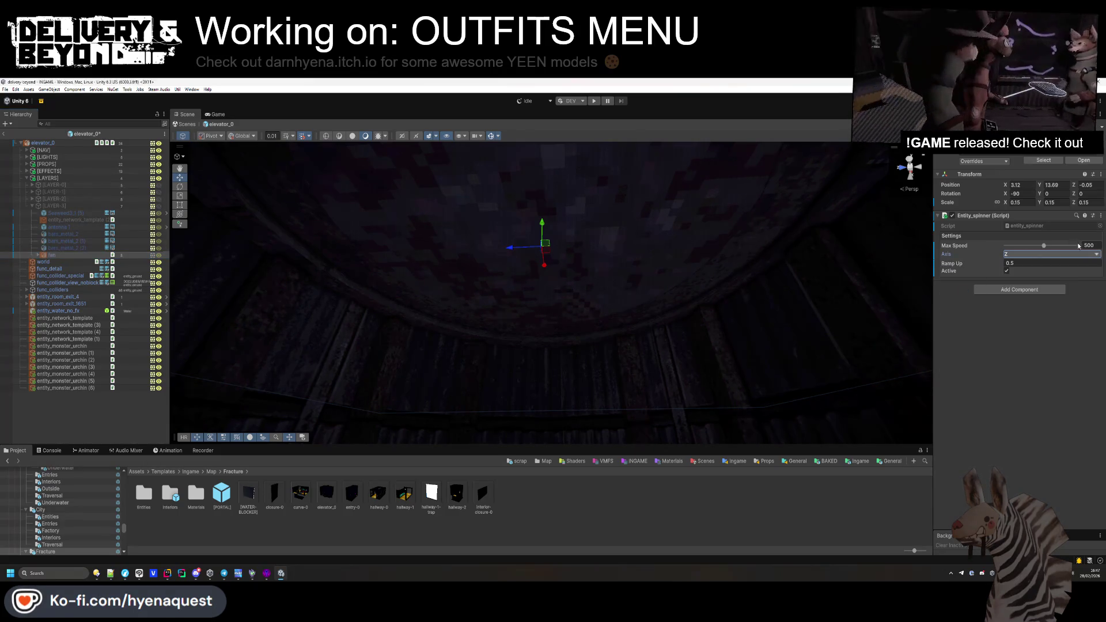
pyautogui.click(625, 298)
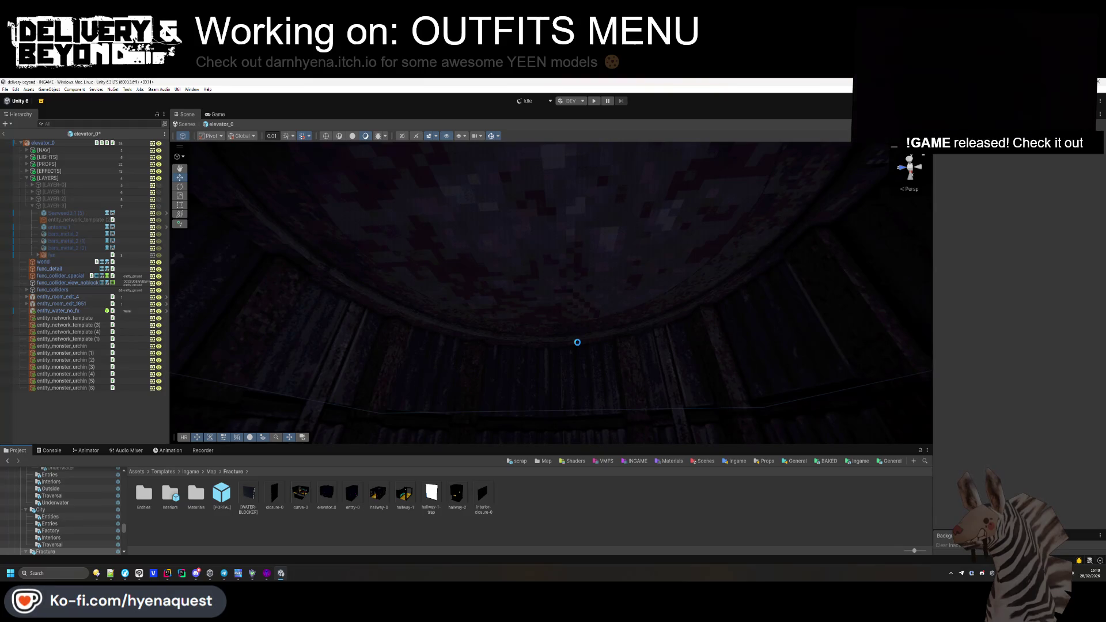
pyautogui.click(5, 135)
pyautogui.scroll(2, 500, 210)
pyautogui.press('w')
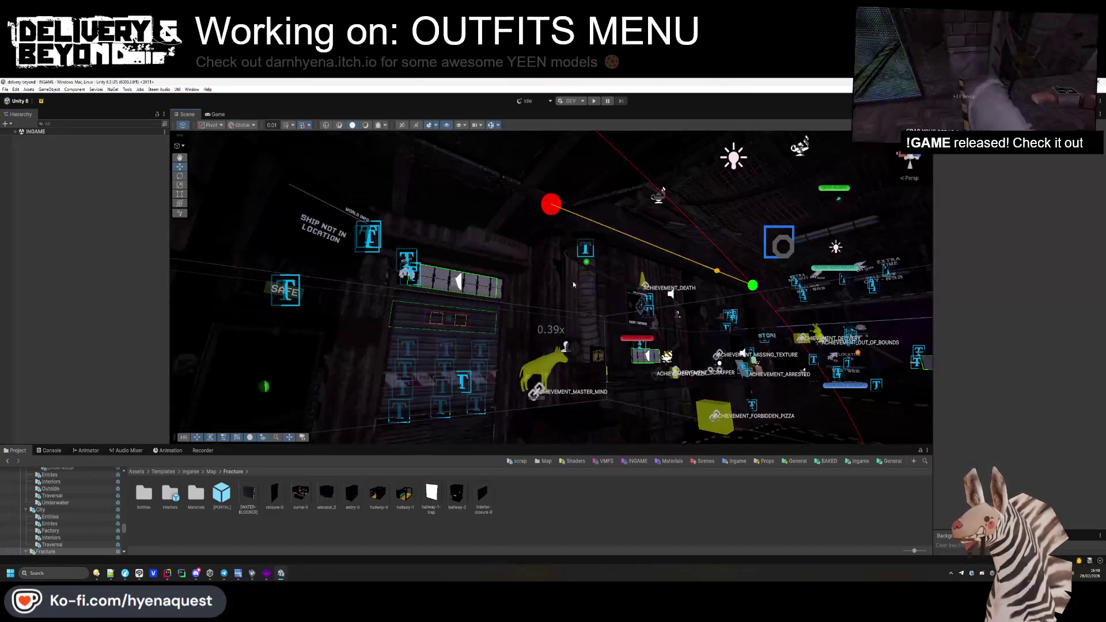
# - Navigate from Models up to the Ingame templates and open the scrap props folder
pyautogui.click(859, 462)
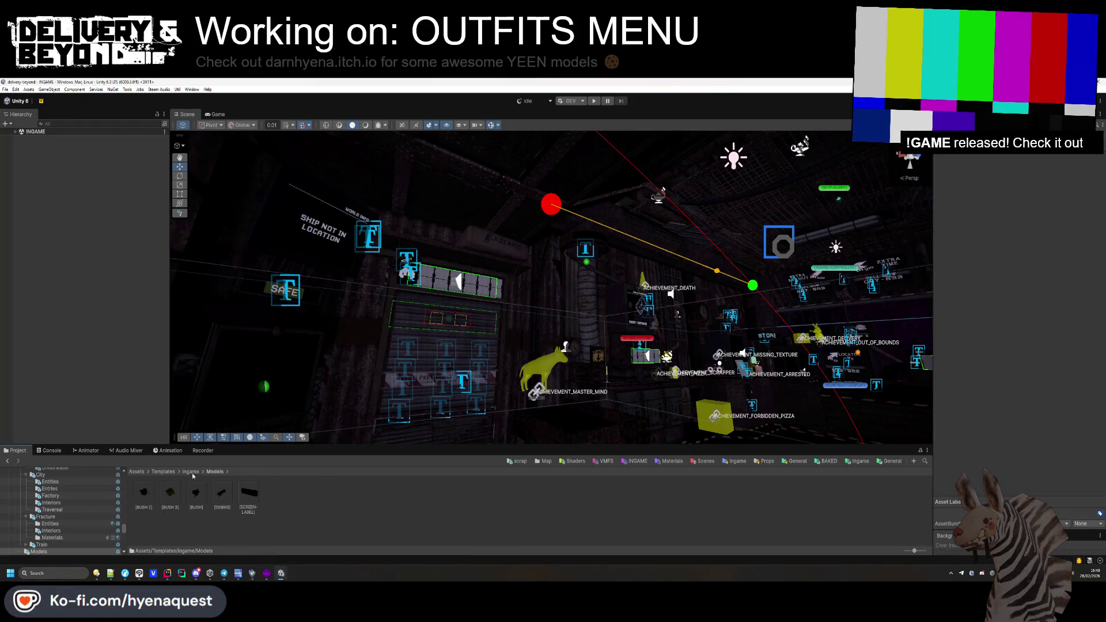
pyautogui.click(192, 473)
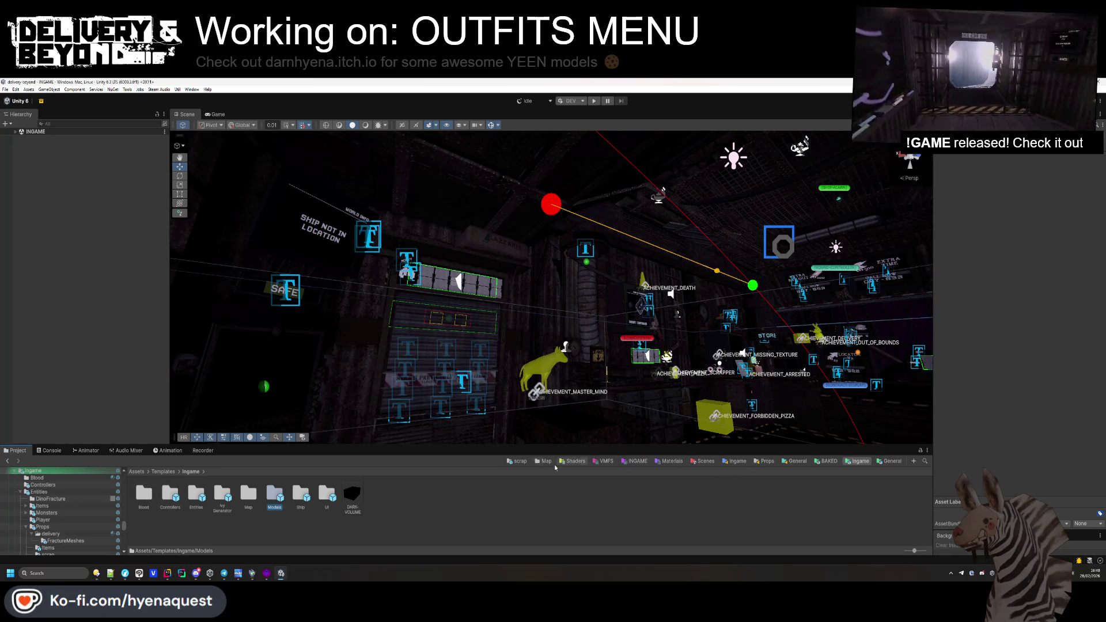
pyautogui.click(518, 461)
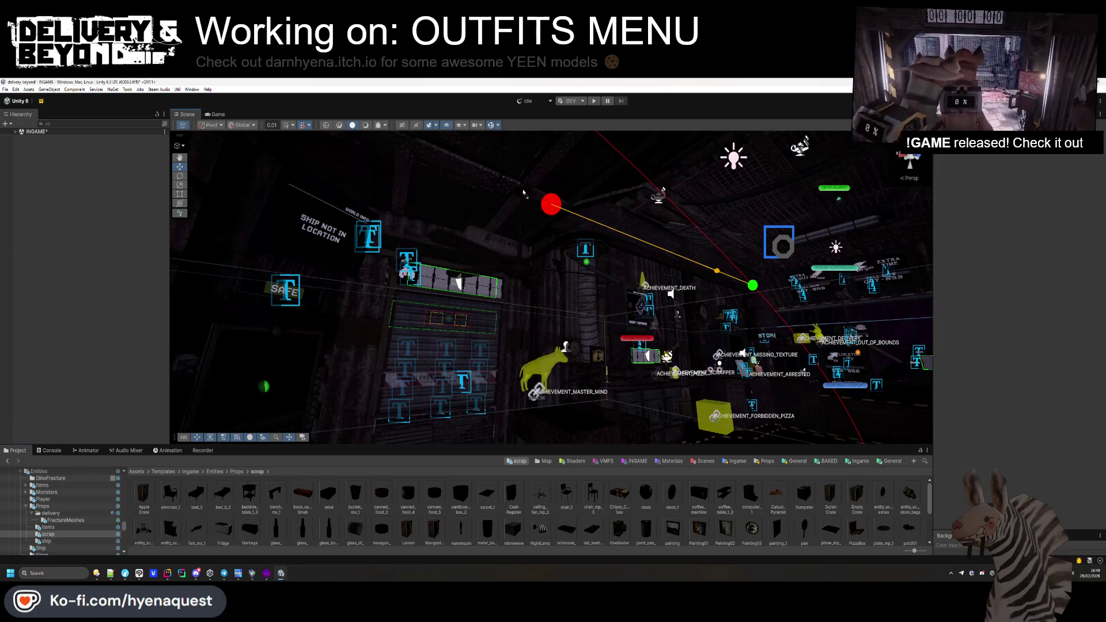
# - Enter play mode, cancelling the save prompt and pressing Play again
pyautogui.click(594, 102)
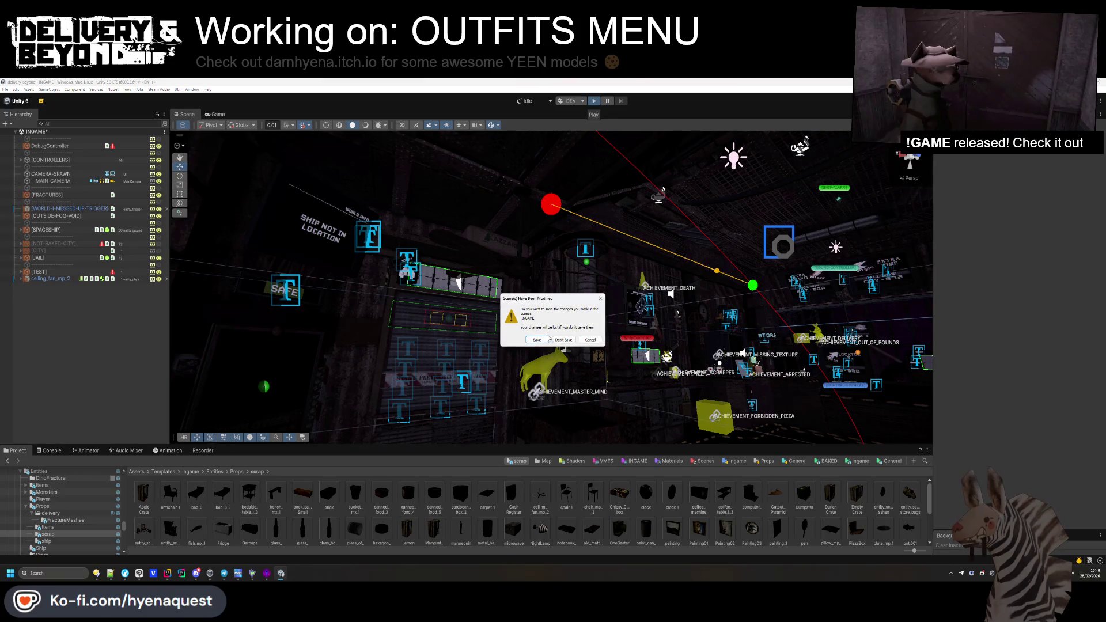
pyautogui.click(589, 339)
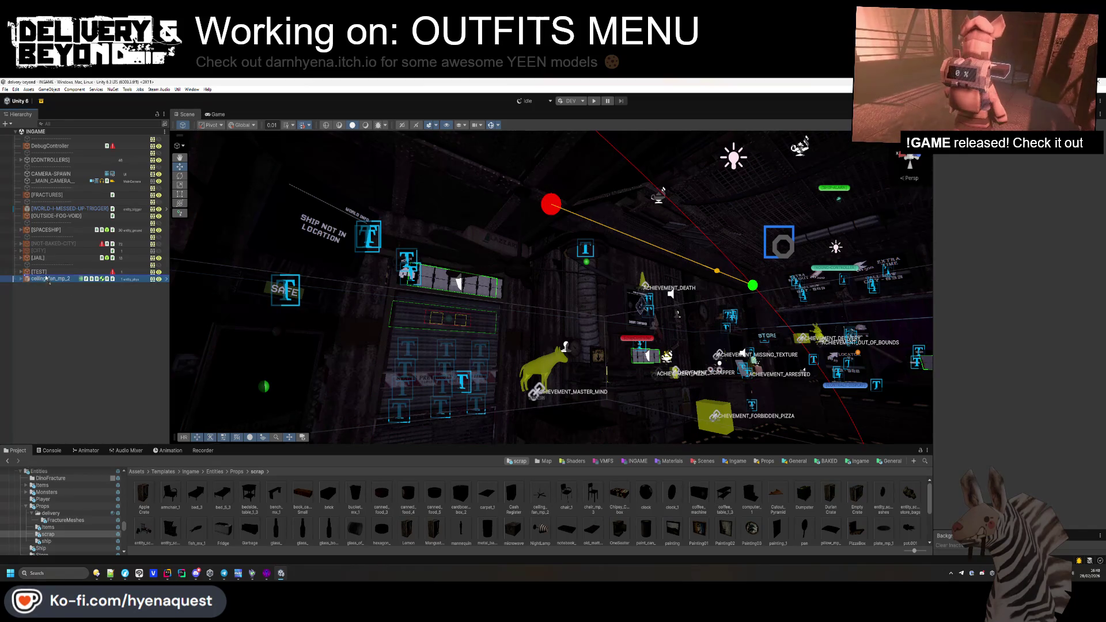
pyautogui.click(594, 100)
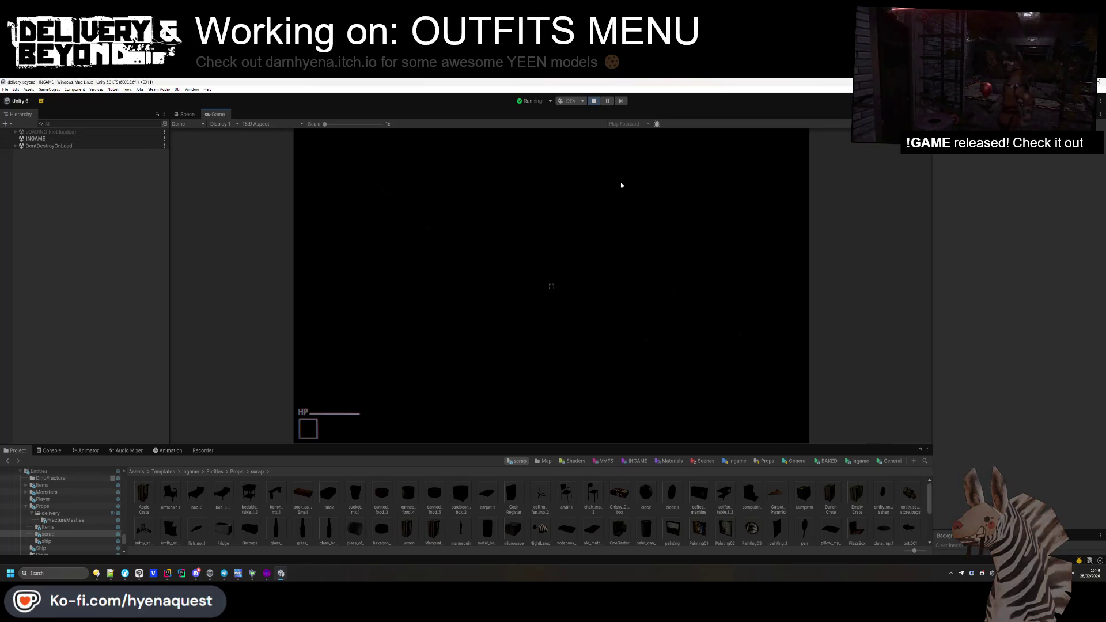
# - Take control in-game to look around the dark corridor, then release the mouse
pyautogui.click(649, 192)
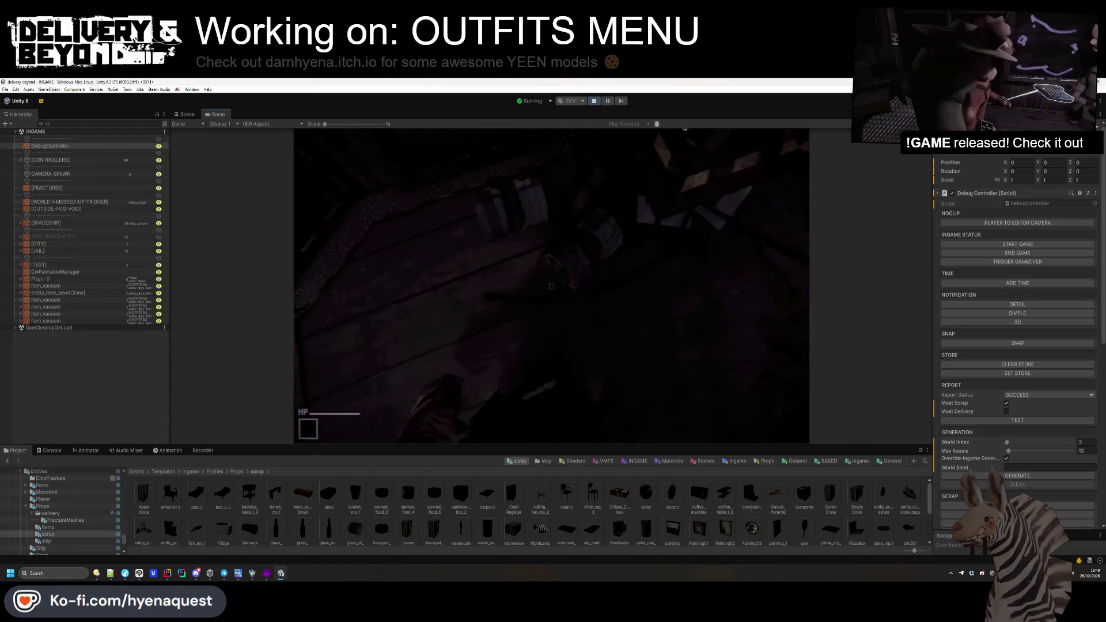
pyautogui.press('e')
pyautogui.press('Escape')
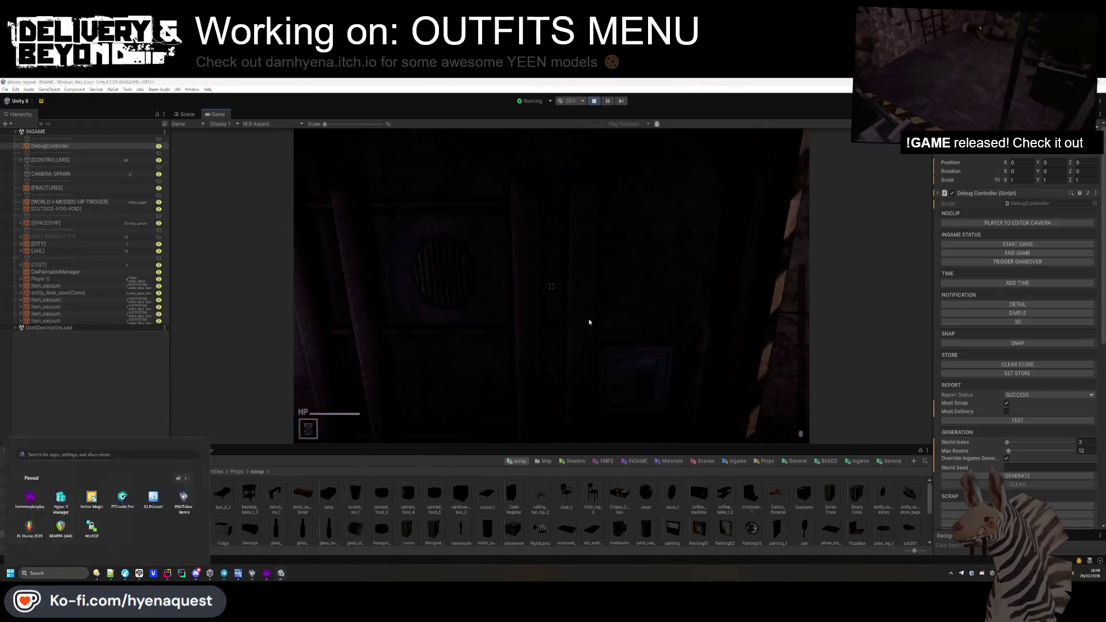
# - Regenerate the level and inspect it in the Scene view, swinging toward the building behind plants
pyautogui.click(1018, 478)
pyautogui.click(186, 114)
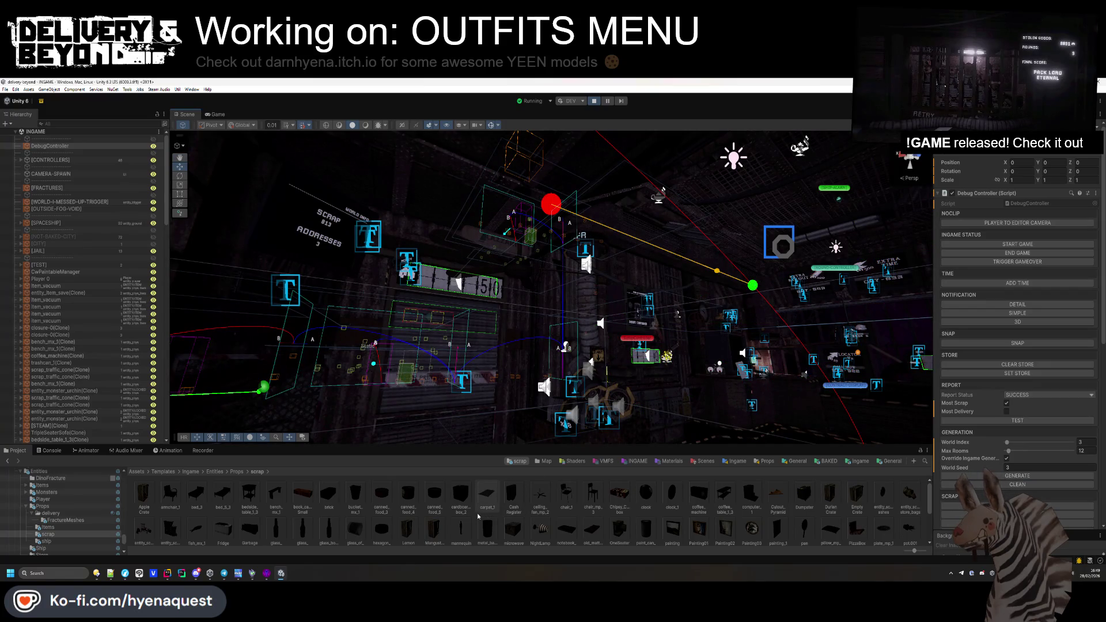
pyautogui.click(209, 115)
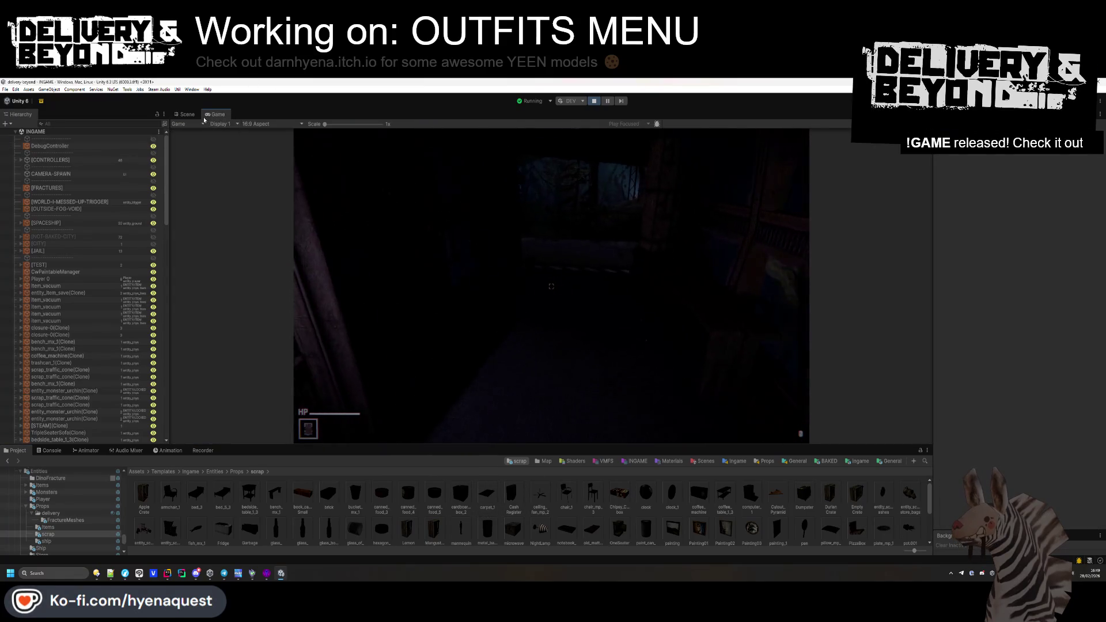
pyautogui.click(186, 114)
pyautogui.moveTo(488, 140)
pyautogui.mouseDown()
pyautogui.moveTo(496, 231)
pyautogui.moveTo(516, 286)
pyautogui.moveTo(451, 330)
pyautogui.moveTo(388, 319)
pyautogui.moveTo(387, 400)
pyautogui.moveTo(524, 249)
pyautogui.moveTo(347, 356)
pyautogui.moveTo(451, 338)
pyautogui.moveTo(543, 402)
pyautogui.moveTo(540, 430)
pyautogui.moveTo(504, 341)
pyautogui.moveTo(578, 358)
pyautogui.moveTo(665, 310)
pyautogui.moveTo(637, 366)
pyautogui.moveTo(669, 316)
pyautogui.moveTo(586, 369)
pyautogui.mouseUp()
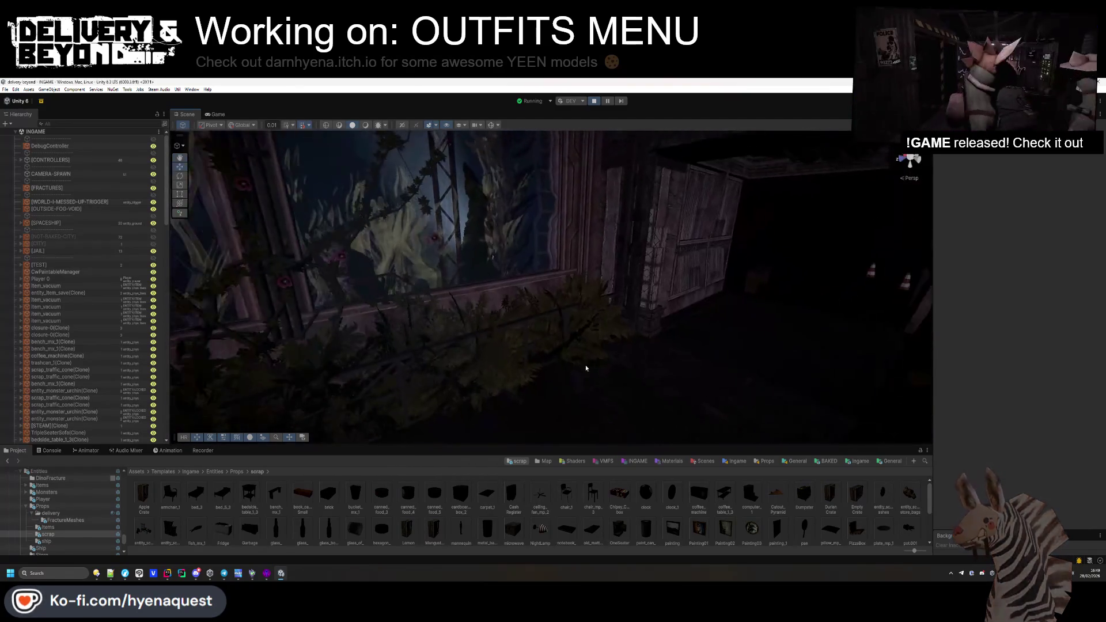
pyautogui.click(218, 114)
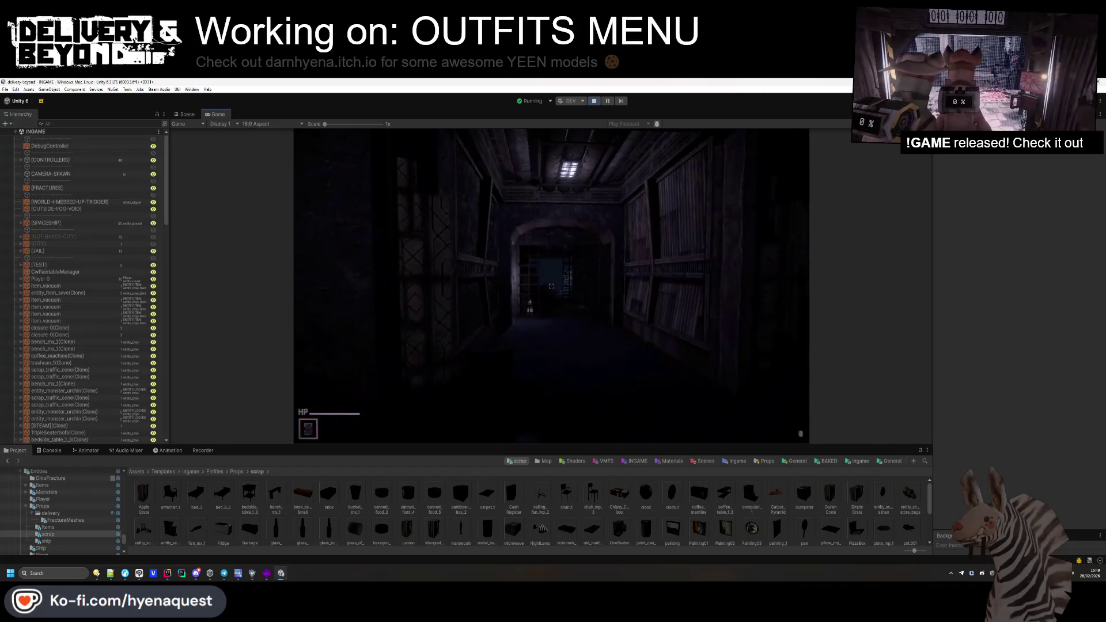
# - Walk the player down the corridor, then bring Rider to the front
pyautogui.press('w')
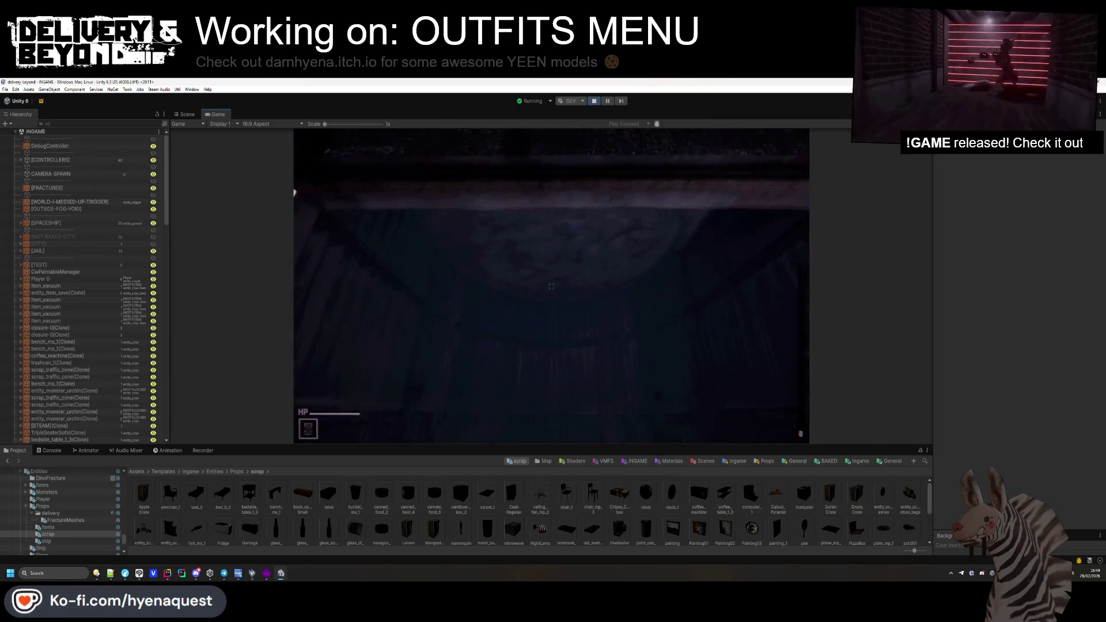
pyautogui.press('super')
pyautogui.click(184, 115)
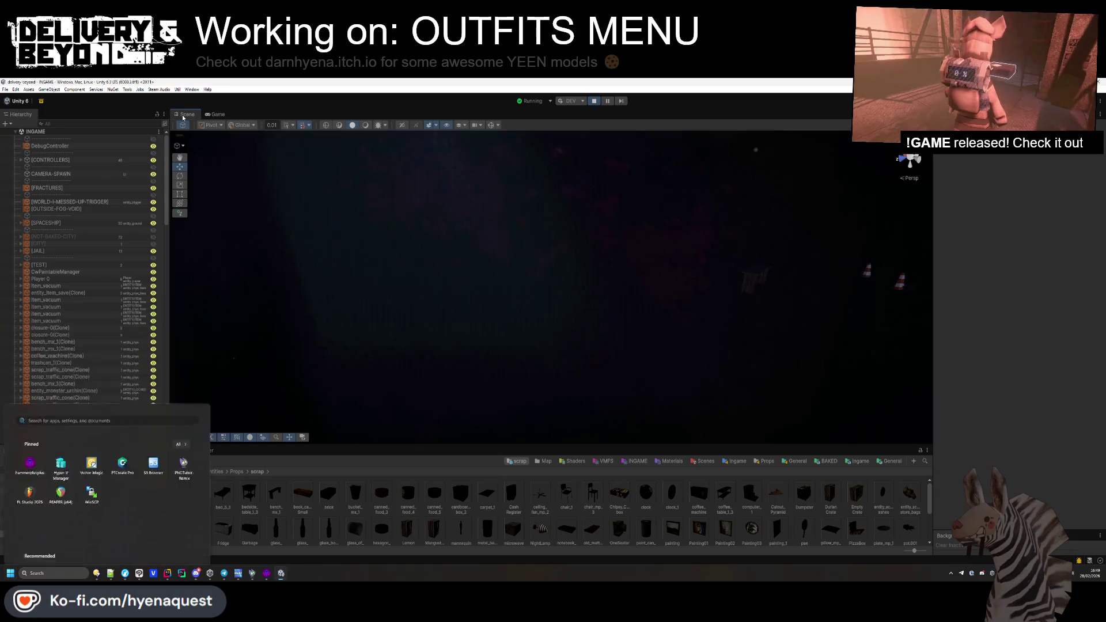
pyautogui.press('Escape')
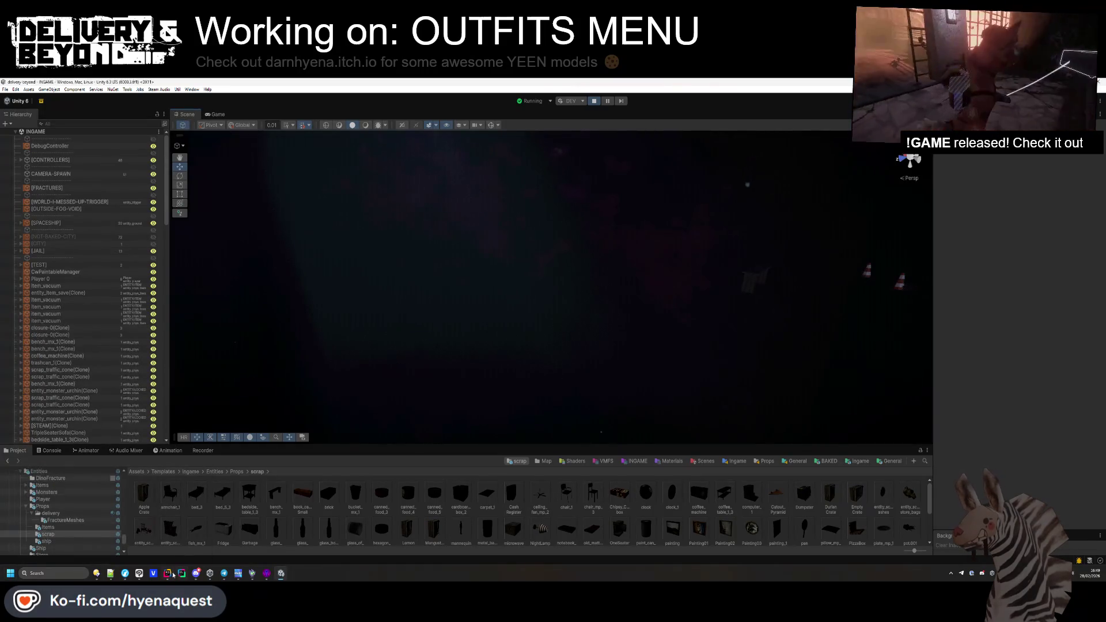
pyautogui.click(171, 574)
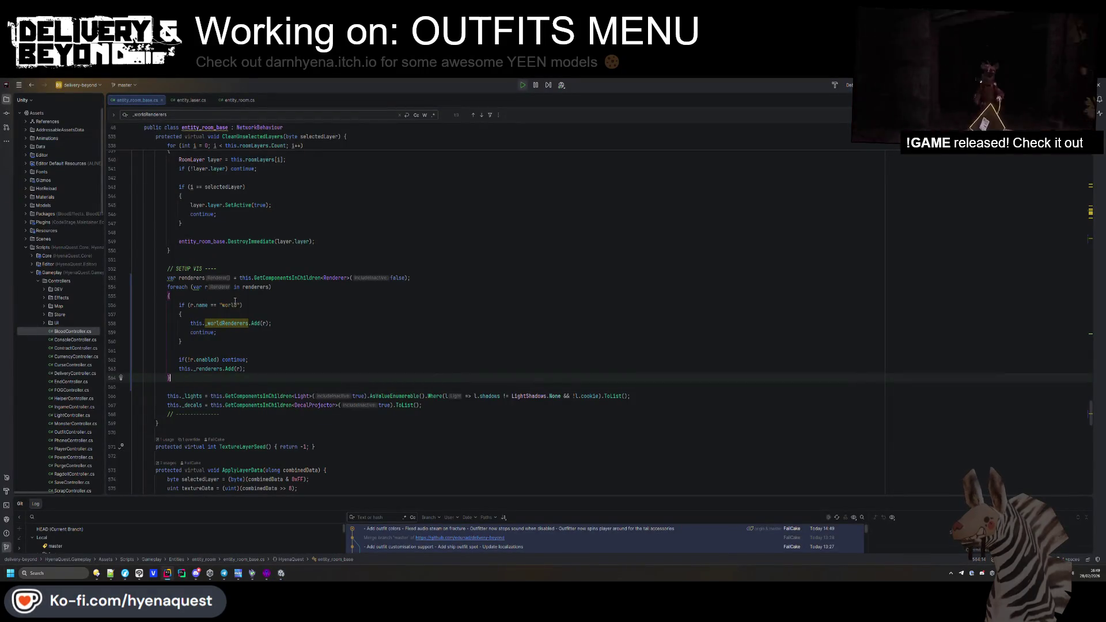
# - Jump to the _worldRenderers declaration and delete that field line
pyautogui.click(230, 323)
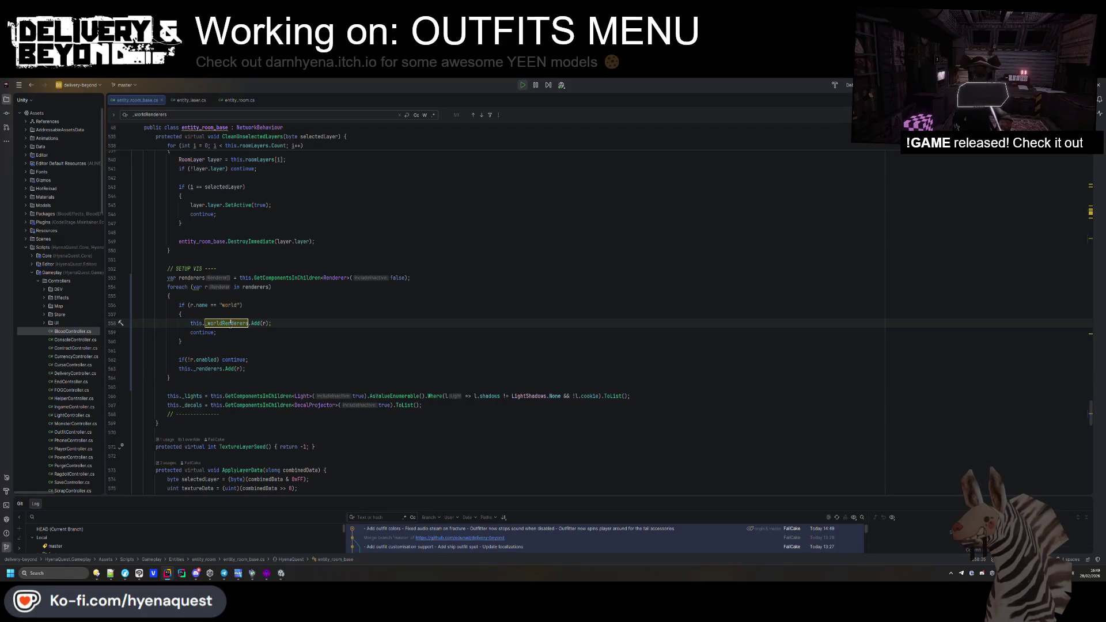
pyautogui.hotkey('ctrl', 'b')
pyautogui.press('End')
pyautogui.hotkey('shift', 'Up')
pyautogui.press('BackSpace')
pyautogui.press('Up')
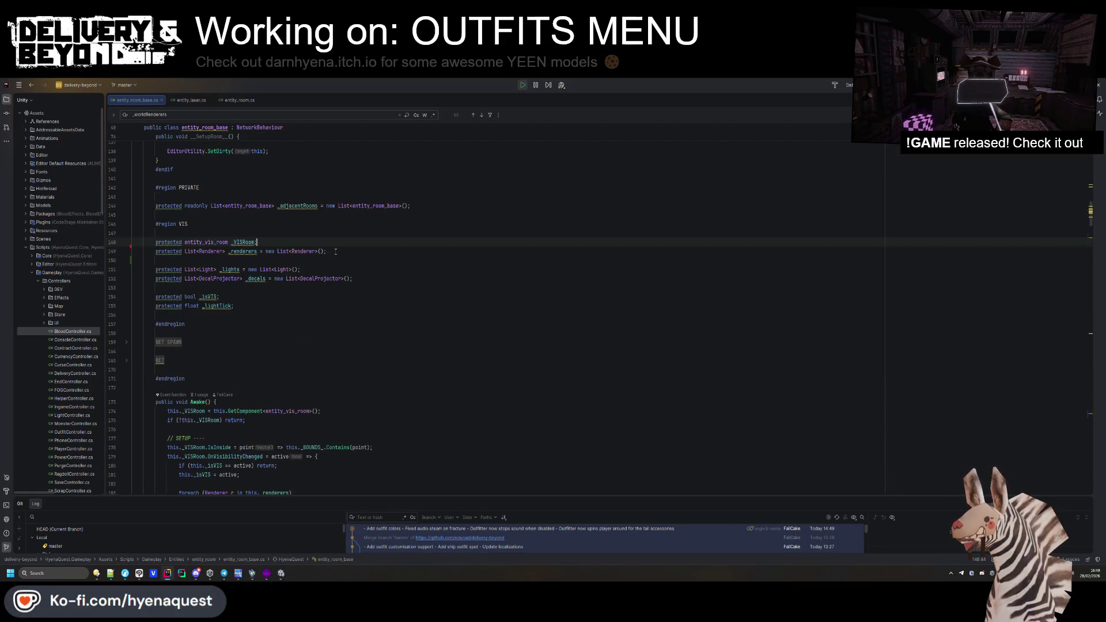
# - Rename the Update usage to _renderers and delete the world renderer culling loop
pyautogui.doubleClick(243, 260)
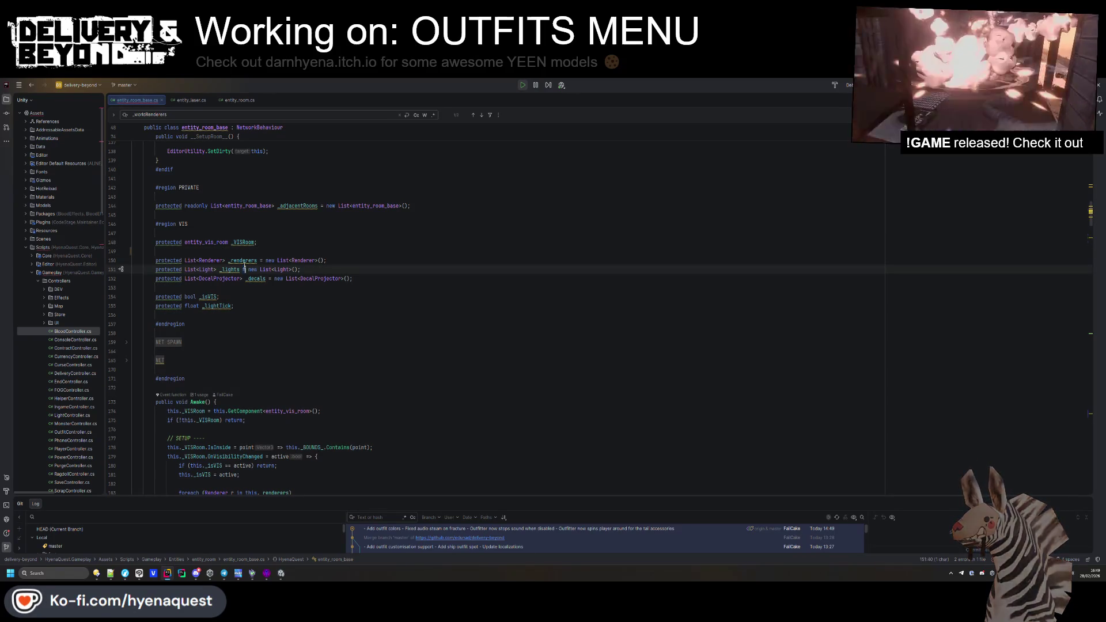
pyautogui.scroll(-10, 295, 344)
pyautogui.scroll(-1, 296, 344)
pyautogui.doubleClick(282, 354)
pyautogui.write('_renderers')
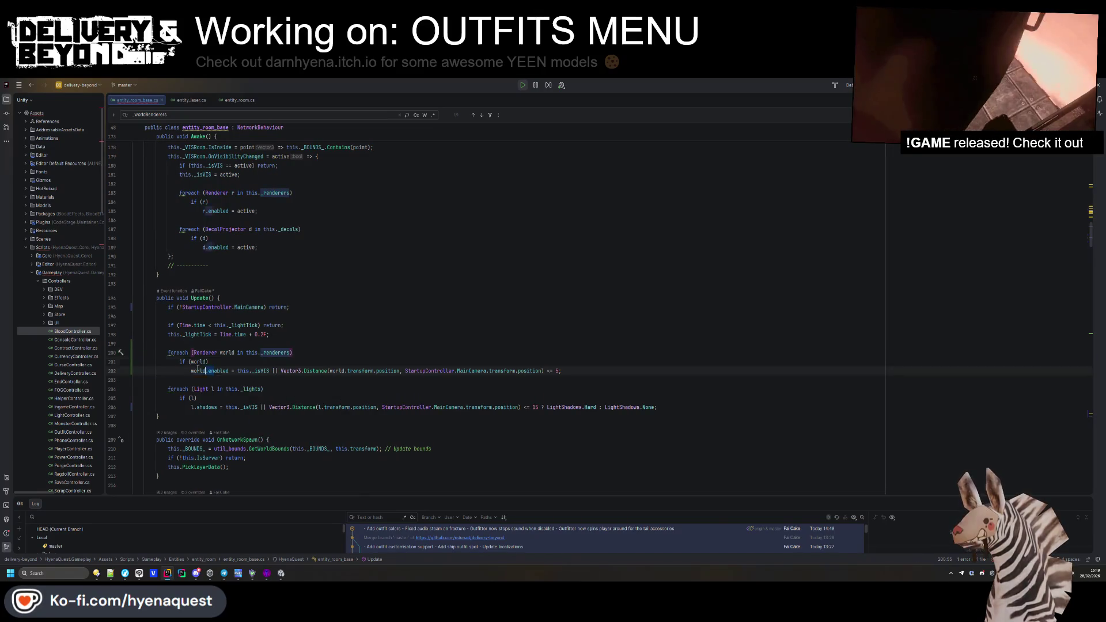
pyautogui.moveTo(211, 371); pyautogui.dragTo(168, 353)
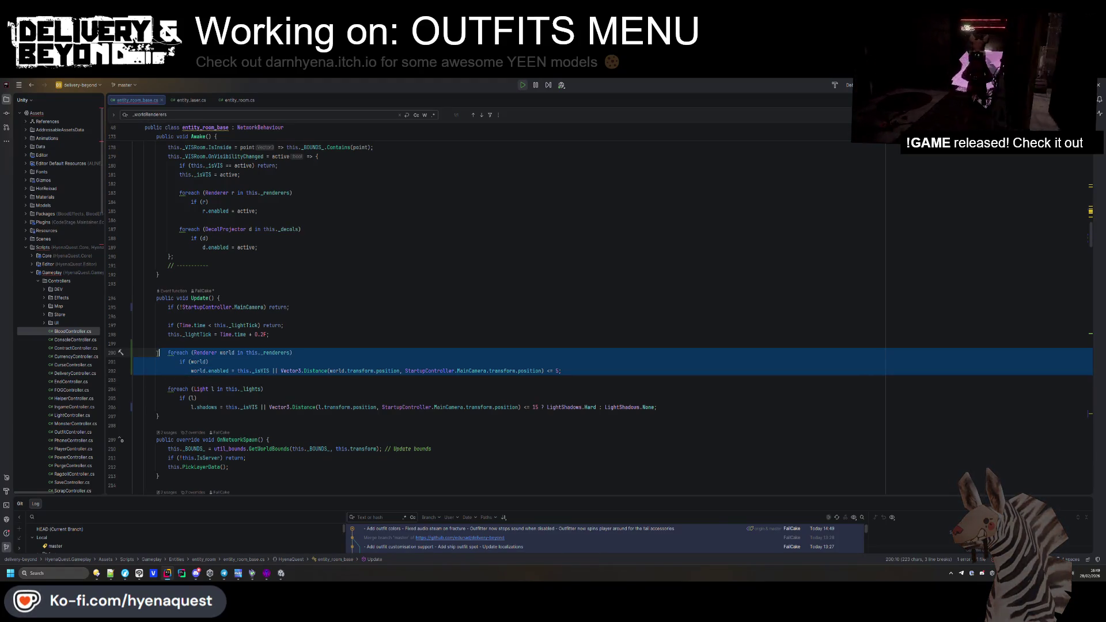
pyautogui.press('Delete')
pyautogui.press('BackSpace')
# - Review the remaining Update light loop with its Hard shadows and GetBounds lines
pyautogui.click(676, 283)
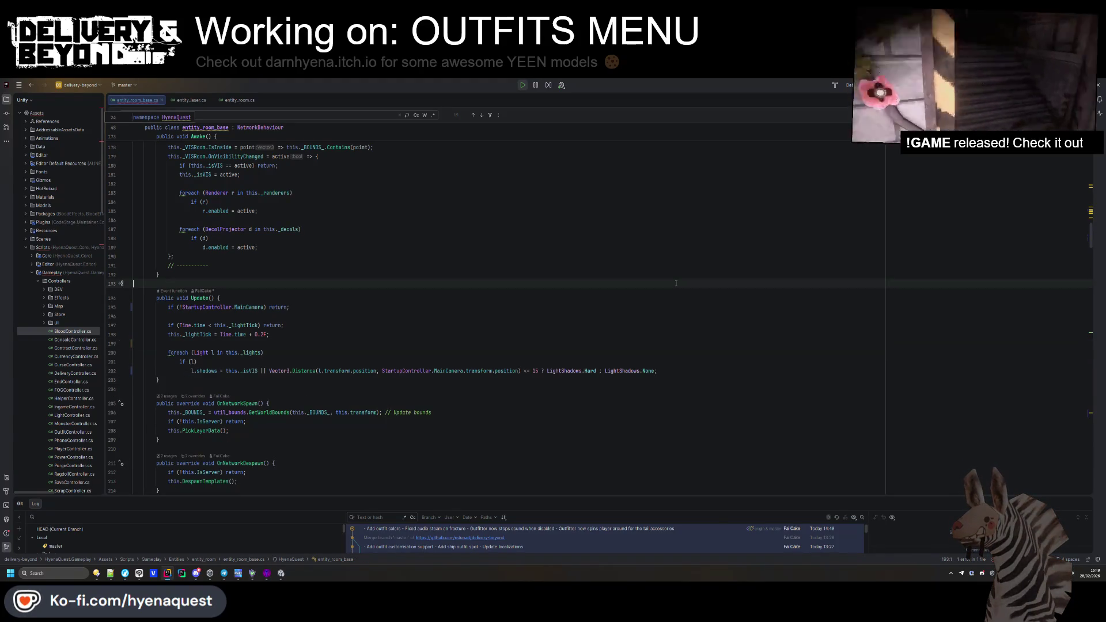
pyautogui.doubleClick(592, 372)
pyautogui.scroll(15, 611, 380)
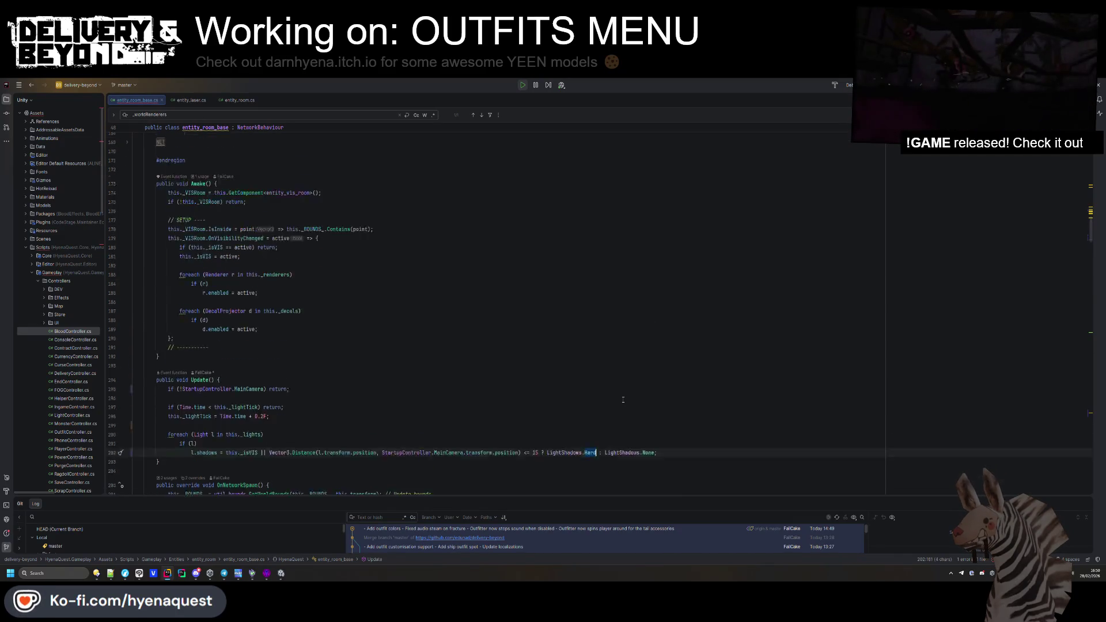
pyautogui.scroll(20, 624, 388)
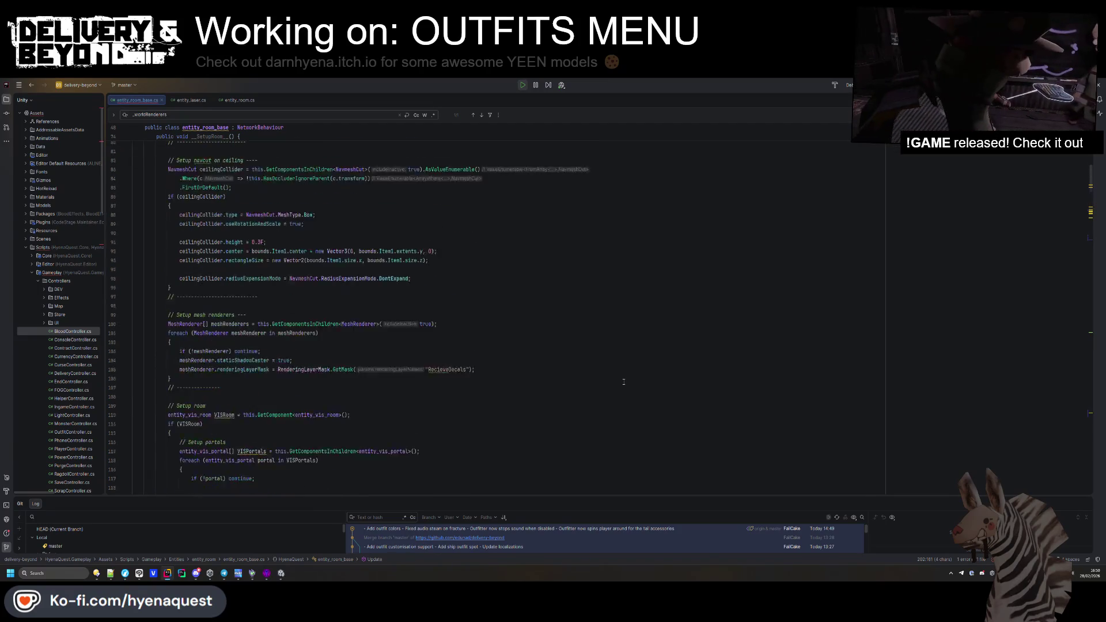
pyautogui.scroll(-20, 623, 372)
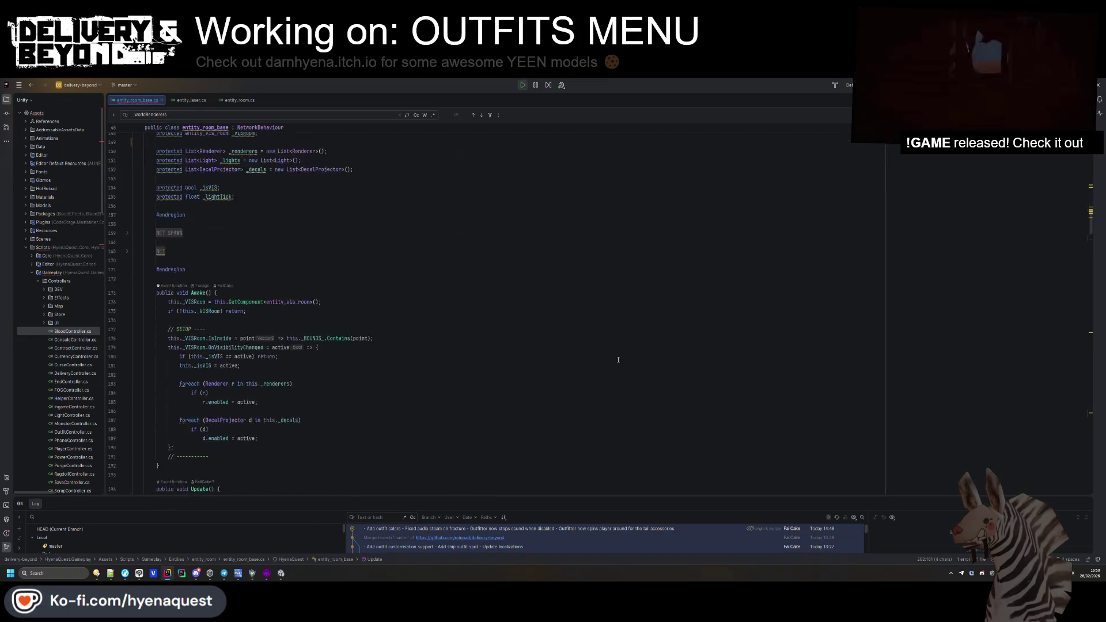
pyautogui.scroll(-20, 616, 357)
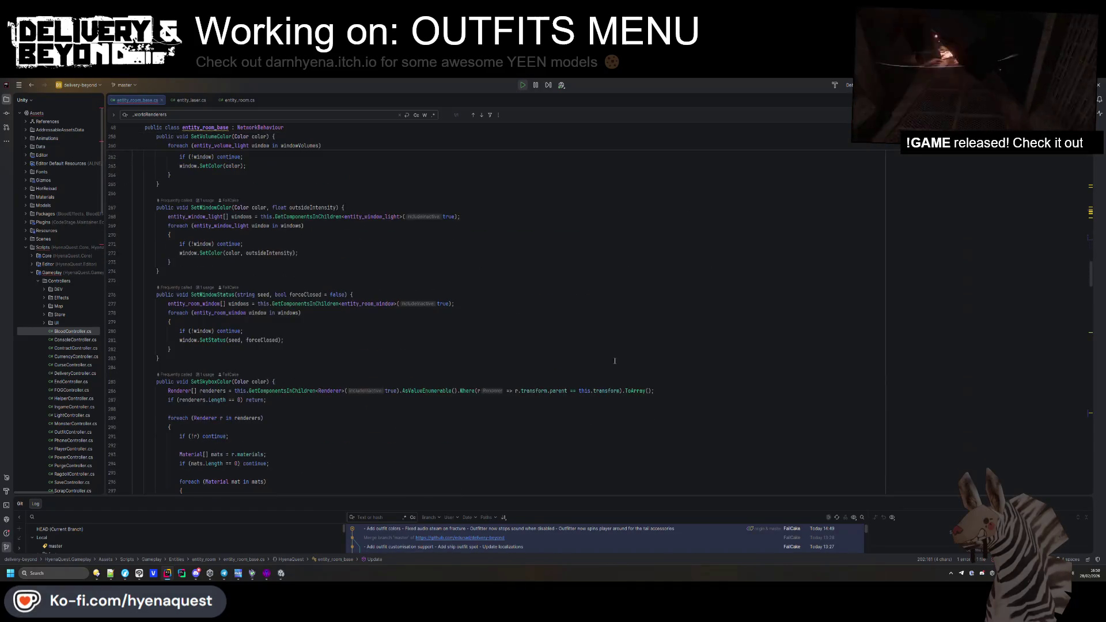
pyautogui.scroll(12, 619, 352)
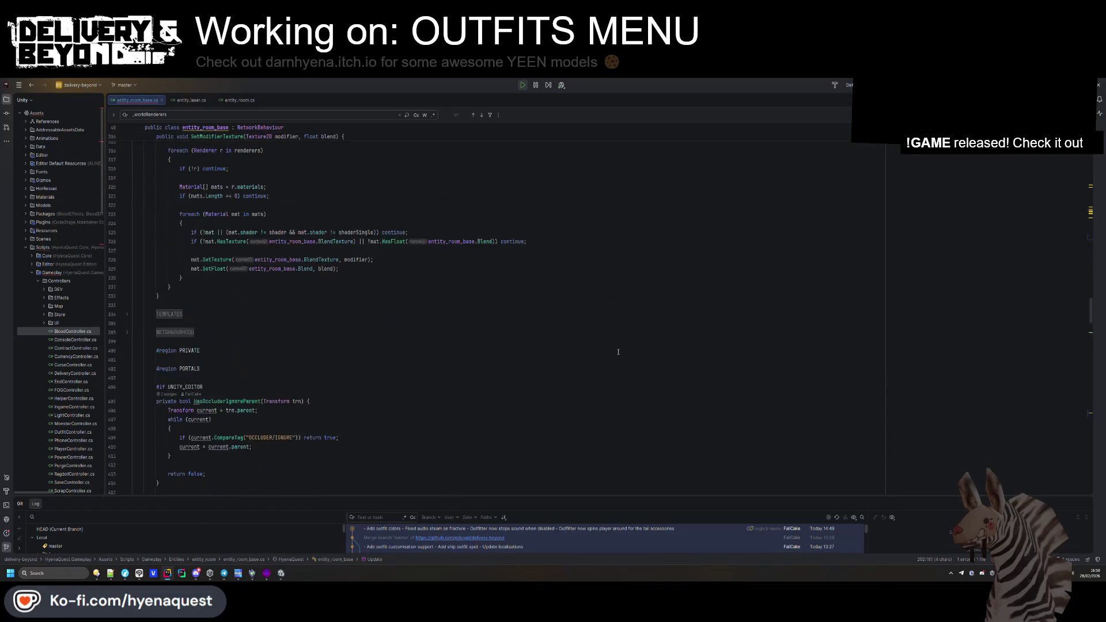
pyautogui.scroll(10, 617, 362)
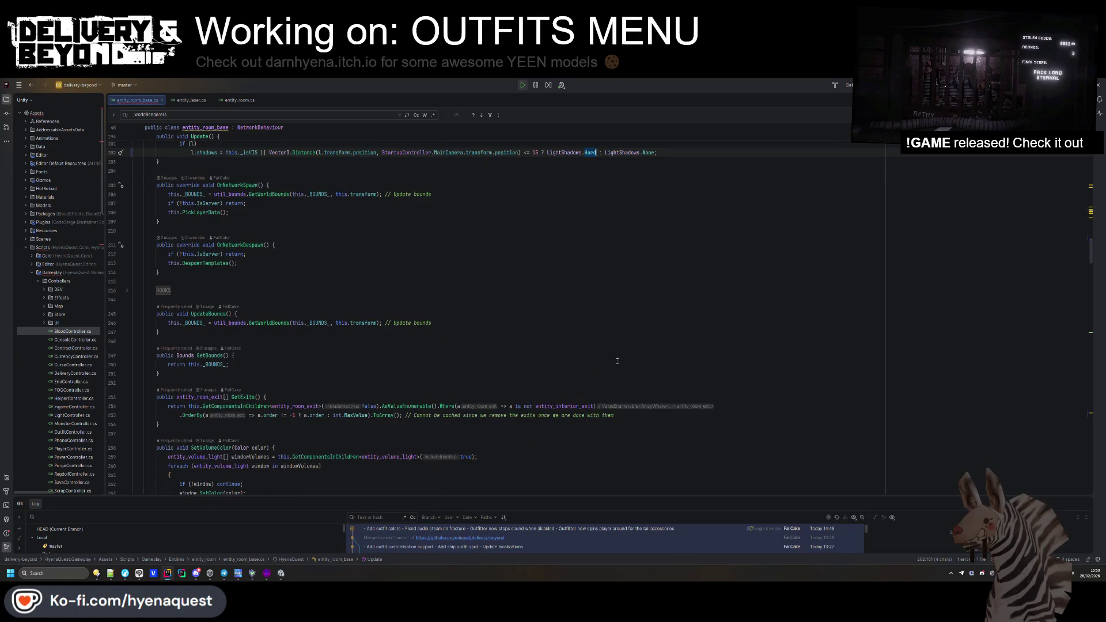
pyautogui.click(617, 359)
pyautogui.scroll(7, 617, 359)
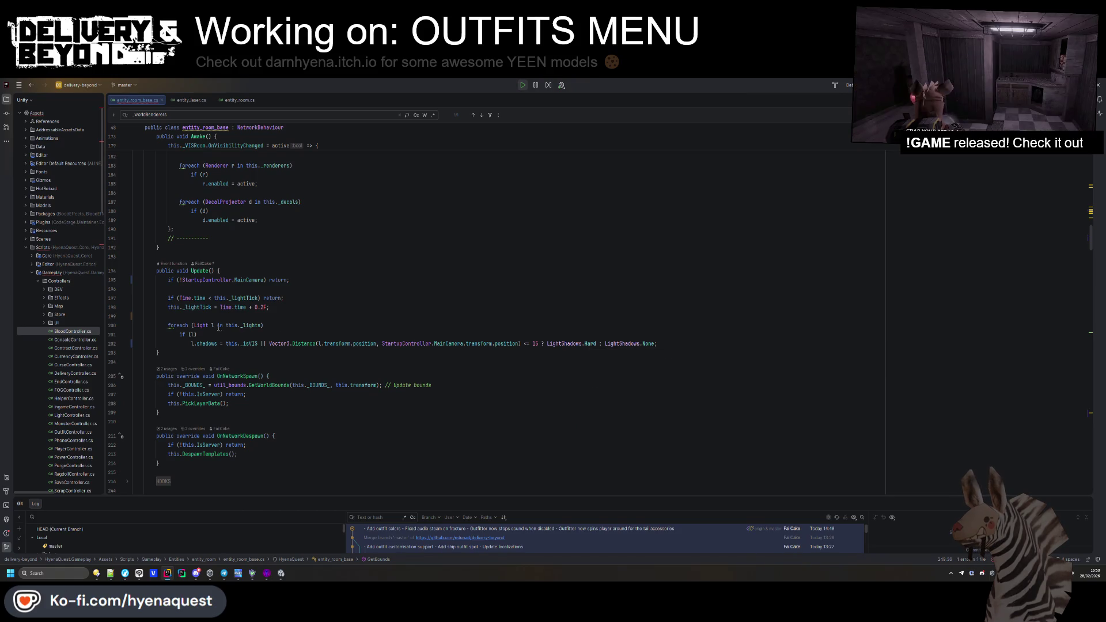
pyautogui.doubleClick(202, 343)
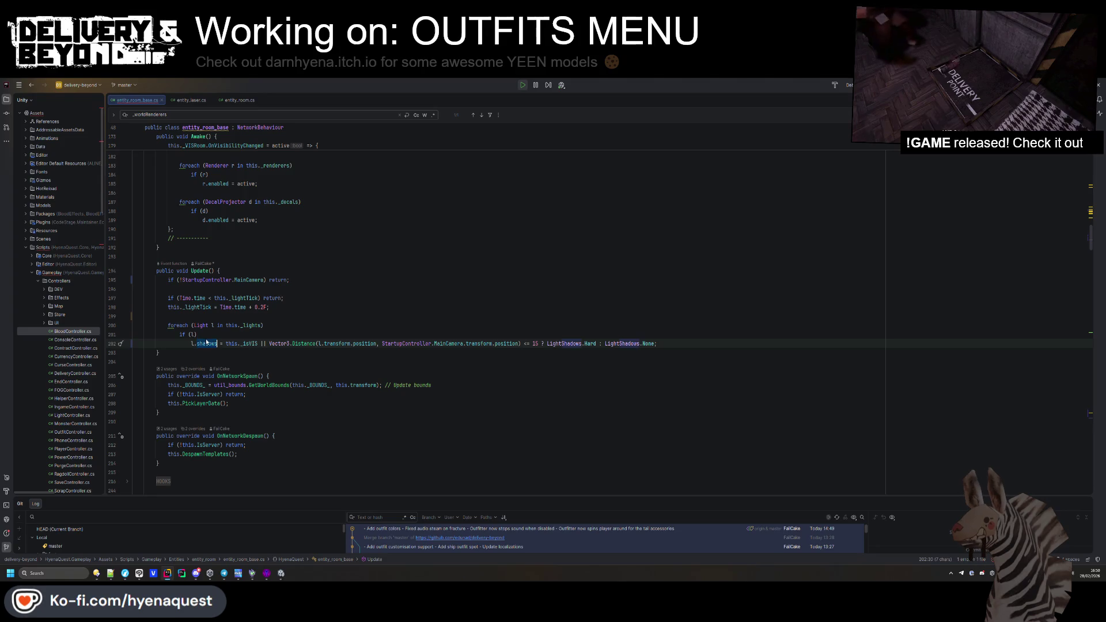
pyautogui.scroll(10, 219, 329)
pyautogui.scroll(-9, 229, 319)
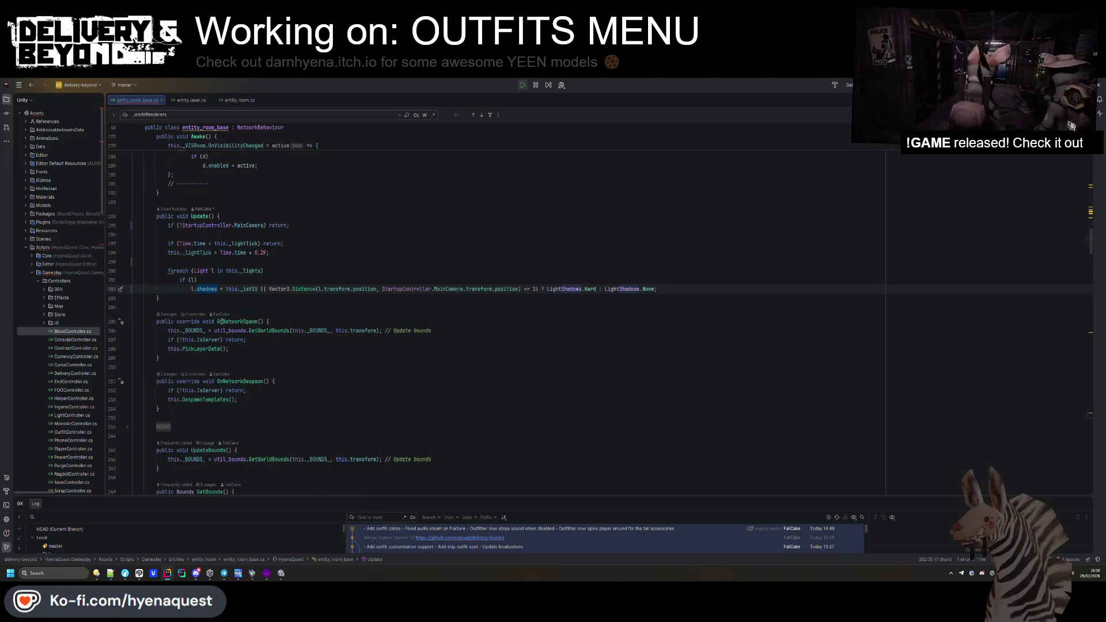
pyautogui.click(235, 305)
pyautogui.scroll(-5, 241, 308)
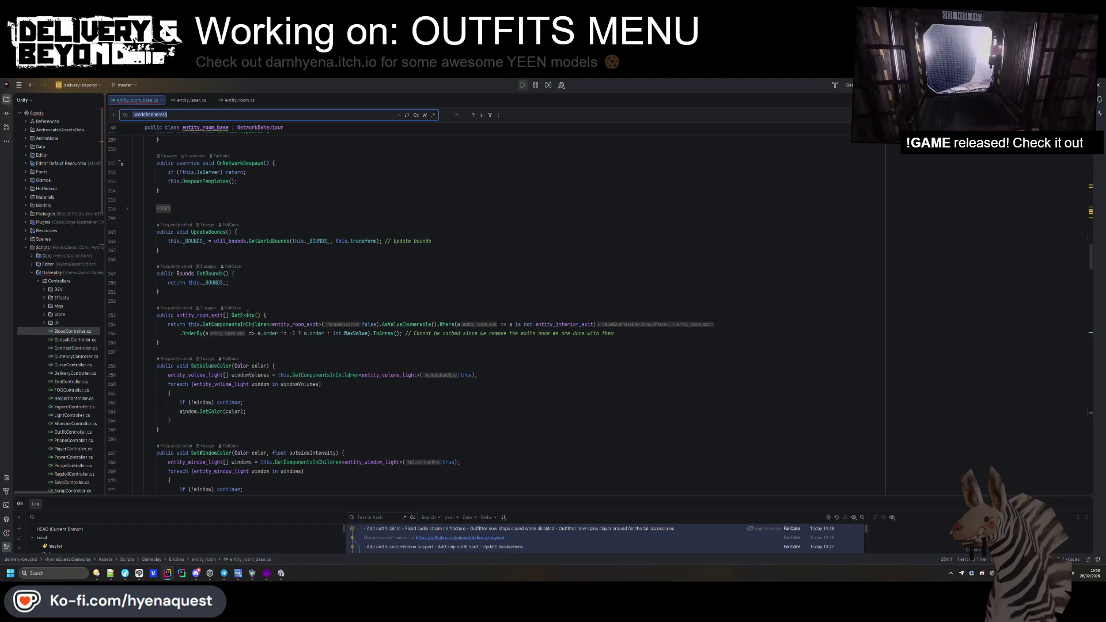
# - Replace the SETUP VIS renderer setup loop with a single pasted LINQ assignment
pyautogui.write('_render')
pyautogui.scroll(3, 247, 313)
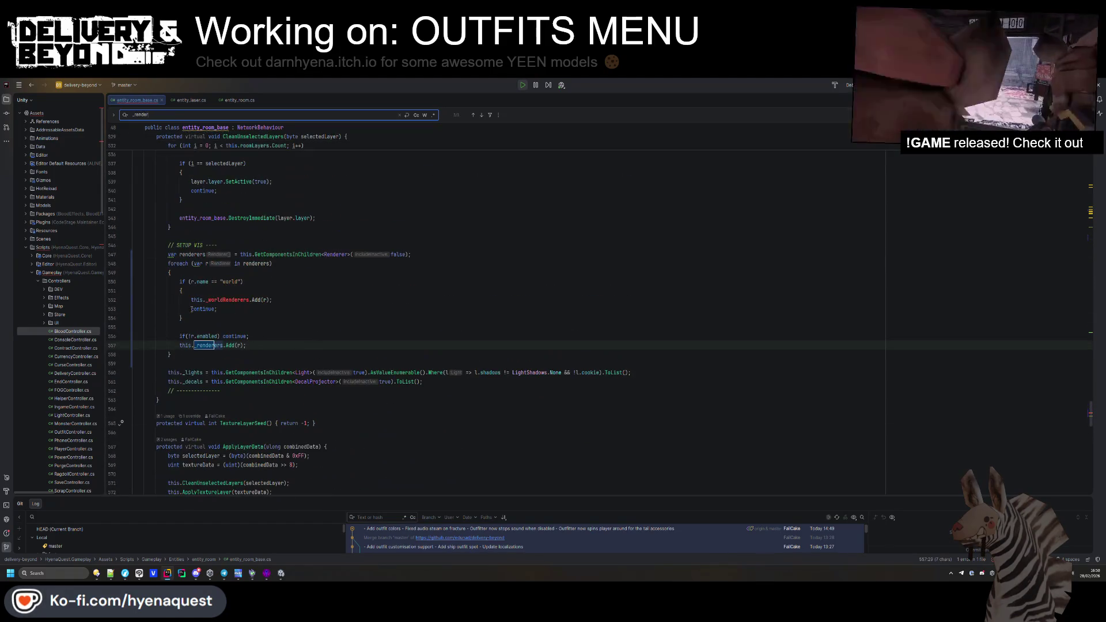
pyautogui.moveTo(195, 352); pyautogui.dragTo(168, 254)
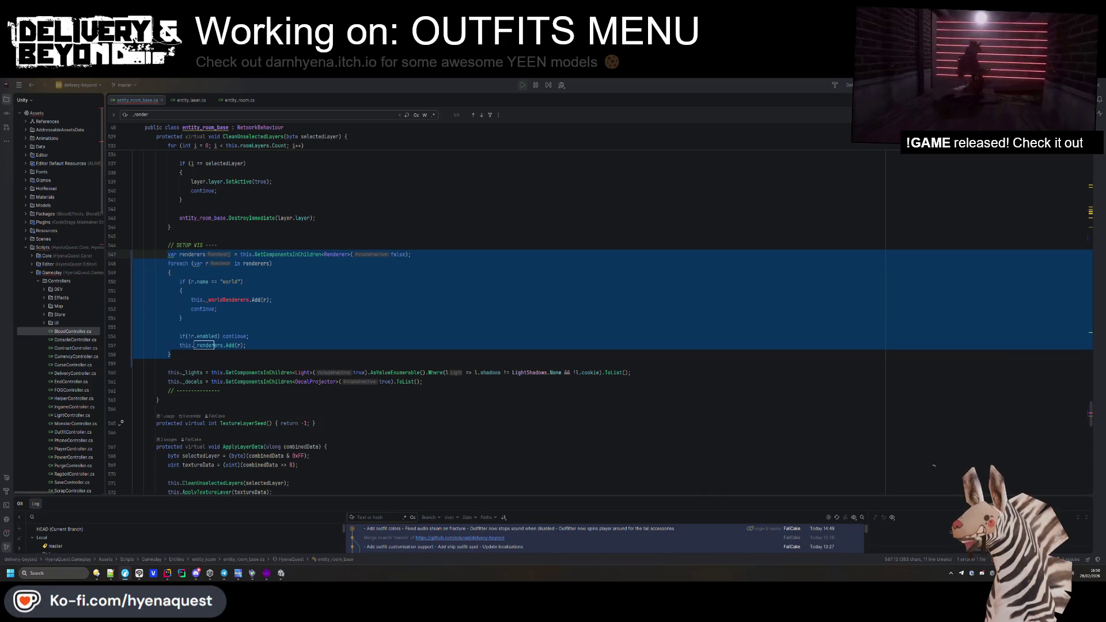
pyautogui.moveTo(172, 354); pyautogui.dragTo(159, 245)
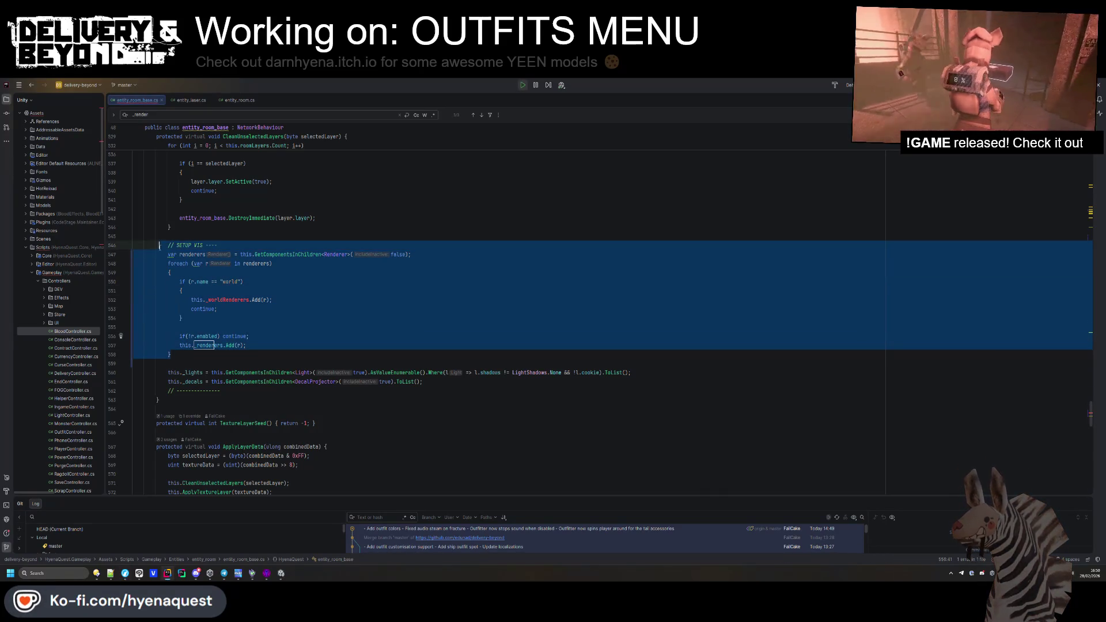
pyautogui.write('this._renderers = this.GetComponentsInChildren<Renderer>(false).AsValueEnumerable().Where(r => r.name != "world" && r.enabled /*&& !r.CompareTag("OCCLUDER/IGNORE")*/).ToList();')
pyautogui.press('Up')
pyautogui.press('Up')
pyautogui.press('Up')
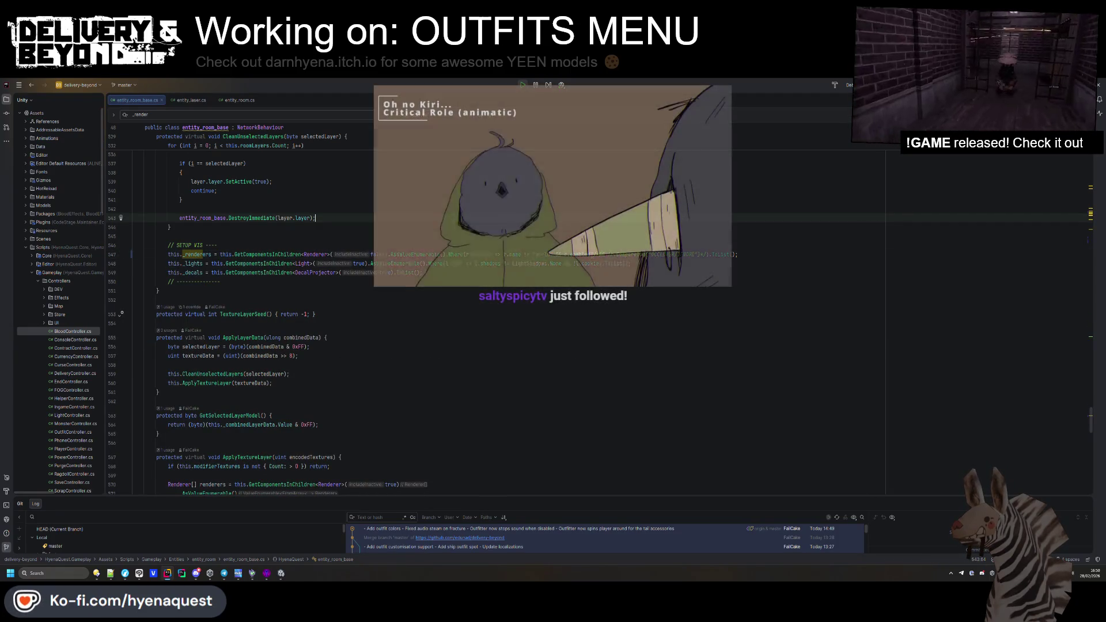
# - Review the setup block, briefly open code actions near TextureLayerSeed, then return to layer cleanup code
pyautogui.click(169, 254)
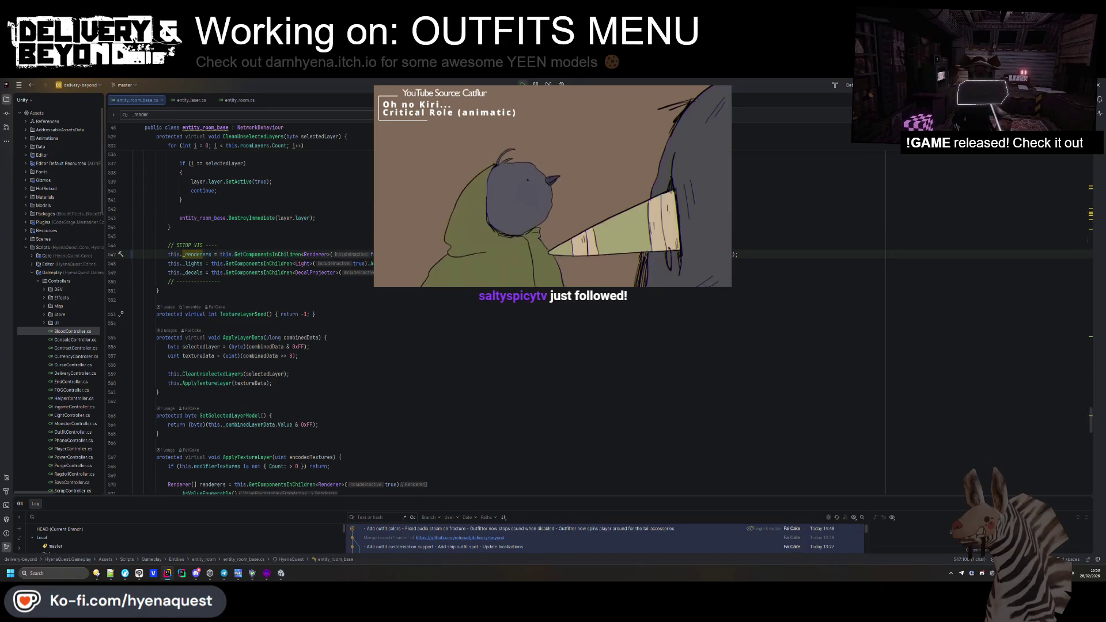
pyautogui.click(541, 291)
pyautogui.scroll(1, 493, 290)
pyautogui.press('Down')
pyautogui.press('Down')
pyautogui.press('Down')
pyautogui.press('End')
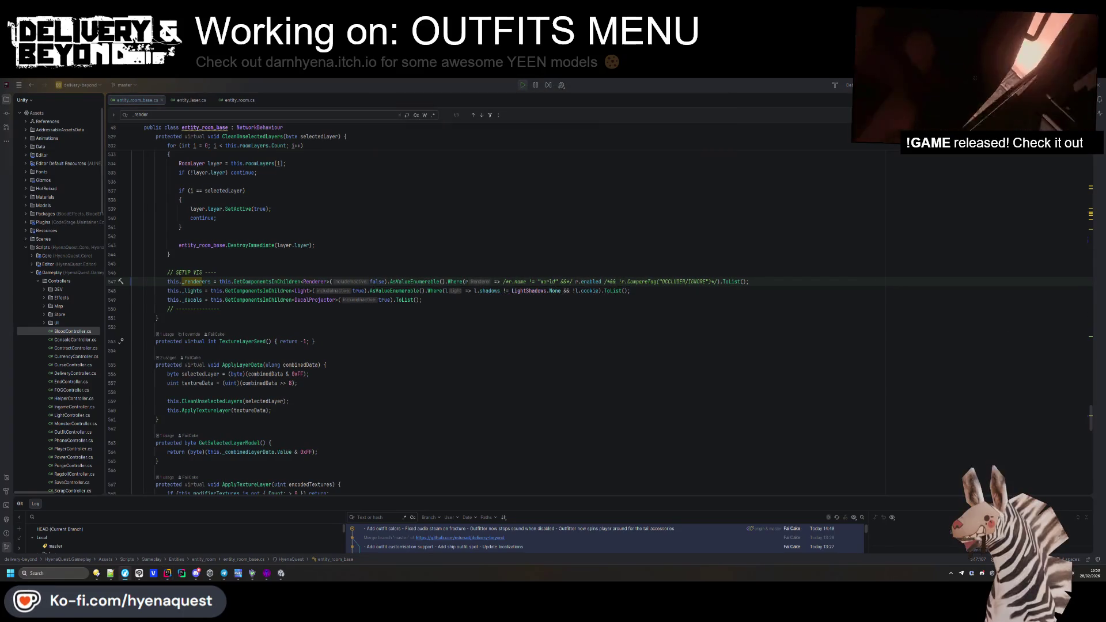
pyautogui.rightClick(874, 361)
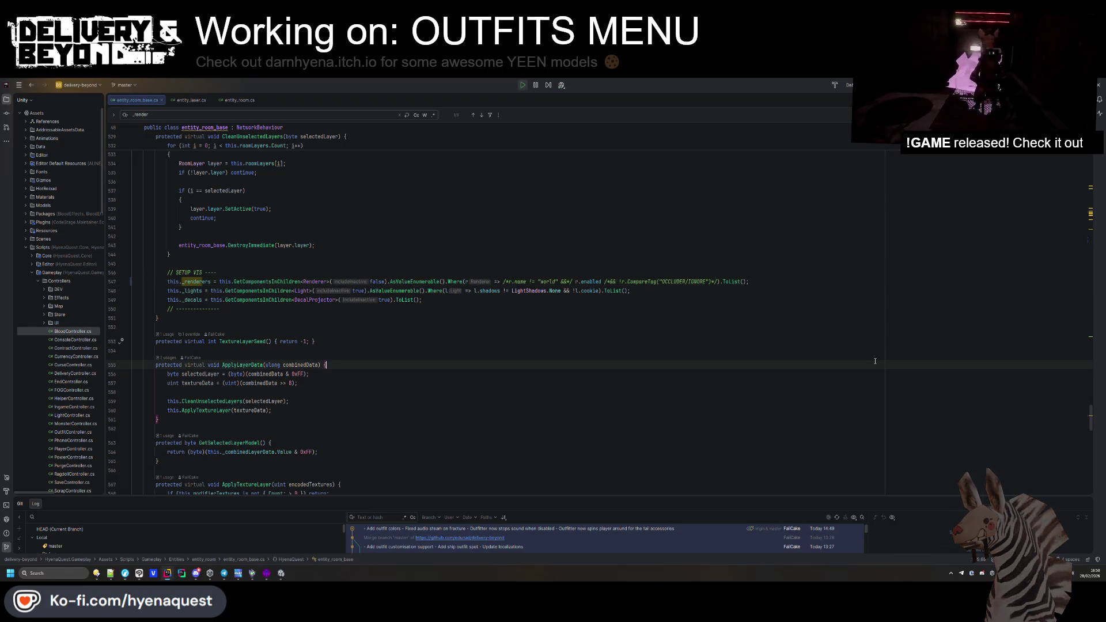
pyautogui.click(763, 338)
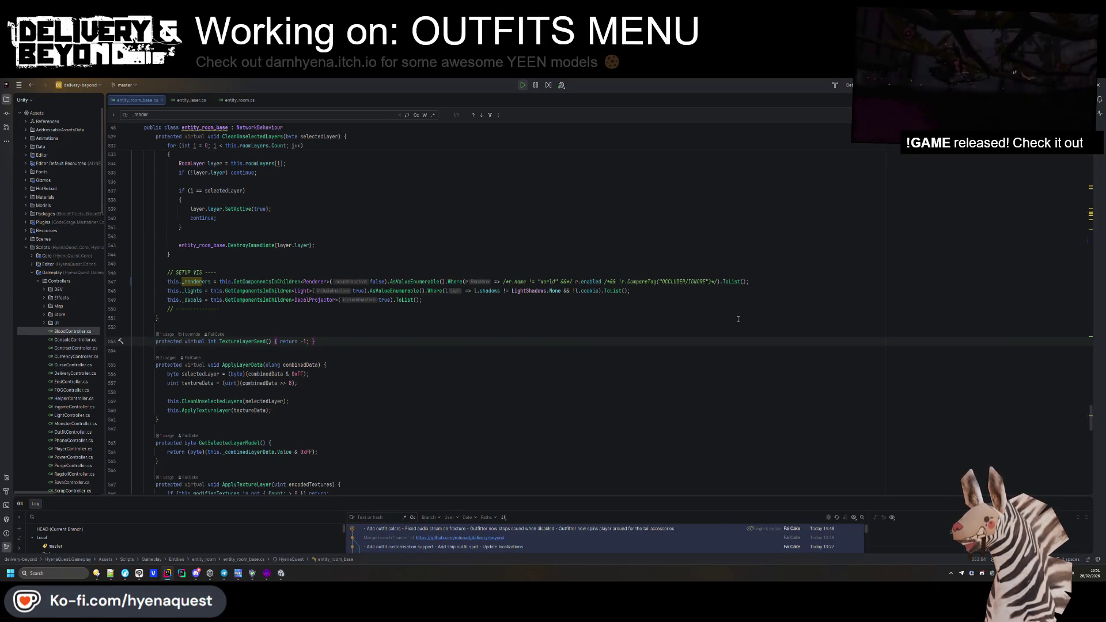
pyautogui.click(565, 300)
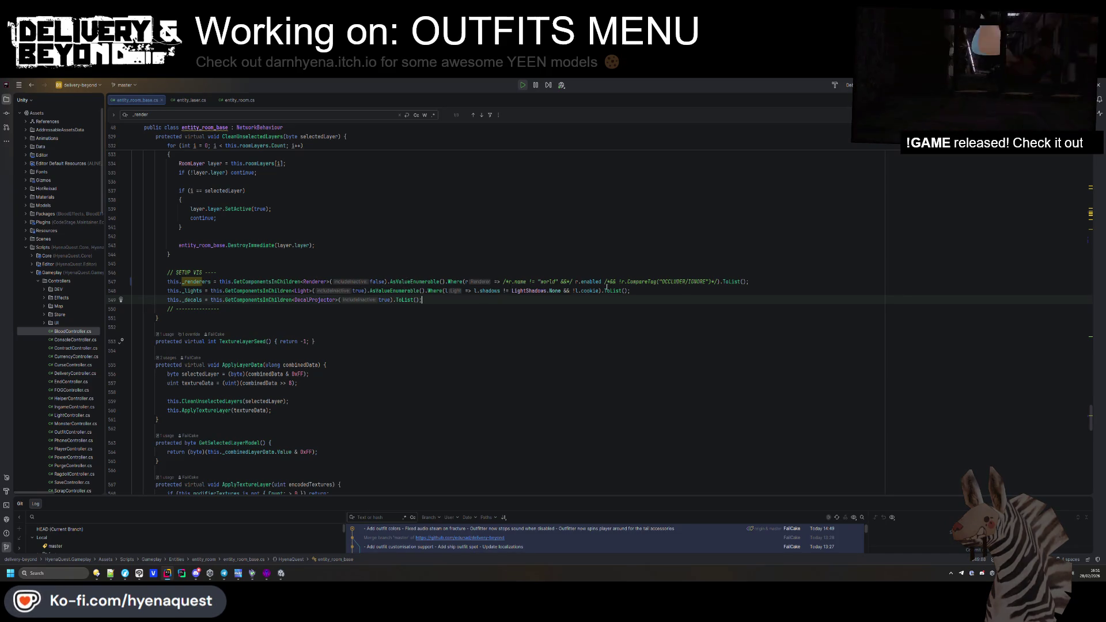
pyautogui.click(443, 249)
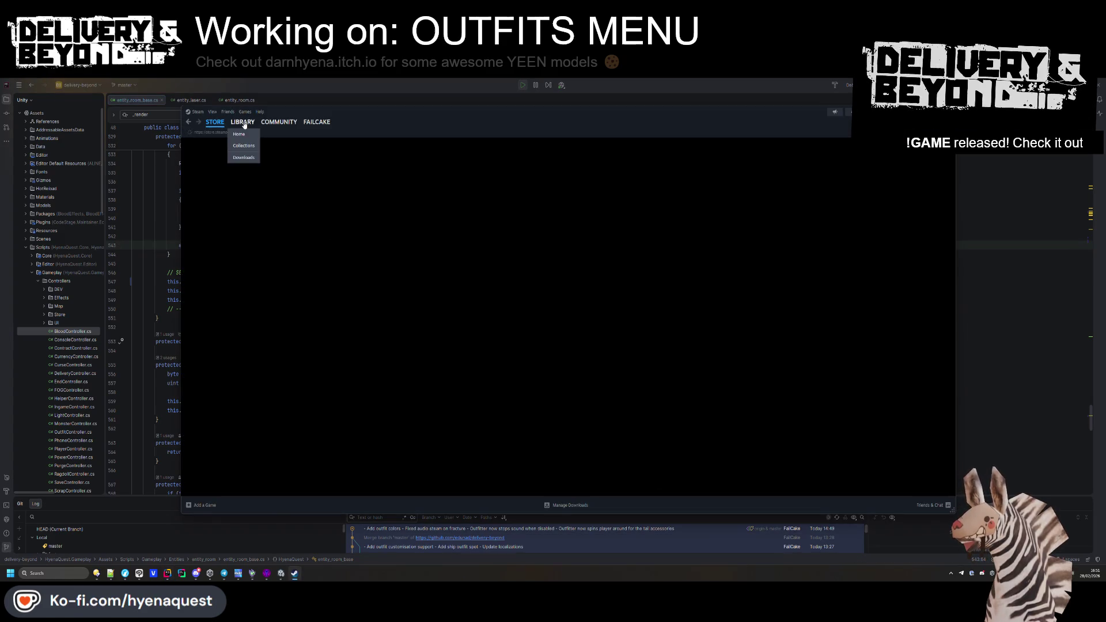
# - Search the Steam library for 'gar', browse the Garry's Mod page, then switch back to Rider
pyautogui.click(245, 124)
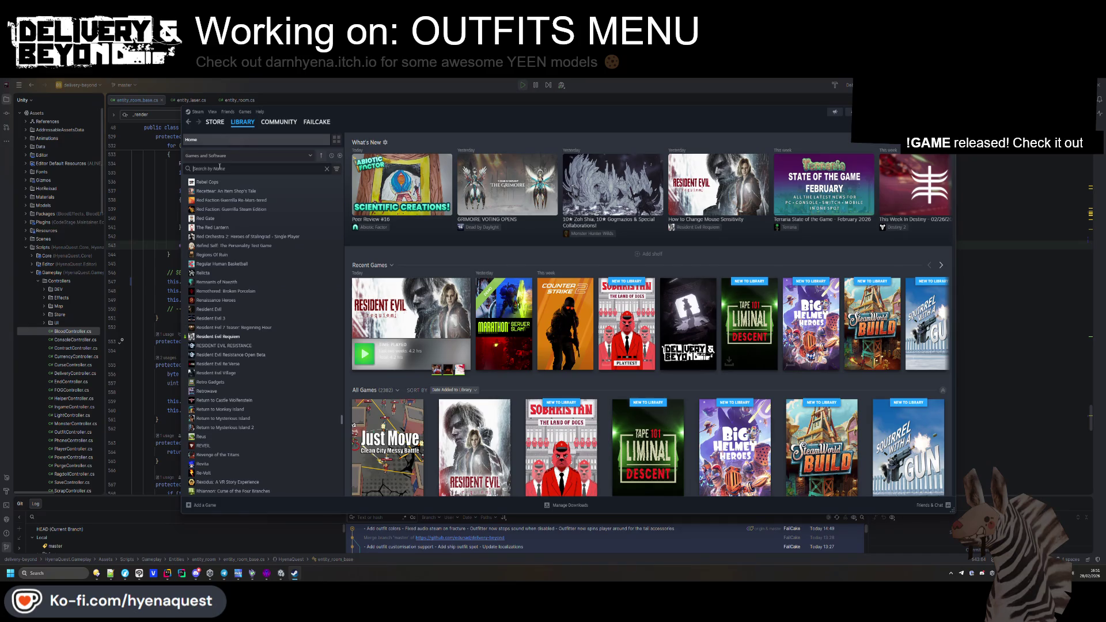
pyautogui.write('ga')
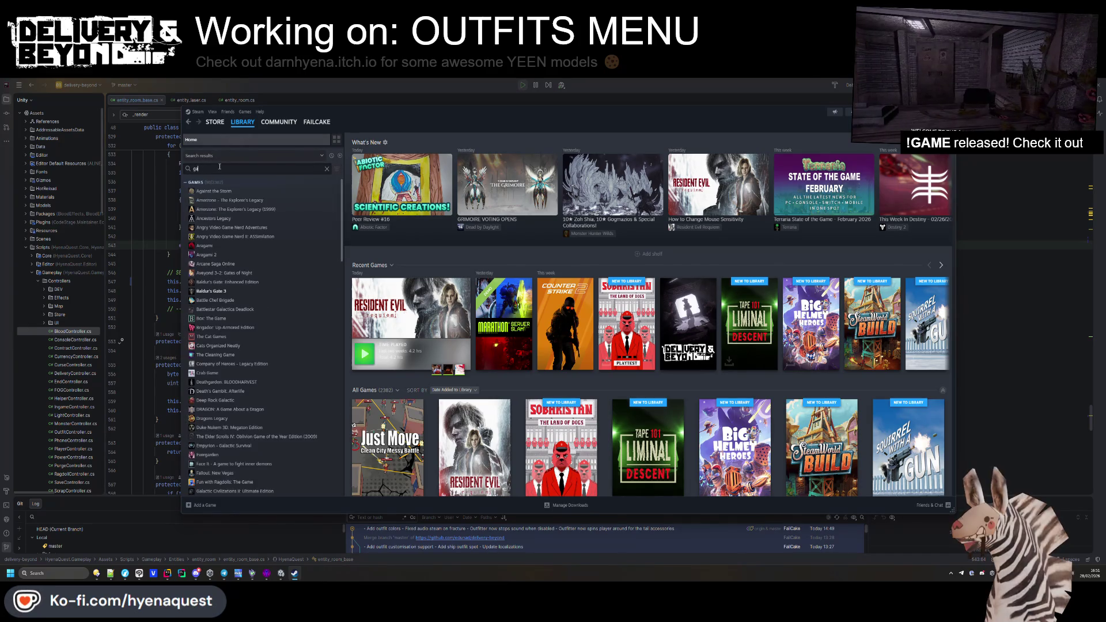
pyautogui.write('rry')
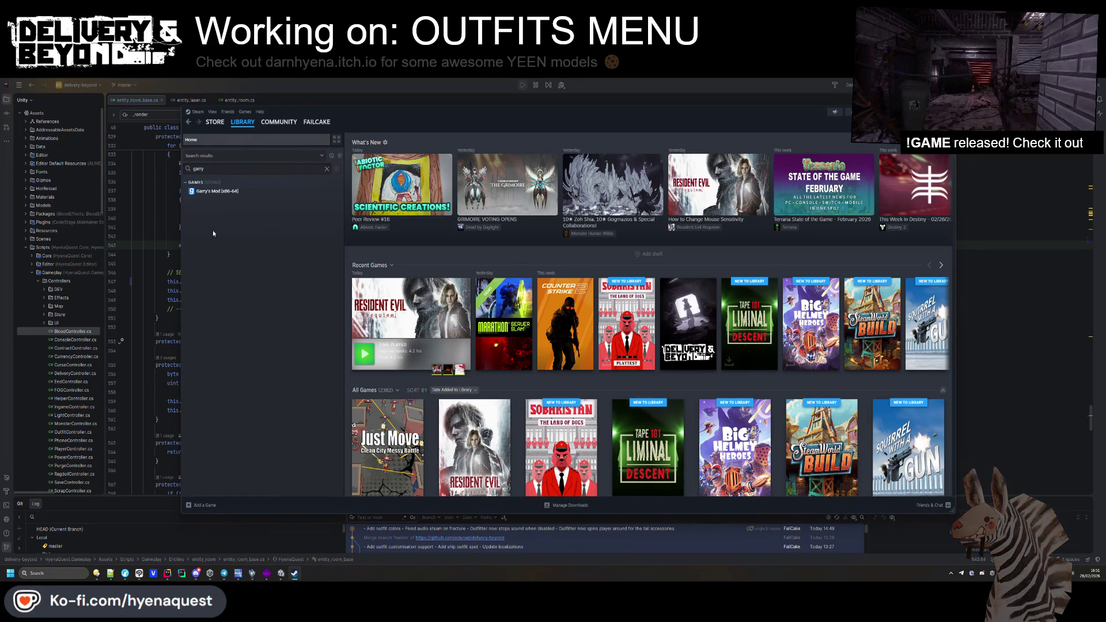
pyautogui.click(219, 190)
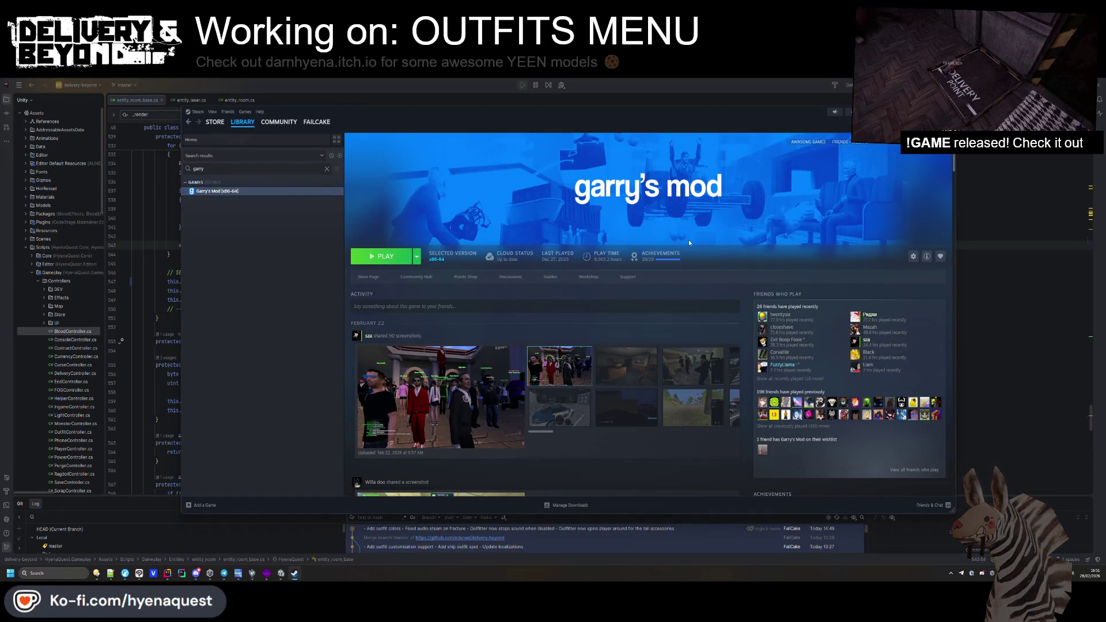
pyautogui.scroll(-5, 689, 242)
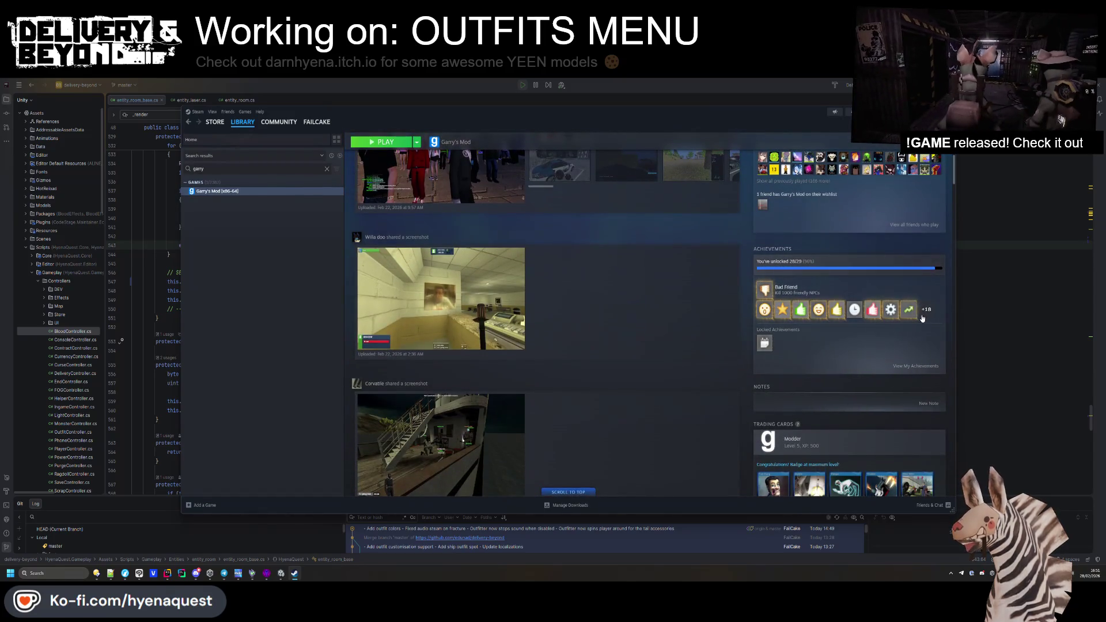
pyautogui.moveTo(765, 342)
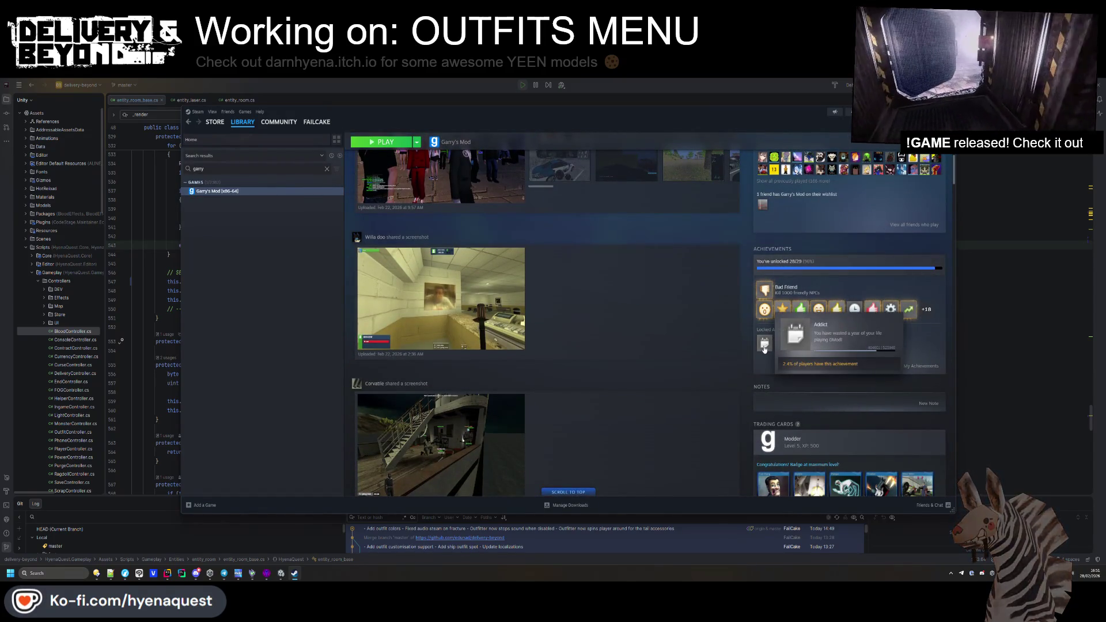
pyautogui.hotkey('alt', 'Tab')
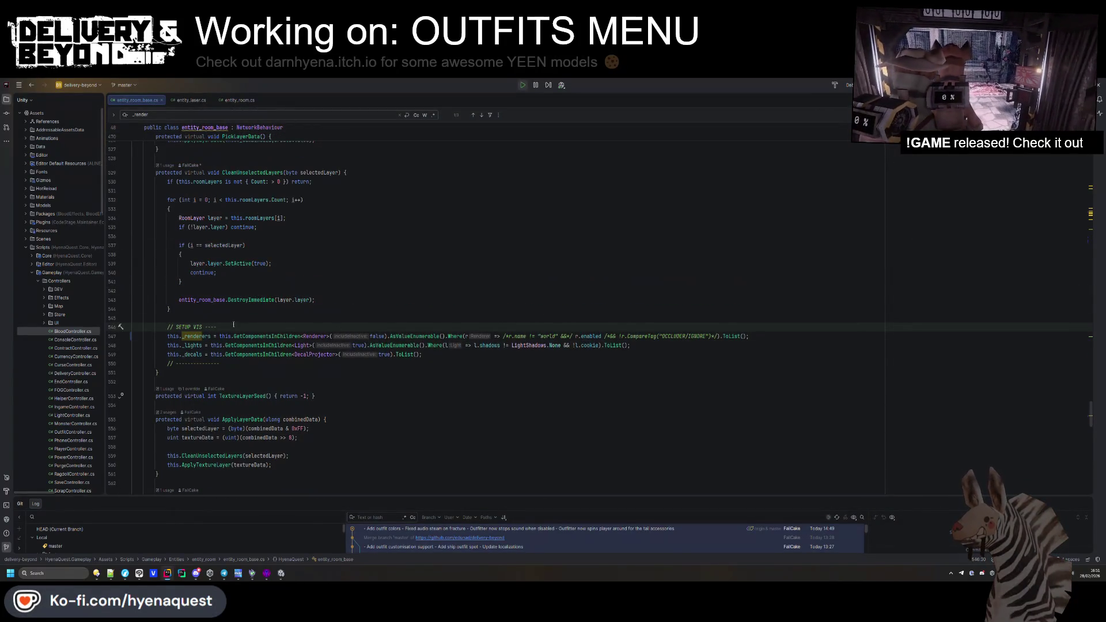
# - Back in Unity, select the DebugController and generate a new level, orbiting to view it
pyautogui.click(281, 574)
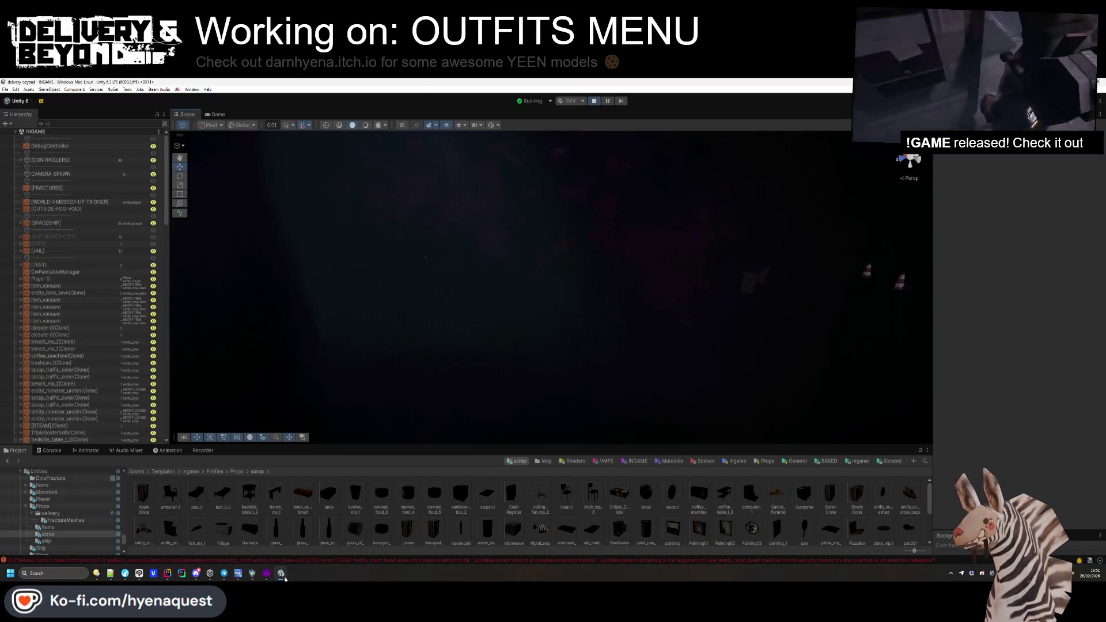
pyautogui.click(51, 451)
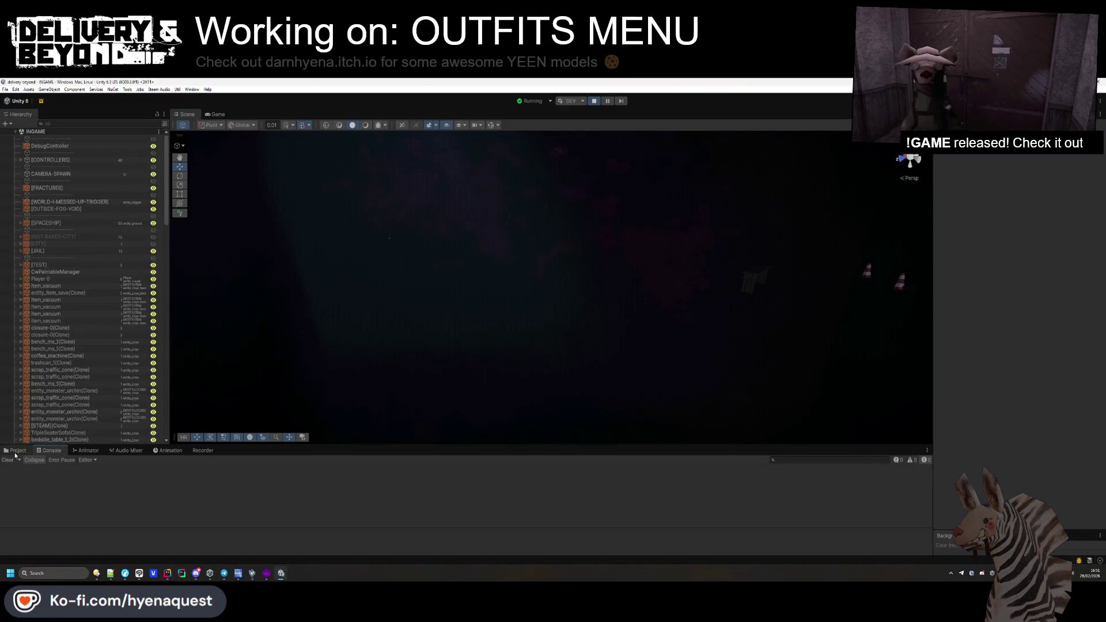
pyautogui.click(15, 450)
pyautogui.moveTo(468, 339)
pyautogui.mouseDown()
pyautogui.moveTo(586, 250)
pyautogui.moveTo(435, 298)
pyautogui.mouseUp()
pyautogui.click(55, 147)
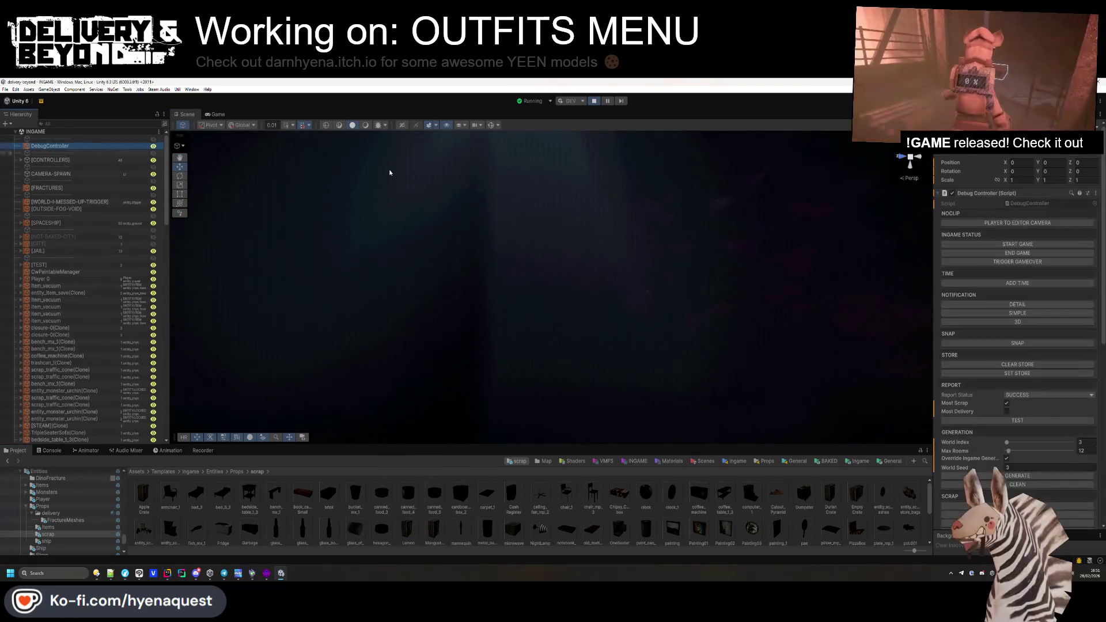
pyautogui.click(1020, 477)
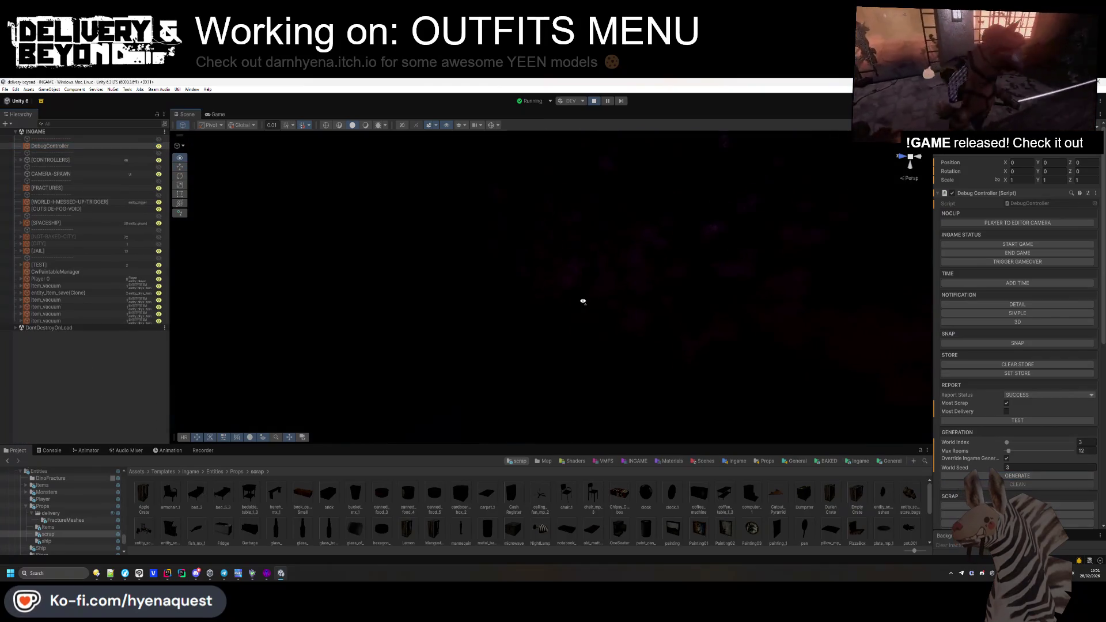
pyautogui.moveTo(580, 301)
pyautogui.mouseDown()
pyautogui.moveTo(440, 266)
pyautogui.moveTo(377, 312)
pyautogui.moveTo(361, 309)
pyautogui.moveTo(389, 209)
pyautogui.moveTo(377, 262)
pyautogui.mouseUp()
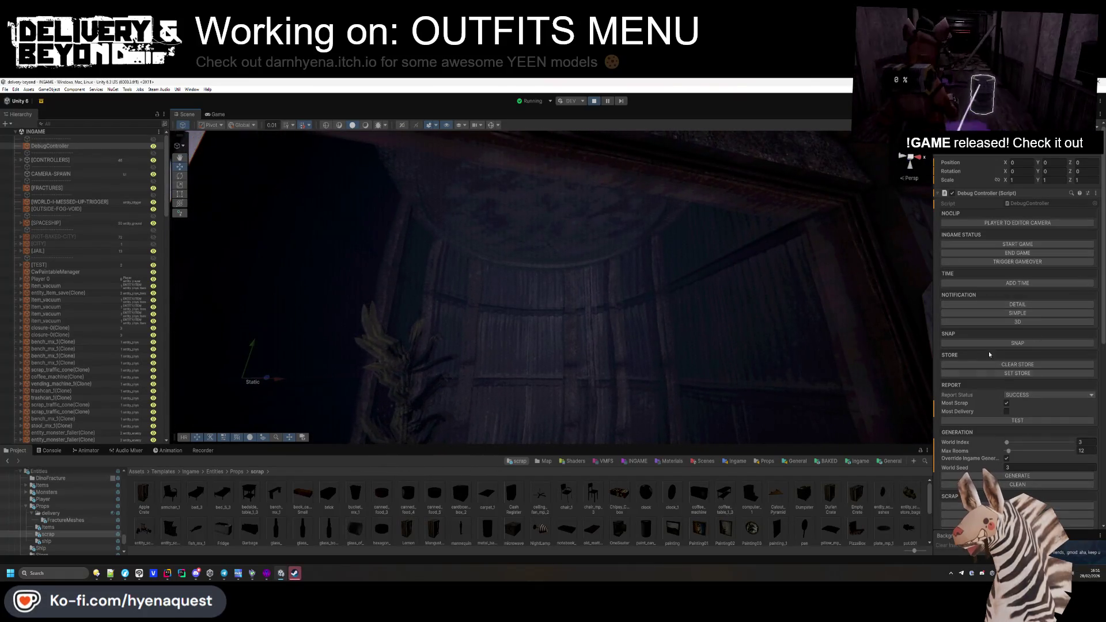
# - Regenerate the world twice more, move the player to the editor camera, and show the Game view
pyautogui.click(1018, 244)
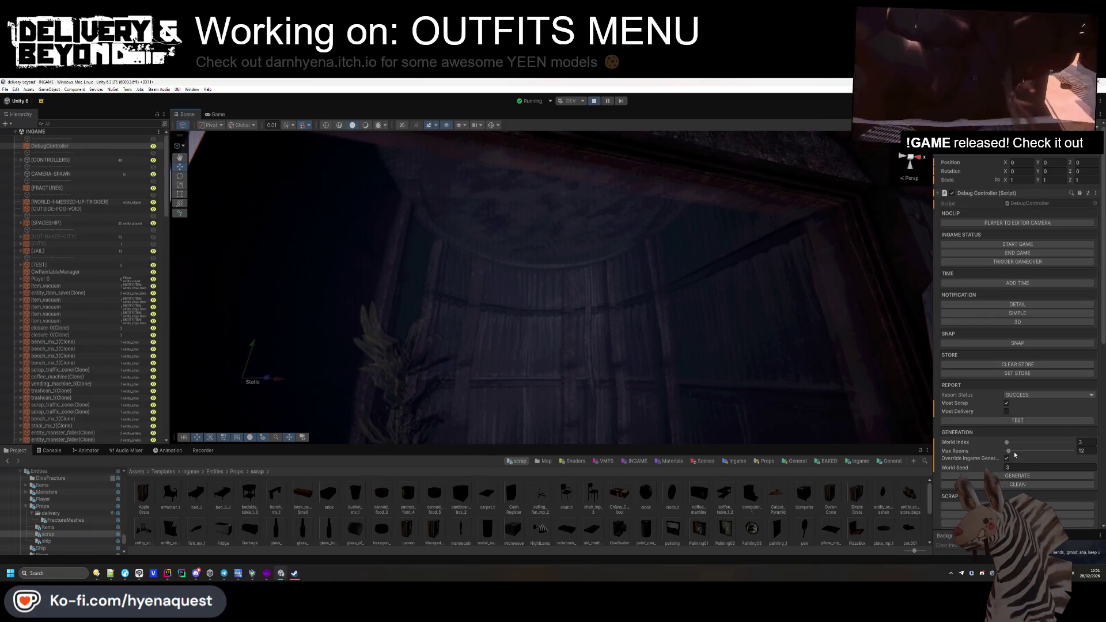
pyautogui.click(1009, 476)
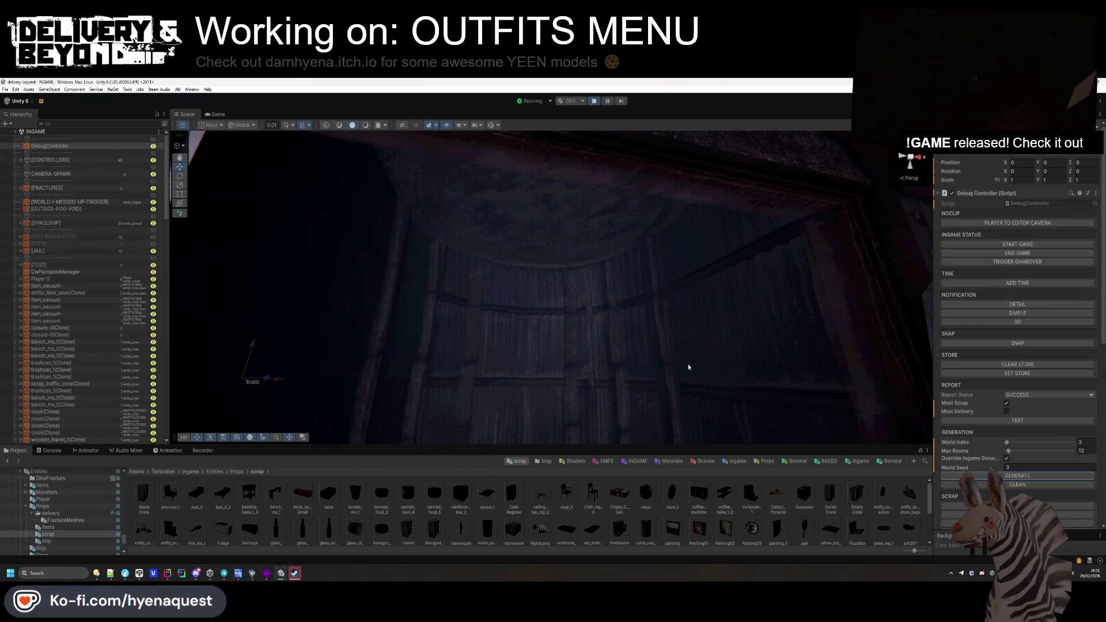
pyautogui.click(1039, 484)
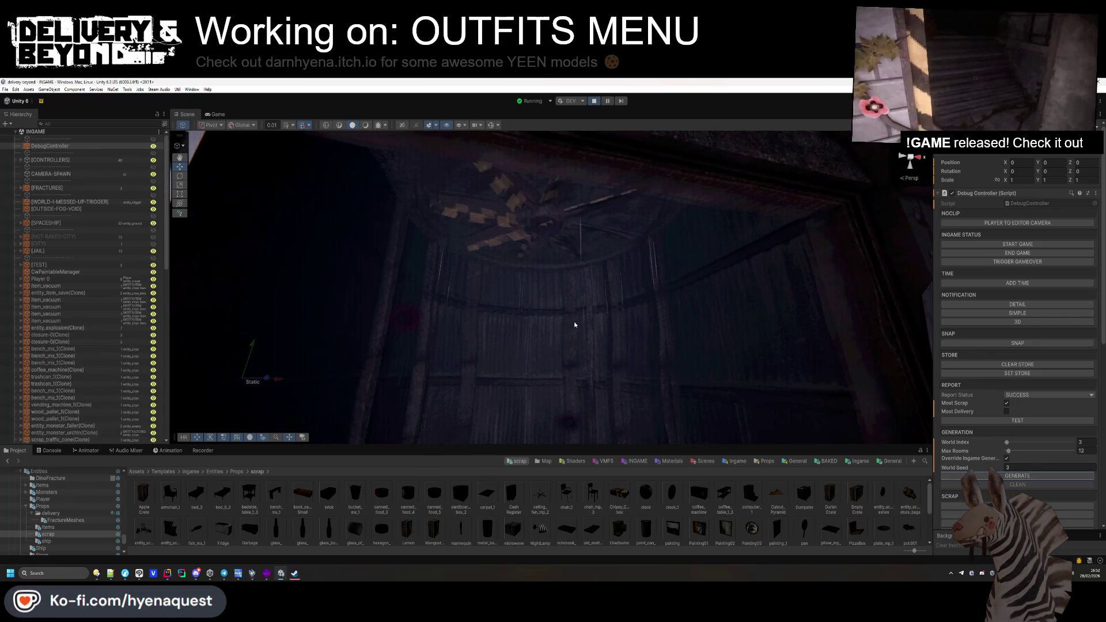
pyautogui.moveTo(572, 280)
pyautogui.mouseDown()
pyautogui.moveTo(575, 247)
pyautogui.moveTo(570, 302)
pyautogui.moveTo(320, 276)
pyautogui.mouseUp()
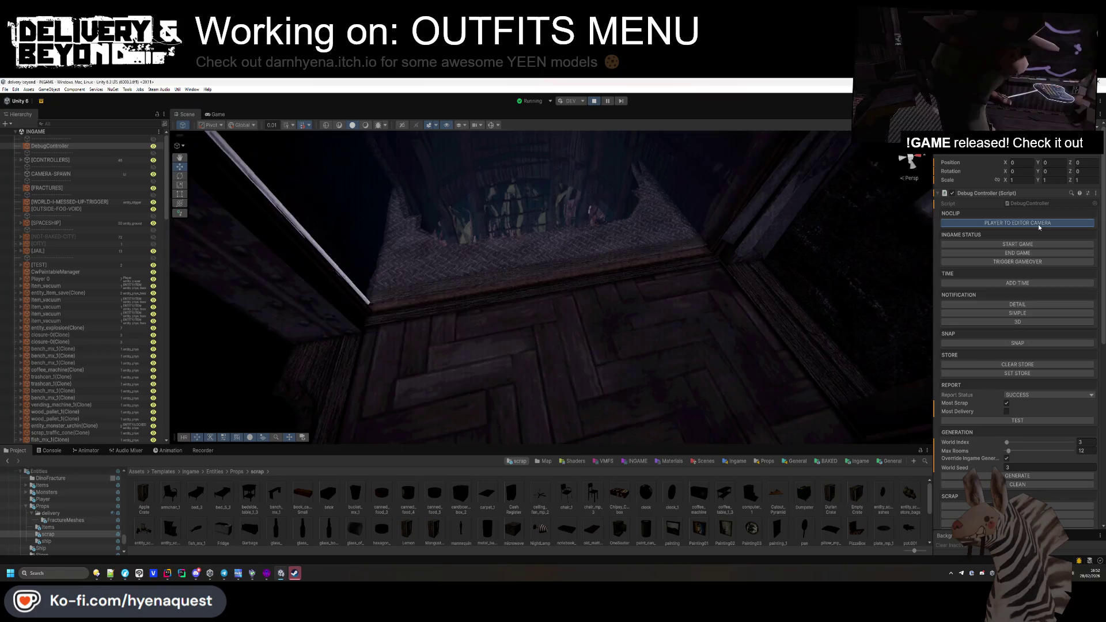
pyautogui.click(1039, 224)
pyautogui.click(215, 114)
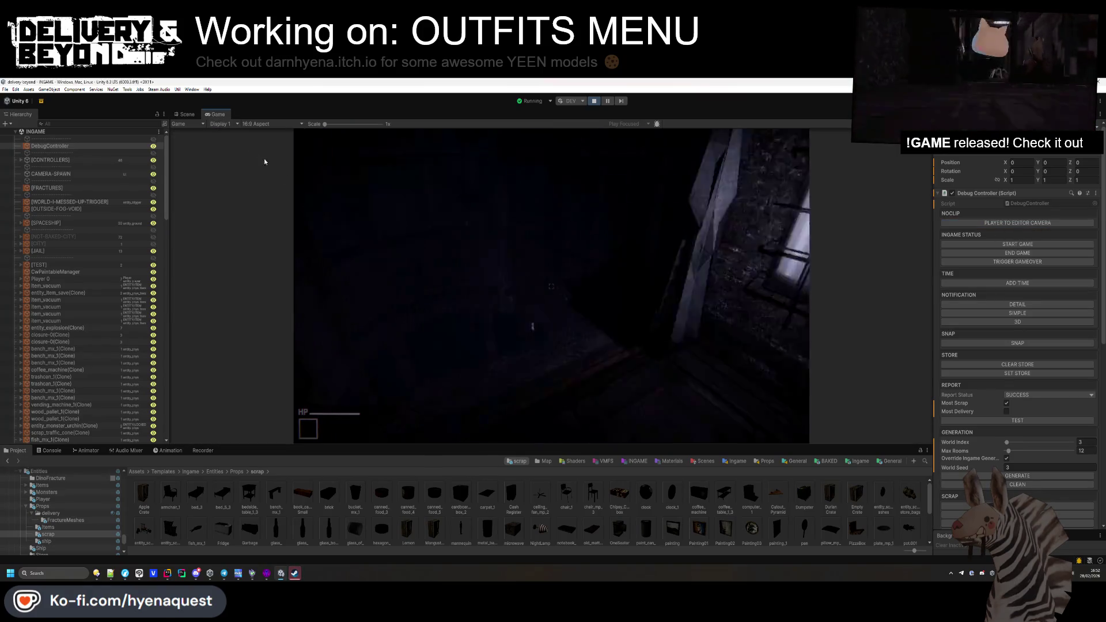
# - Take control of the player in the Game view, then switch back to Rider
pyautogui.click(265, 162)
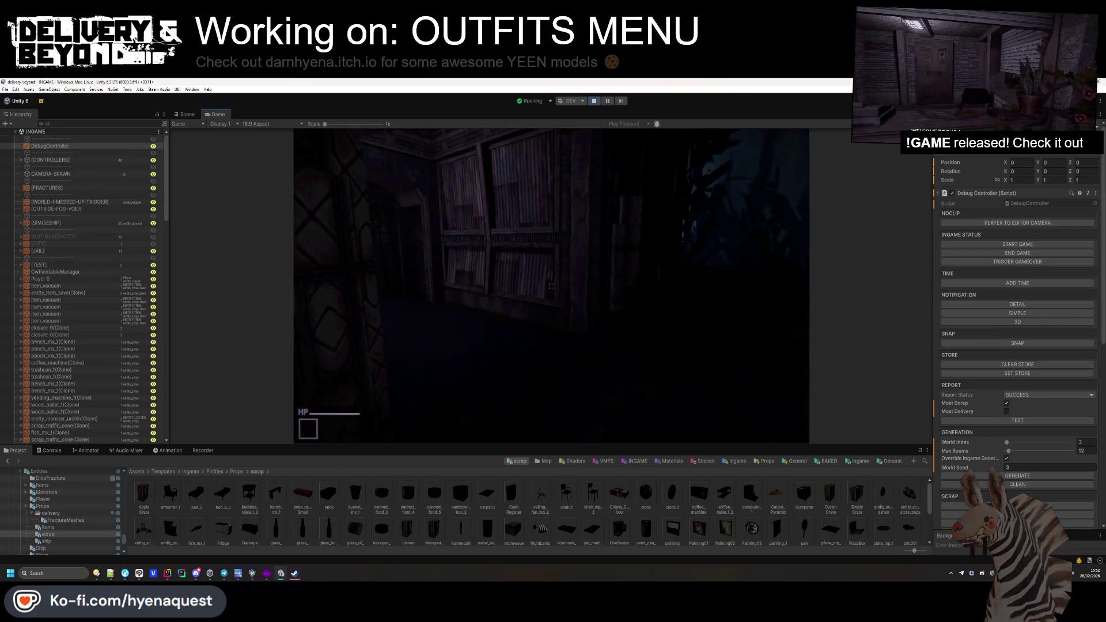
pyautogui.hotkey('alt', 'Tab')
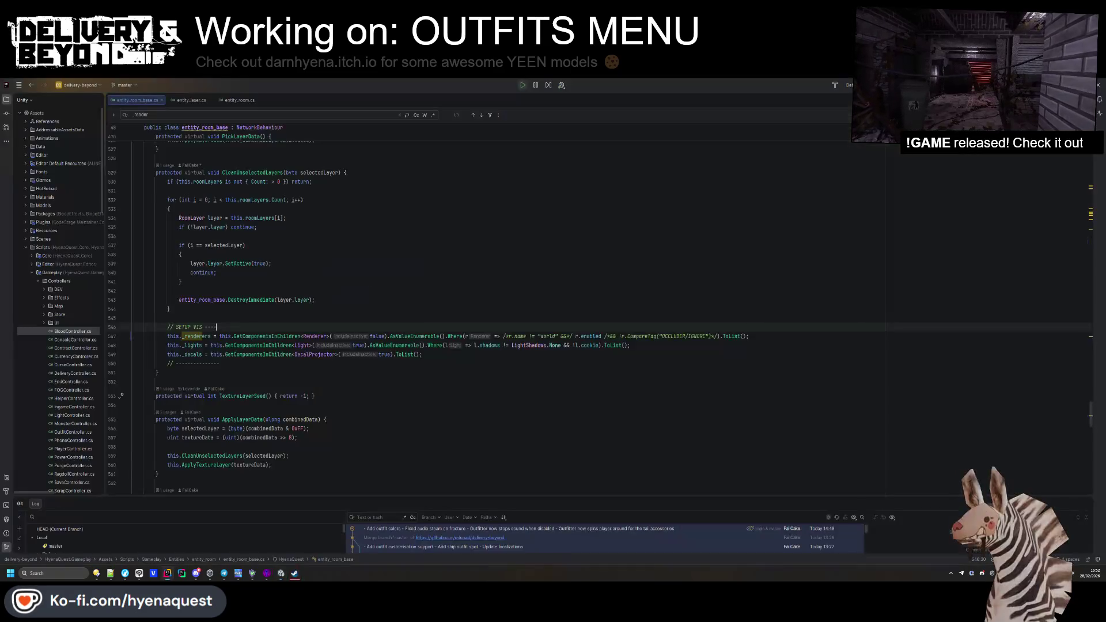
# - Return from Rider to the running Unity game and keep exploring past the shelves into the rubble room
pyautogui.hotkey('alt', 'Tab')
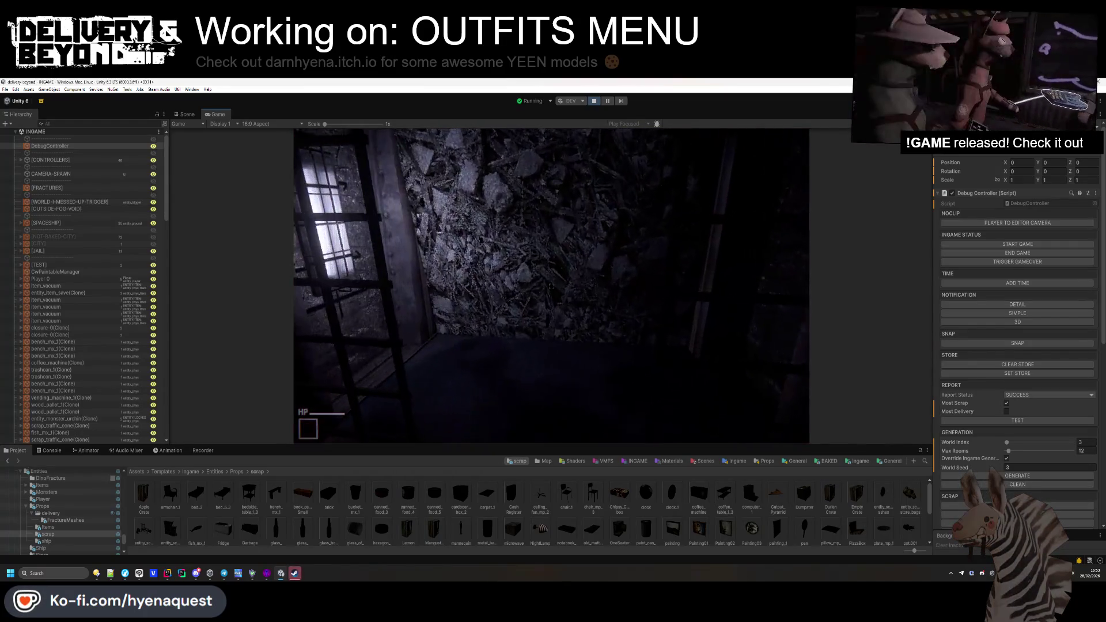
# - Exit play mode back to the INGAME scene in edit mode and show the empty Console
pyautogui.press('Escape')
pyautogui.click(606, 101)
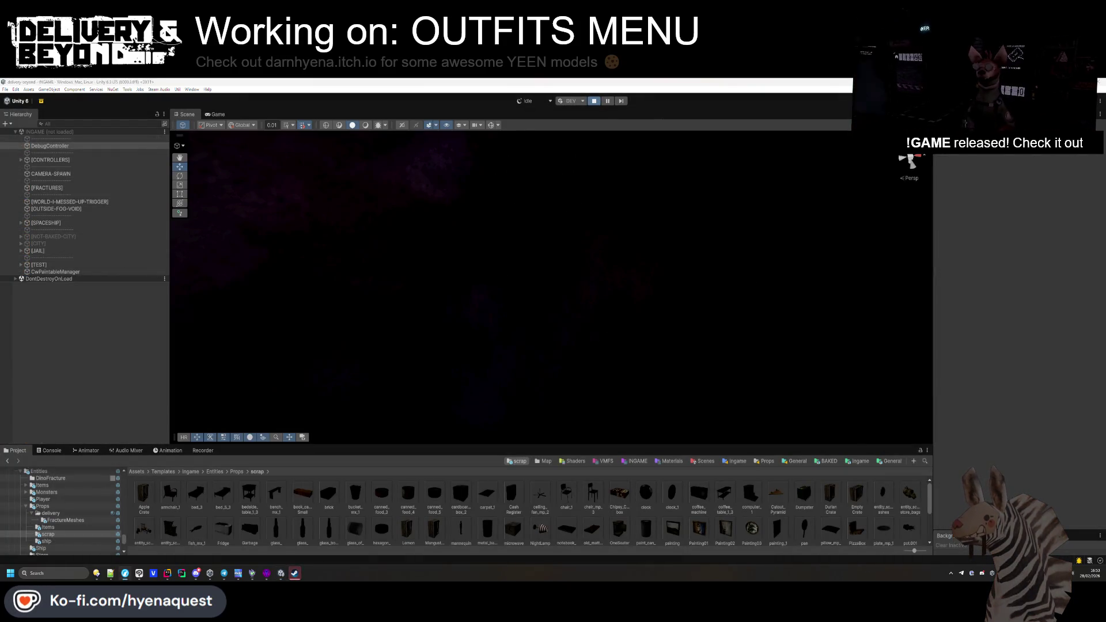
pyautogui.click(57, 453)
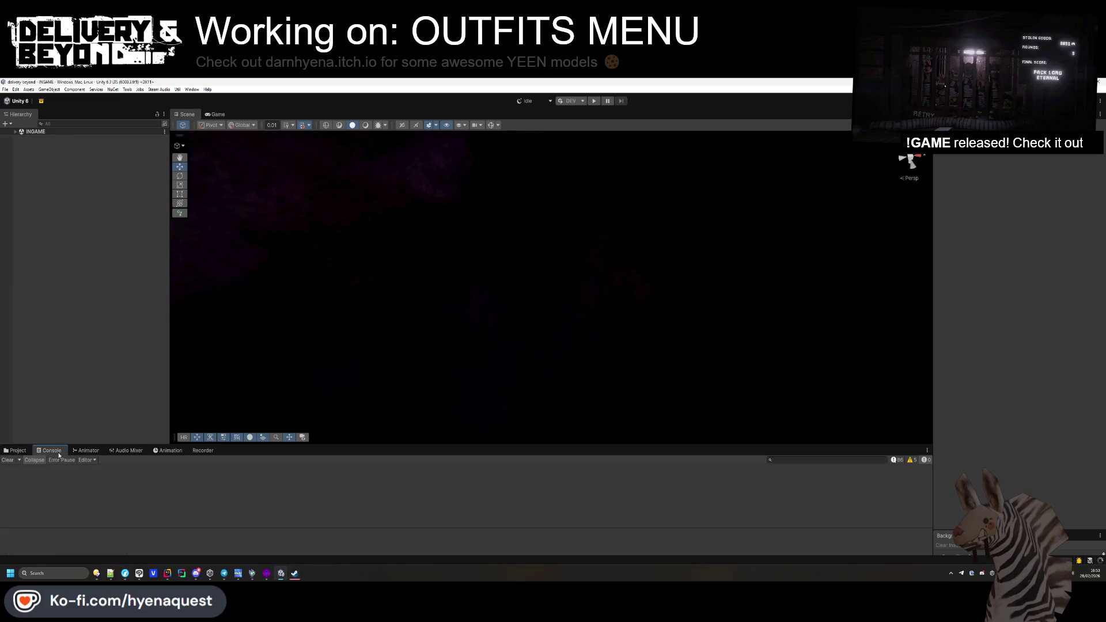
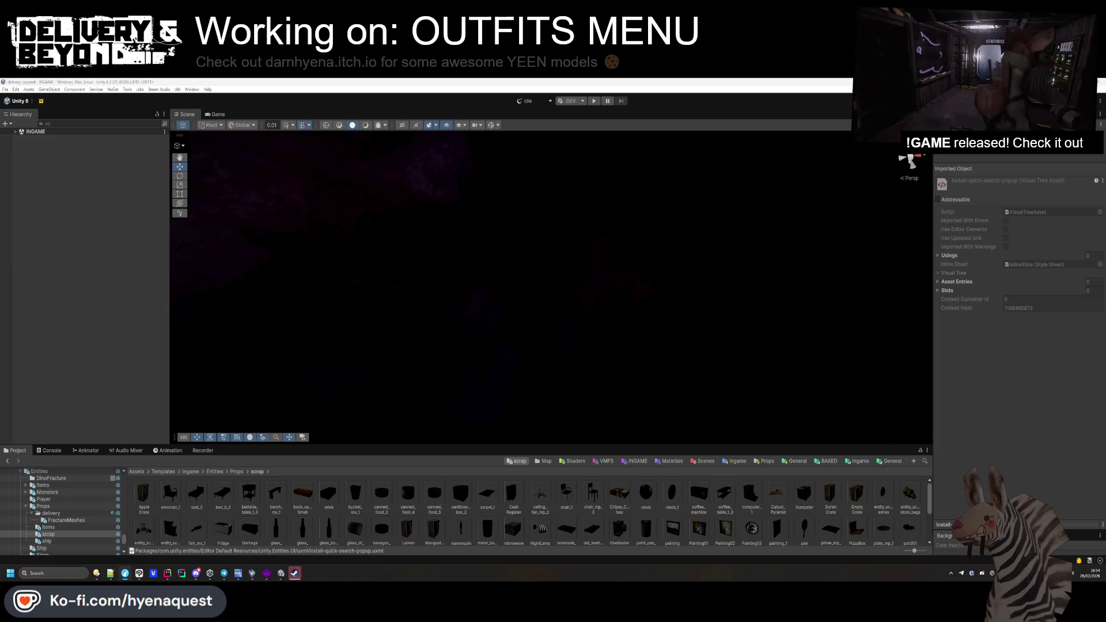
# - Start Play mode with Ctrl+P and dismiss the upload dialog so the level finishes loading
pyautogui.hotkey('ctrl', 'p')
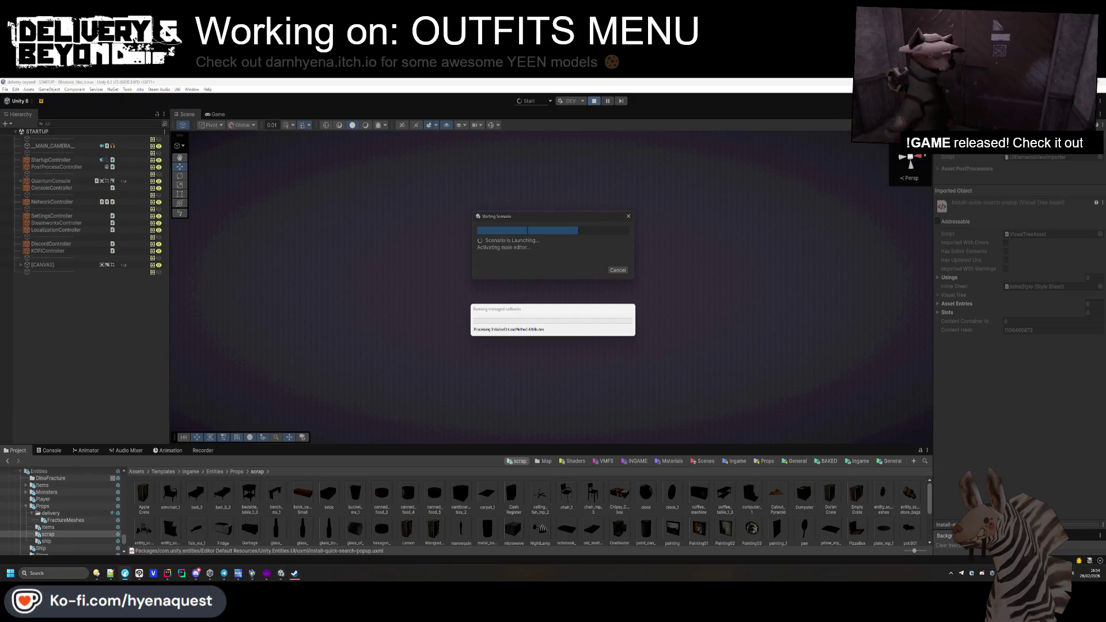
pyautogui.click(613, 443)
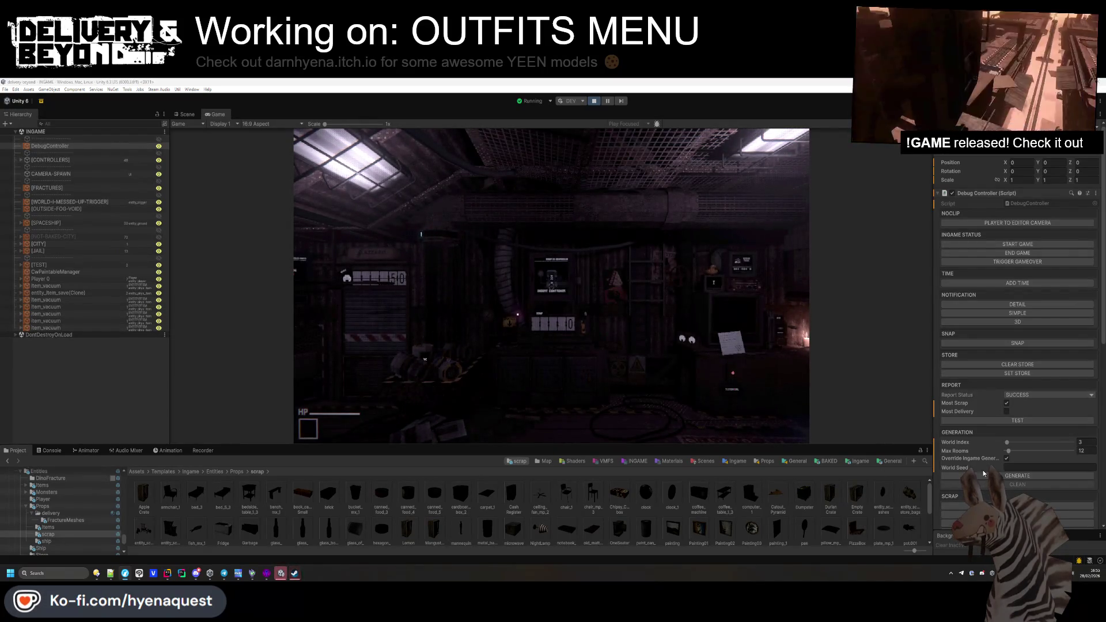
# - Drop ceiling_fan_mp_2 into the running level, make its VIEW-MDL static (this object only), then stop Play mode
pyautogui.moveTo(540, 494); pyautogui.dragTo(246, 346)
pyautogui.click(55, 286)
pyautogui.press('Right')
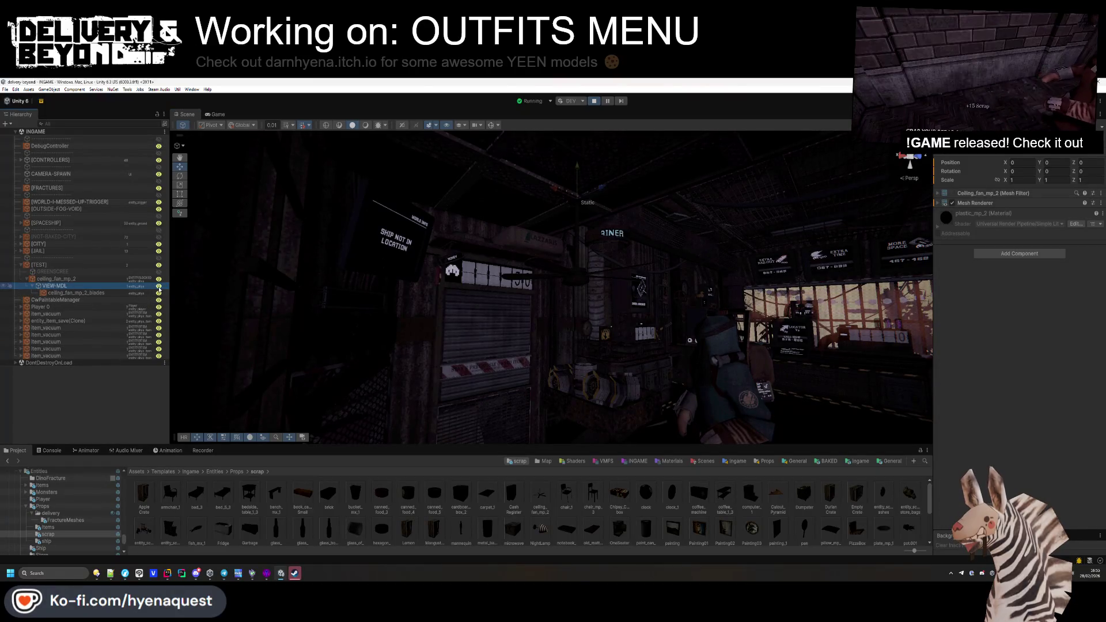
pyautogui.click(1073, 121)
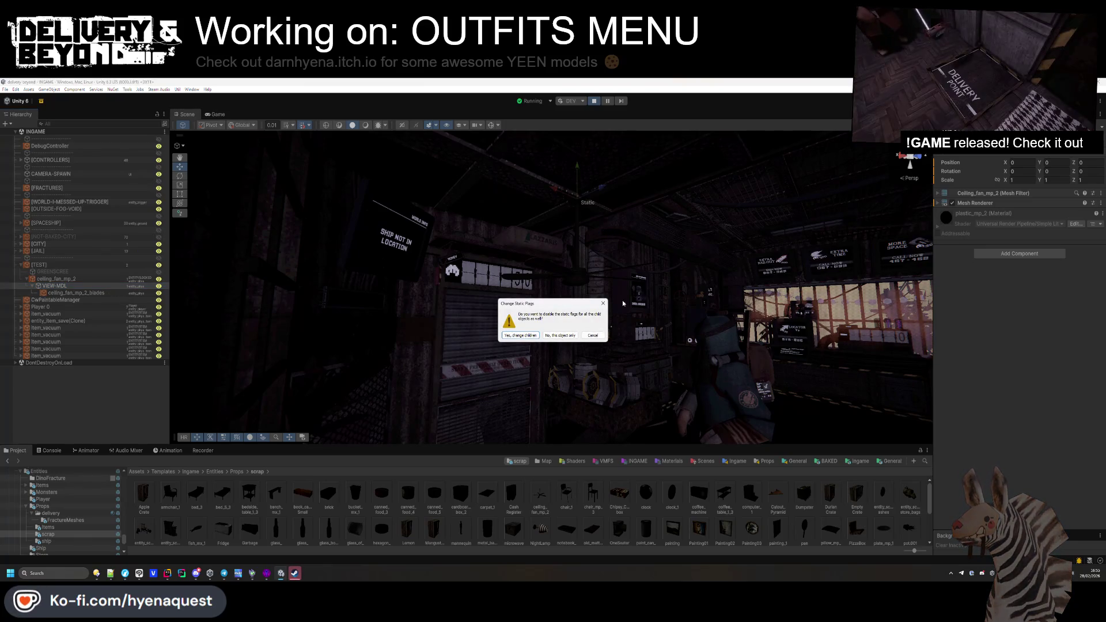
pyautogui.click(562, 337)
pyautogui.click(594, 101)
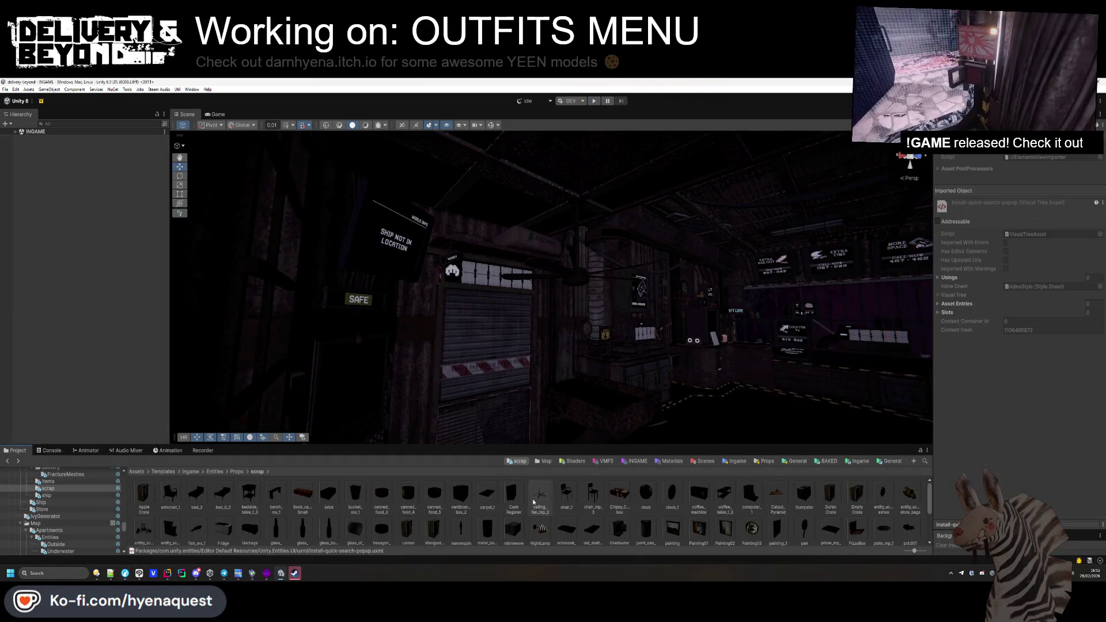
pyautogui.click(541, 500)
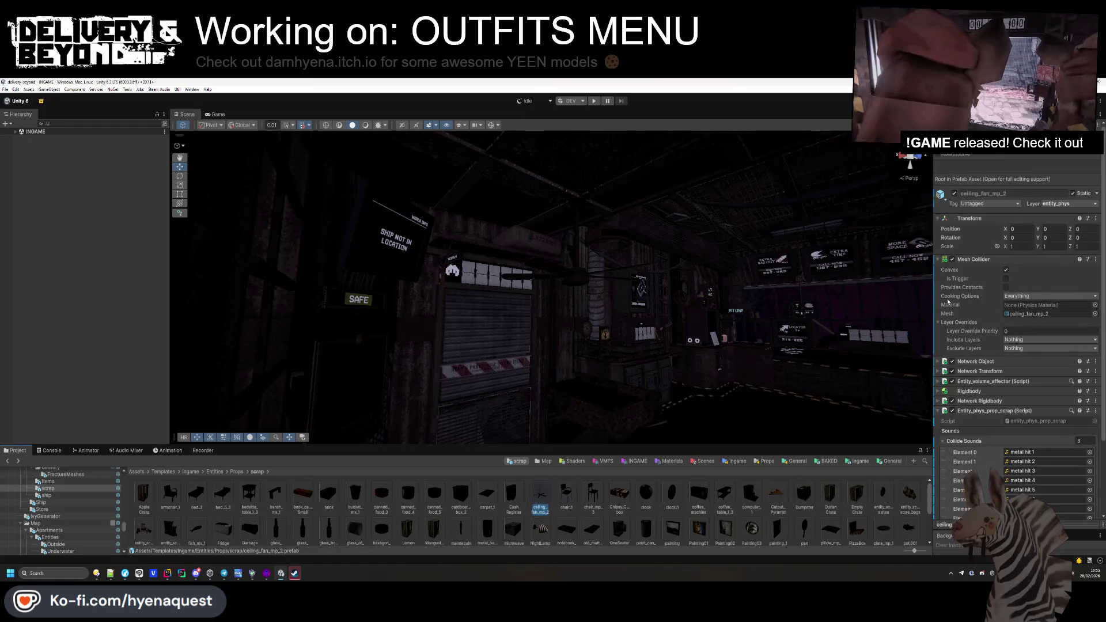
# - Open the ceiling_fan_mp_2 prefab and select its ceiling_fan_mp_2_blades object
pyautogui.click(987, 260)
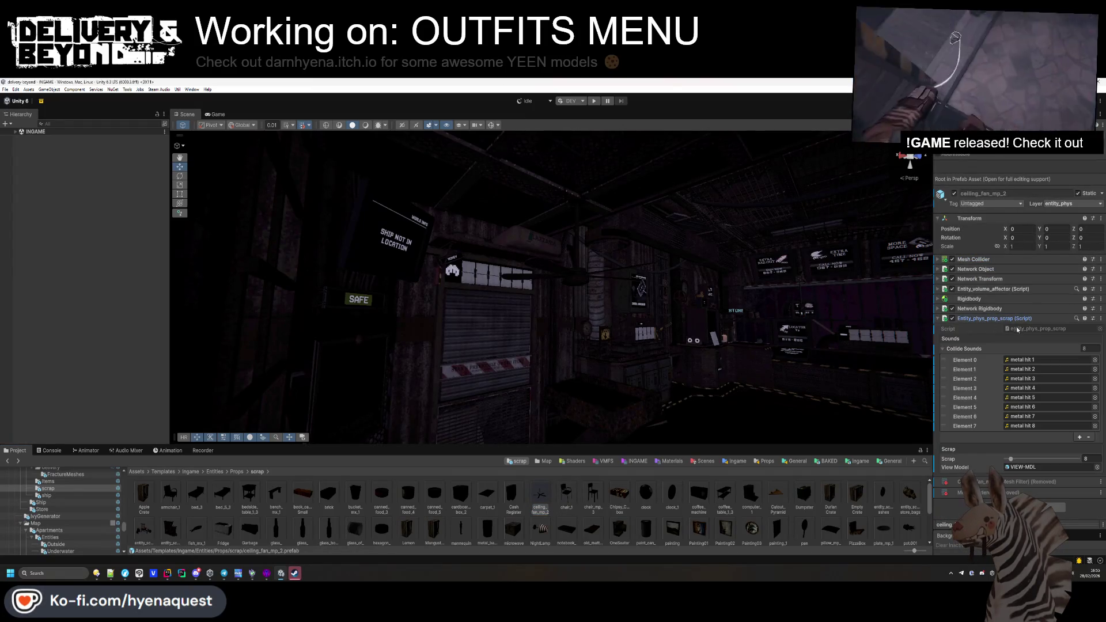
pyautogui.doubleClick(539, 497)
pyautogui.click(49, 149)
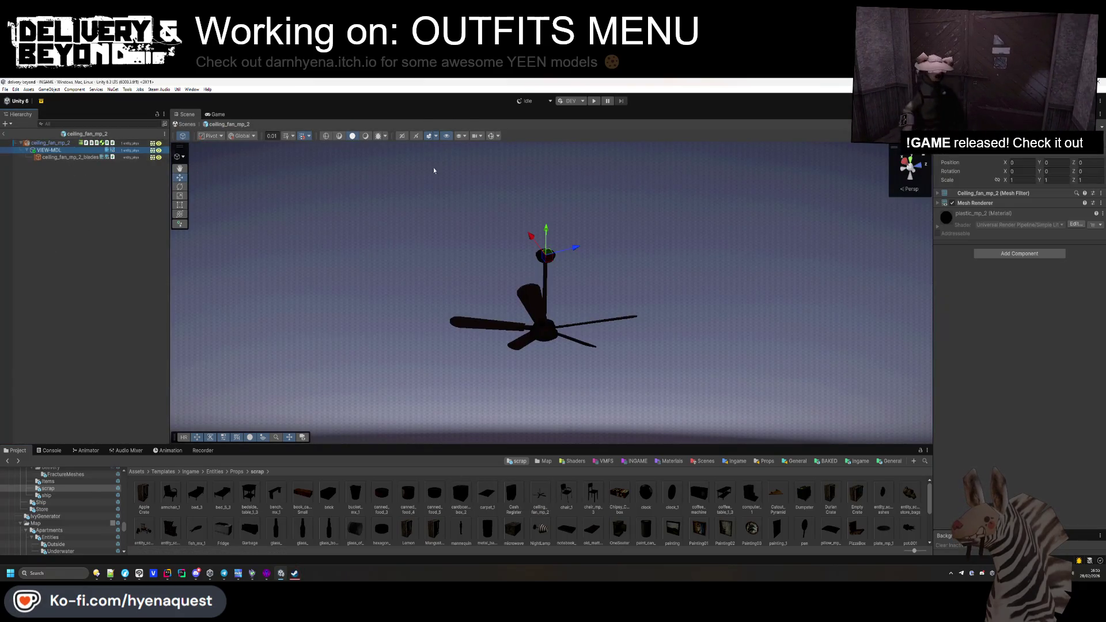
pyautogui.click(147, 158)
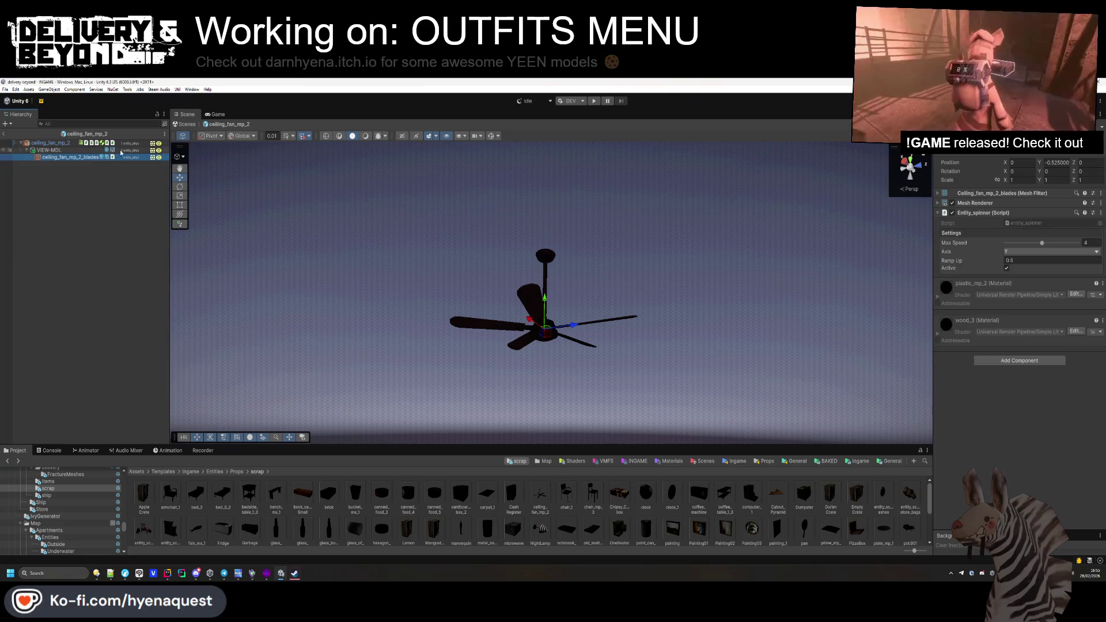
# - Set the blades' Entity_spinner Axis to Z only and Max Speed to 25
pyautogui.click(1056, 164)
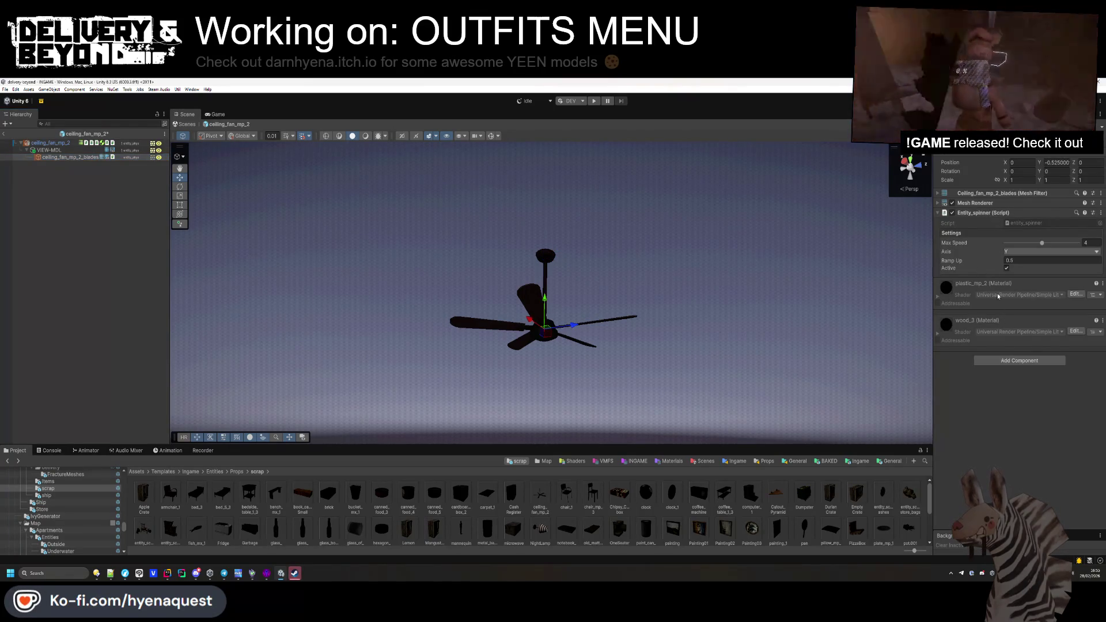
pyautogui.click(1021, 252)
pyautogui.click(957, 269)
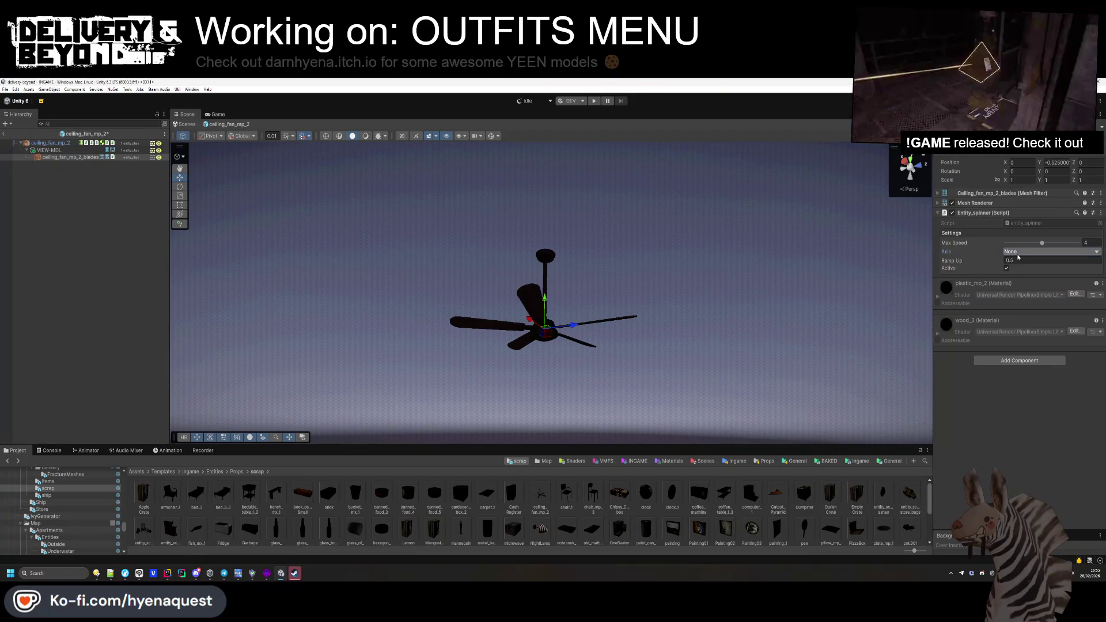
pyautogui.click(1022, 252)
pyautogui.click(967, 305)
pyautogui.click(1095, 243)
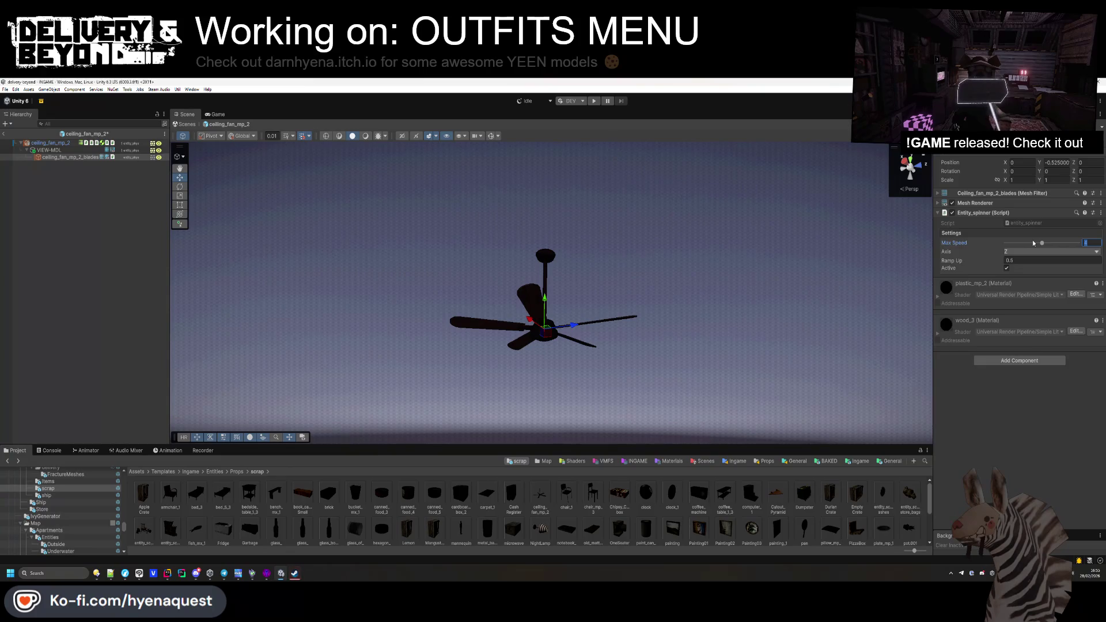
pyautogui.press('Return')
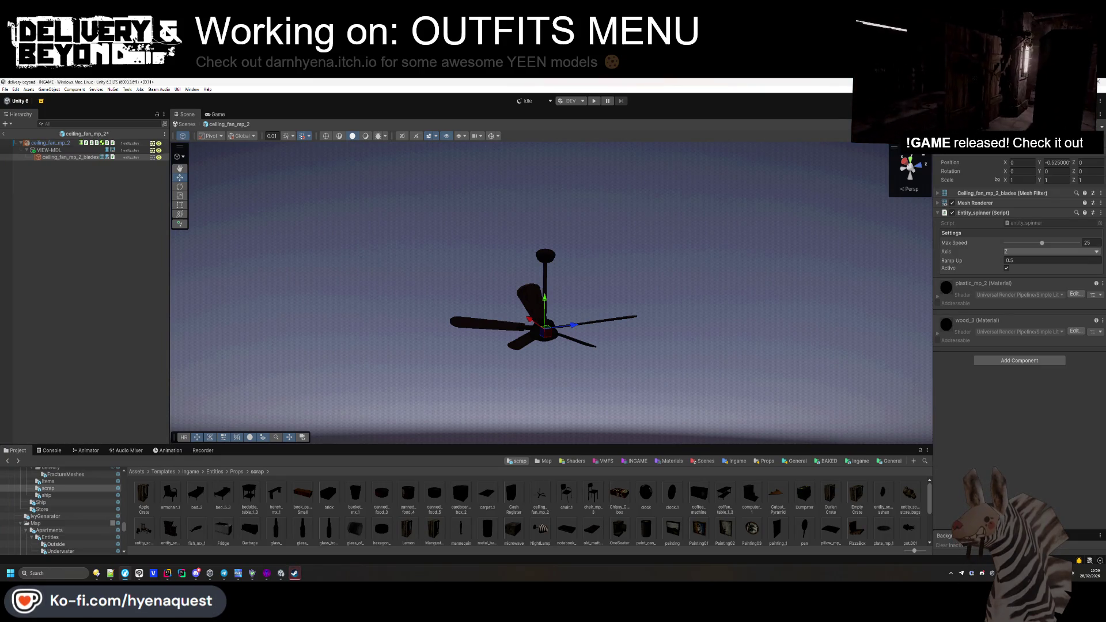
# - Save the fan prefab, exit prefab mode, and switch to the code editor
pyautogui.hotkey('ctrl', 's')
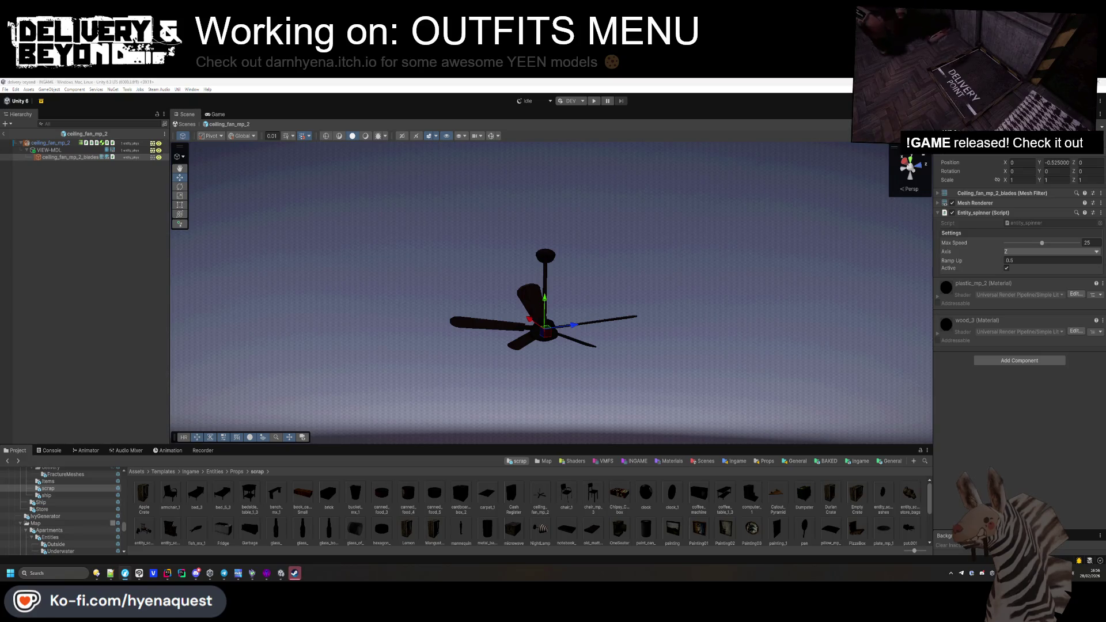
pyautogui.click(4, 133)
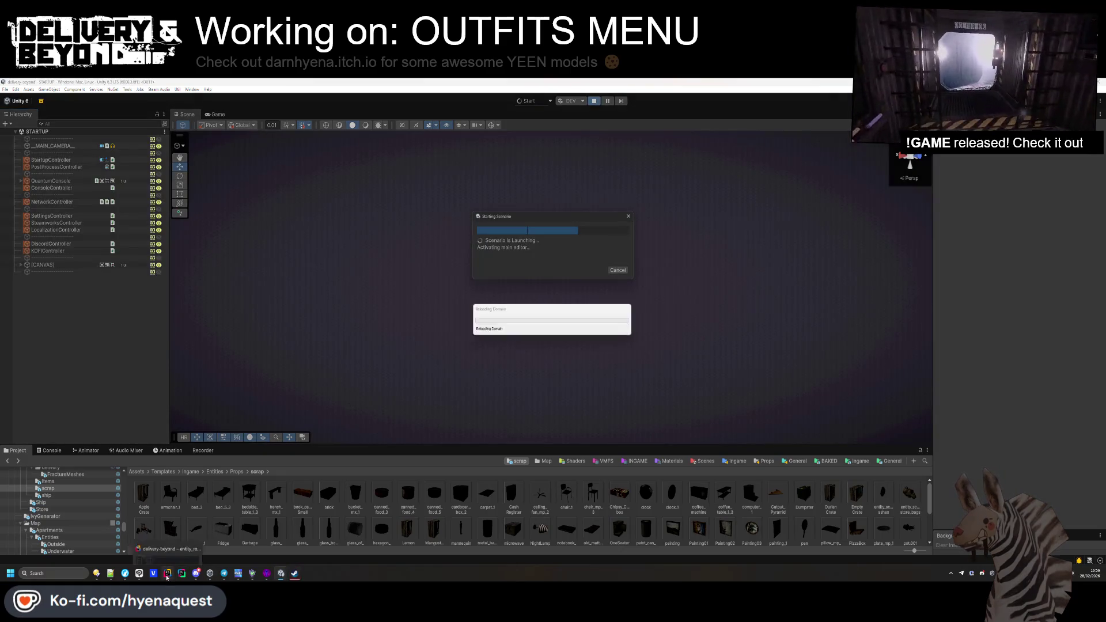
pyautogui.hotkey('alt', 'Tab')
# - Review the layer cleanup code on lines 539–543 of entity_room_base.cs, then return to Unity
pyautogui.click(364, 264)
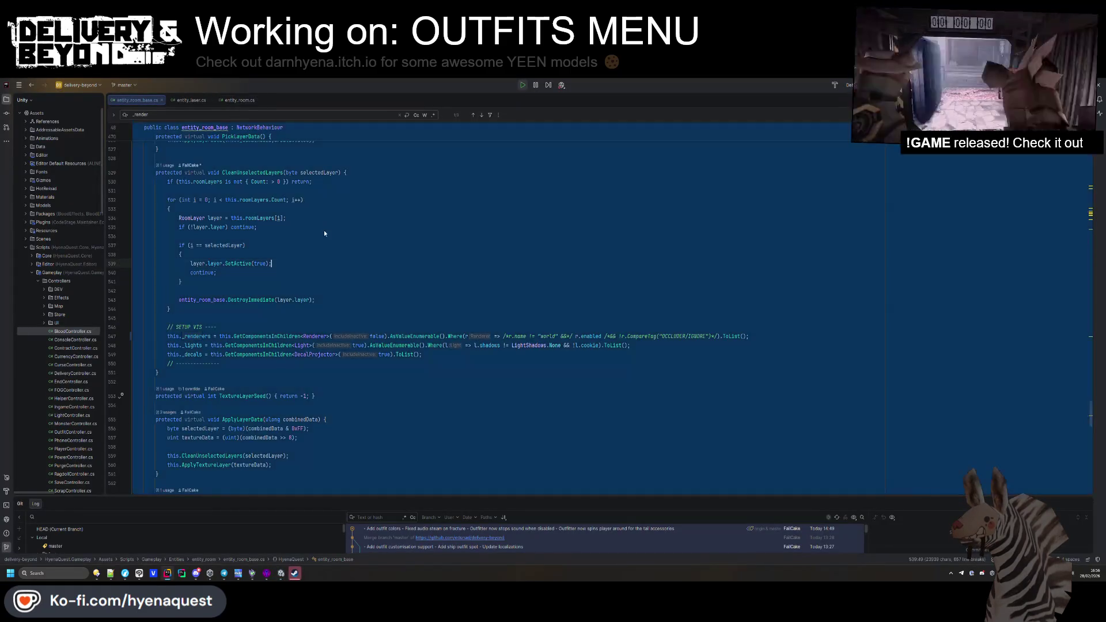
pyautogui.click(328, 300)
pyautogui.scroll(-2, 332, 293)
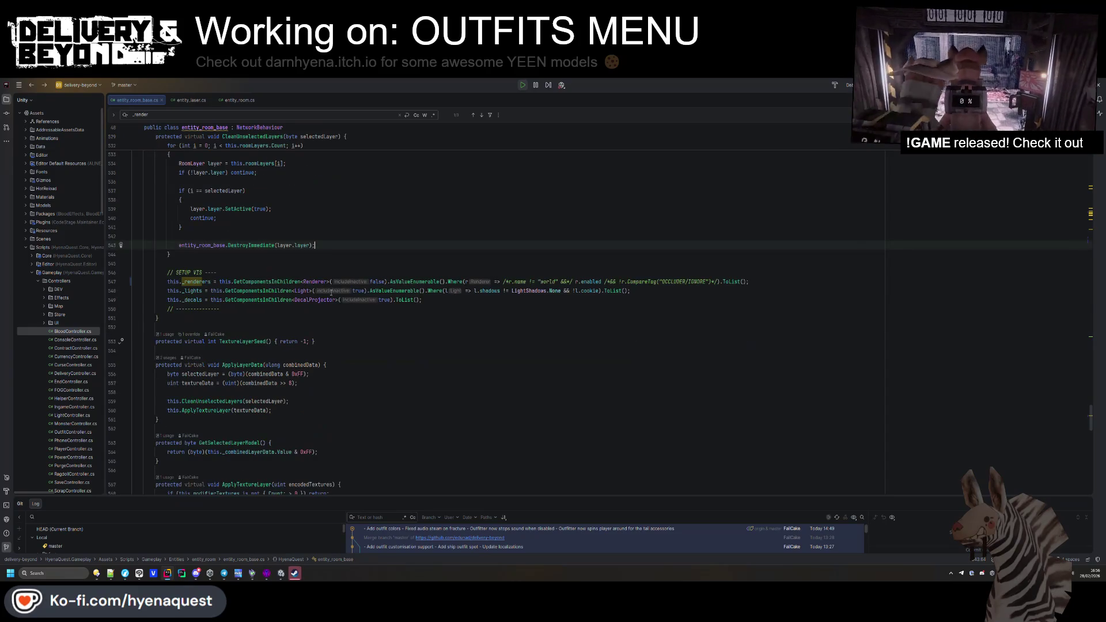
pyautogui.scroll(2, 332, 292)
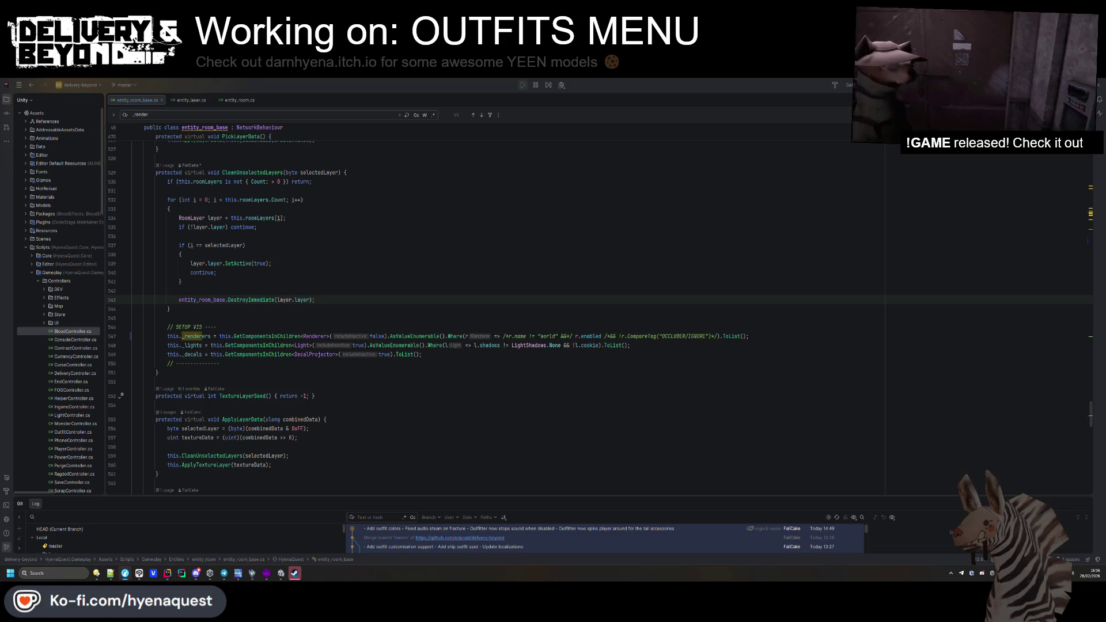
pyautogui.hotkey('alt', 'Tab')
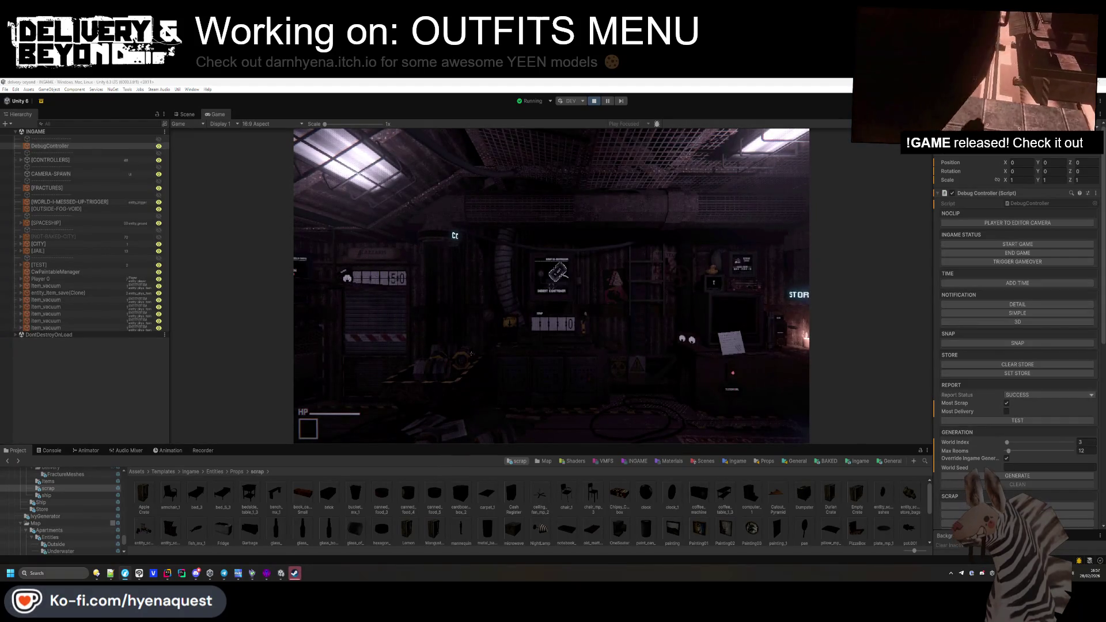
# - Take control in the game, open the settings menu with Escape, and stop Play mode
pyautogui.click(674, 326)
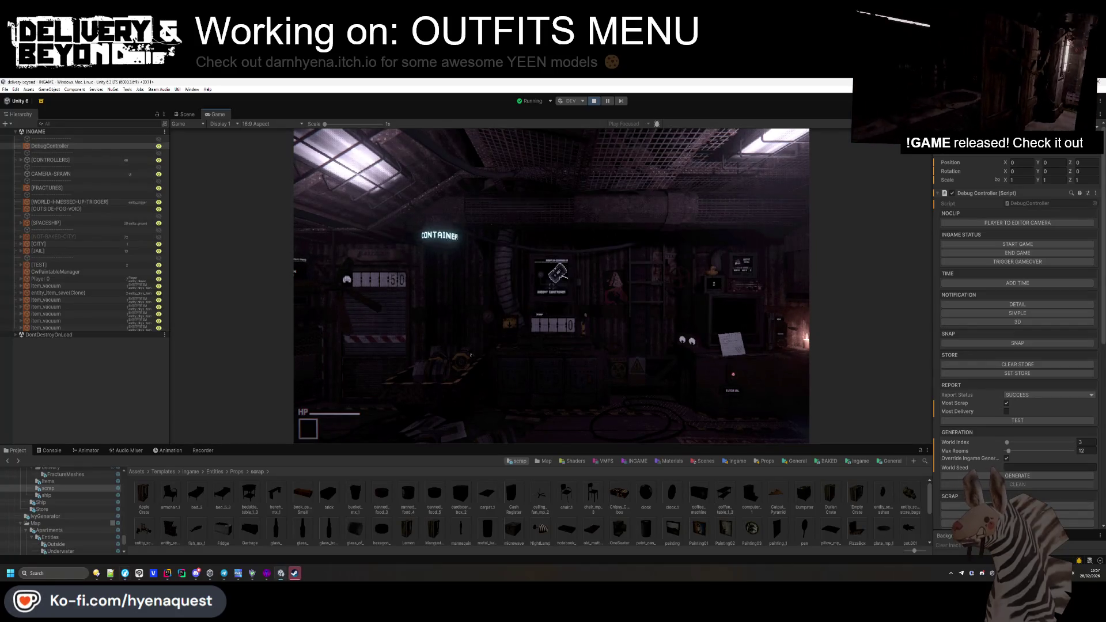
pyautogui.press('Escape')
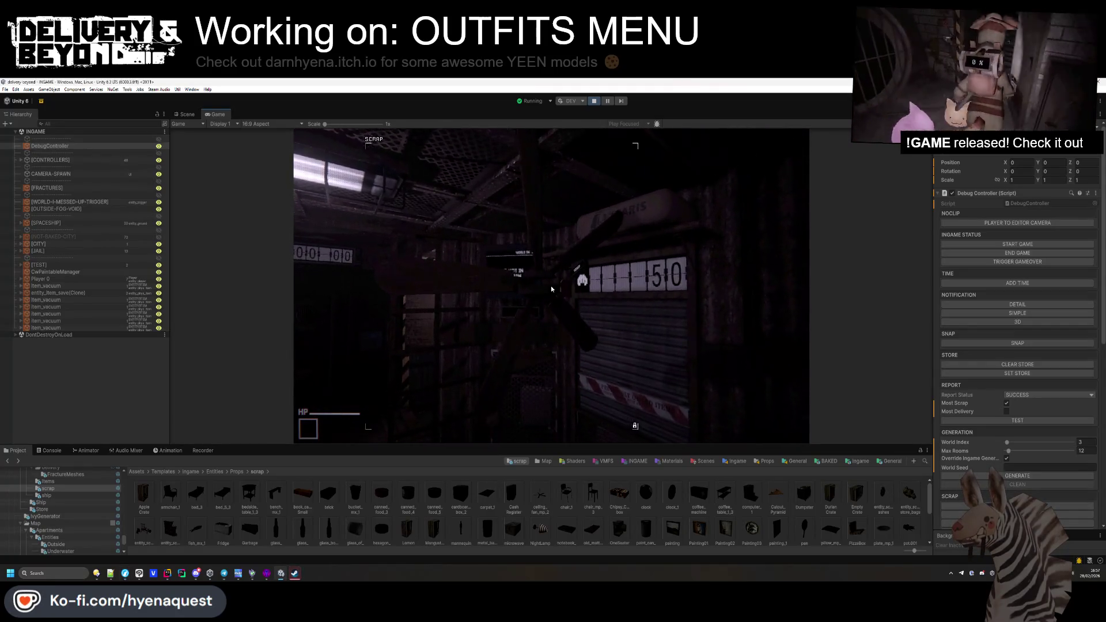
pyautogui.hotkey('ctrl', 'p')
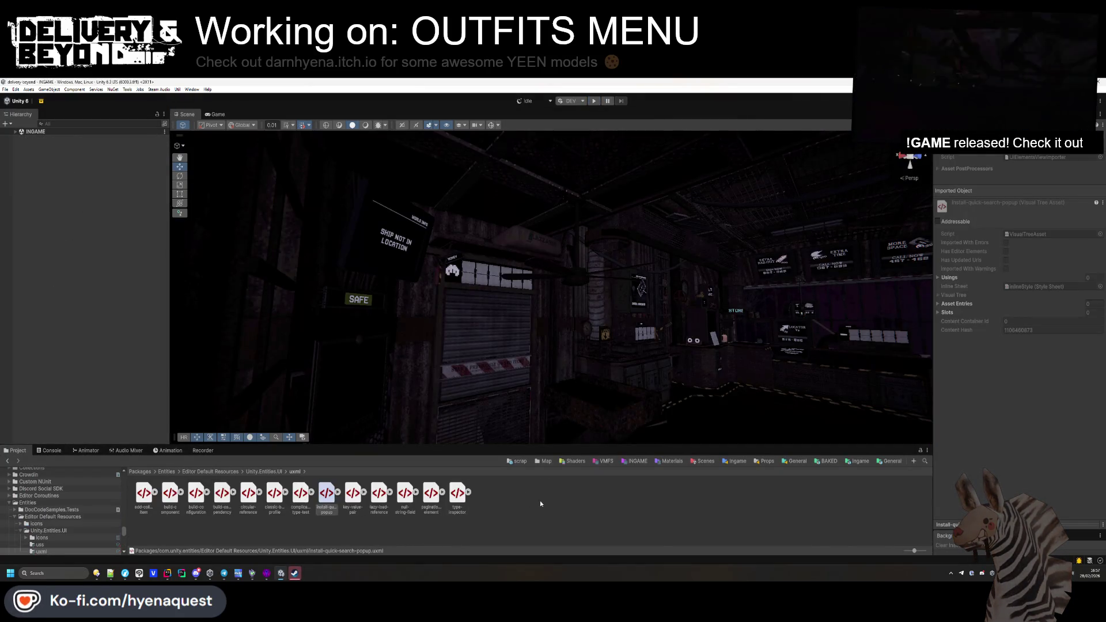
# - Change the ceiling_fan_mp_2 blades' spinner Axis to Y and exit prefab mode
pyautogui.doubleClick(539, 495)
pyautogui.click(87, 158)
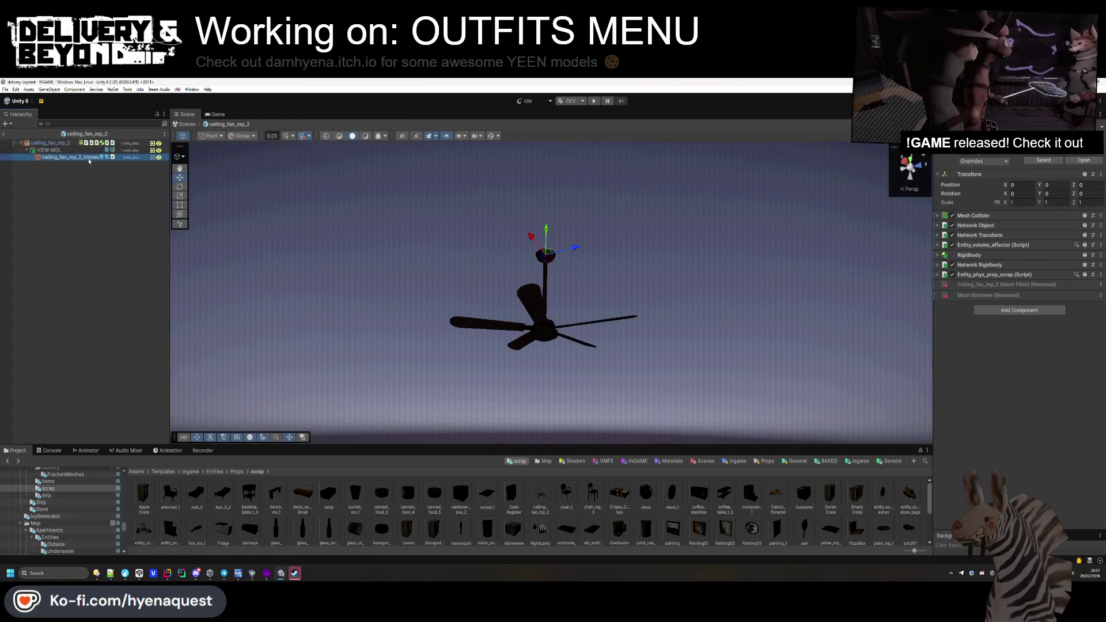
pyautogui.click(1031, 252)
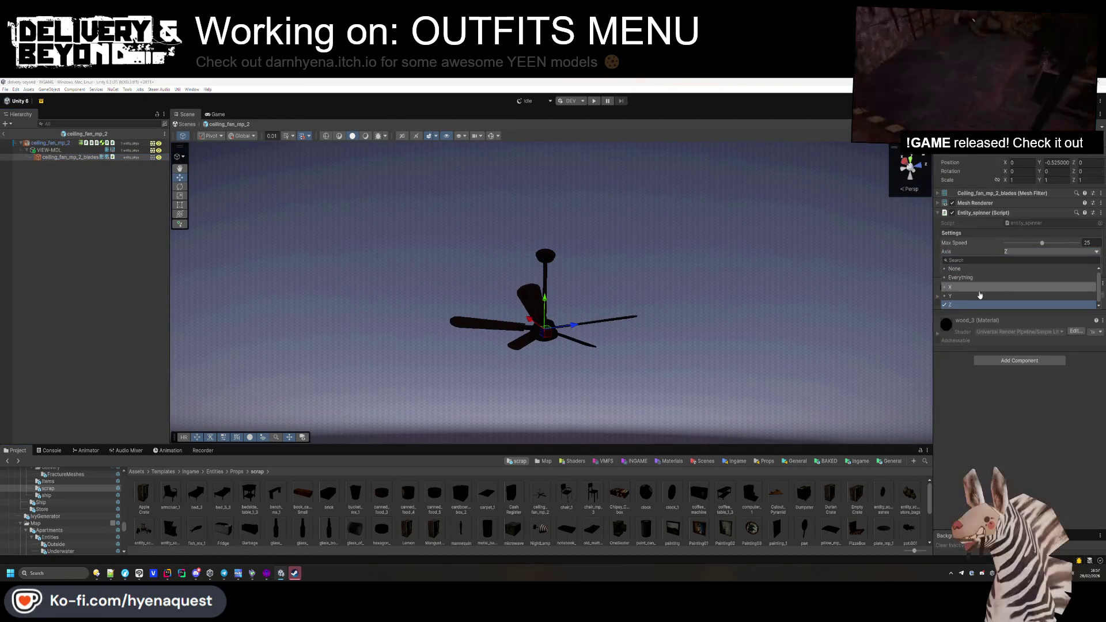
pyautogui.click(980, 296)
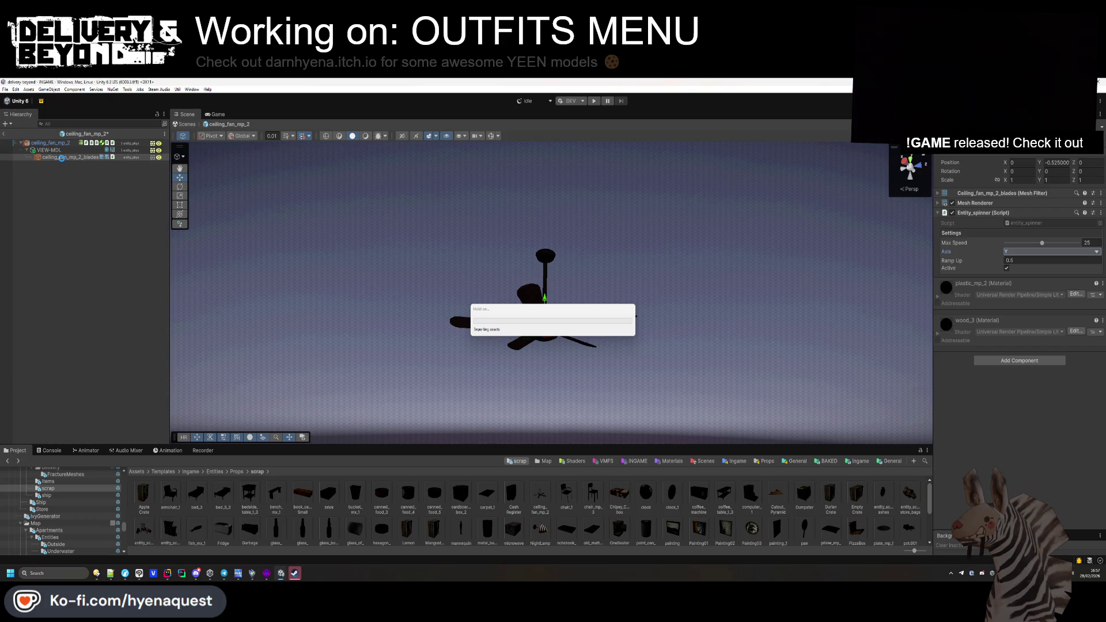
pyautogui.click(4, 137)
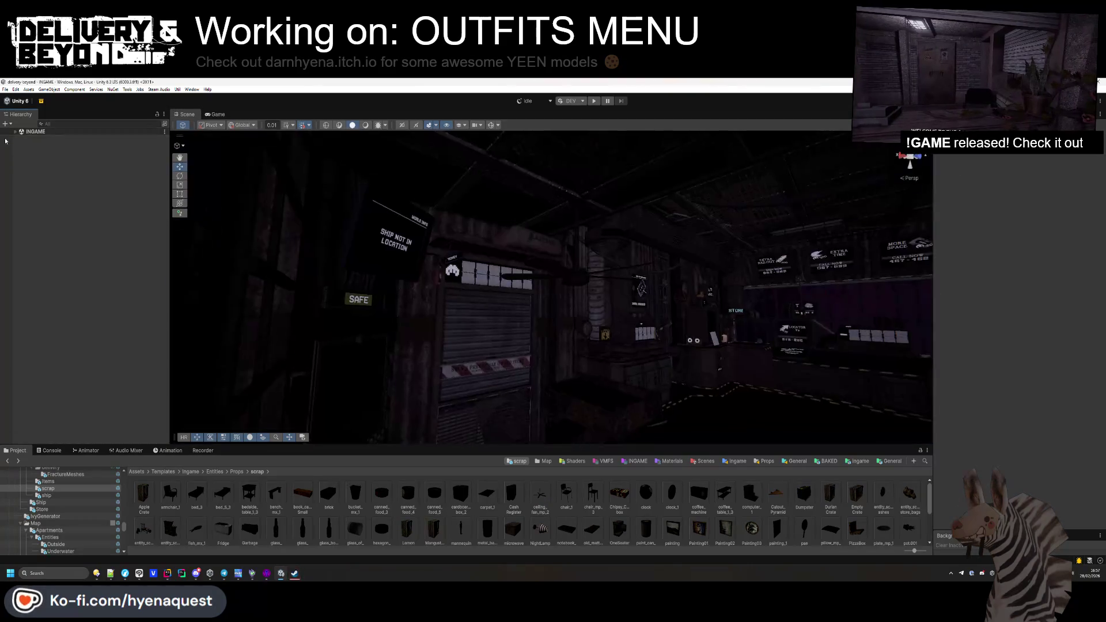
pyautogui.click(596, 101)
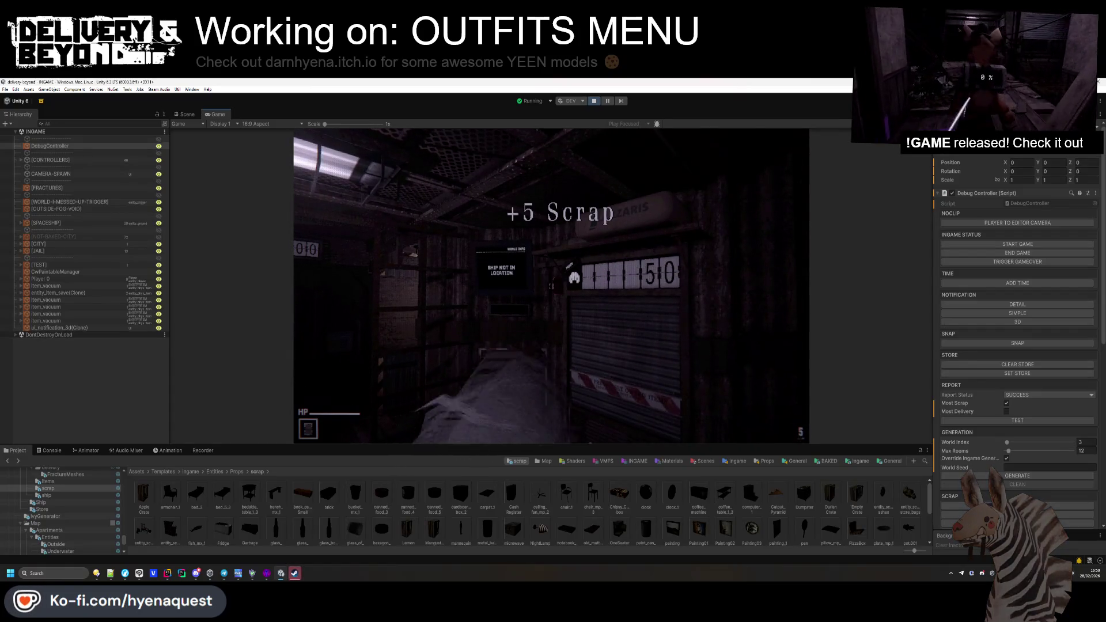
pyautogui.press('Escape')
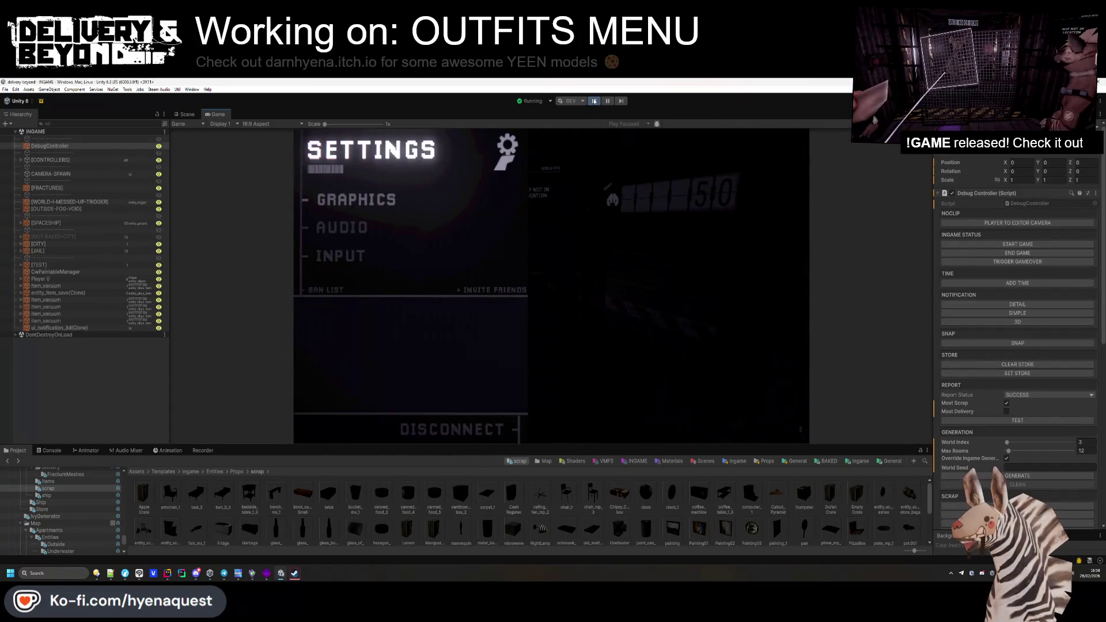
pyautogui.click(594, 102)
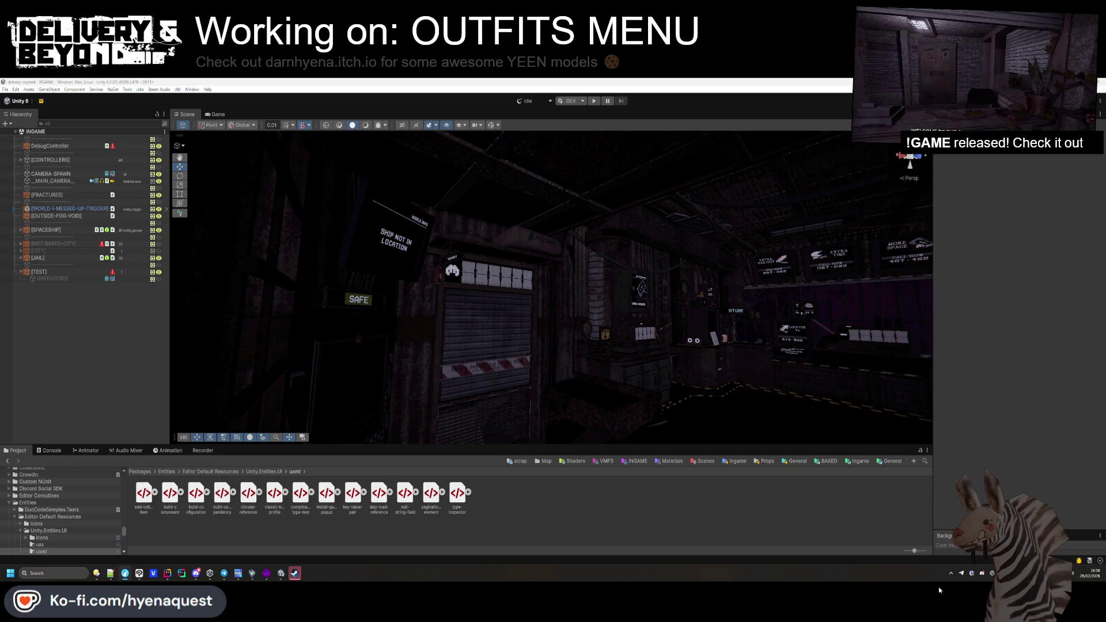
pyautogui.hotkey('alt', 'Tab')
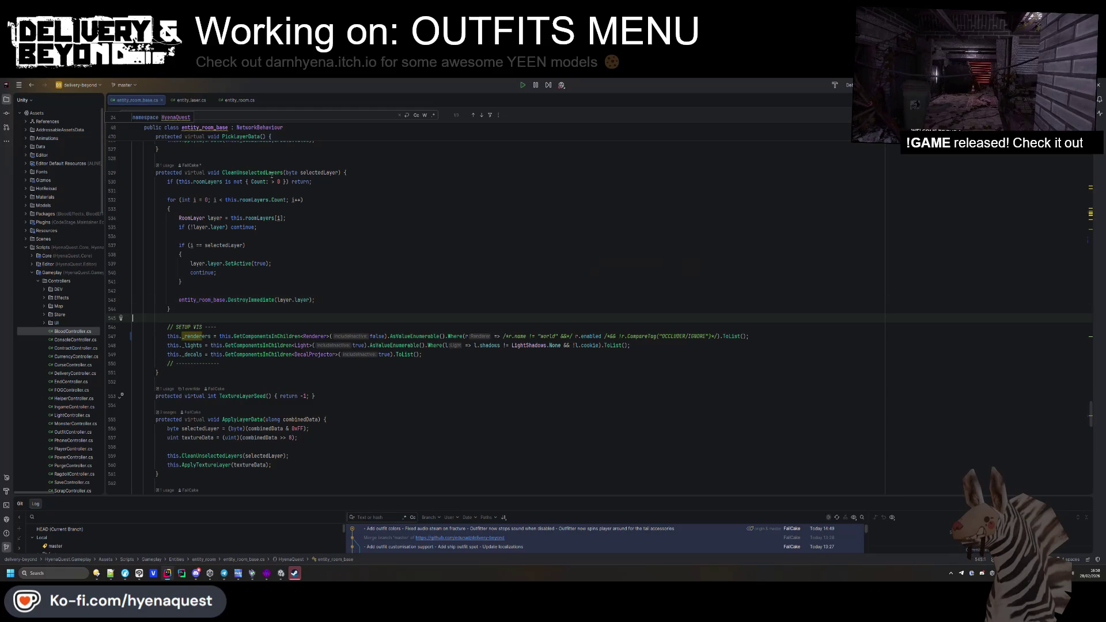
pyautogui.press('shift')
pyautogui.press('shift')
pyautogui.press('Escape')
pyautogui.click(235, 361)
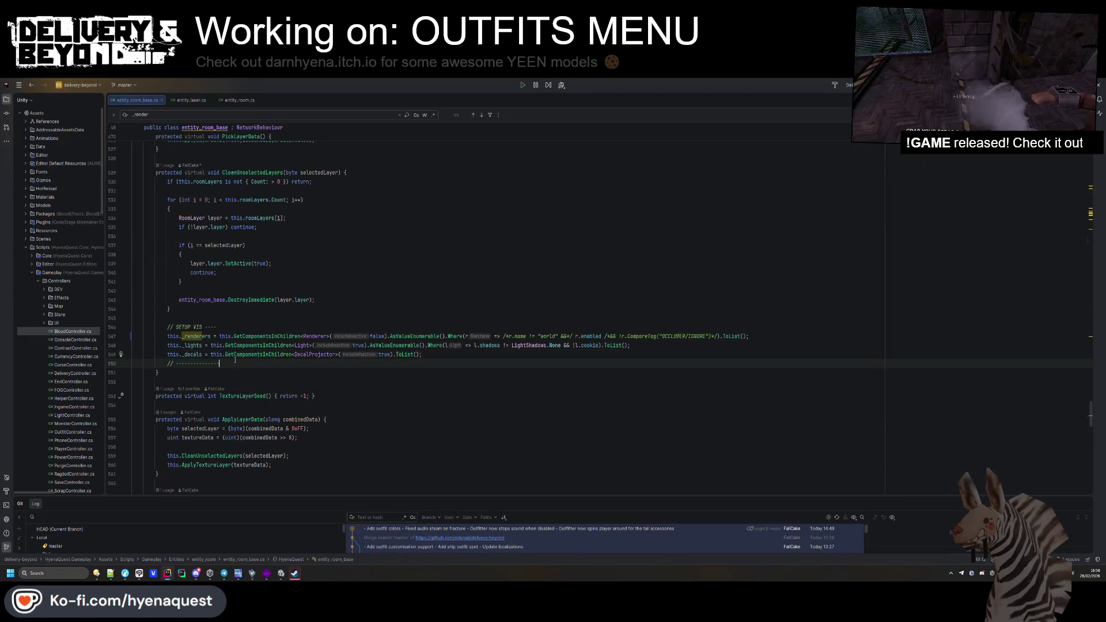
pyautogui.hotkey('alt', 'Tab')
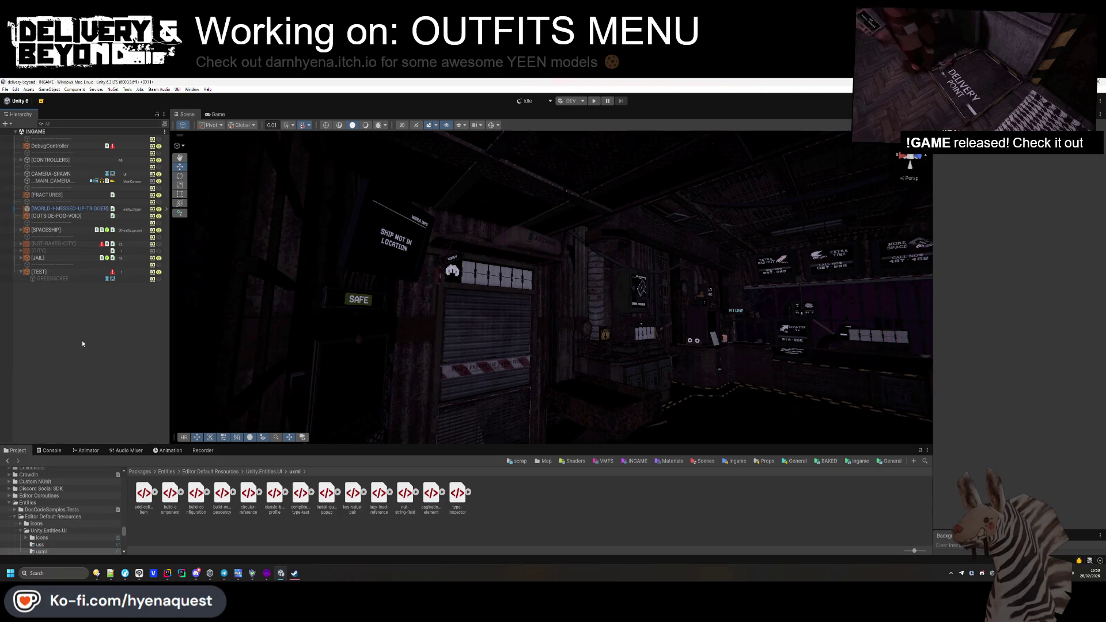
# - In the Package Manager, find VISOcclusion under In Project and customize it via Manage > Customize
pyautogui.click(41, 101)
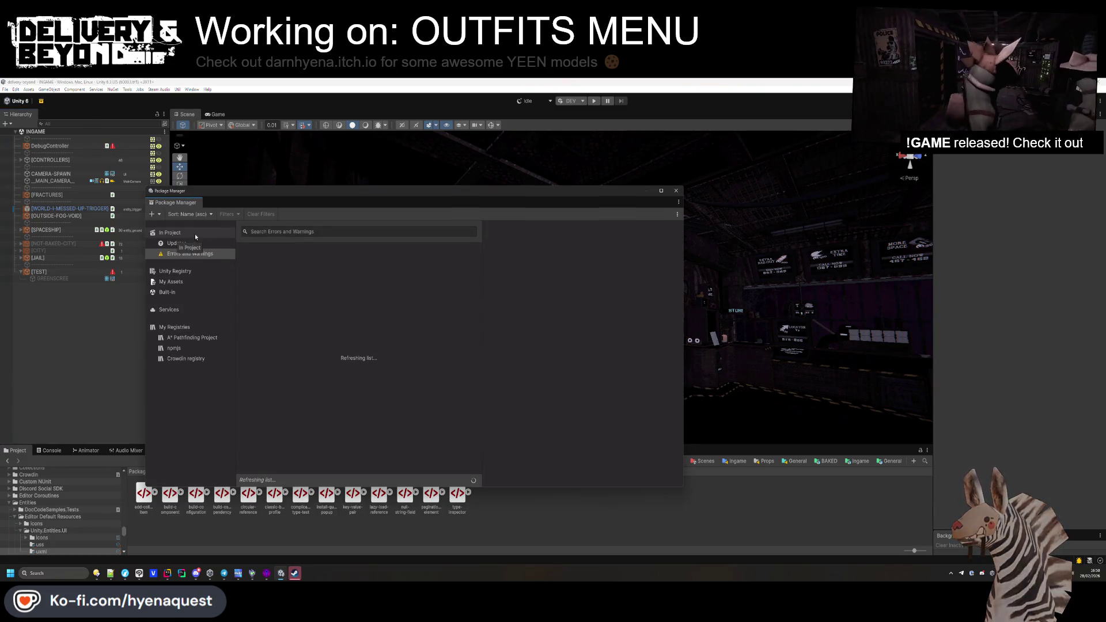
pyautogui.click(181, 271)
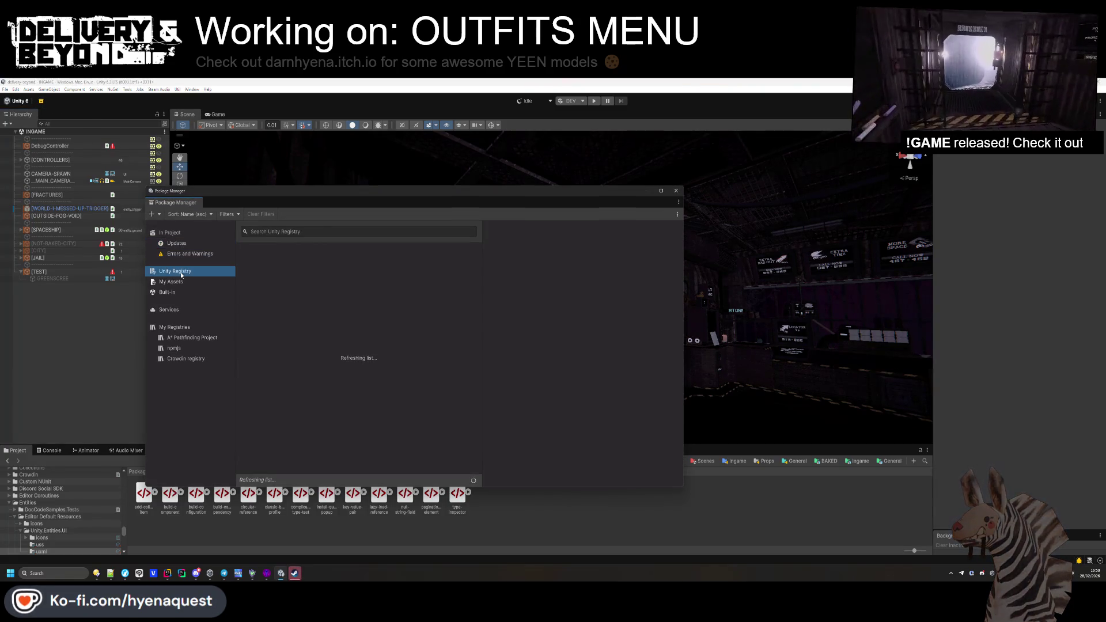
pyautogui.hotkey('alt', 'Tab')
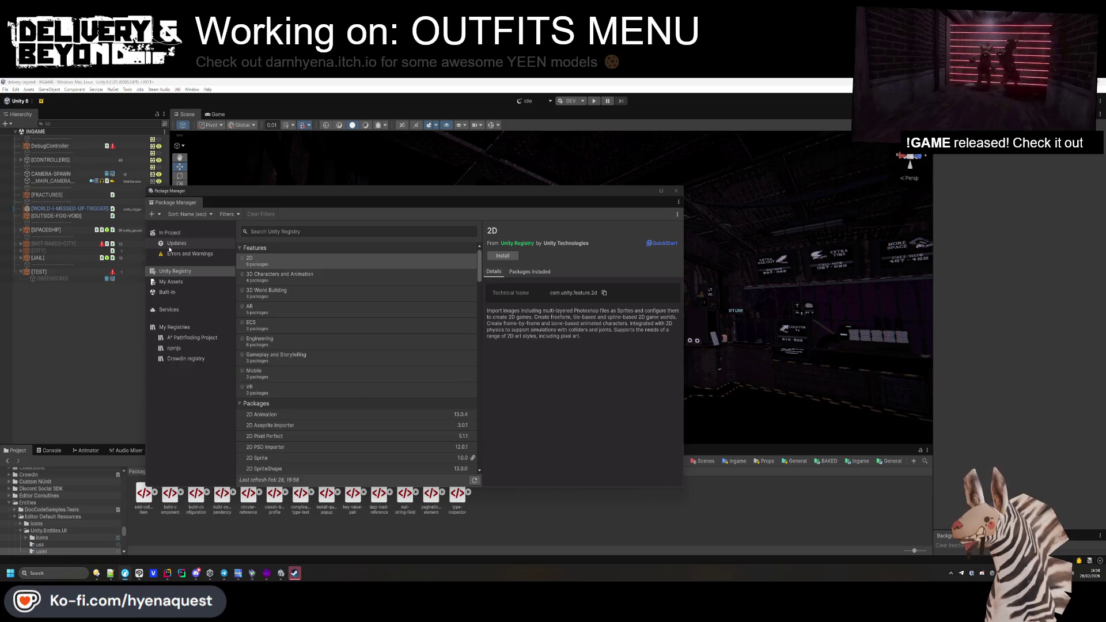
pyautogui.click(180, 254)
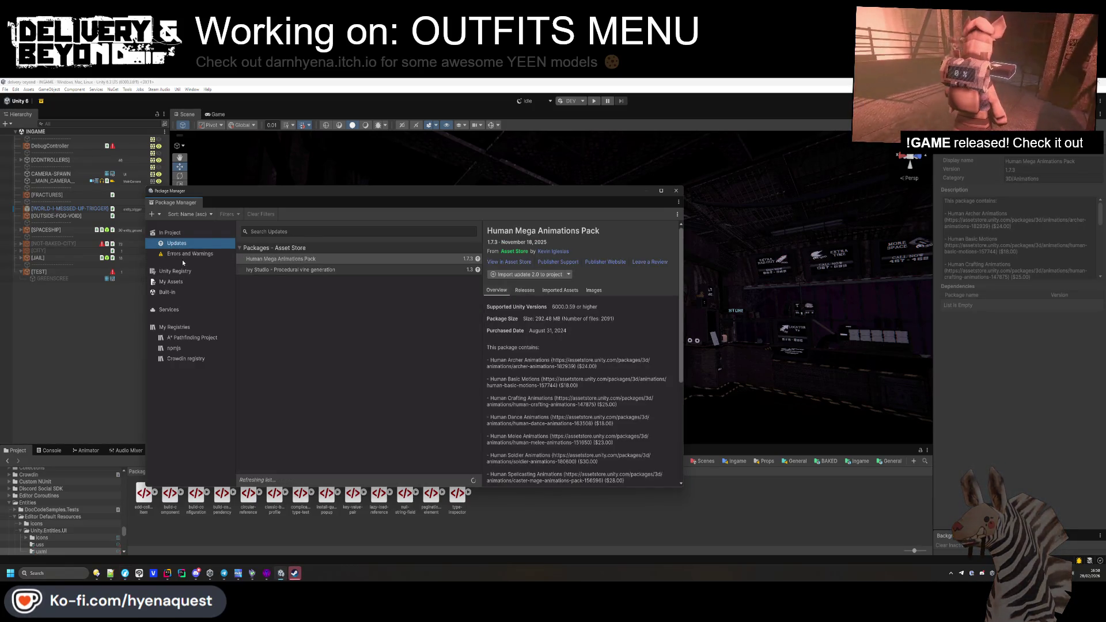
pyautogui.click(188, 234)
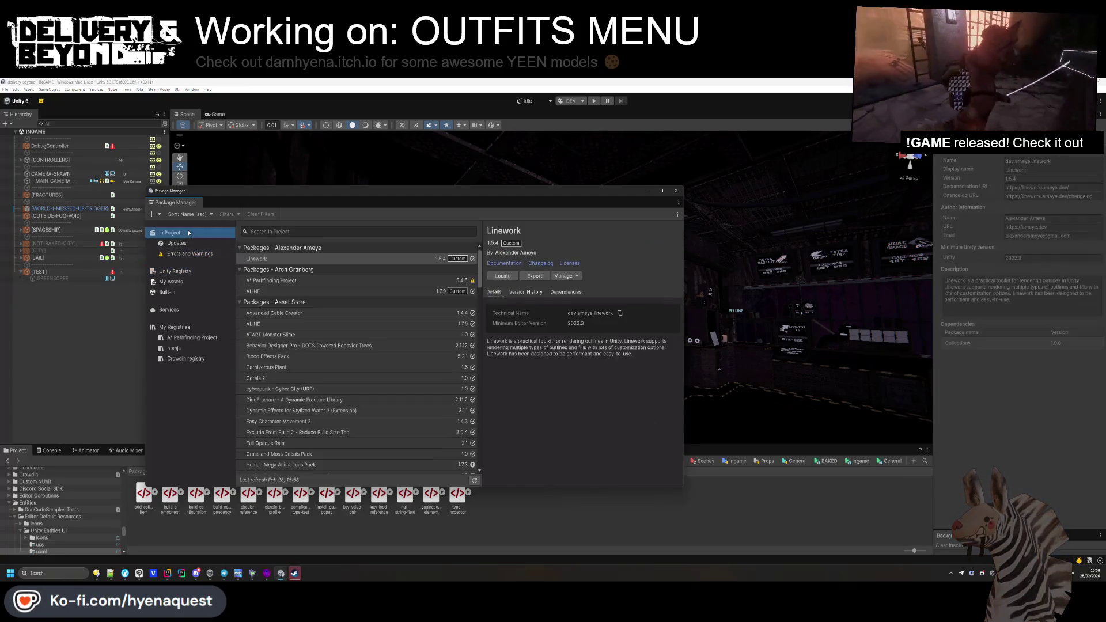
pyautogui.scroll(-10, 303, 340)
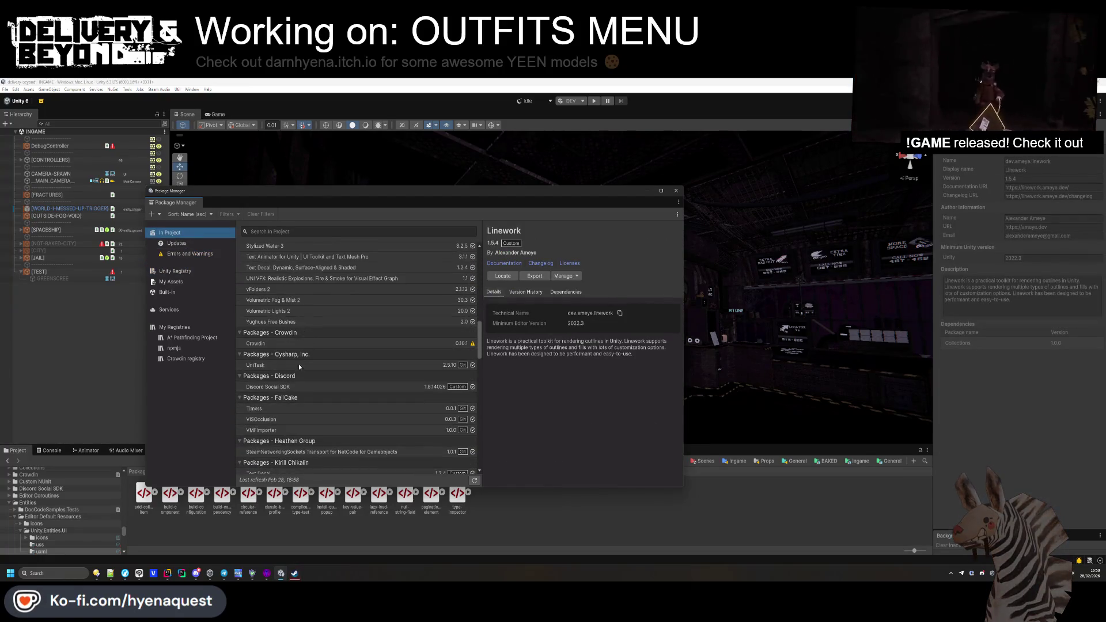
pyautogui.scroll(-2, 282, 423)
pyautogui.click(275, 372)
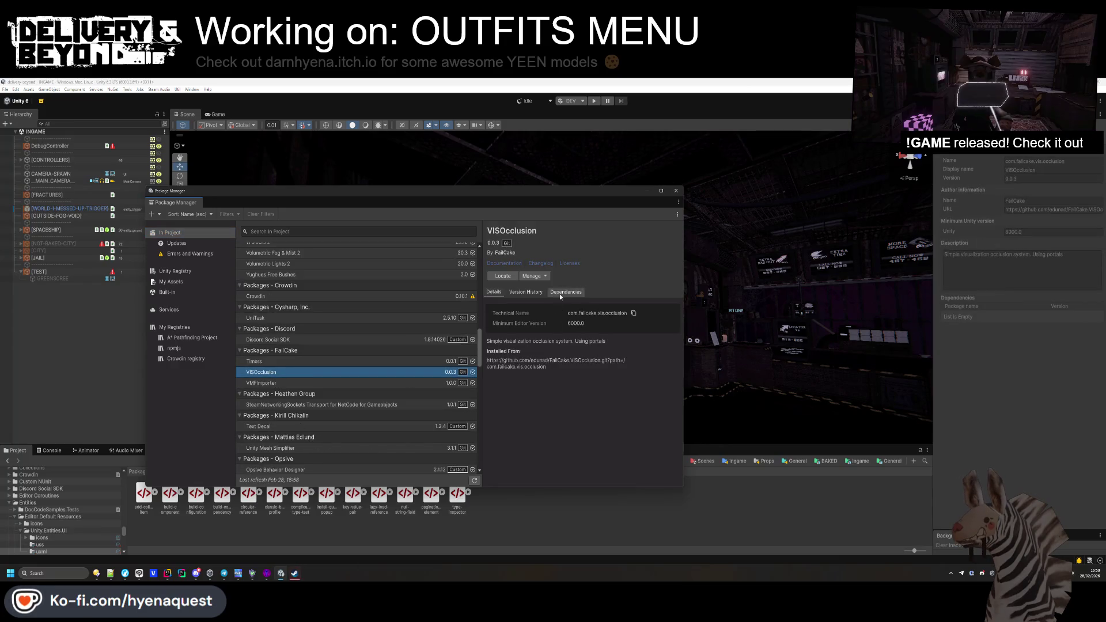
pyautogui.click(540, 276)
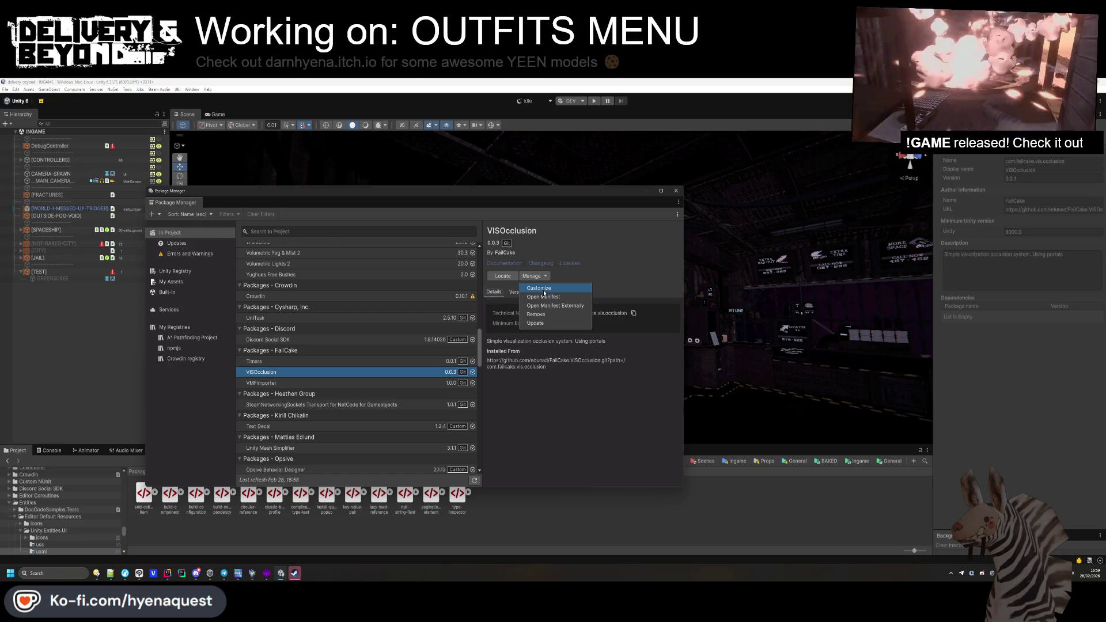
pyautogui.click(544, 290)
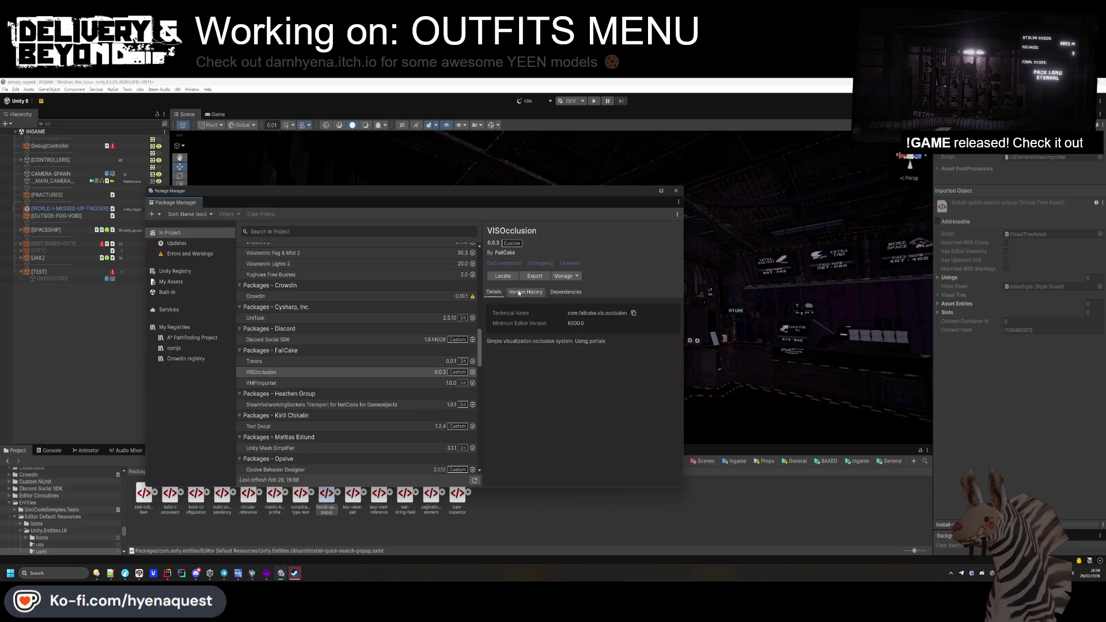
# - Check VMFImporter's dependencies and the Timers package's details and version history
pyautogui.click(411, 382)
pyautogui.click(564, 292)
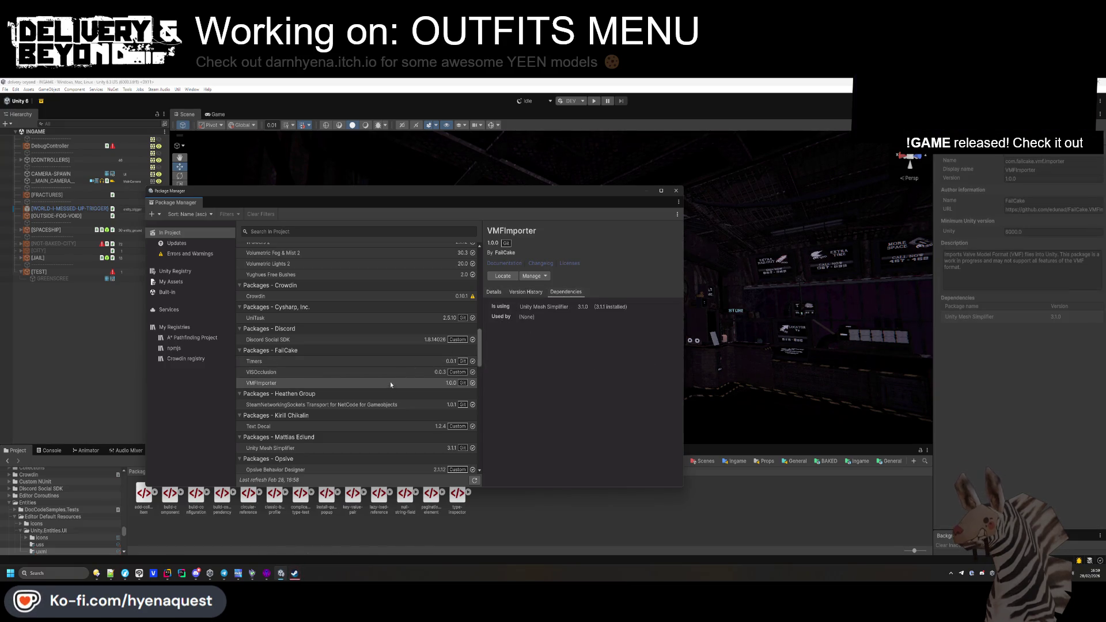
pyautogui.click(386, 361)
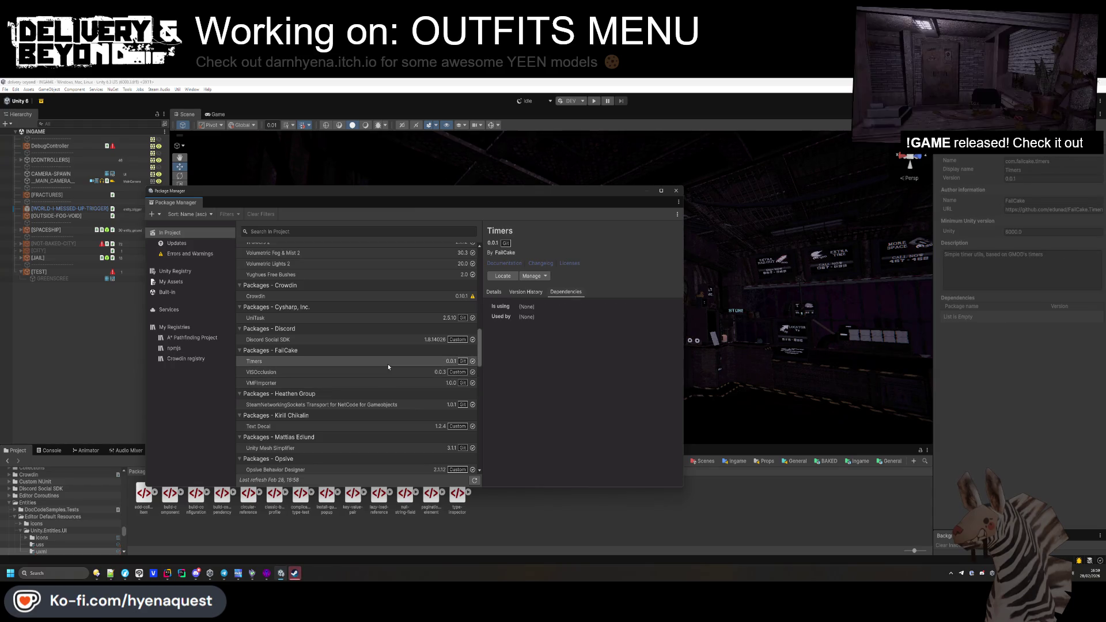
pyautogui.click(498, 295)
pyautogui.click(526, 293)
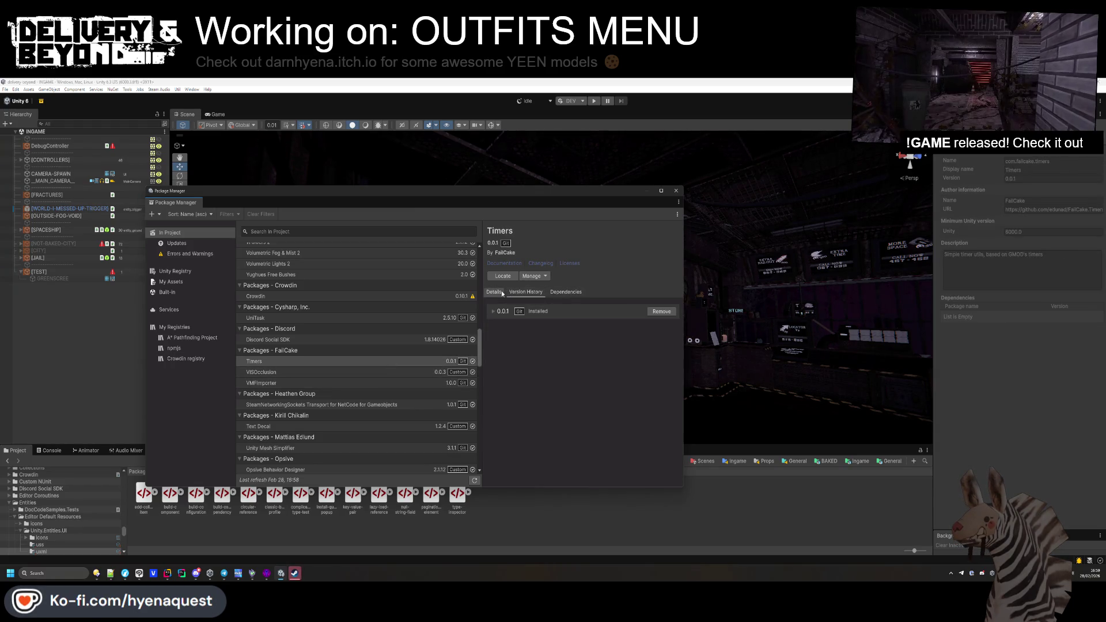
pyautogui.click(499, 292)
# - Locate the VISOcclusion scripts, close the Package Manager, and open the package's Controllers folder
pyautogui.click(346, 373)
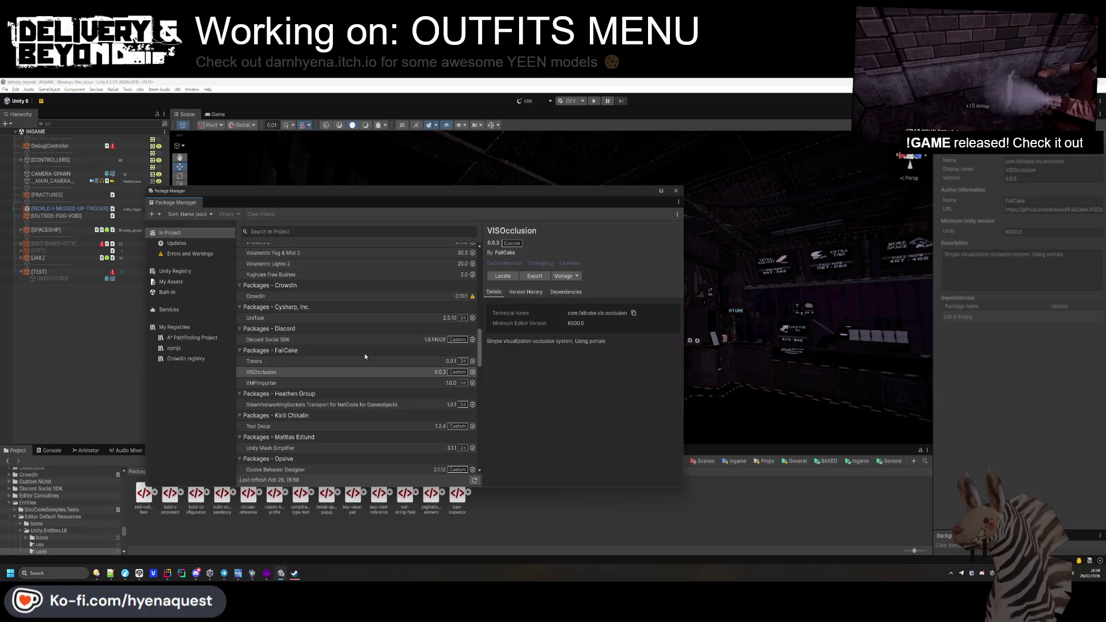
pyautogui.click(518, 277)
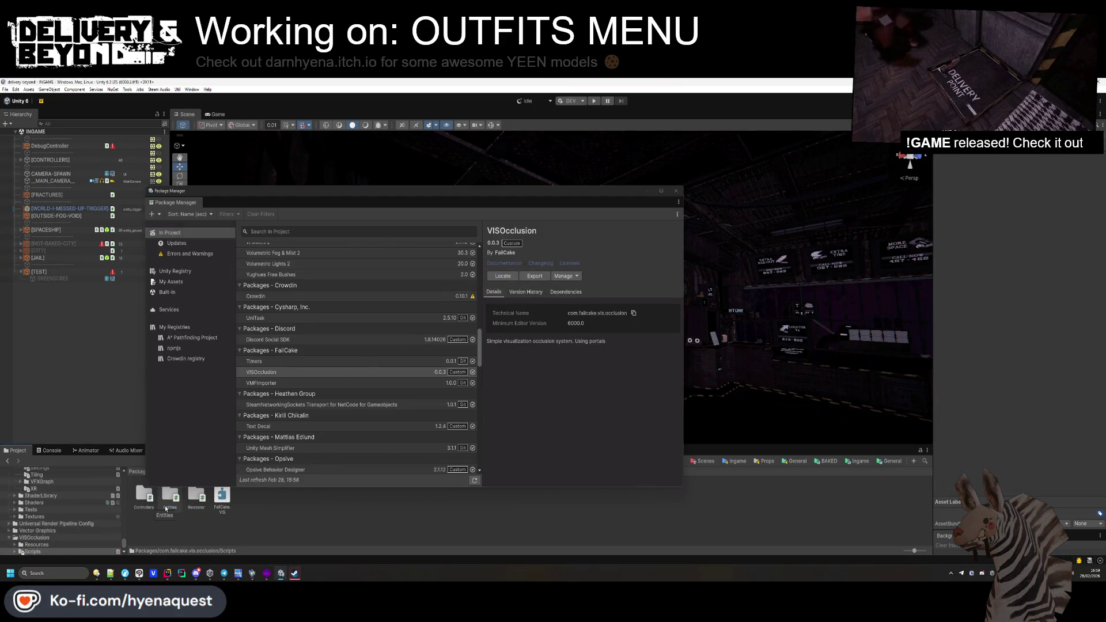
pyautogui.click(676, 192)
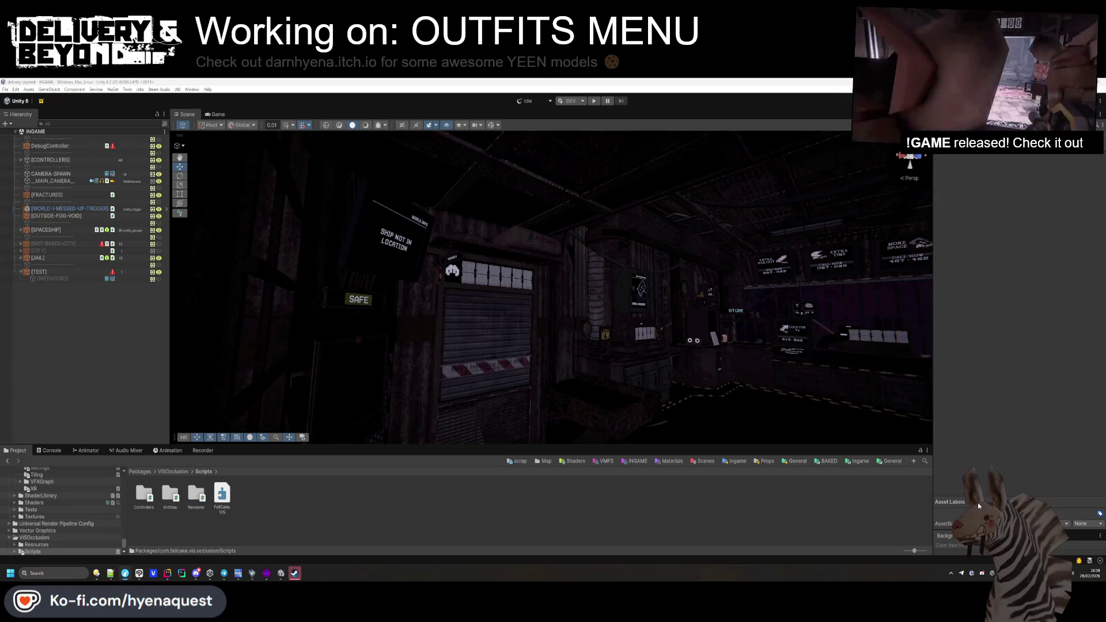
pyautogui.doubleClick(196, 493)
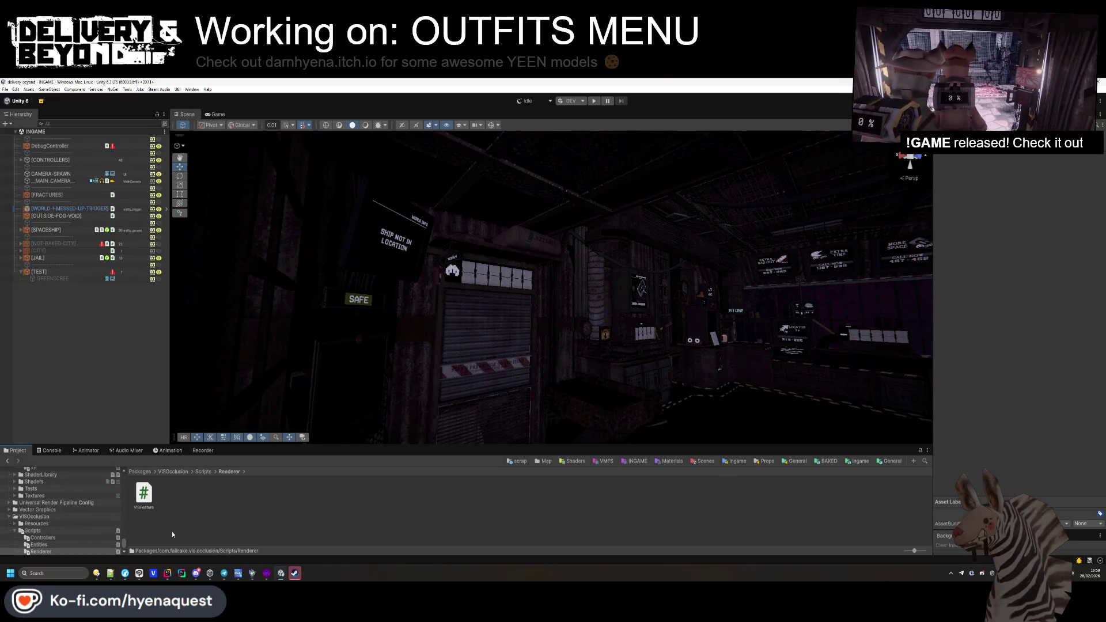
pyautogui.click(203, 472)
pyautogui.doubleClick(144, 493)
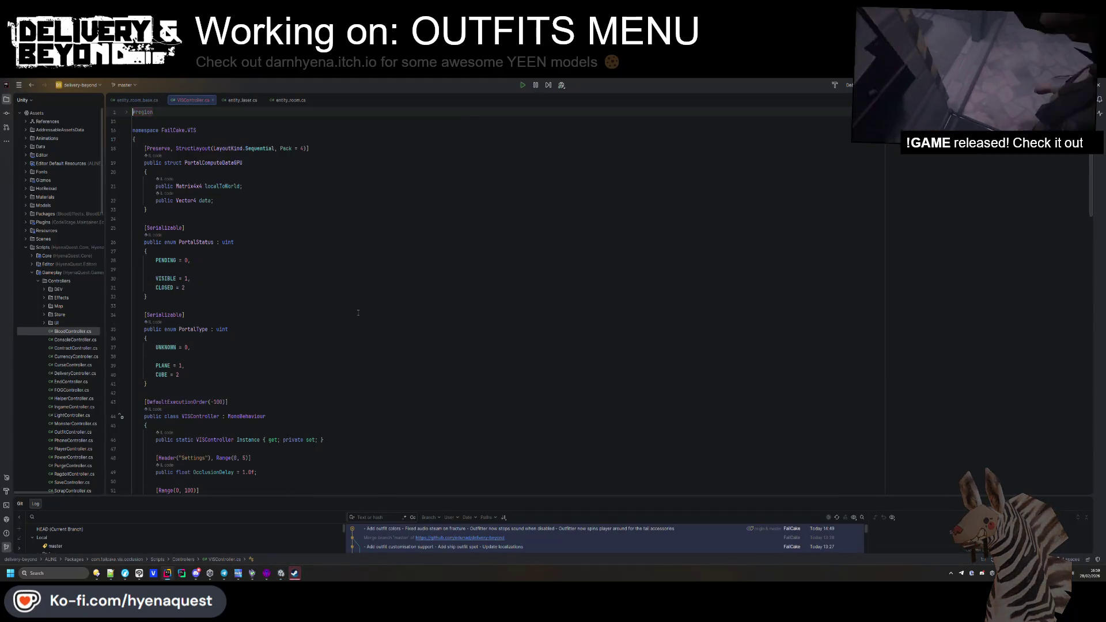
# - Experiment with the case true block in VISController, deleting, restoring, then commenting it out
pyautogui.scroll(-15, 355, 307)
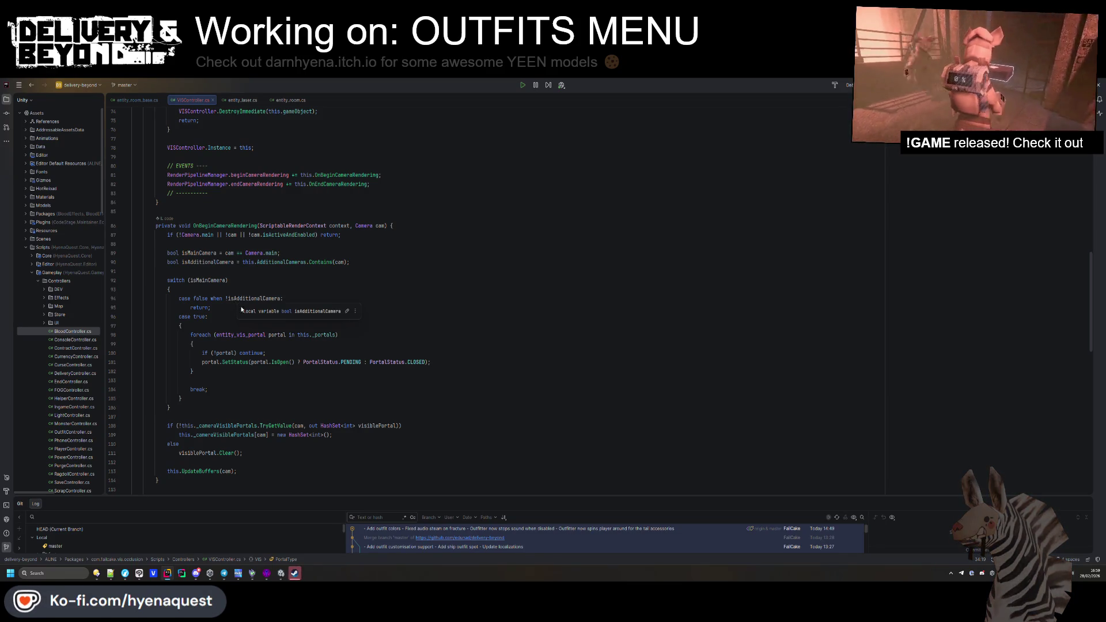
pyautogui.moveTo(242, 398); pyautogui.dragTo(248, 307)
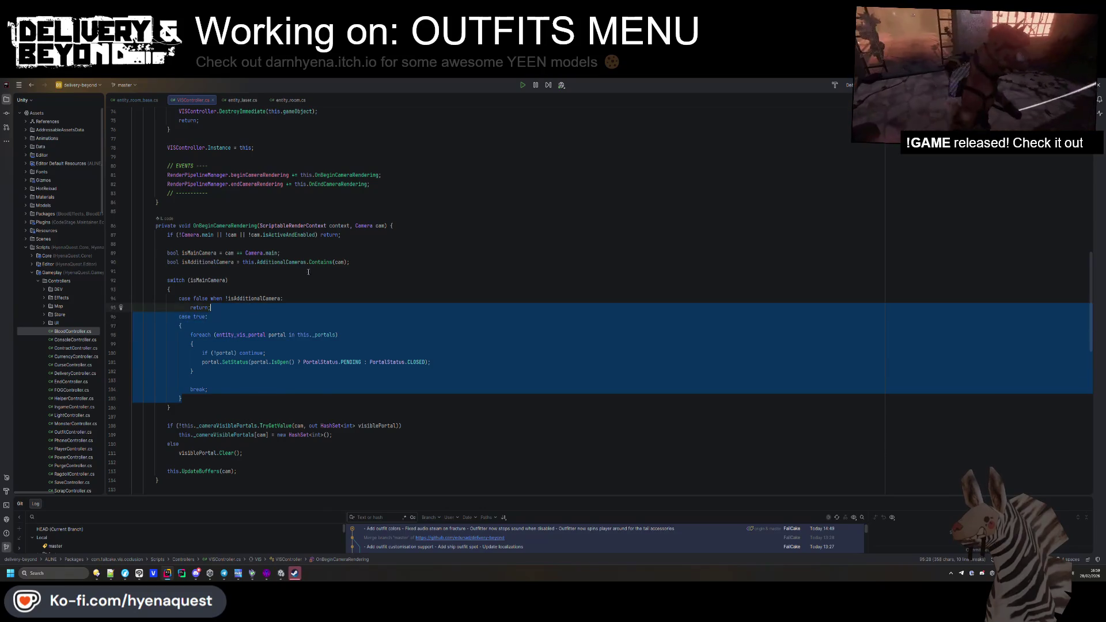
pyautogui.press('BackSpace')
pyautogui.click(264, 319)
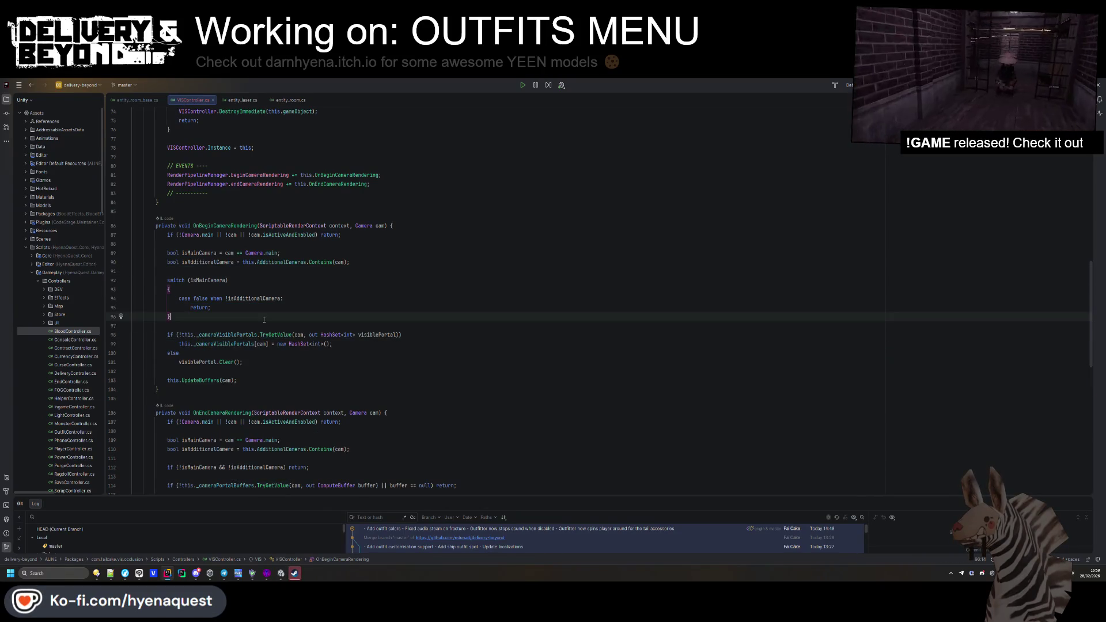
pyautogui.hotkey('ctrl', 'z')
pyautogui.click(179, 317)
pyautogui.keyDown('shift'); pyautogui.click(182, 398); pyautogui.keyUp('shift')
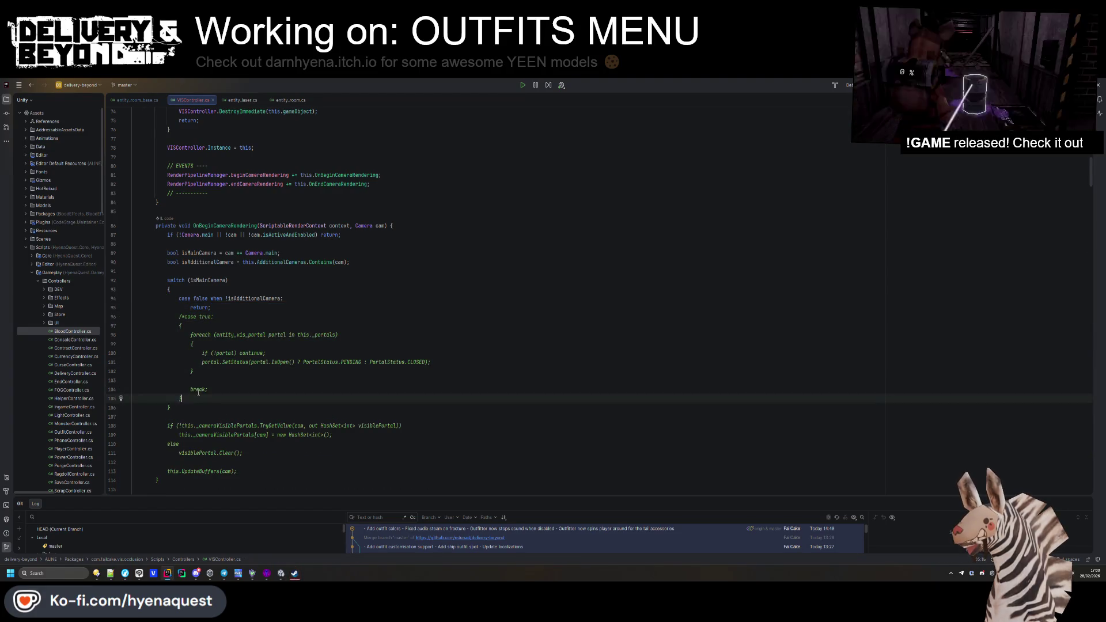
pyautogui.hotkey('ctrl', 'shift', '/')
pyautogui.click(320, 298)
pyautogui.click(133, 380)
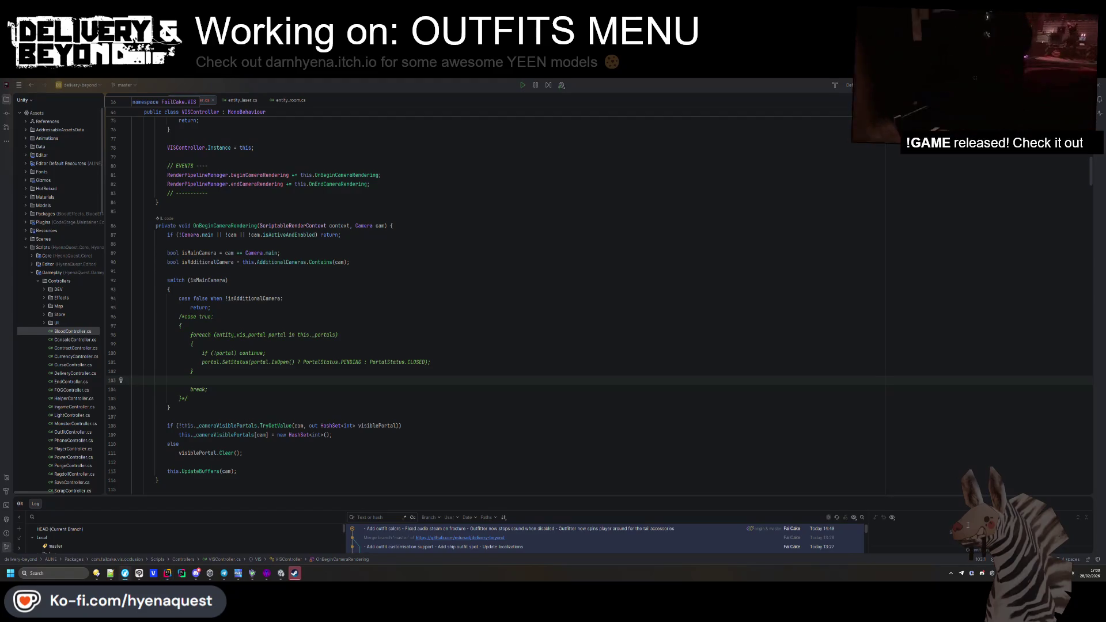
# - Search VISController for CPUFrustumPrePass and briefly check the running game
pyautogui.click(560, 340)
pyautogui.hotkey('ctrl', 'f')
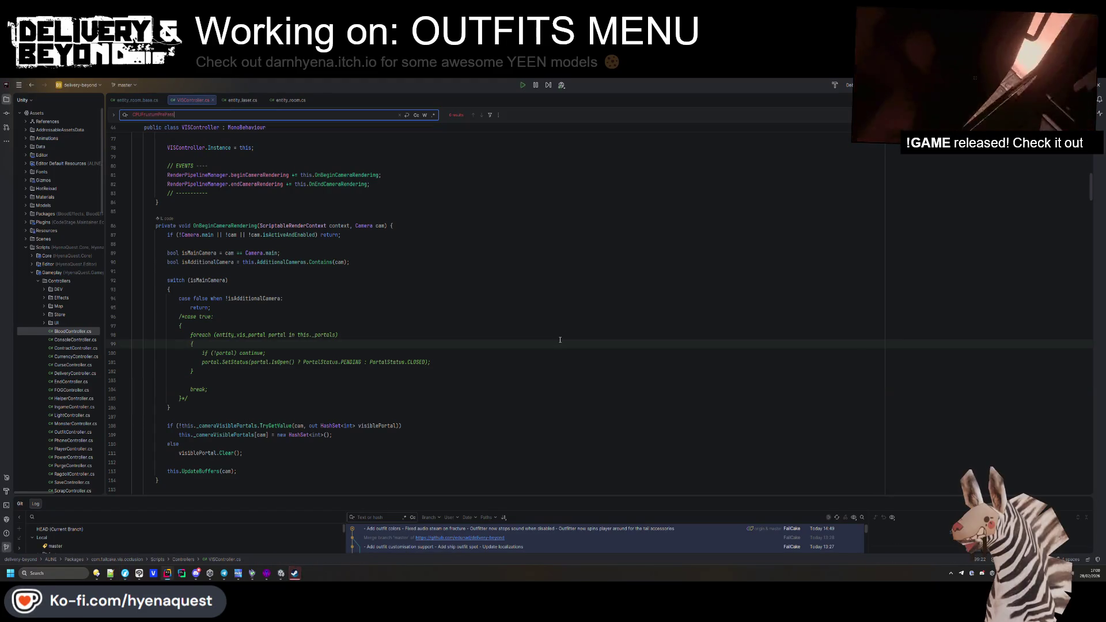
pyautogui.hotkey('ctrl', 'a')
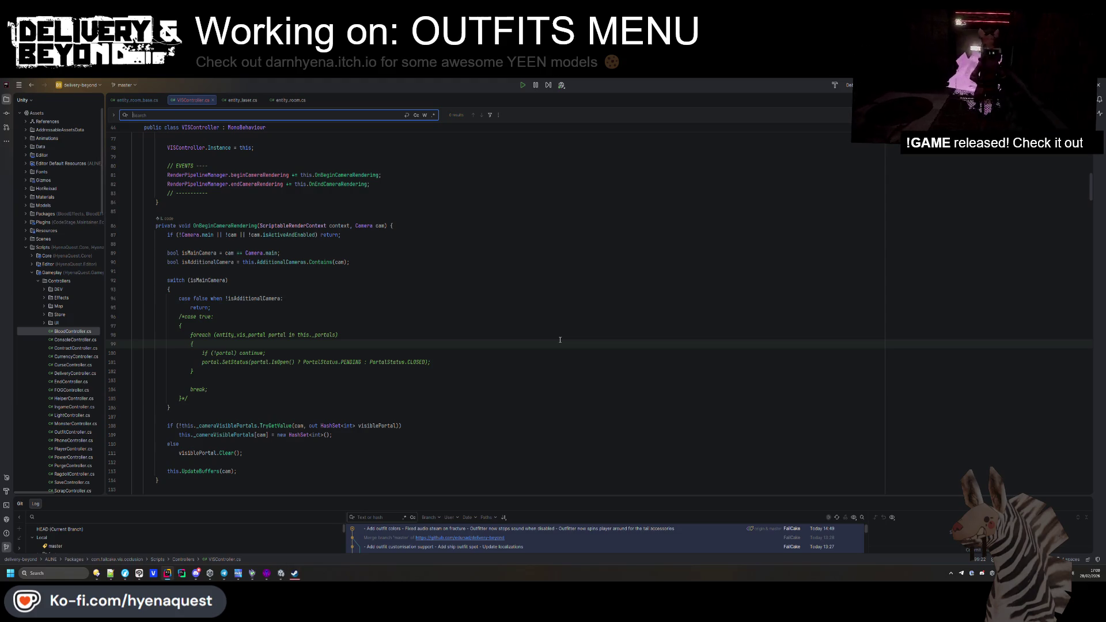
pyautogui.click(891, 608)
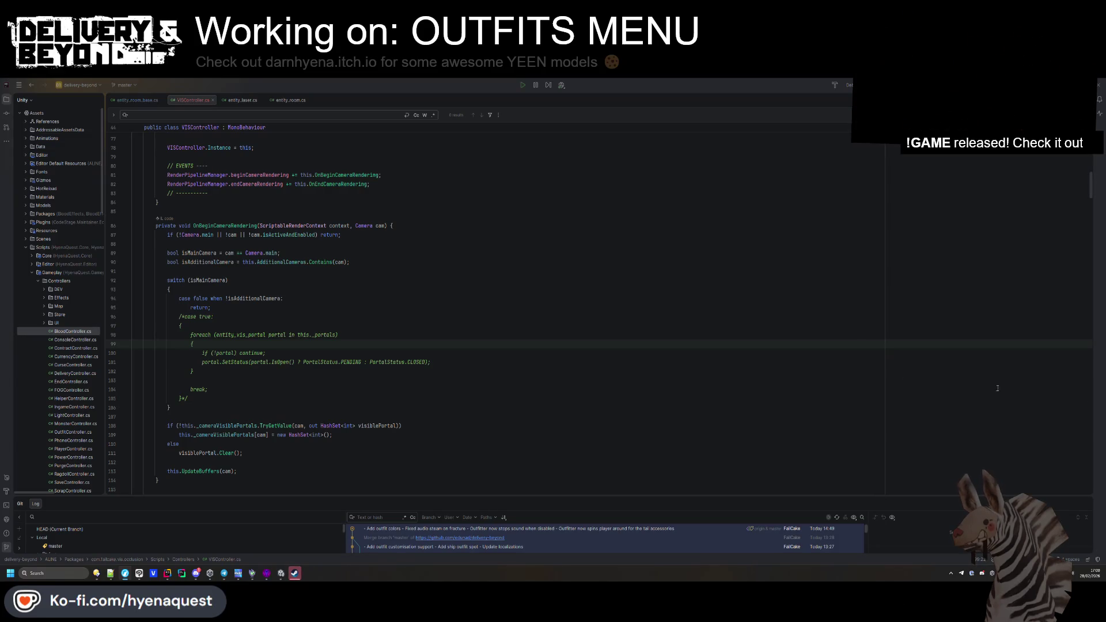
pyautogui.hotkey('alt', 'Tab')
# - Undo the comment so the case true block is active again, then return to Unity
pyautogui.moveTo(334, 435); pyautogui.dragTo(179, 444)
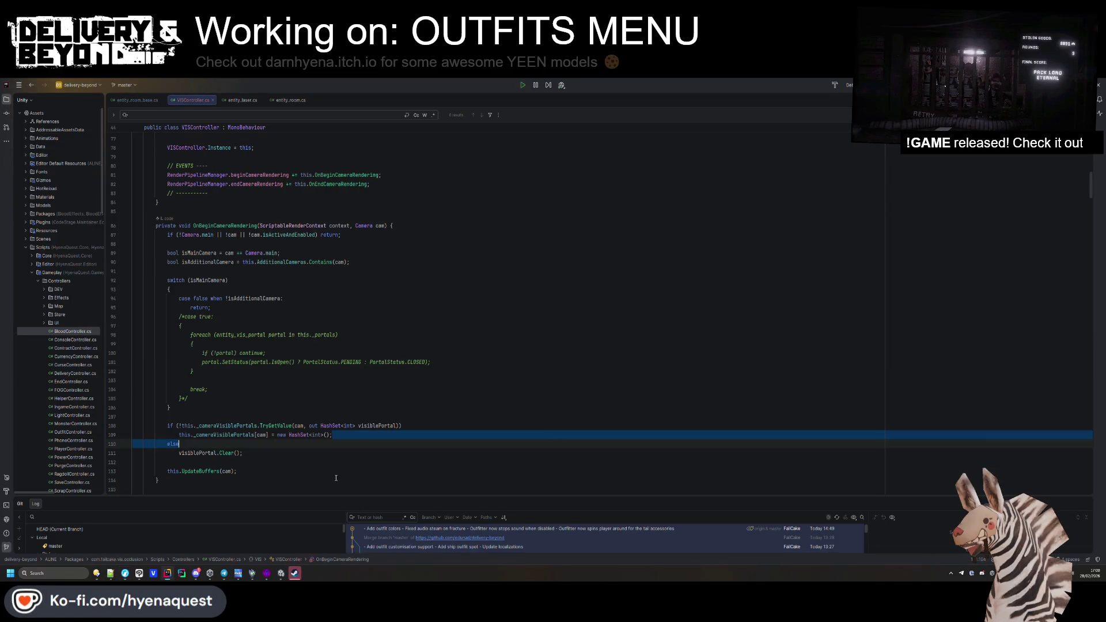
pyautogui.press('super+e')
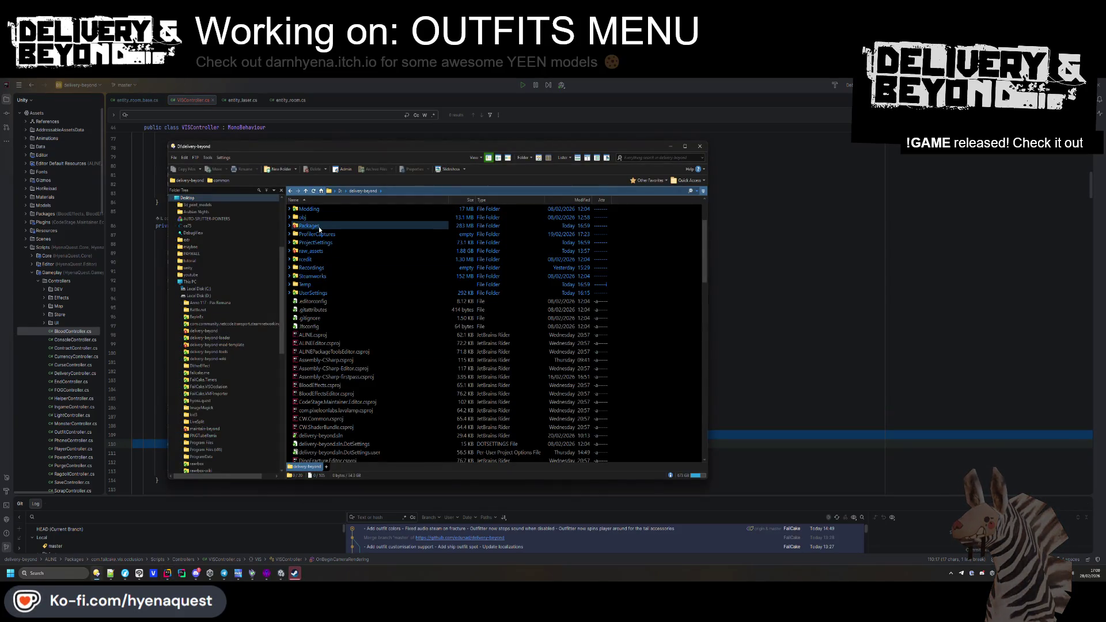
pyautogui.click(144, 271)
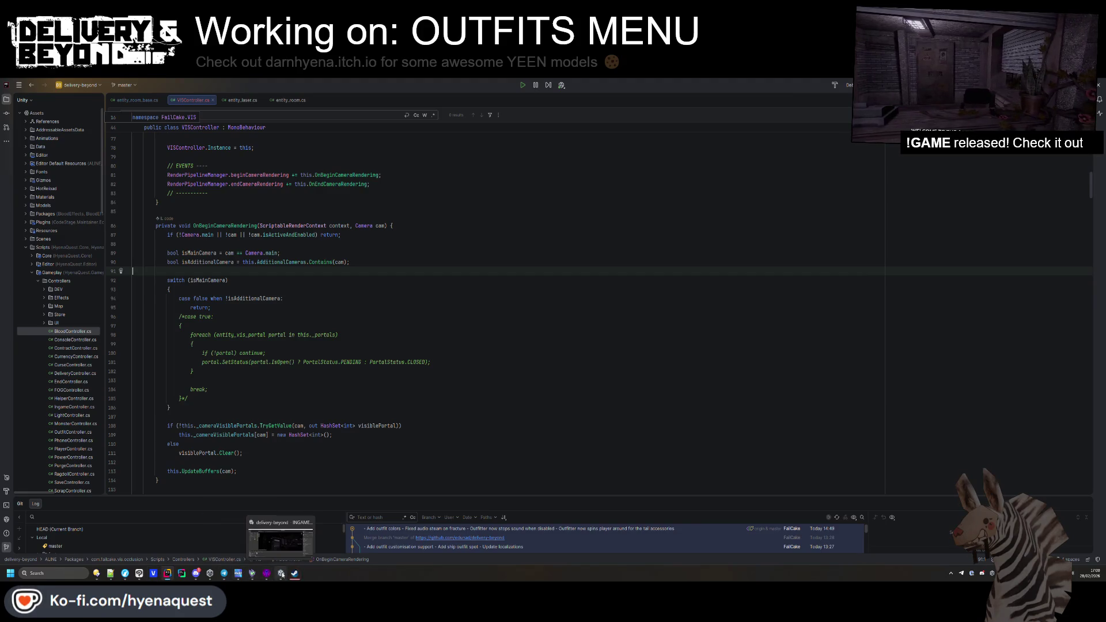
pyautogui.click(393, 335)
pyautogui.hotkey('ctrl', 'z')
pyautogui.hotkey('ctrl', 'z')
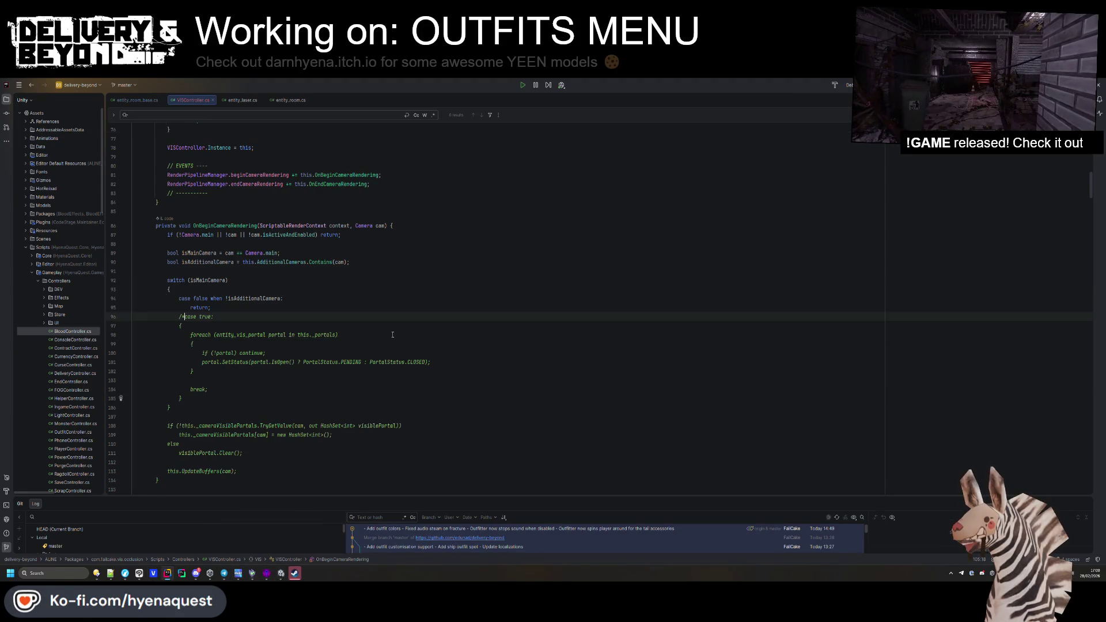
pyautogui.hotkey('alt', 'Tab')
pyautogui.click(277, 507)
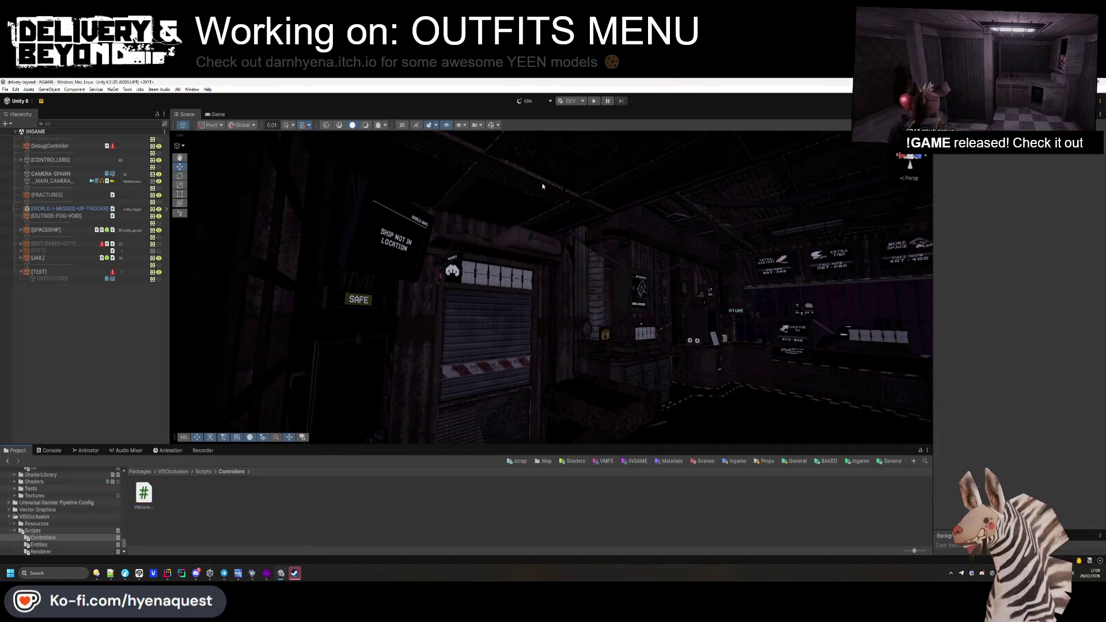
# - Enlarge the Scene view area, start Play mode, and clear the DebugController selection
pyautogui.moveTo(444, 445); pyautogui.dragTo(442, 467)
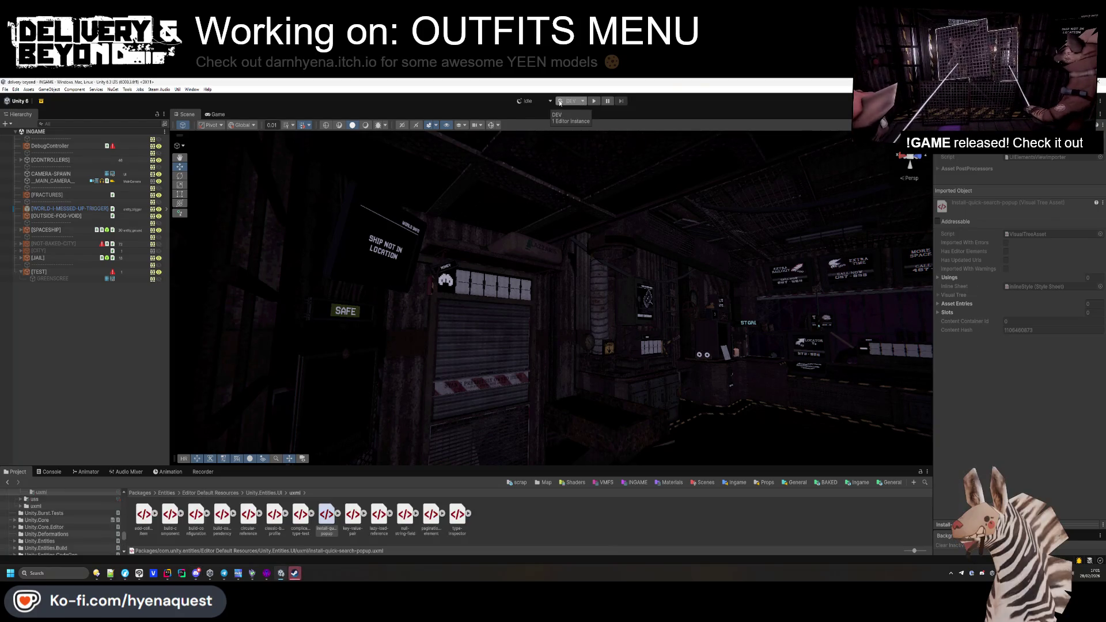
pyautogui.click(560, 103)
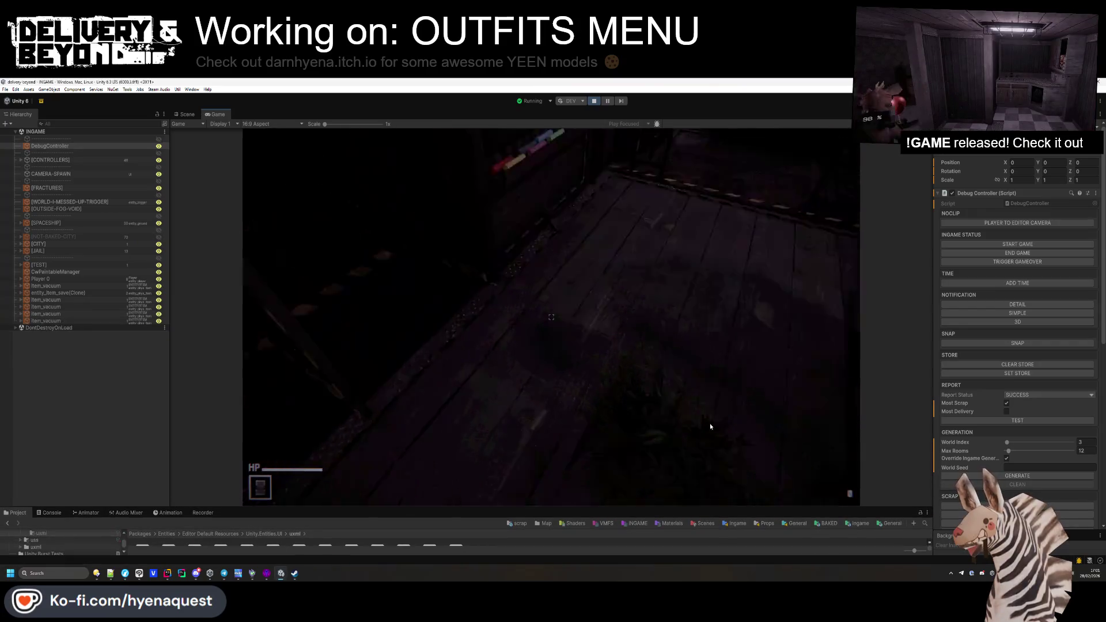
pyautogui.click(41, 216)
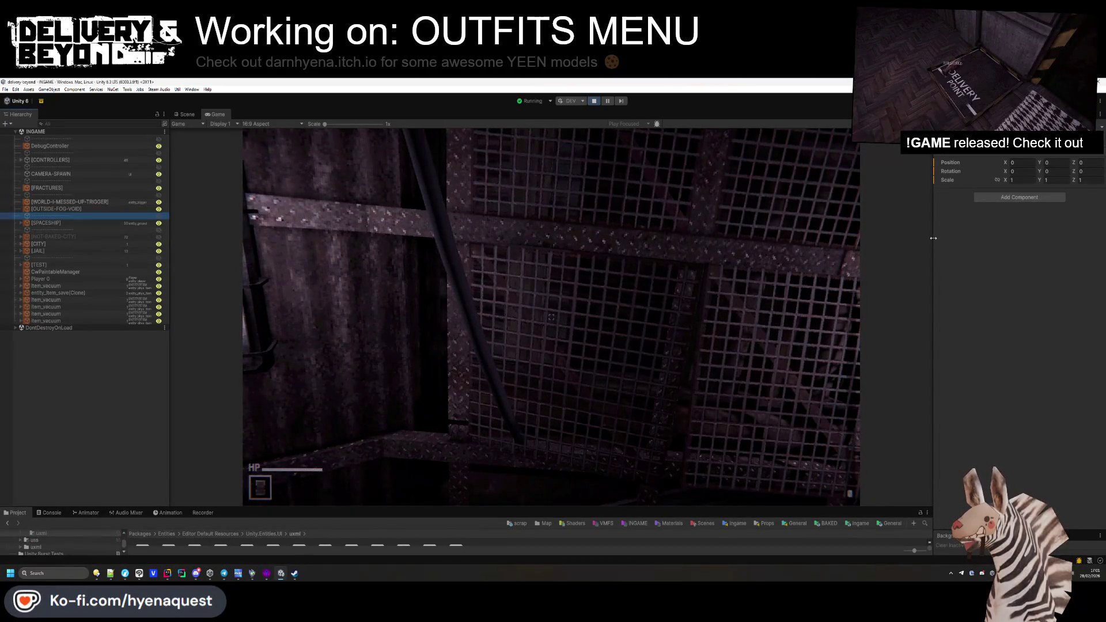
# - Narrow the Inspector and Hierarchy panels so the Game view is wider
pyautogui.moveTo(933, 238); pyautogui.dragTo(1042, 238)
pyautogui.moveTo(190, 267); pyautogui.dragTo(80, 266)
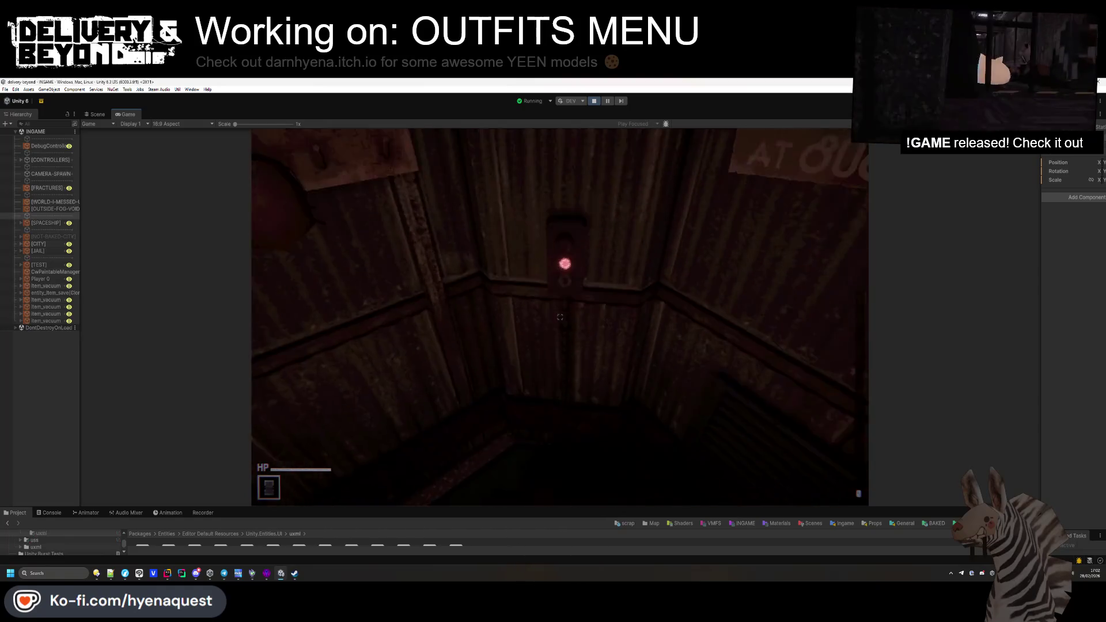
# - Open the outfits menu with E, browse hats and glasses, and change the outfit colour to orange
pyautogui.press('e')
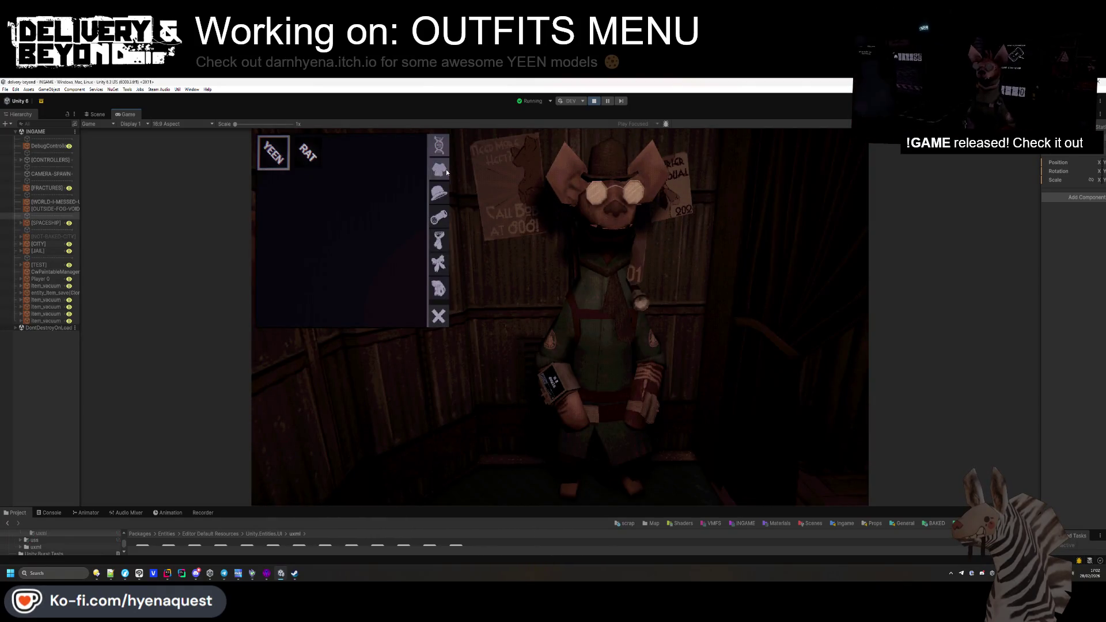
pyautogui.click(439, 193)
pyautogui.click(439, 216)
pyautogui.click(342, 153)
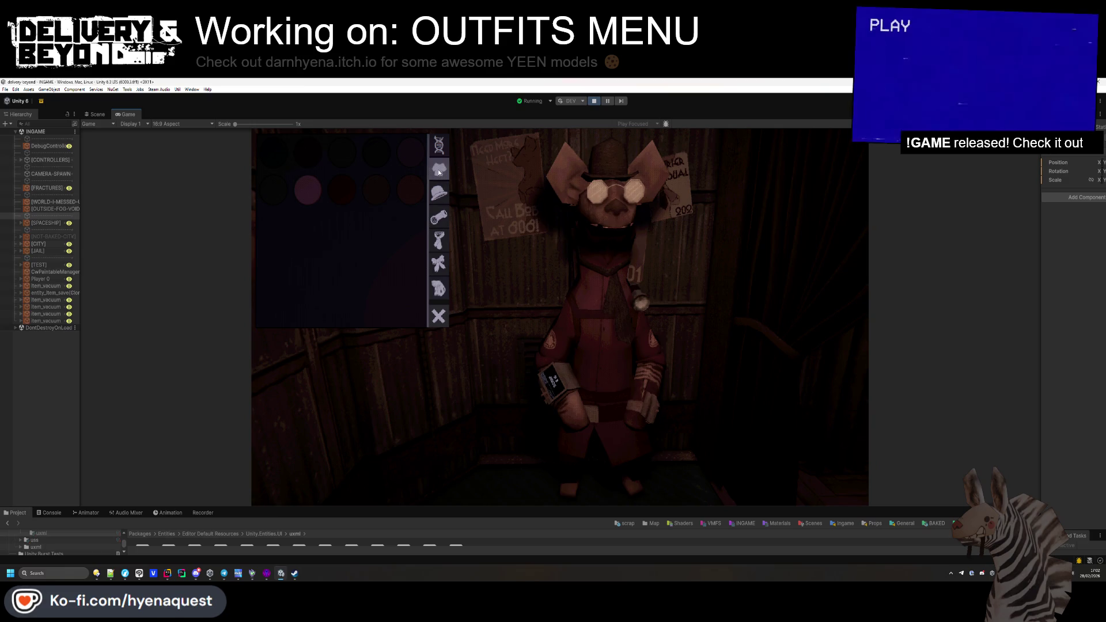
pyautogui.click(401, 188)
pyautogui.click(437, 199)
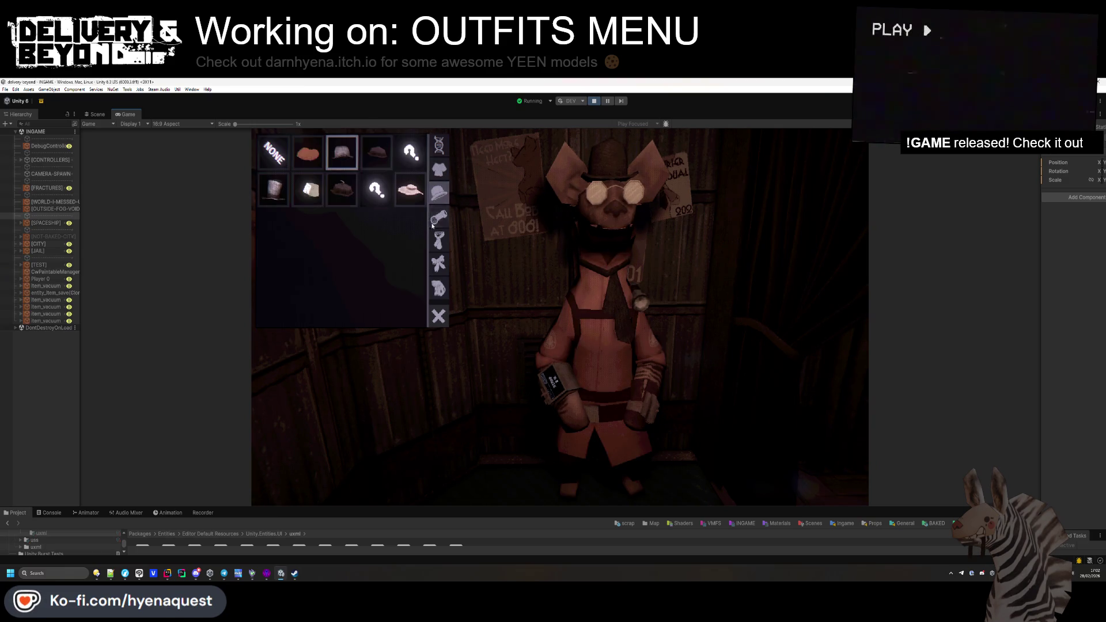
pyautogui.click(439, 217)
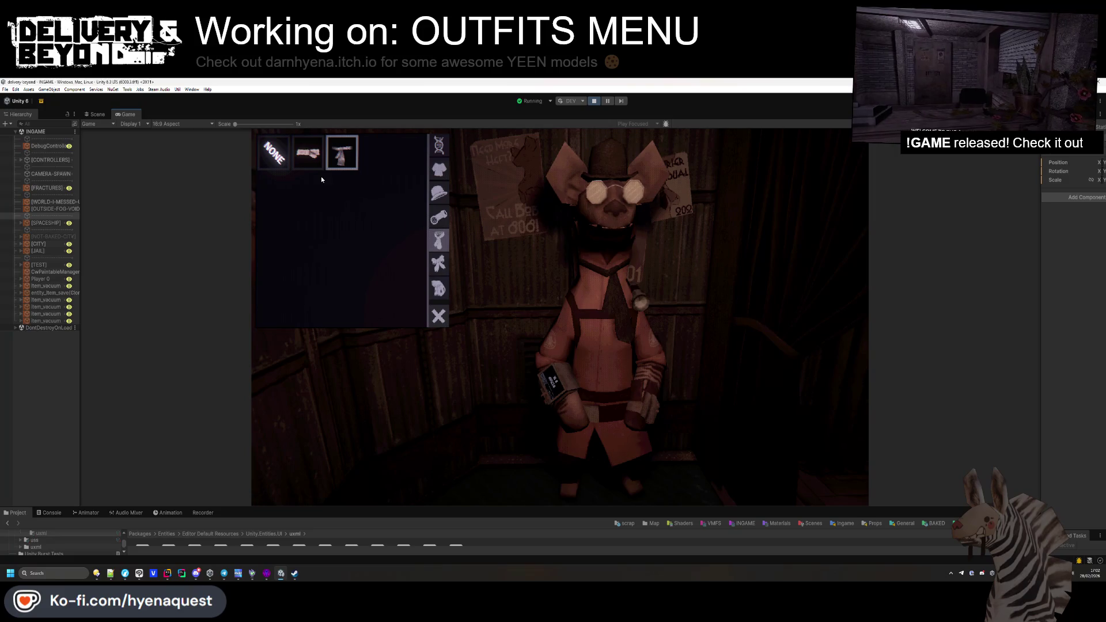
# - Try the white paper hat, pink wide-brim hat and top hat, then compare two glasses styles
pyautogui.click(308, 164)
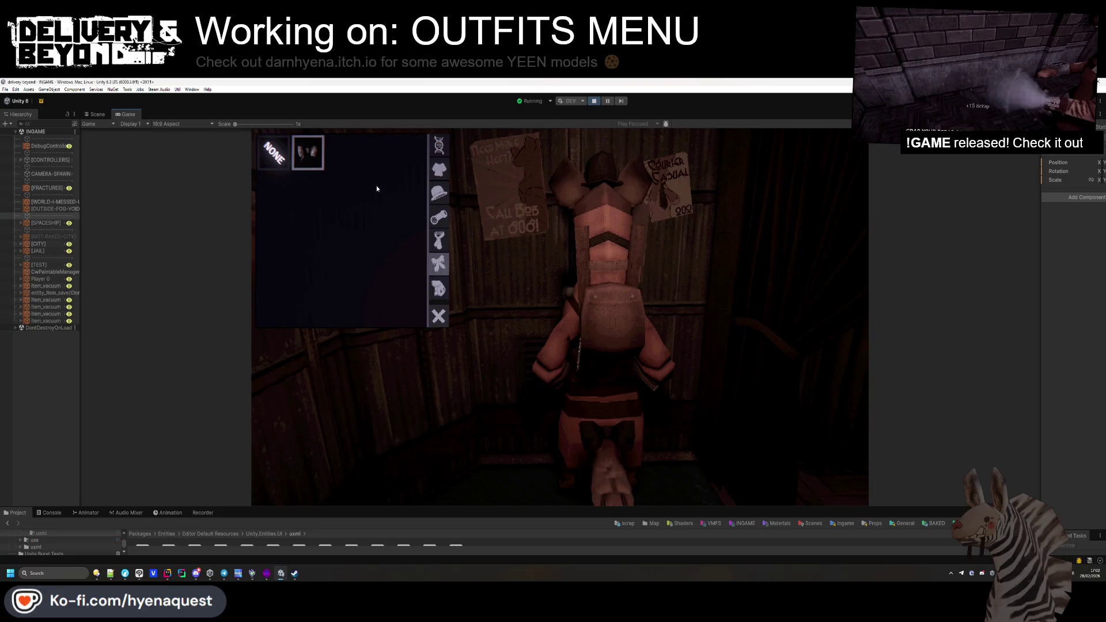
pyautogui.click(444, 245)
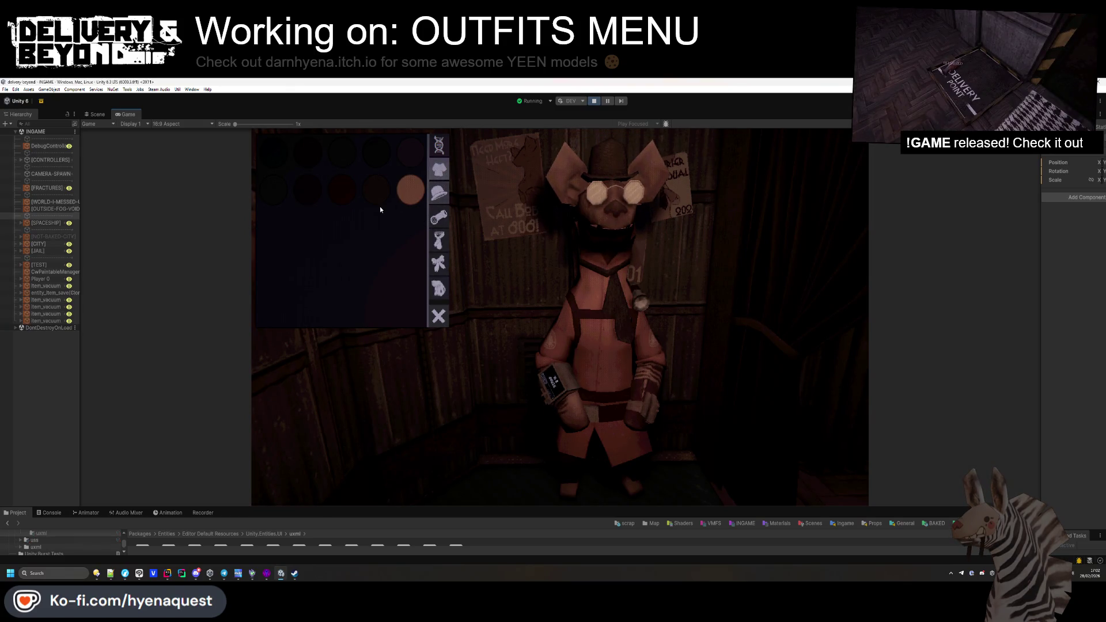
pyautogui.click(439, 193)
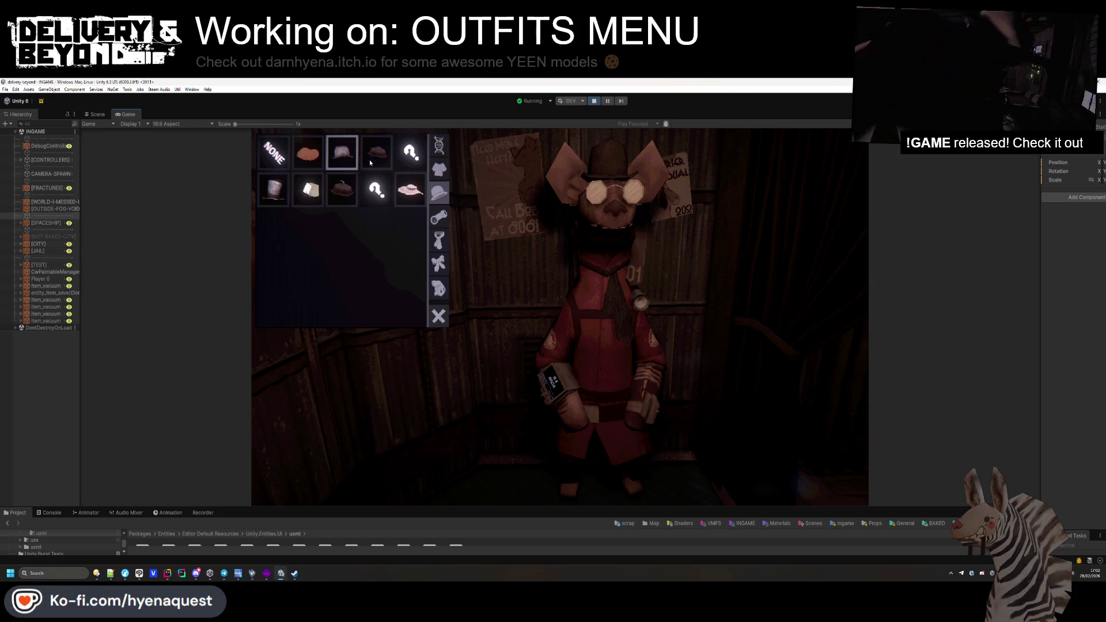
pyautogui.click(314, 195)
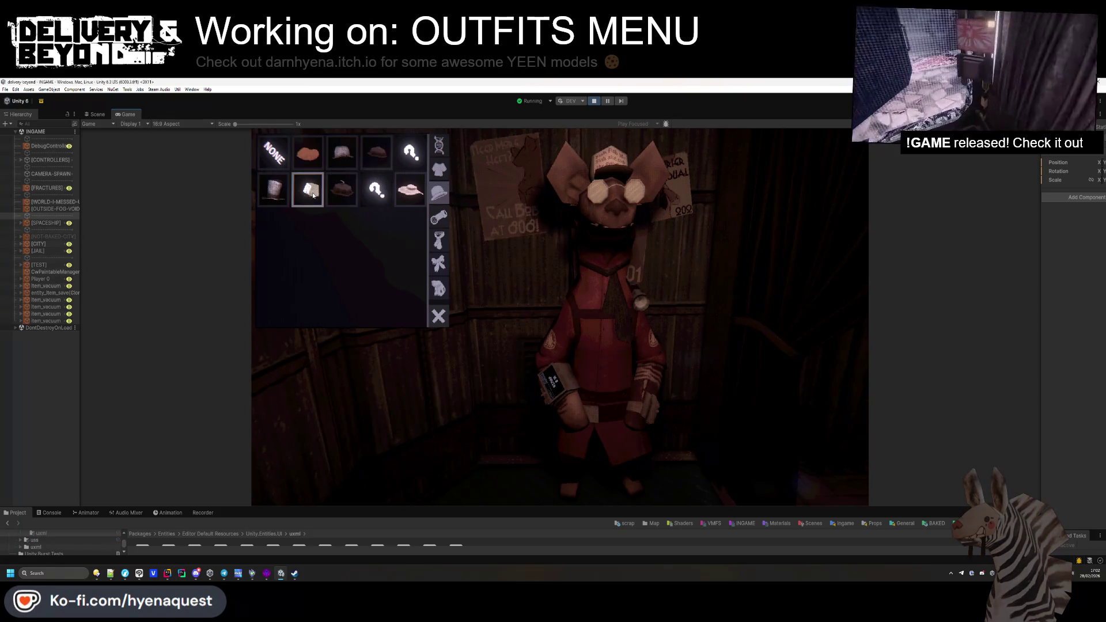
pyautogui.click(404, 192)
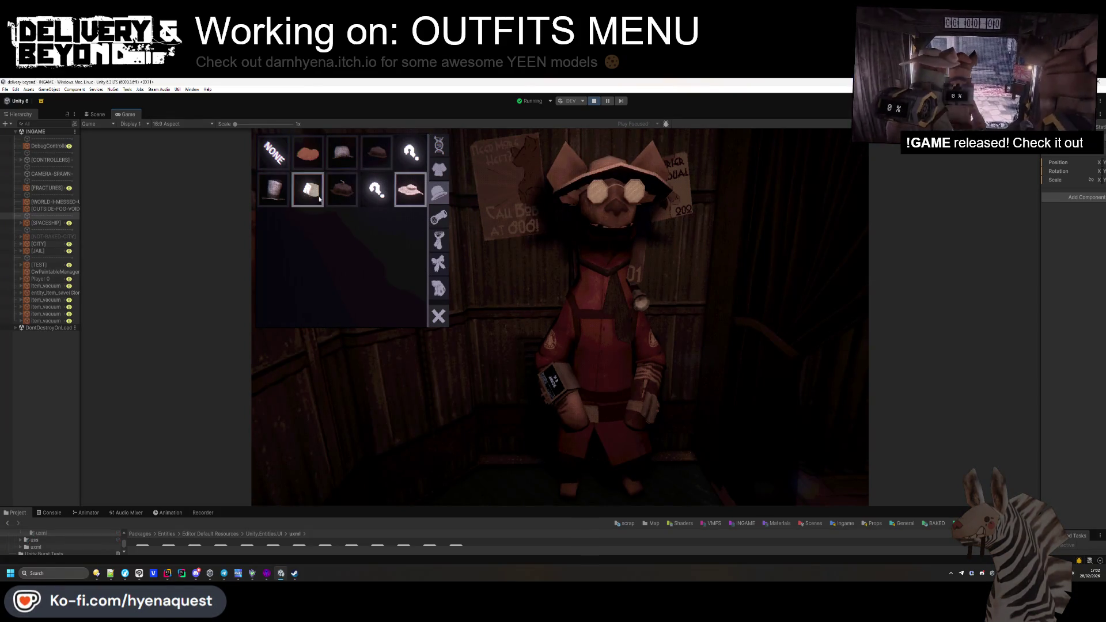
pyautogui.click(282, 193)
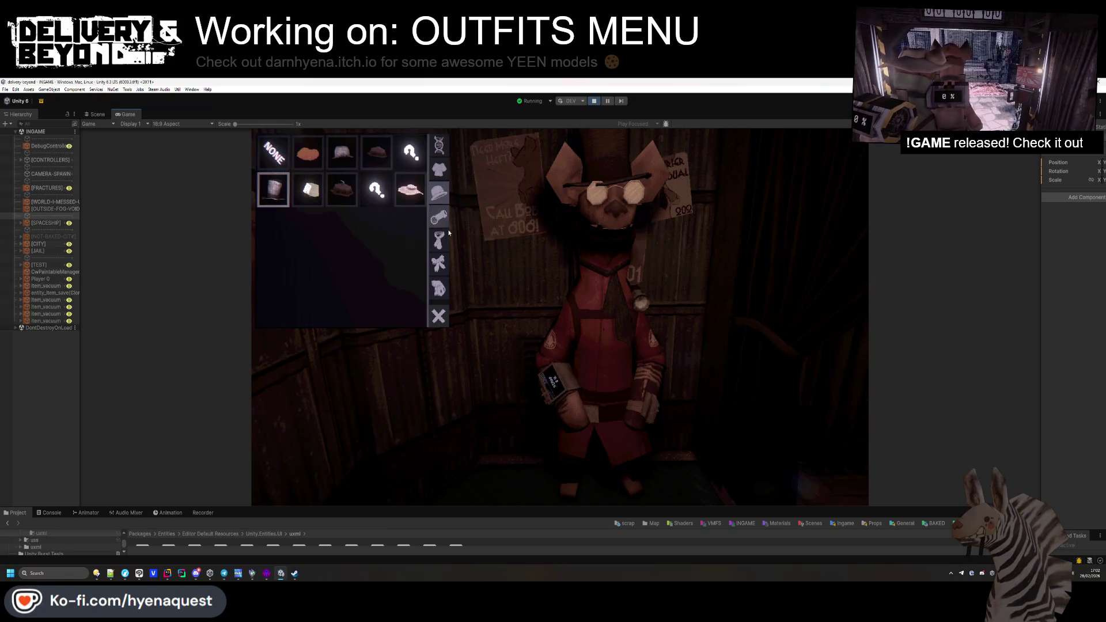
pyautogui.click(438, 217)
pyautogui.click(314, 167)
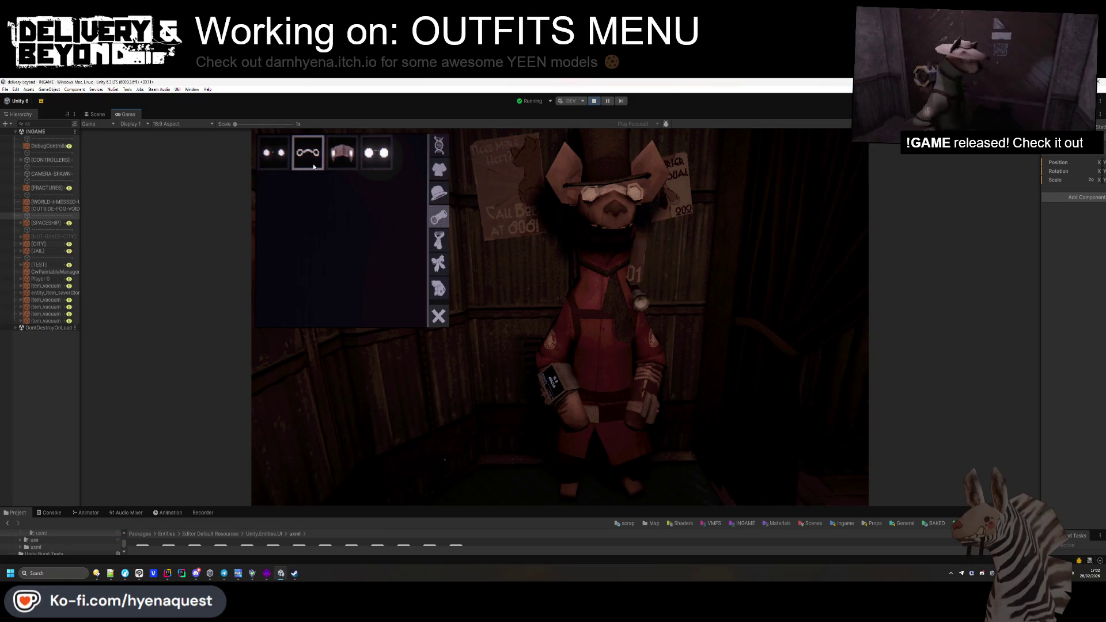
pyautogui.click(277, 155)
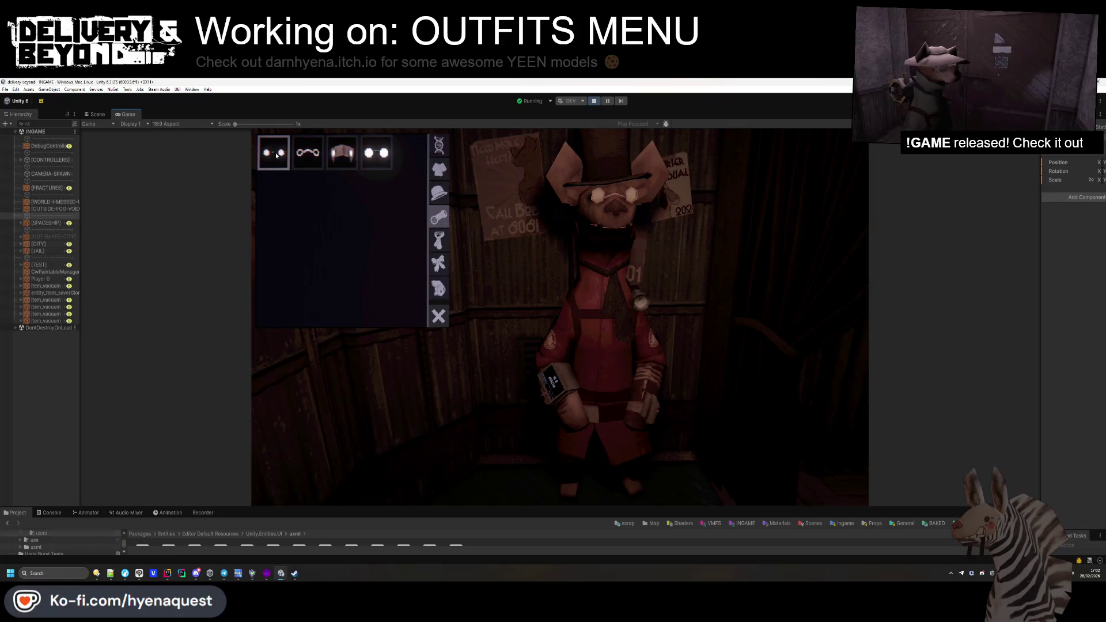
pyautogui.click(309, 163)
# - Cycle through the tie, colour, YEEN/RAT species, hat and back-accessory categories
pyautogui.click(439, 239)
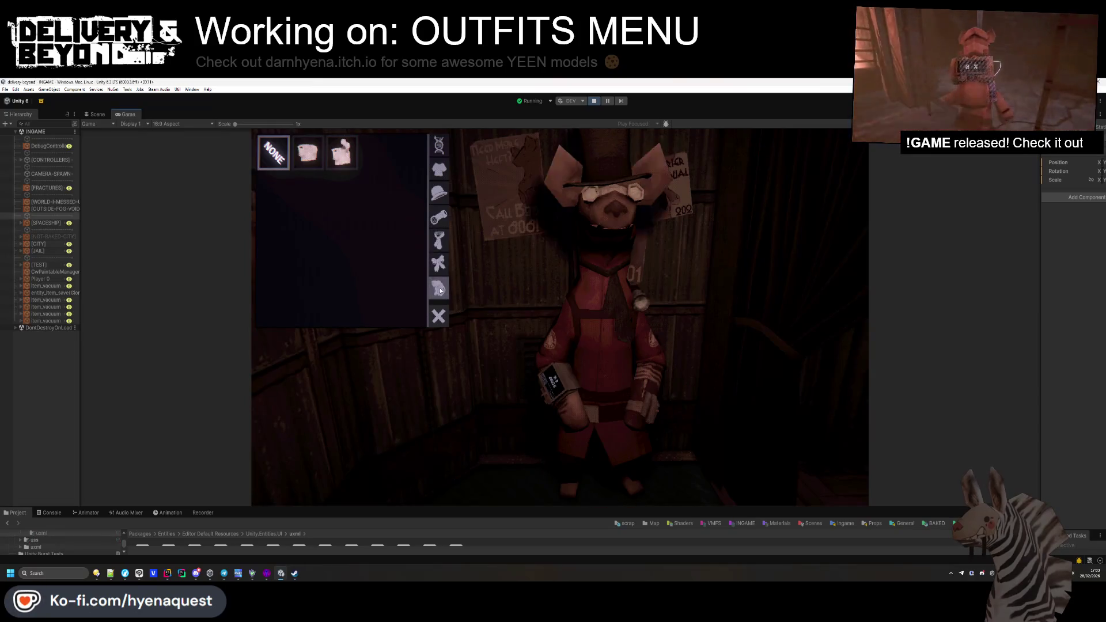
pyautogui.click(440, 151)
pyautogui.click(442, 153)
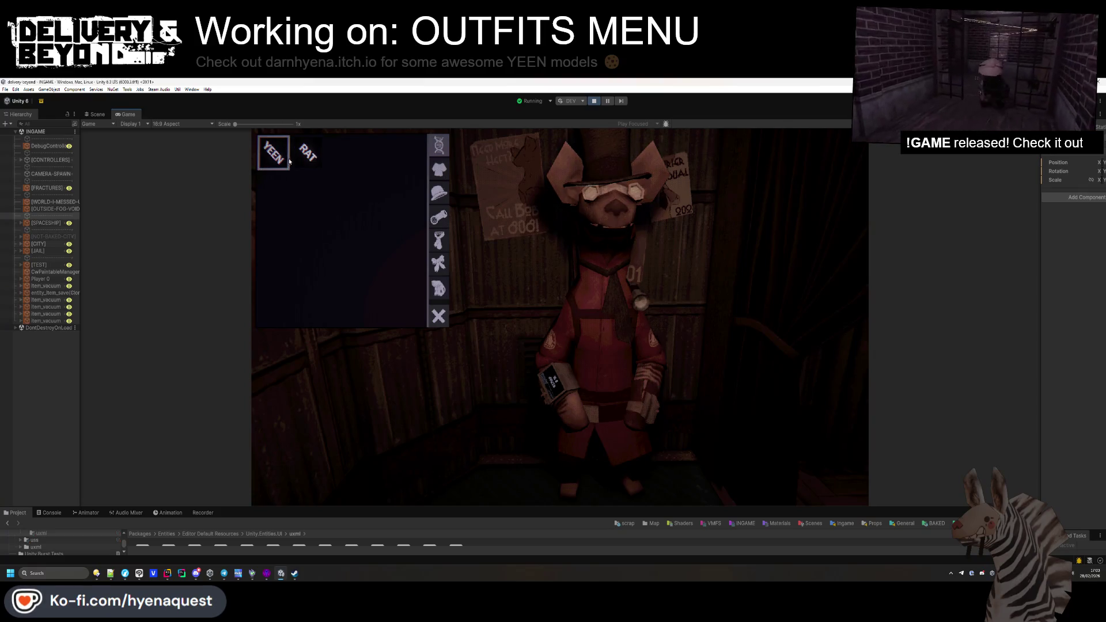
pyautogui.click(439, 169)
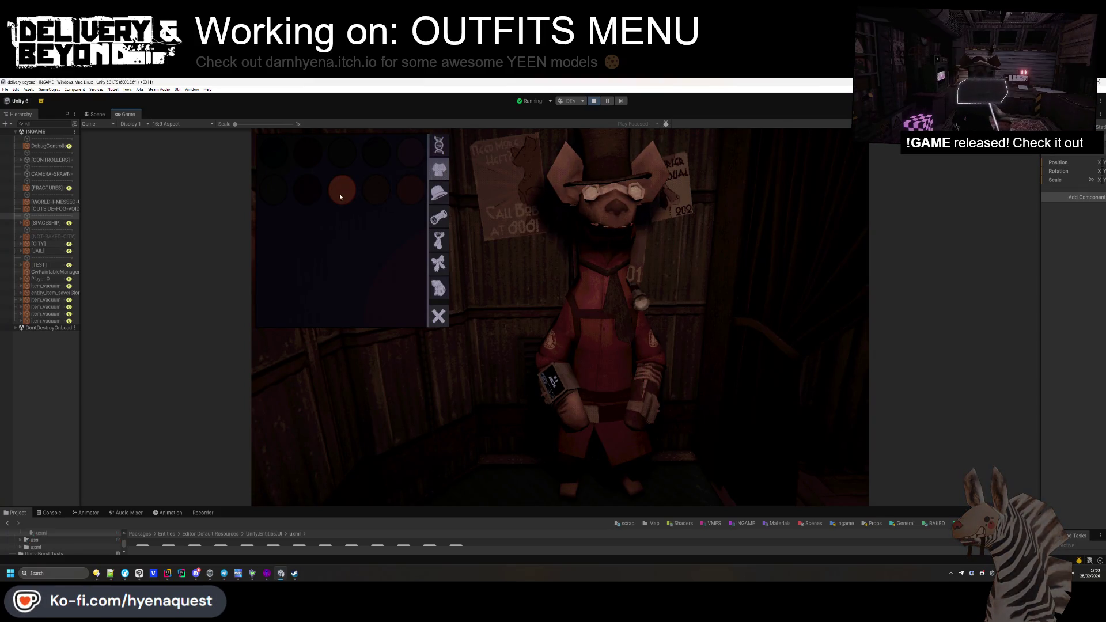
pyautogui.click(443, 194)
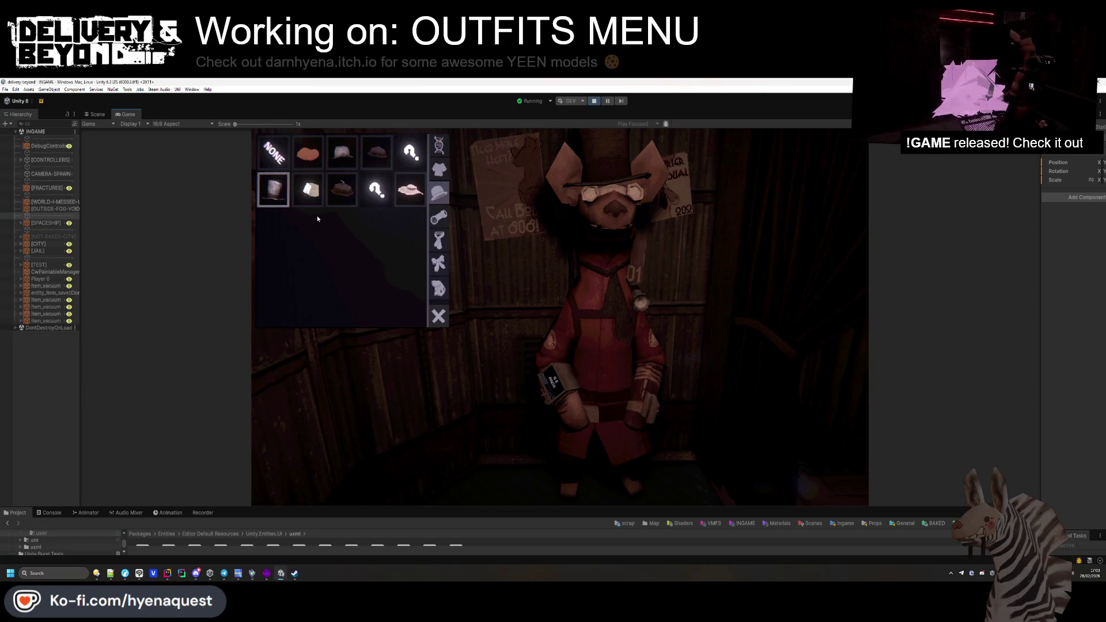
pyautogui.click(439, 145)
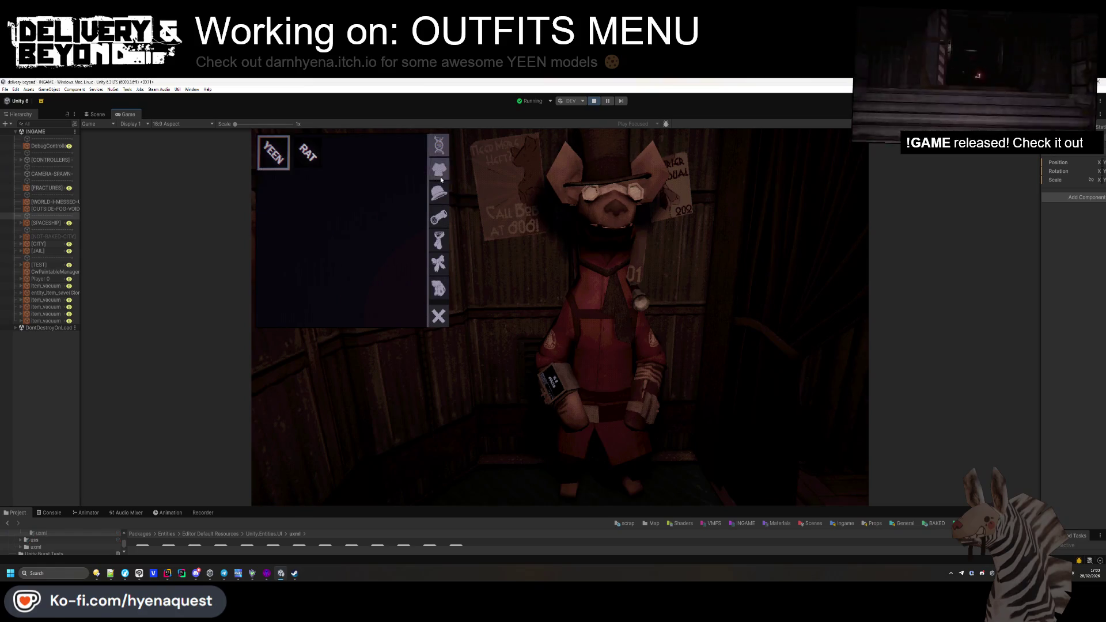
pyautogui.click(439, 196)
pyautogui.click(439, 217)
pyautogui.click(438, 240)
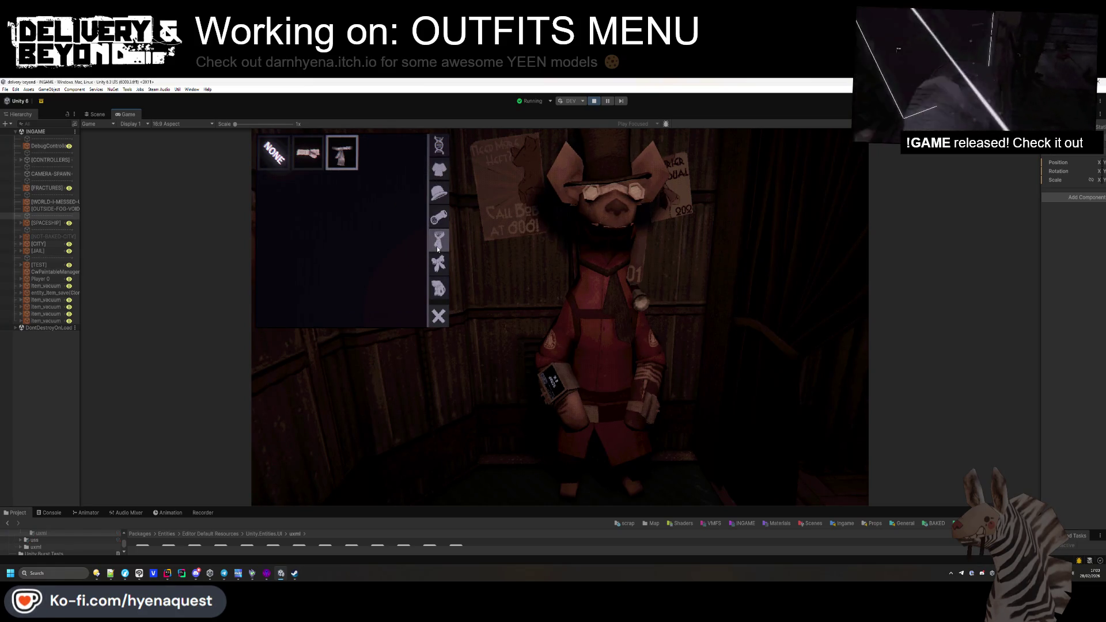
pyautogui.click(438, 265)
pyautogui.click(443, 146)
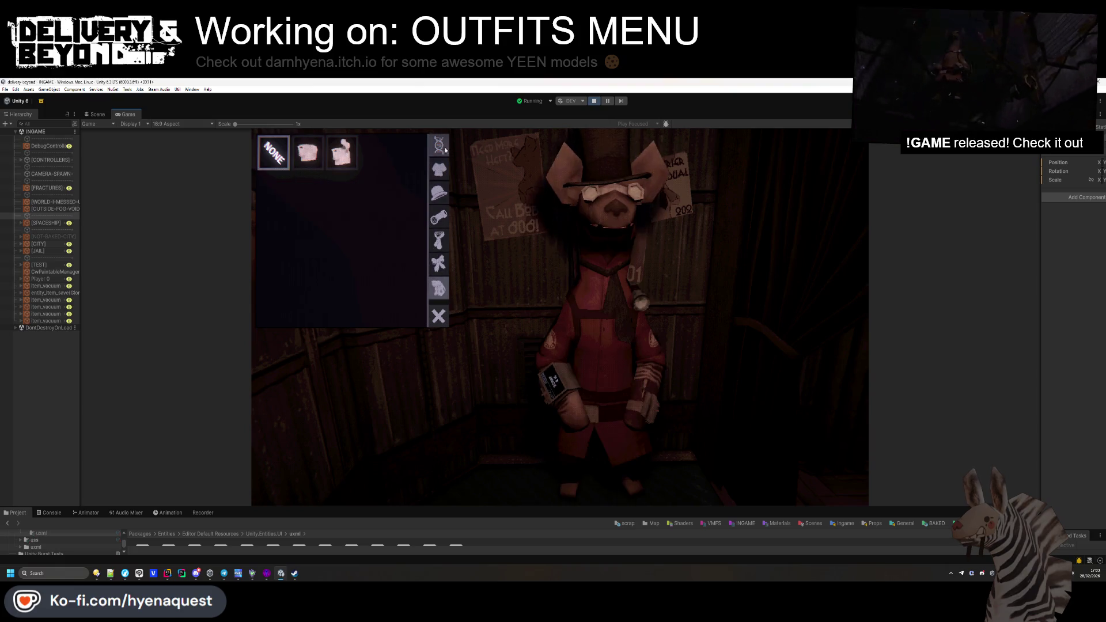
pyautogui.click(439, 193)
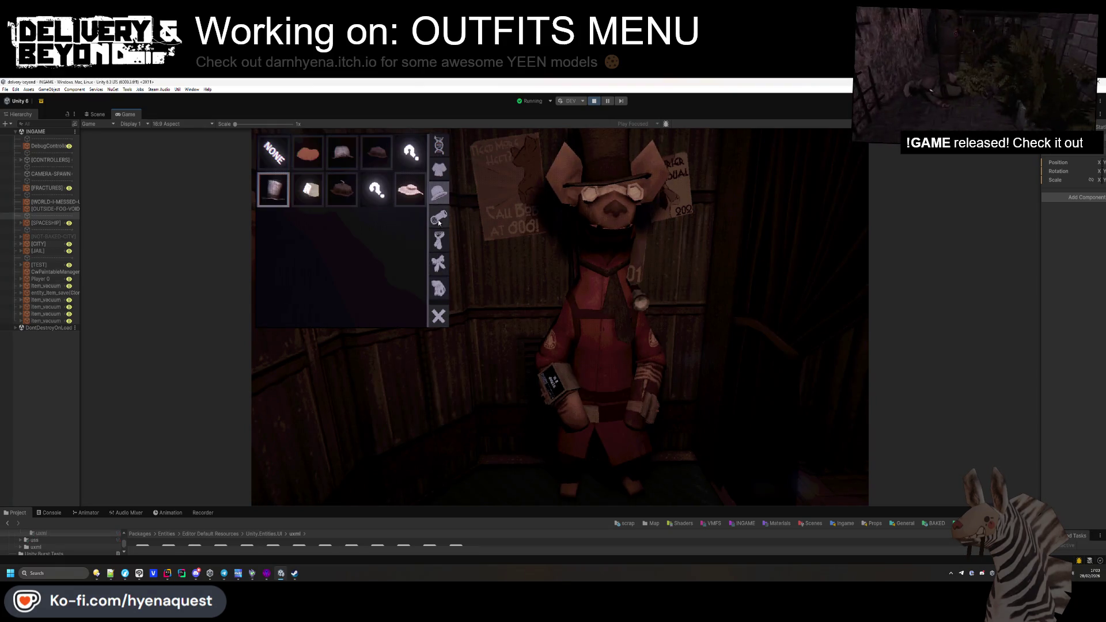
pyautogui.click(438, 264)
# - Flip between the tie and neighbouring categories, check the gloves items, and exit the outfits menu
pyautogui.click(441, 239)
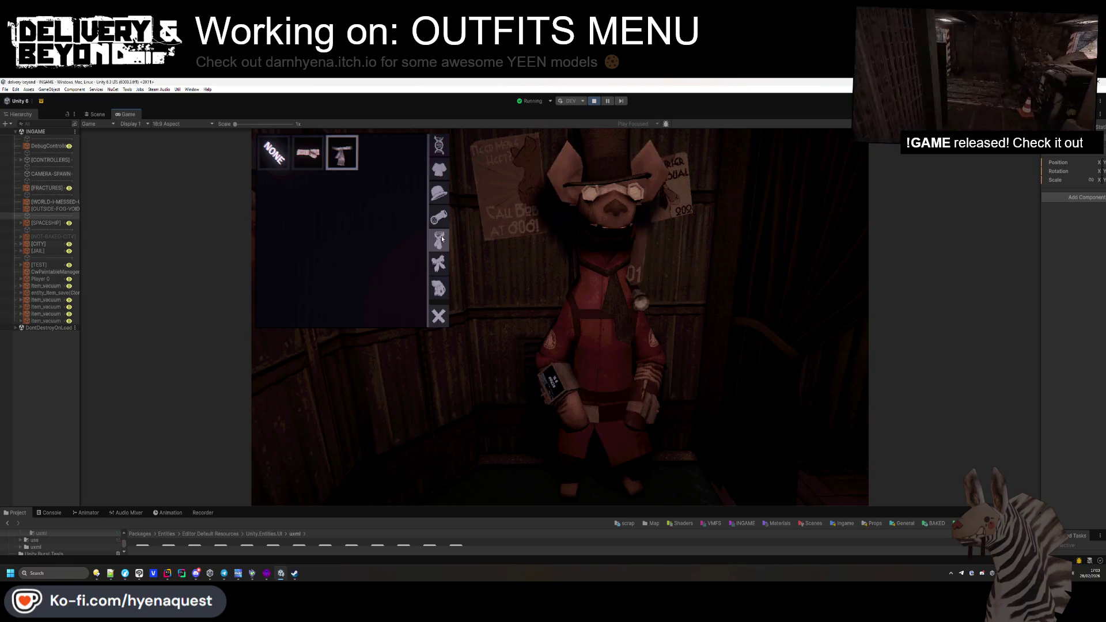
pyautogui.click(439, 250)
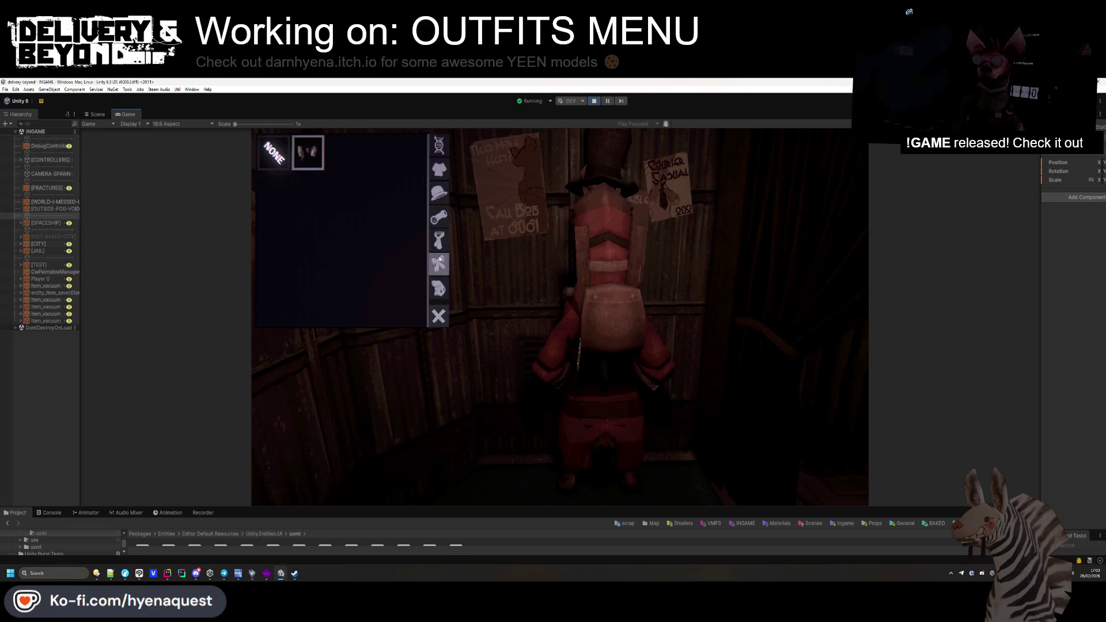
pyautogui.click(441, 241)
pyautogui.click(441, 253)
pyautogui.click(440, 241)
pyautogui.click(440, 253)
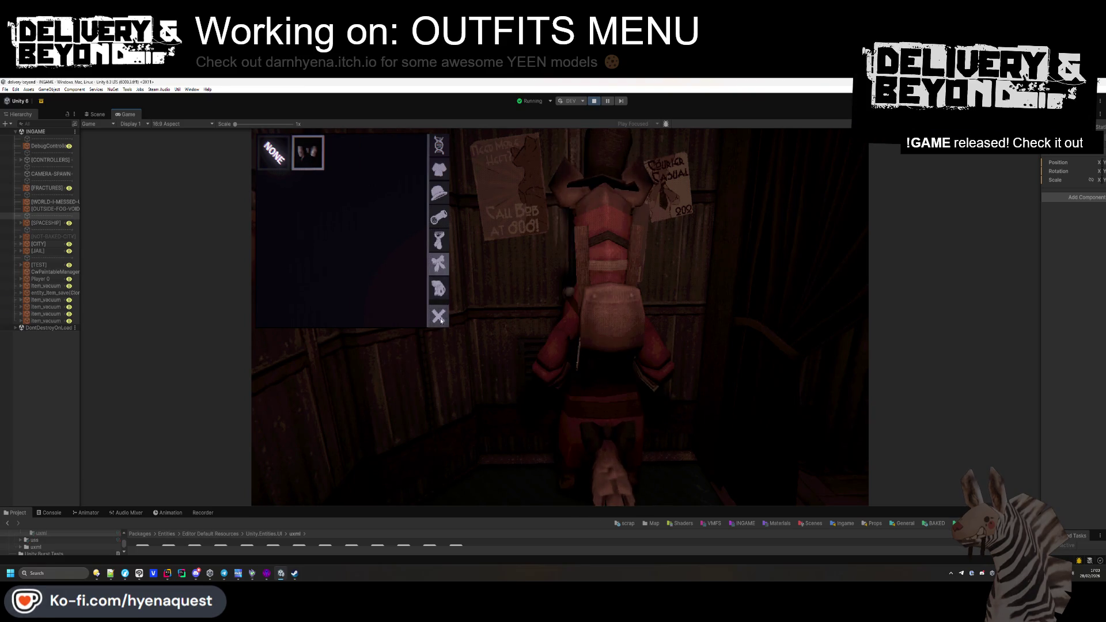
pyautogui.click(438, 315)
pyautogui.click(560, 317)
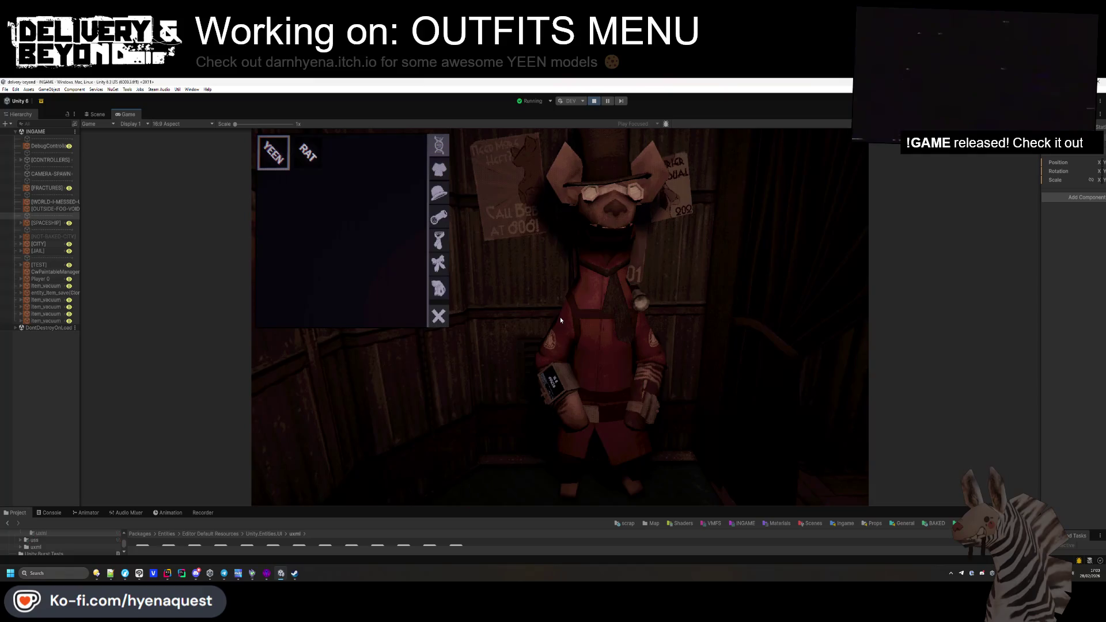
pyautogui.click(439, 288)
pyautogui.click(438, 316)
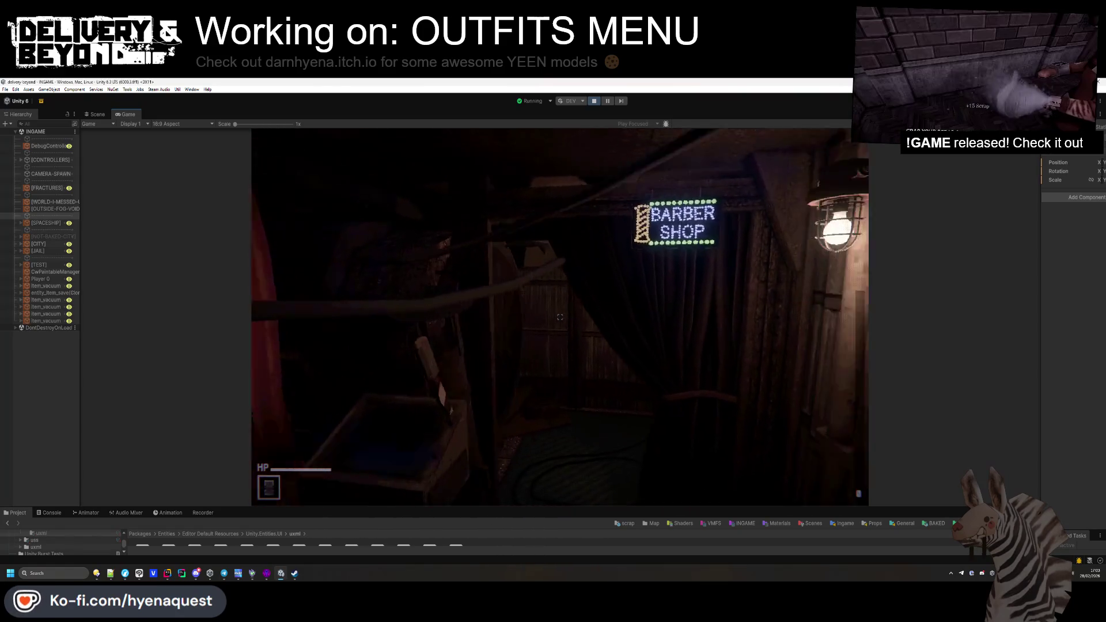
# - Open the outfits menu and view hats, eyewear, neckwear, accessory, clothing and species (YEEN, RAT)
pyautogui.press('e')
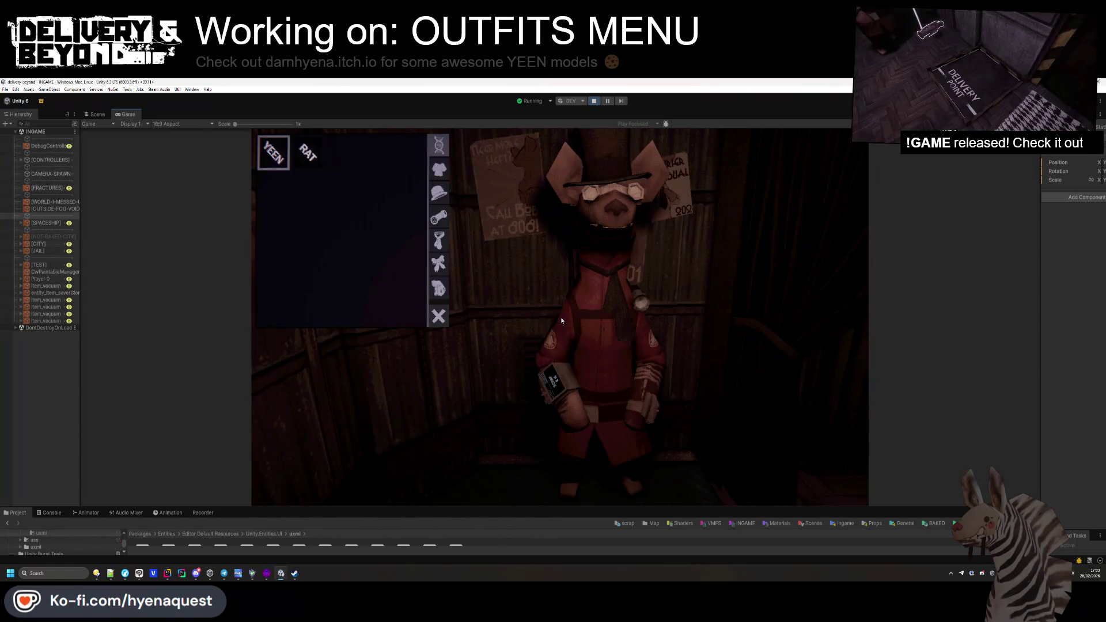
pyautogui.click(439, 193)
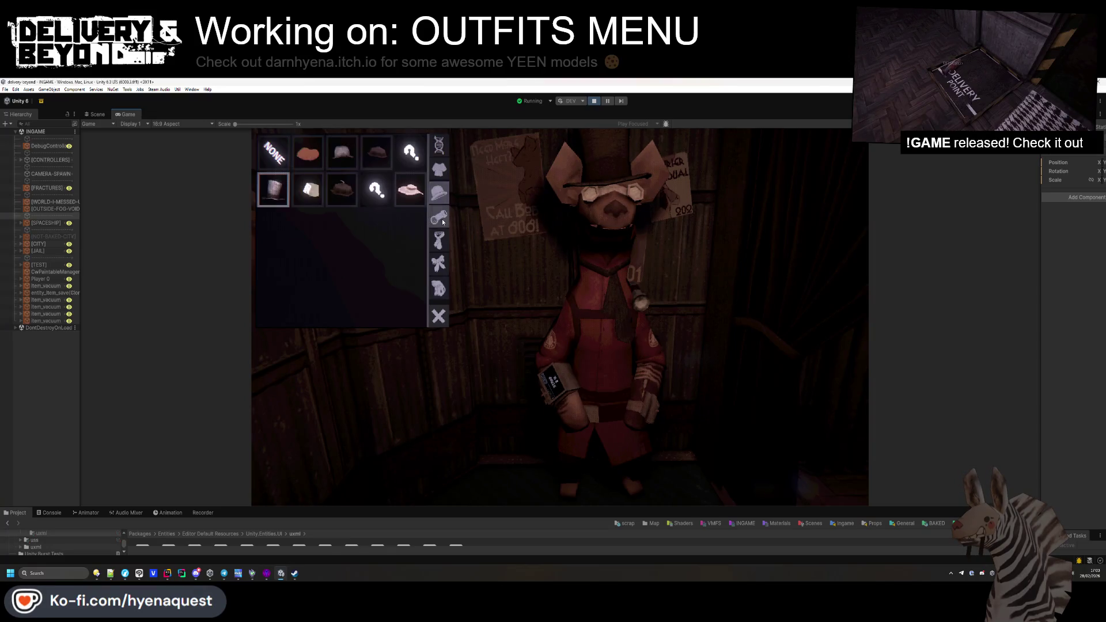
pyautogui.click(439, 217)
pyautogui.click(439, 240)
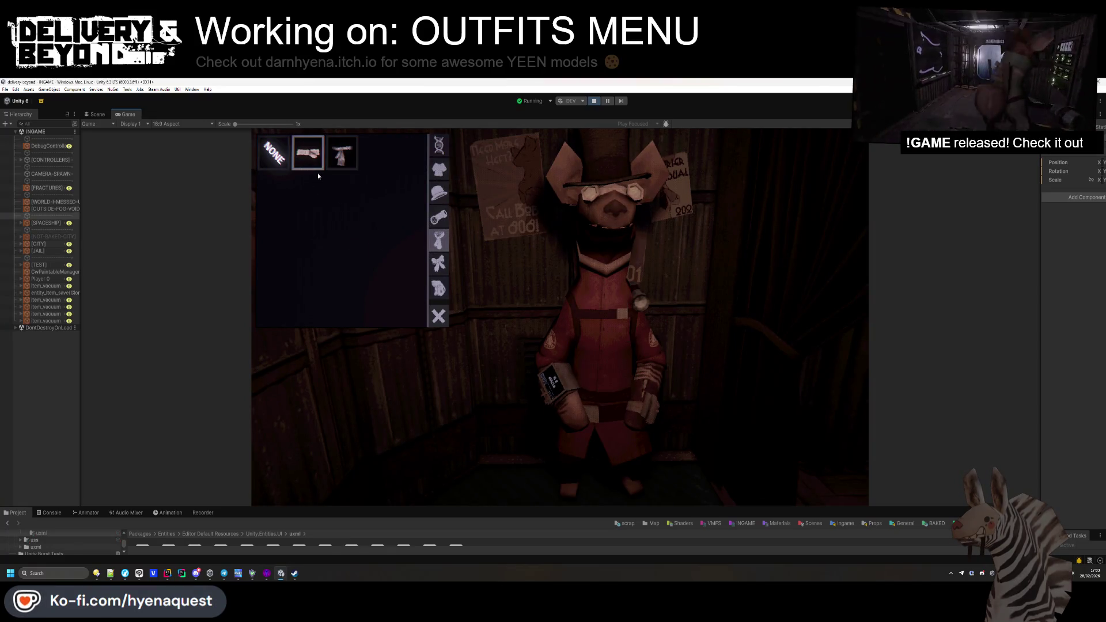
pyautogui.click(441, 263)
pyautogui.click(439, 170)
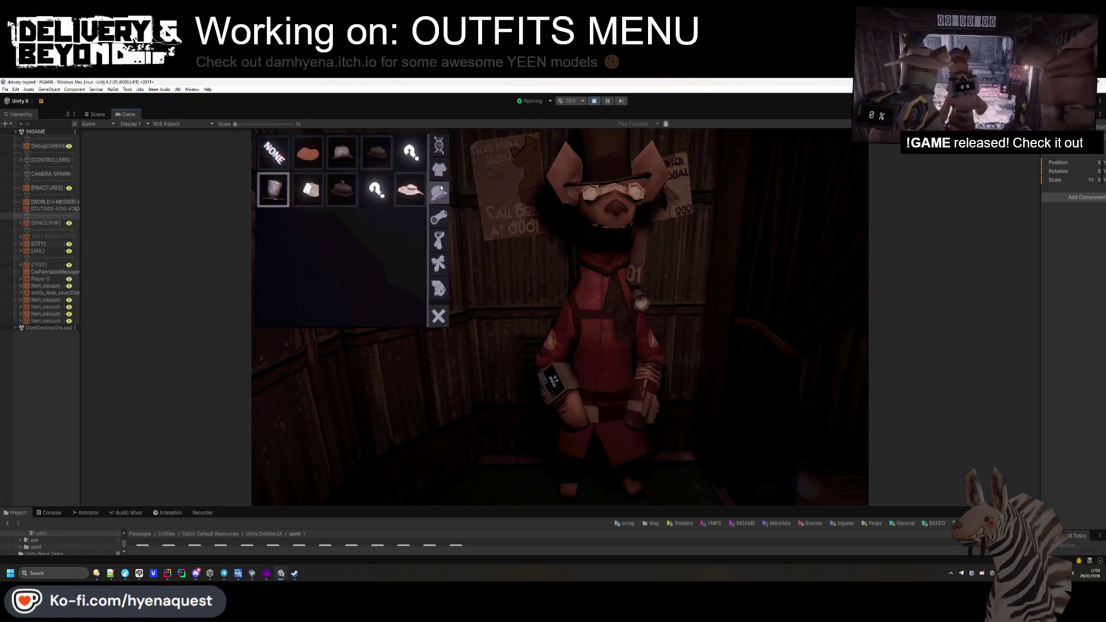
pyautogui.click(439, 146)
# - Cycle through the categories back to the hat grid, then bring Rider to the front
pyautogui.click(439, 170)
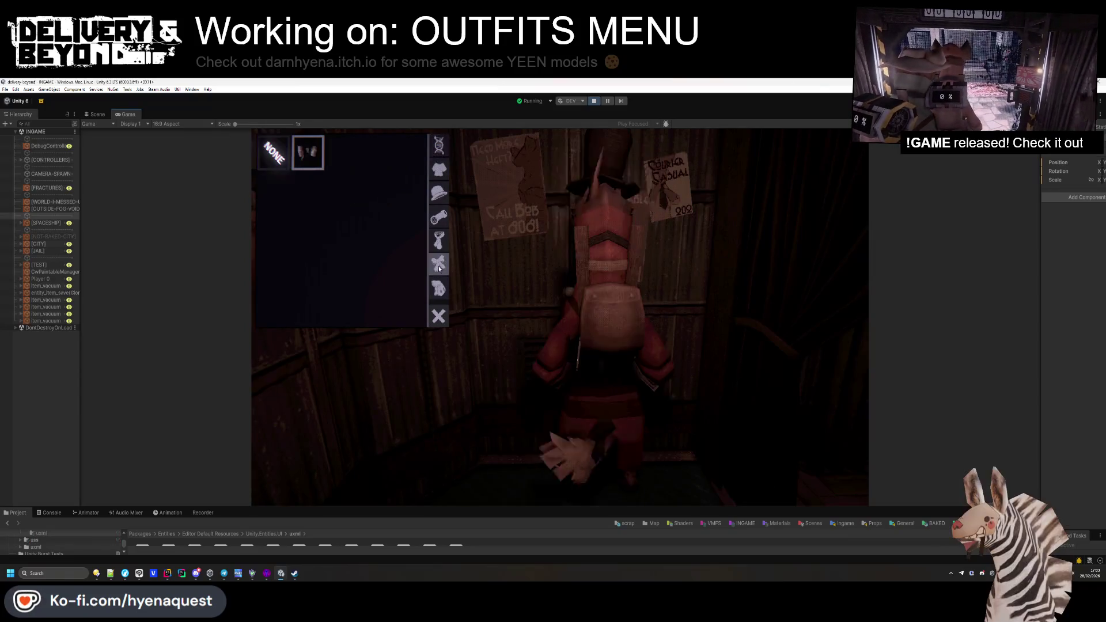
pyautogui.click(439, 194)
pyautogui.click(439, 217)
pyautogui.click(439, 241)
pyautogui.click(439, 217)
pyautogui.click(438, 193)
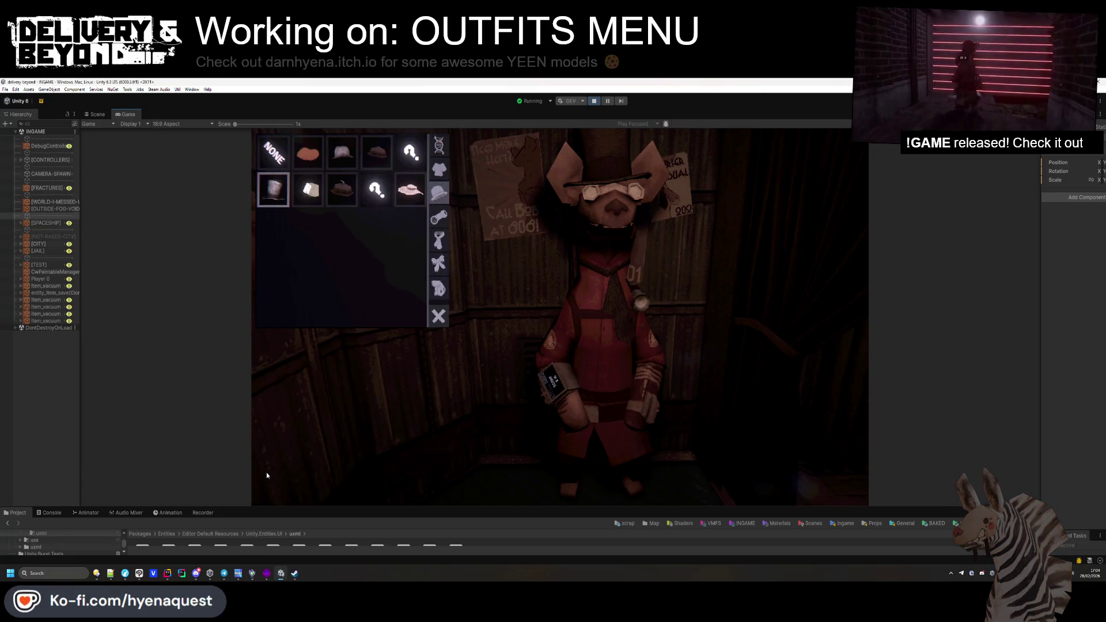
pyautogui.click(167, 573)
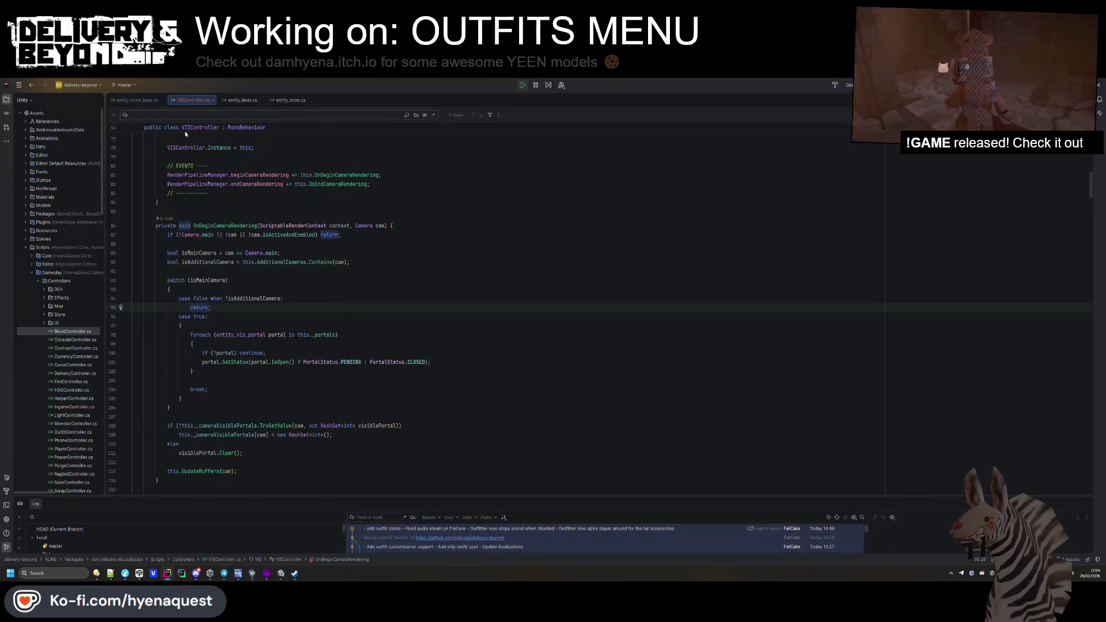
# - Close VISController.cs, open OutfitController.cs and jump to the SetInOutfitMode definition
pyautogui.middleClick(187, 101)
pyautogui.click(249, 236)
pyautogui.press('shift')
pyautogui.press('shift')
pyautogui.write('outf')
pyautogui.press('Return')
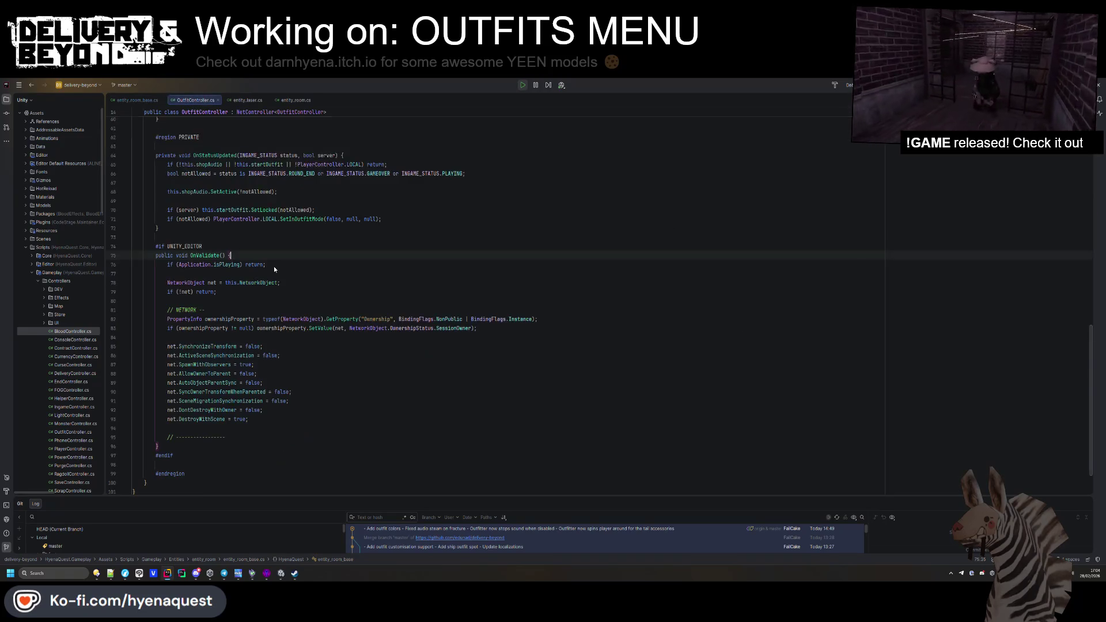
pyautogui.scroll(5, 353, 235)
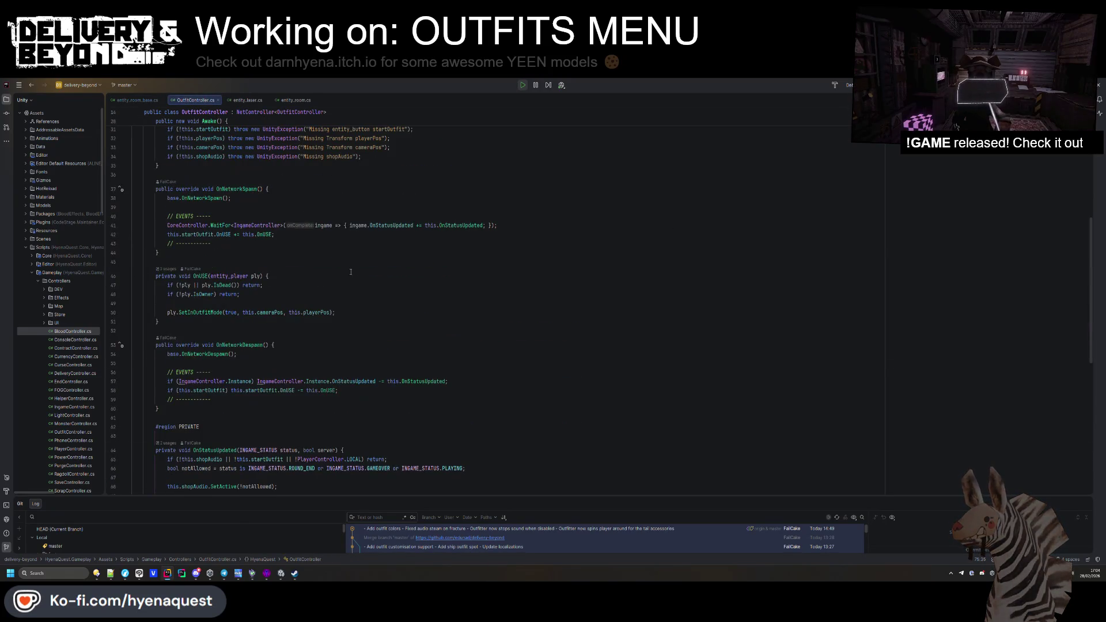
pyautogui.keyDown('ctrl'); pyautogui.click(209, 312); pyautogui.keyUp('ctrl')
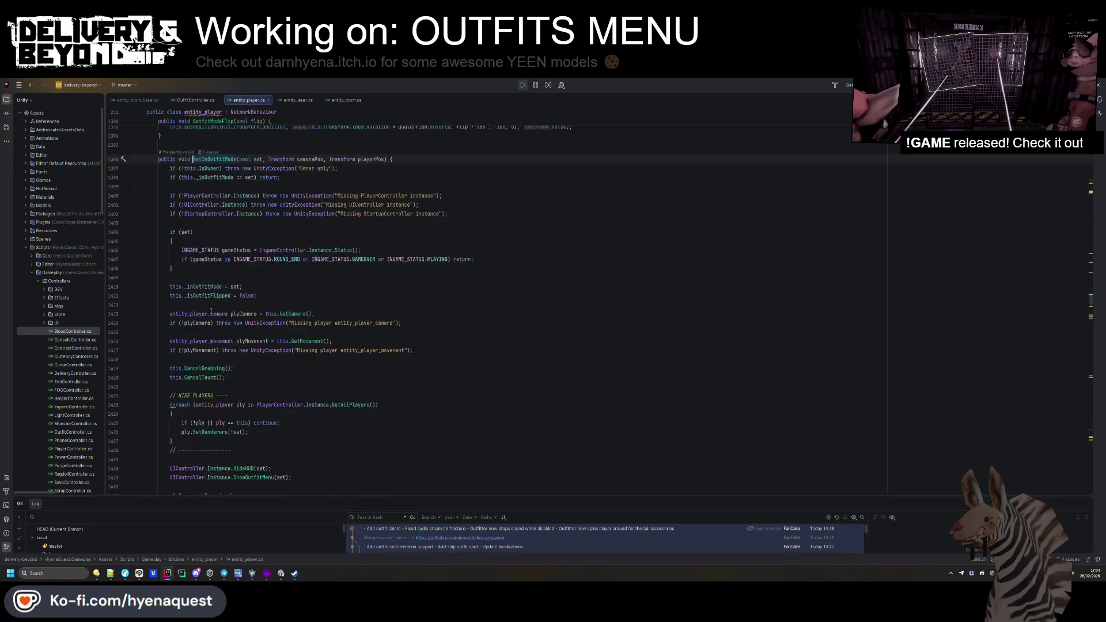
# - Find GetAccessory in entity_player.cs by searching 'etout', then search its usages across files
pyautogui.scroll(-3, 229, 313)
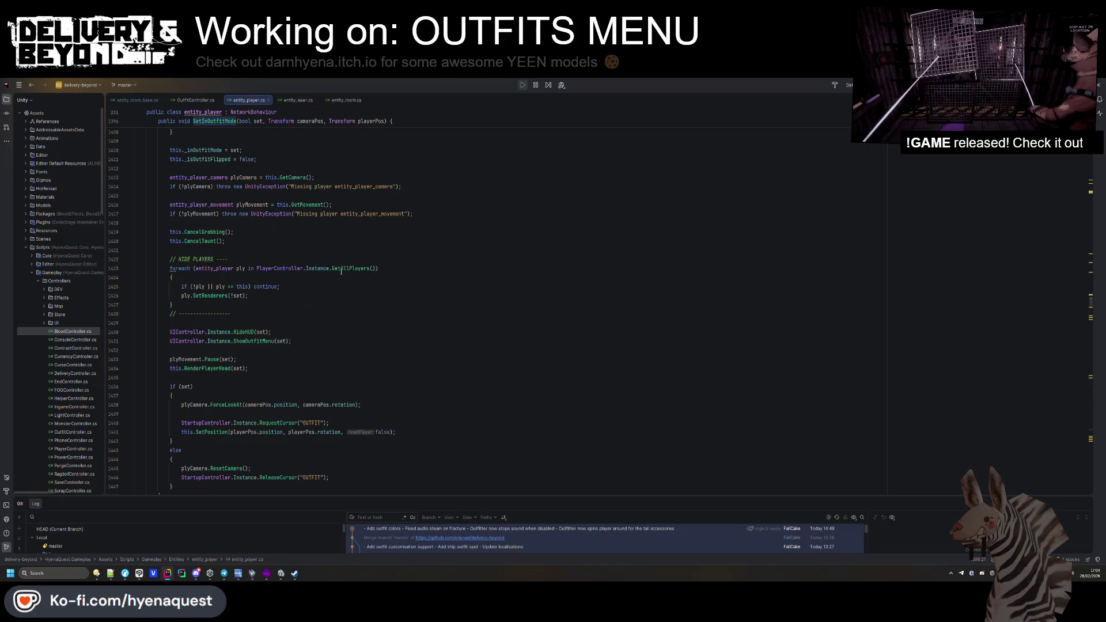
pyautogui.hotkey('ctrl', 'f')
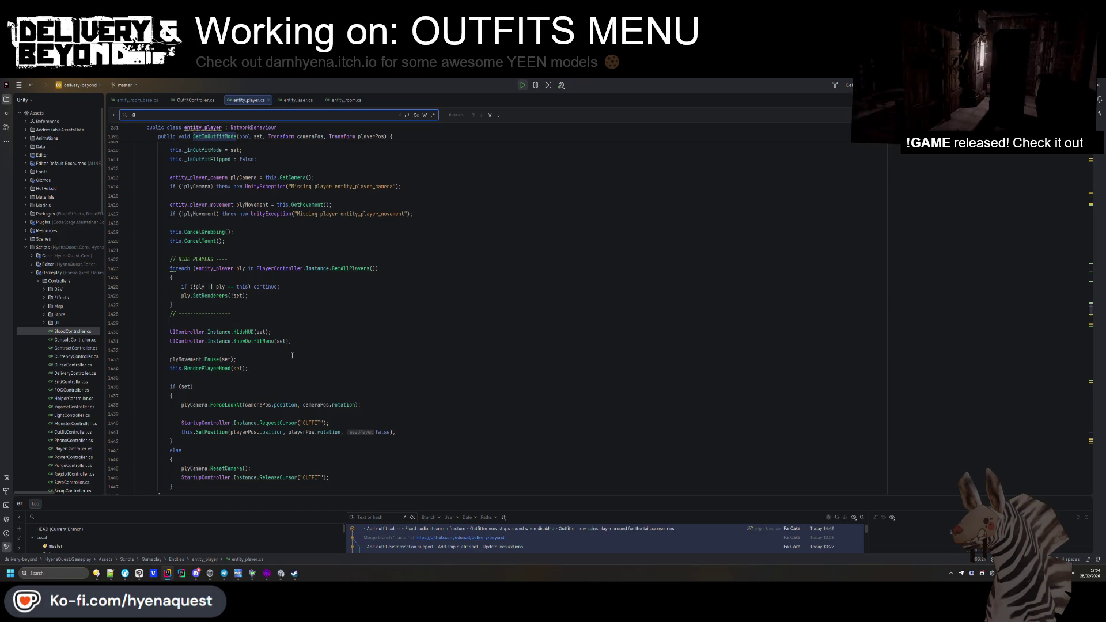
pyautogui.write('etout')
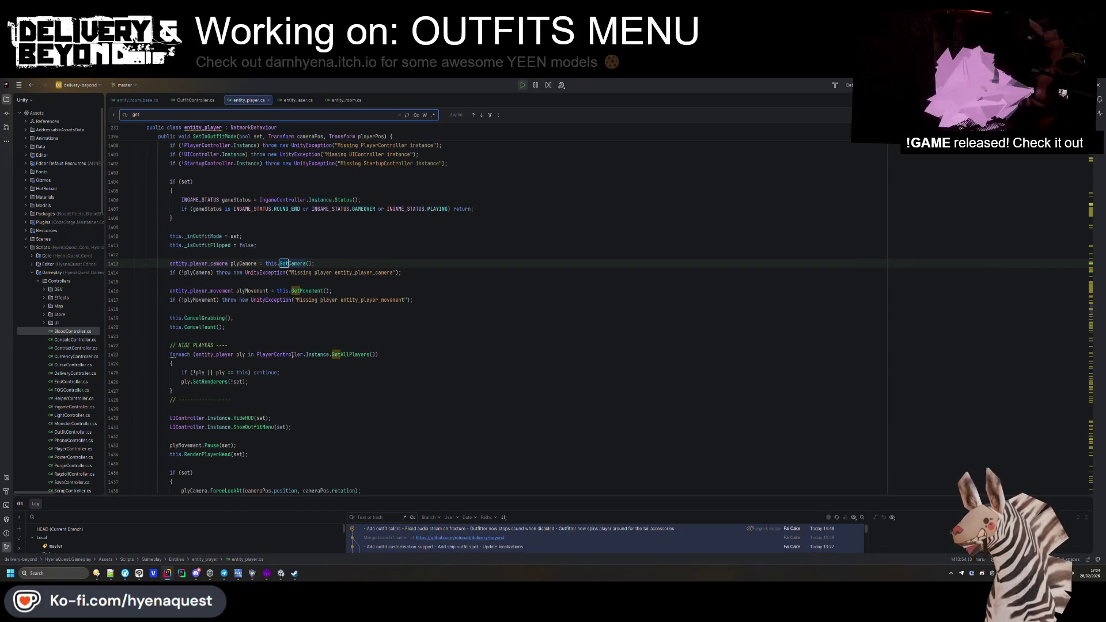
pyautogui.press('Return')
pyautogui.press('Return')
pyautogui.press('Return')
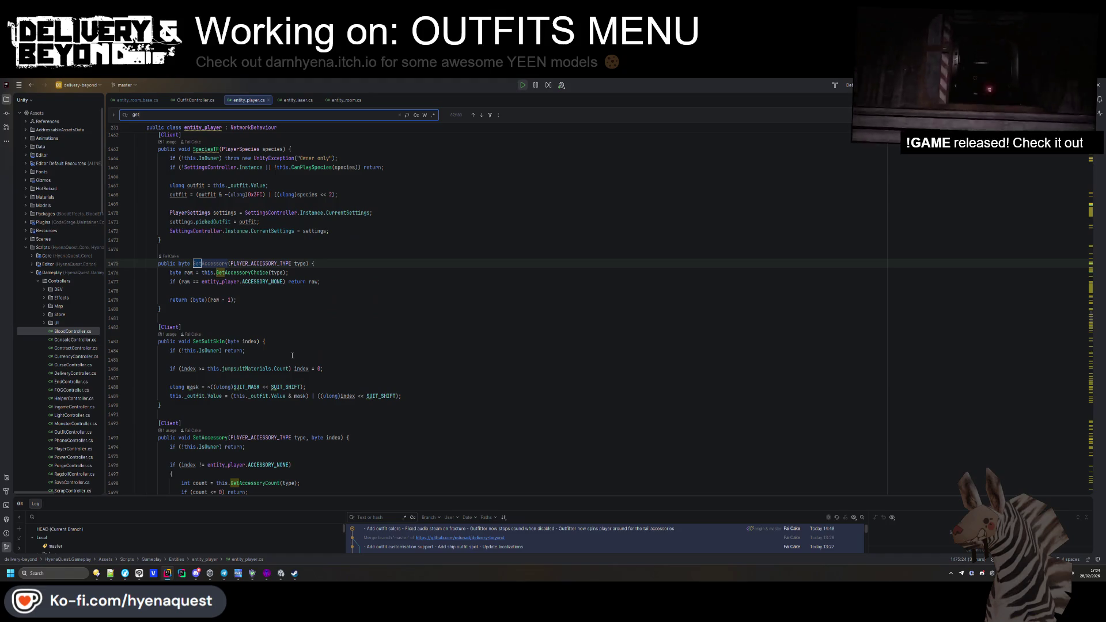
pyautogui.scroll(2, 292, 356)
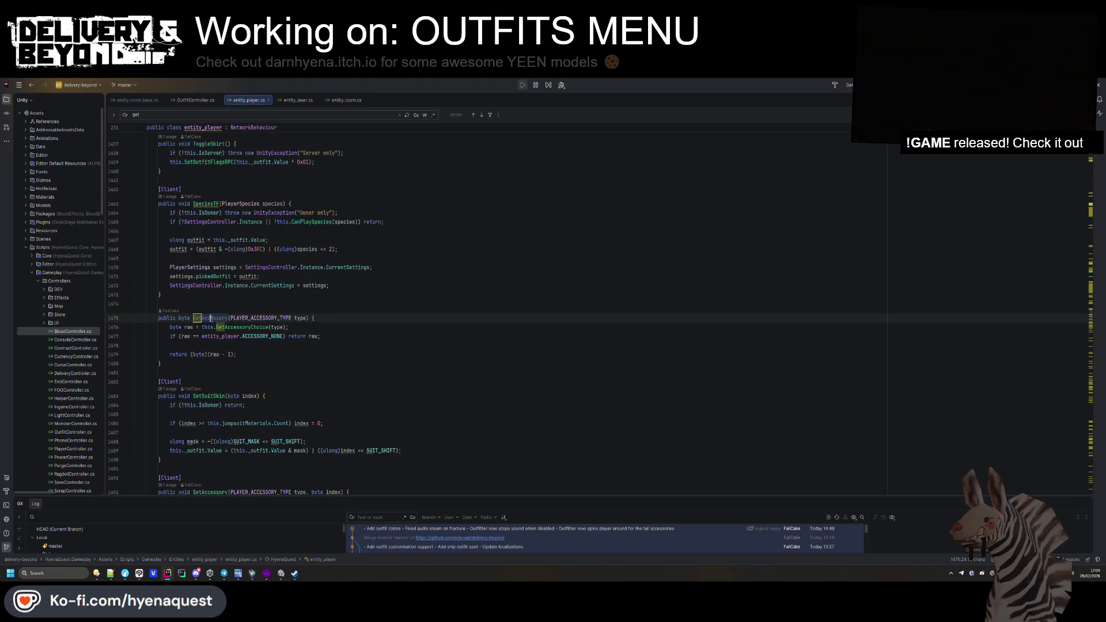
pyautogui.hotkey('ctrl', 'shift', 'f')
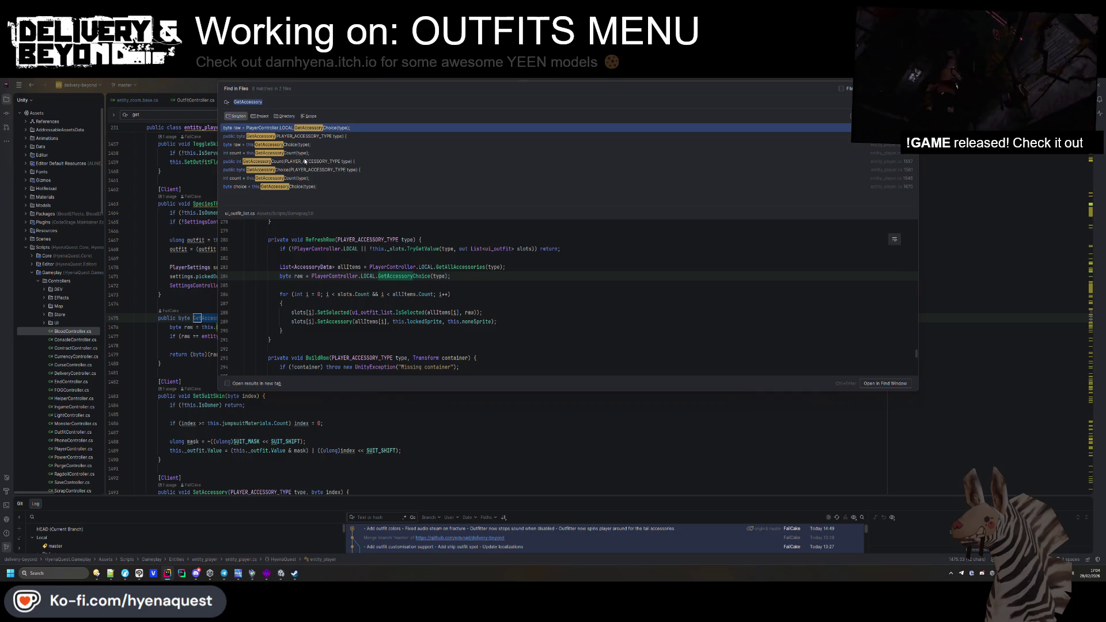
pyautogui.click(304, 144)
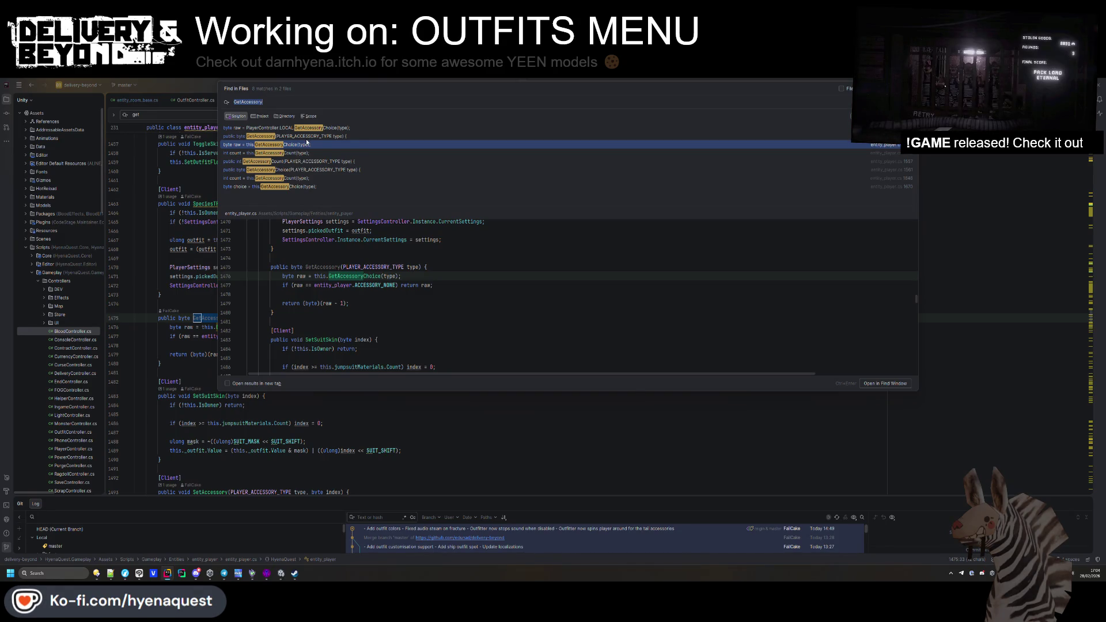
pyautogui.click(309, 129)
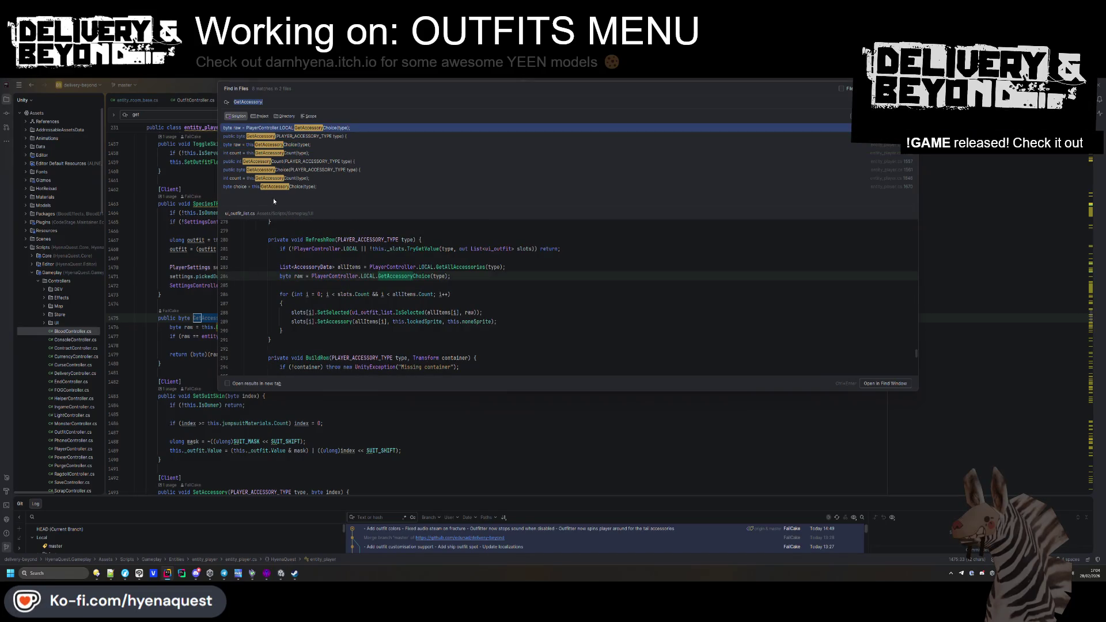
pyautogui.click(169, 308)
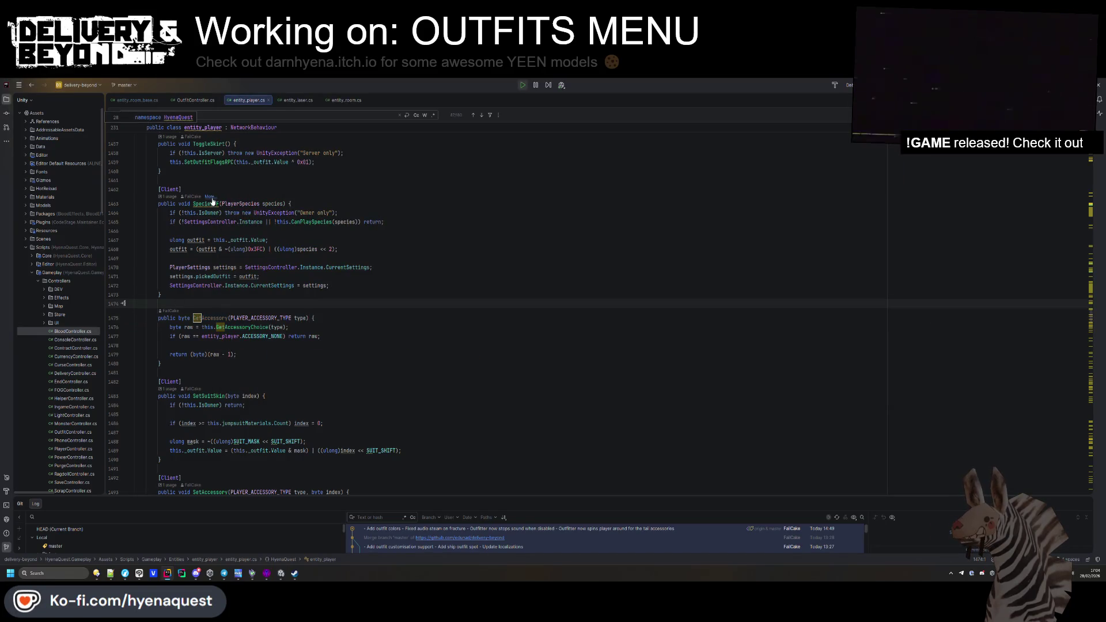
# - Write an '#if UNITY_EDITOR / return true; / #endif' block inside CanWearAccessory's index-match block
pyautogui.scroll(-5, 228, 268)
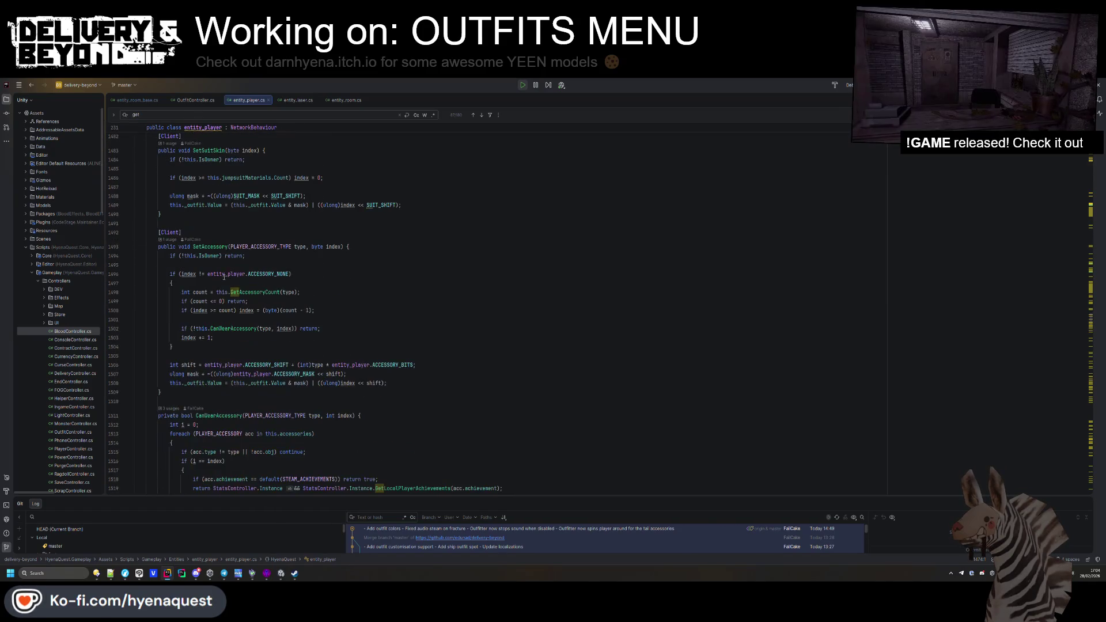
pyautogui.scroll(-3, 246, 310)
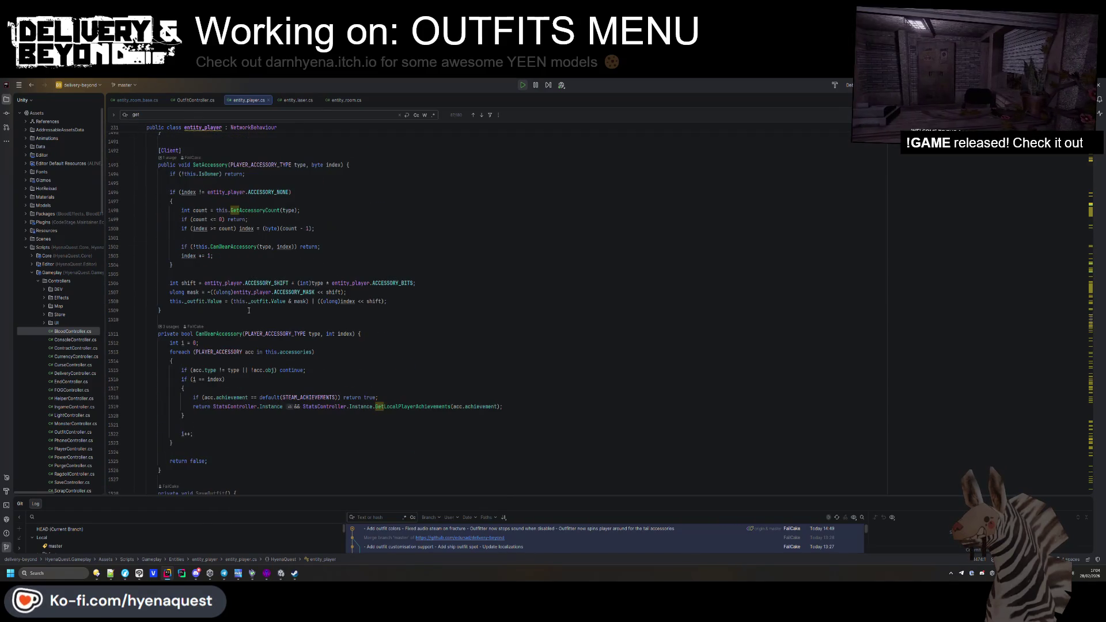
pyautogui.click(434, 407)
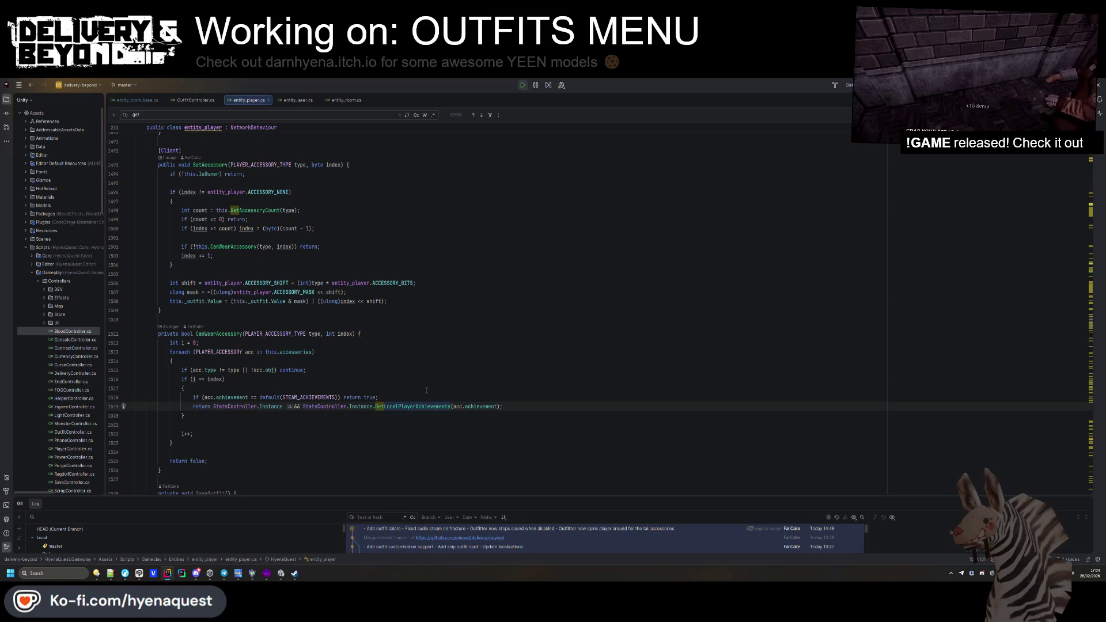
pyautogui.click(398, 398)
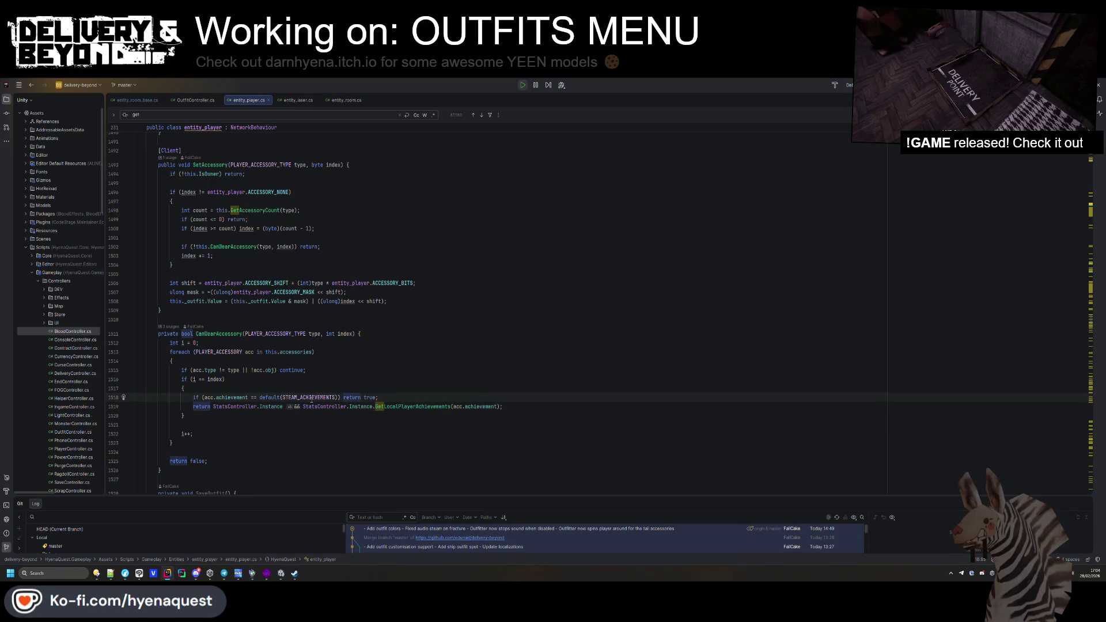
pyautogui.click(262, 390)
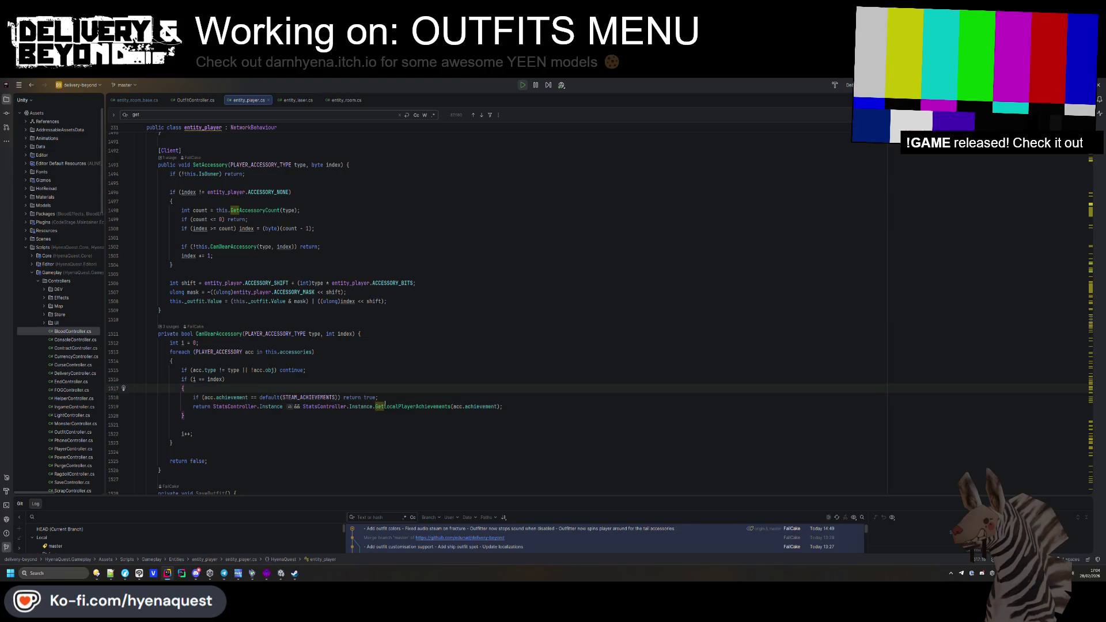
pyautogui.scroll(-3, 385, 406)
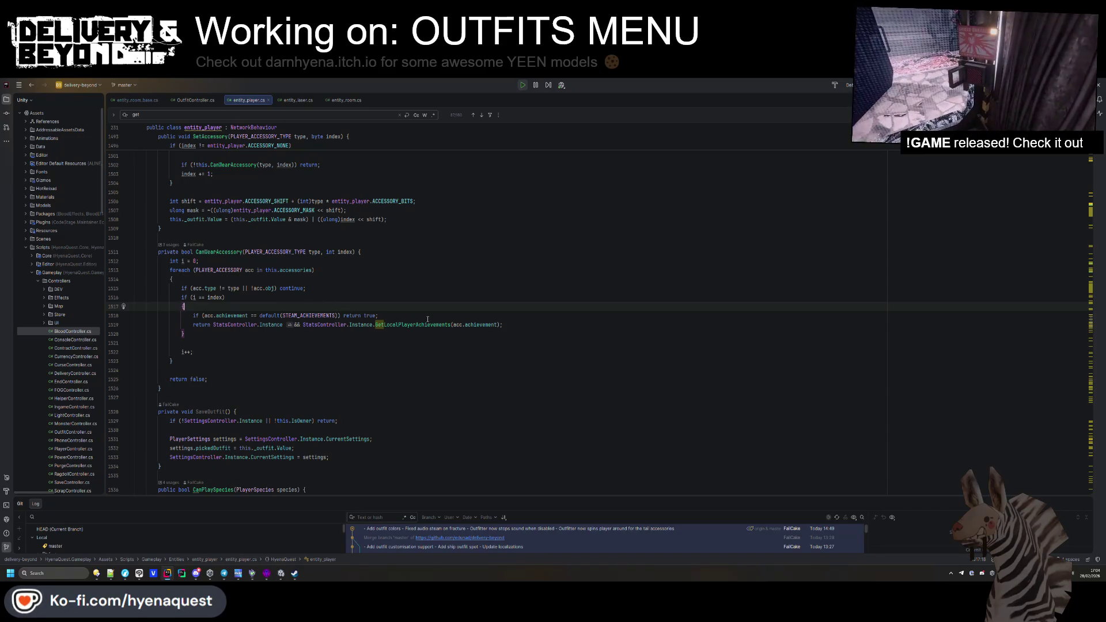
pyautogui.press('Return')
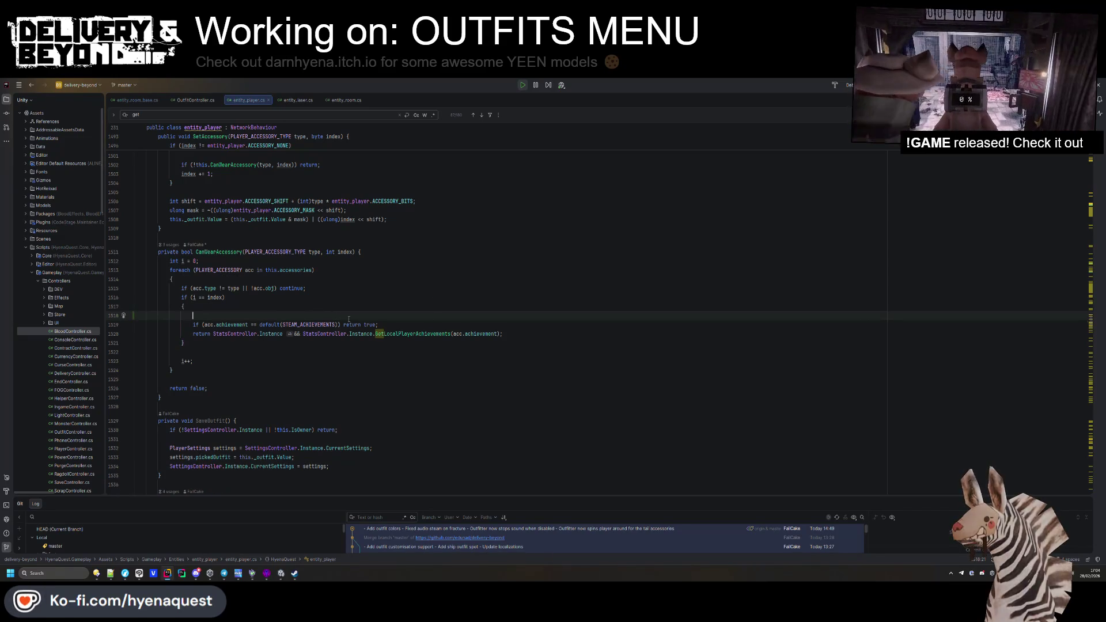
pyautogui.press('BackSpace')
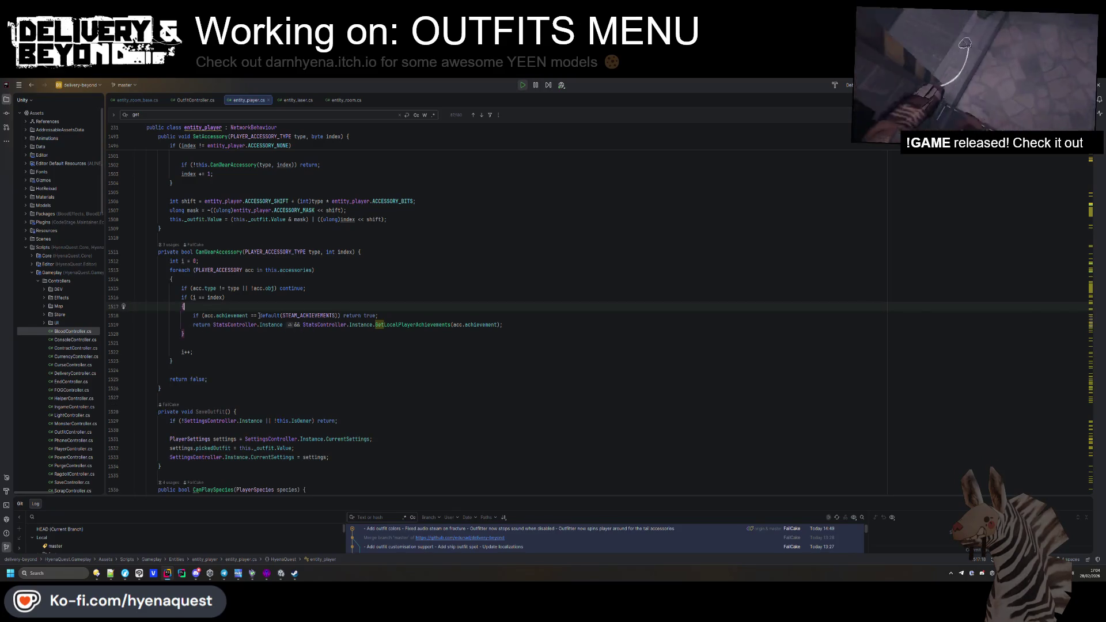
pyautogui.press('Return')
pyautogui.write('#if UN')
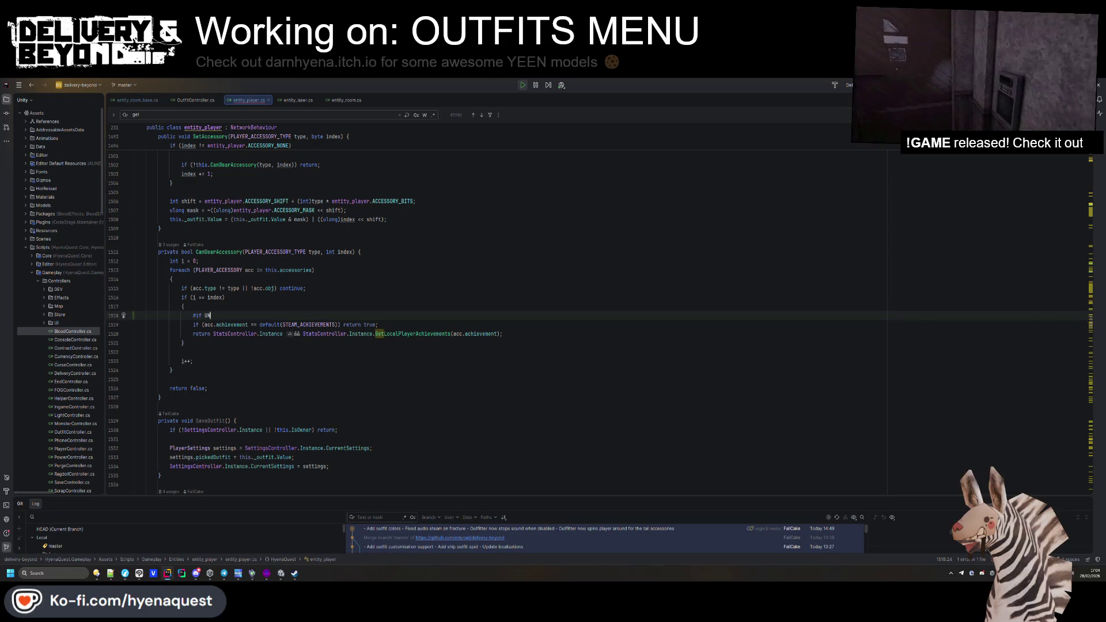
pyautogui.write('ITY_EDITOR')
pyautogui.press('Return')
pyautogui.press('Return')
pyautogui.write('#')
pyautogui.press('BackSpace')
pyautogui.press('BackSpace')
pyautogui.write('return true;')
pyautogui.press('Return')
pyautogui.write('#endif')
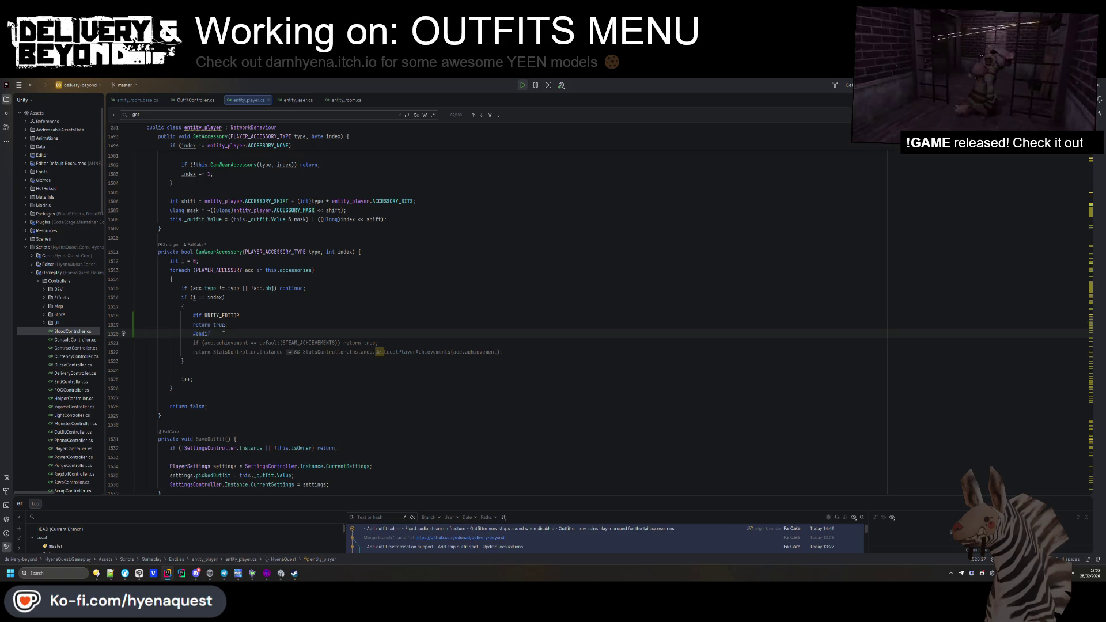
# - Move the editor-only block to the top of CanWearAccessory and replace its #endif with #else
pyautogui.moveTo(223, 333); pyautogui.dragTo(173, 312)
pyautogui.hotkey('ctrl', 'x')
pyautogui.click(372, 251)
pyautogui.press('Return')
pyautogui.hotkey('ctrl', 'v')
pyautogui.press('Up')
pyautogui.hotkey('ctrl', 'y')
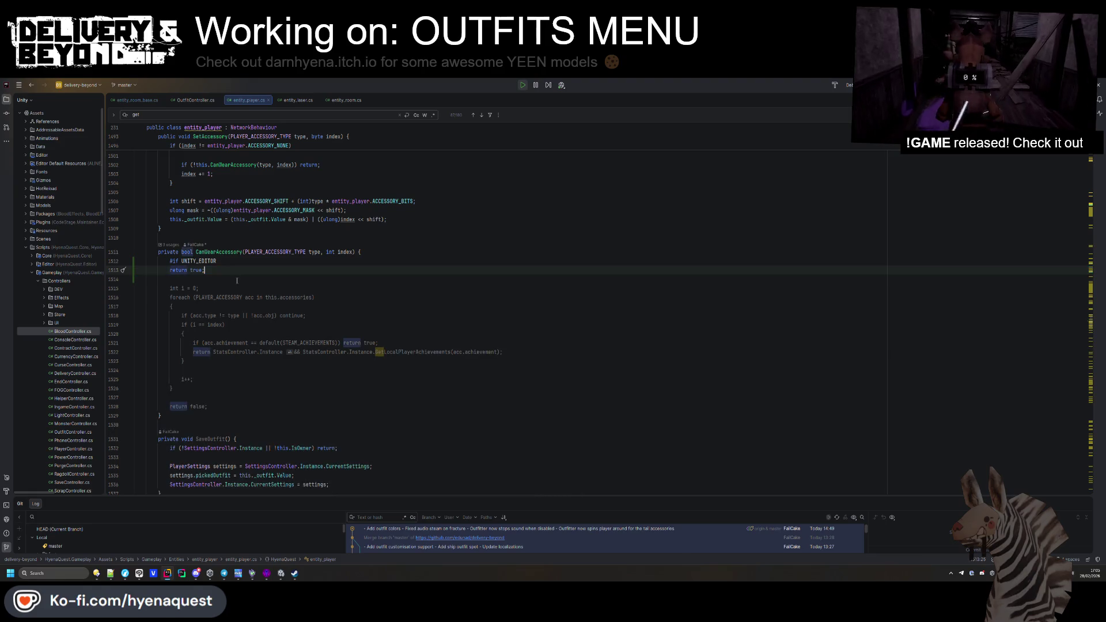
pyautogui.press('Return')
pyautogui.write('#else')
# - Add #endif after the final return false; and remove the blank line after #else
pyautogui.click(231, 415)
pyautogui.press('Return')
pyautogui.write('#endif')
pyautogui.click(323, 289)
pyautogui.press('BackSpace')
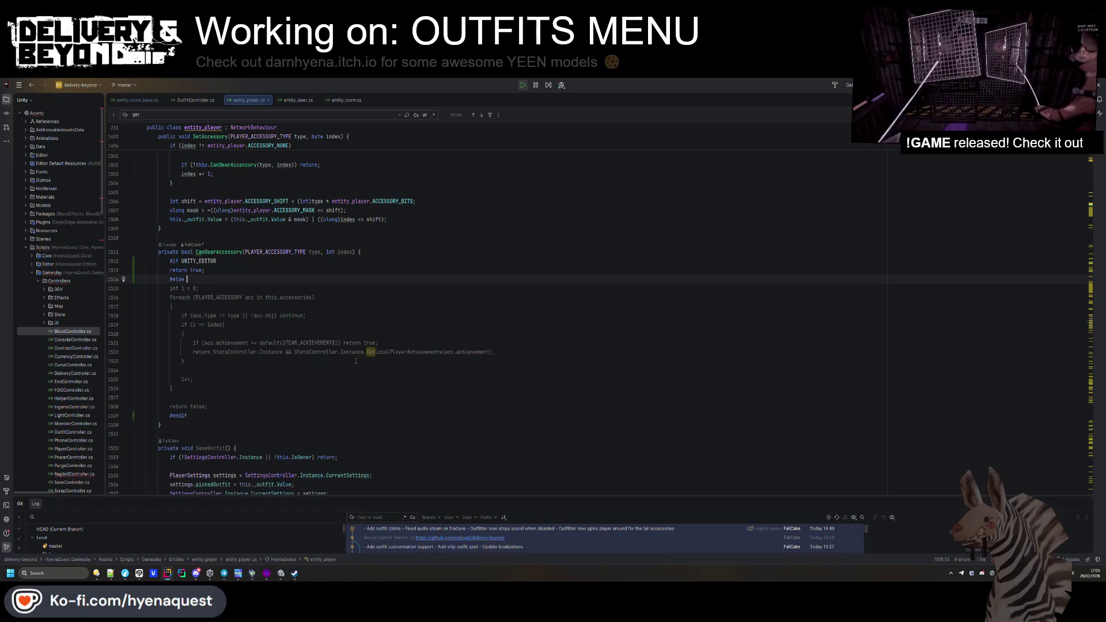
pyautogui.click(242, 406)
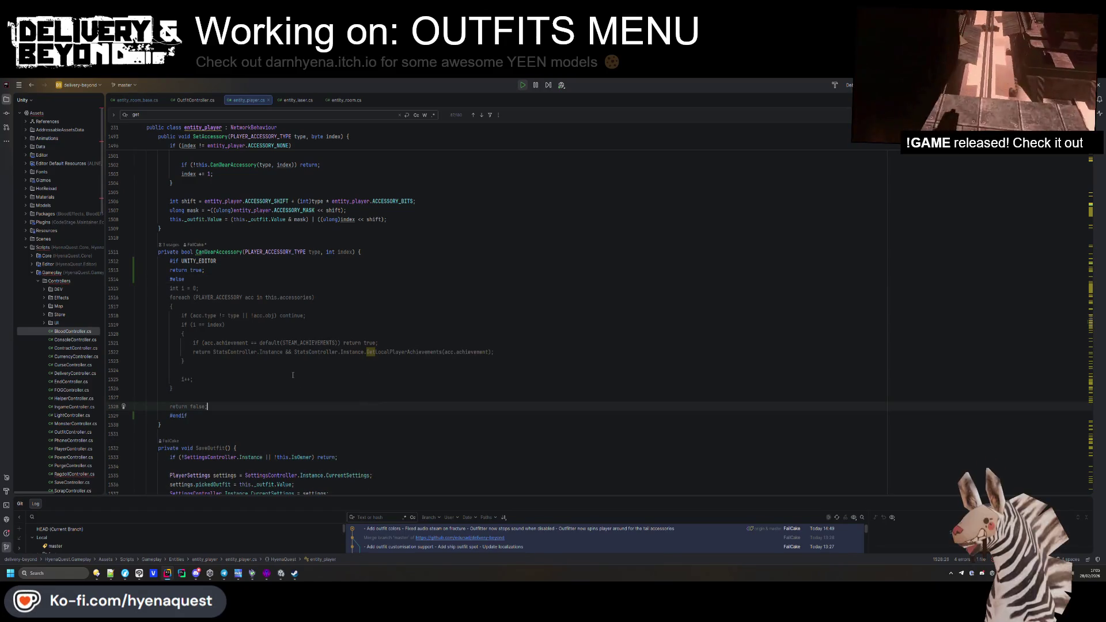
pyautogui.click(266, 372)
# - Return to Unity's running game and reopen the outfits menu
pyautogui.click(280, 573)
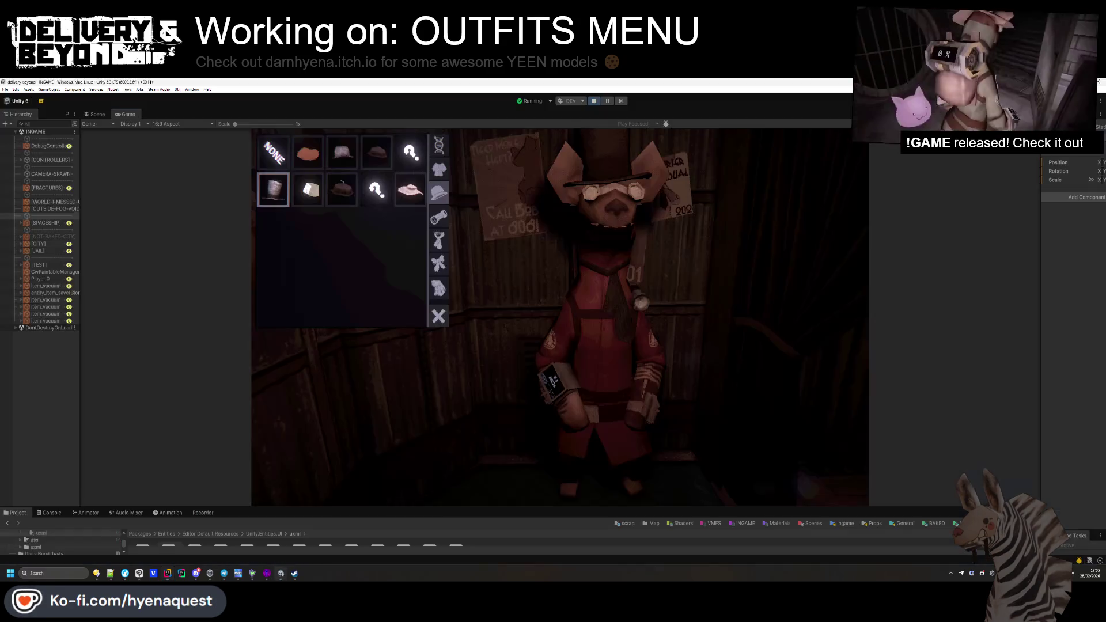
pyautogui.click(441, 199)
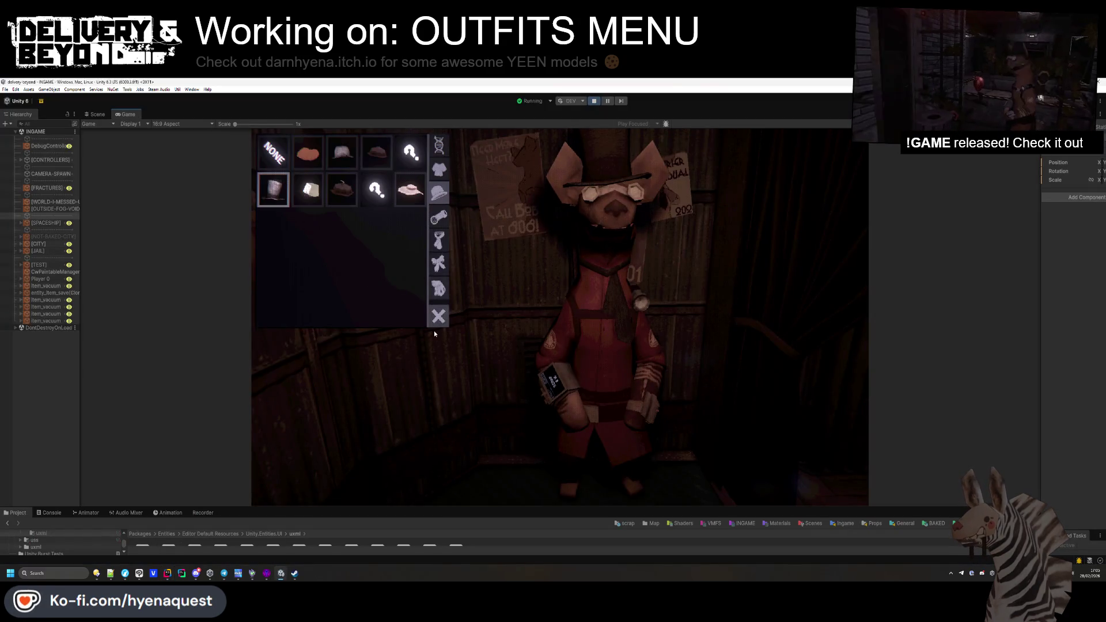
pyautogui.click(438, 316)
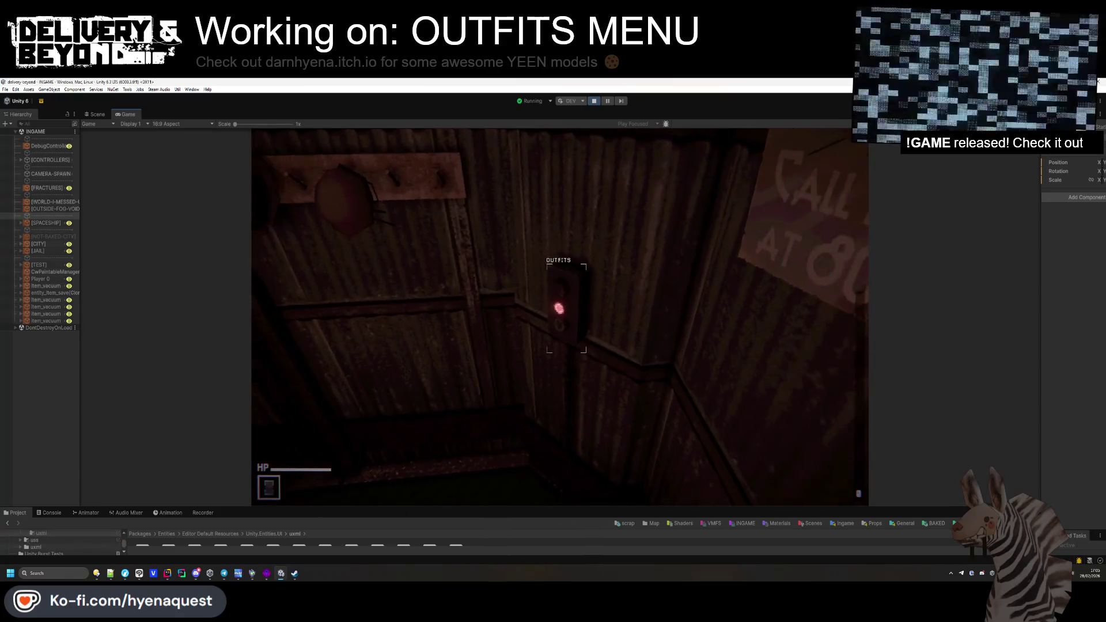
pyautogui.press('e')
# - Try on the pink sun hat and dark brown hat, browse neck accessories, and close the menu
pyautogui.click(442, 191)
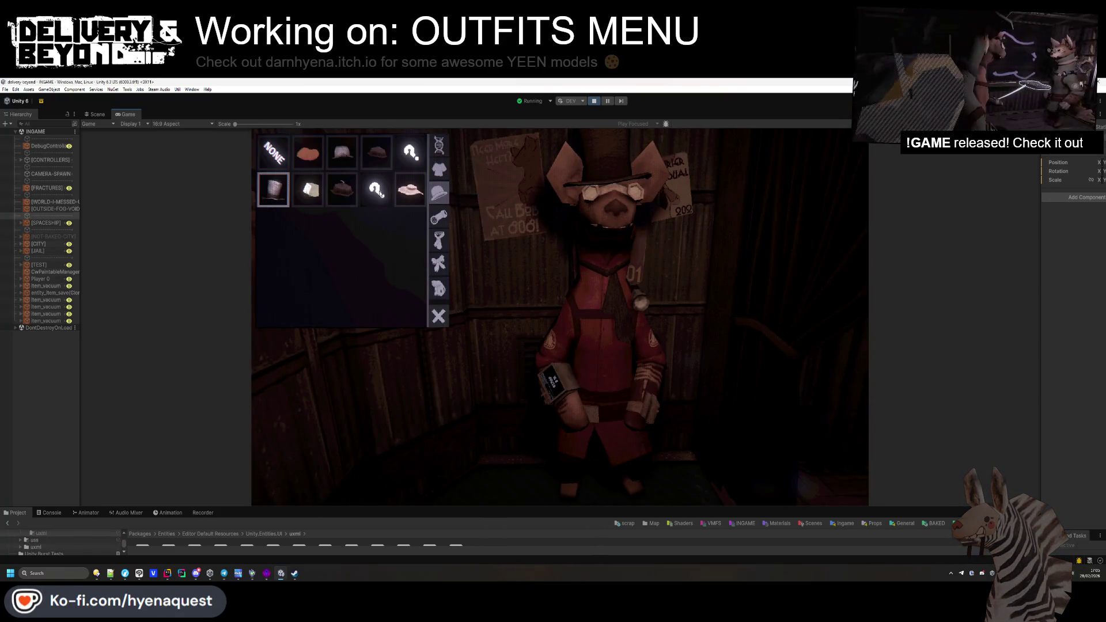
pyautogui.click(410, 189)
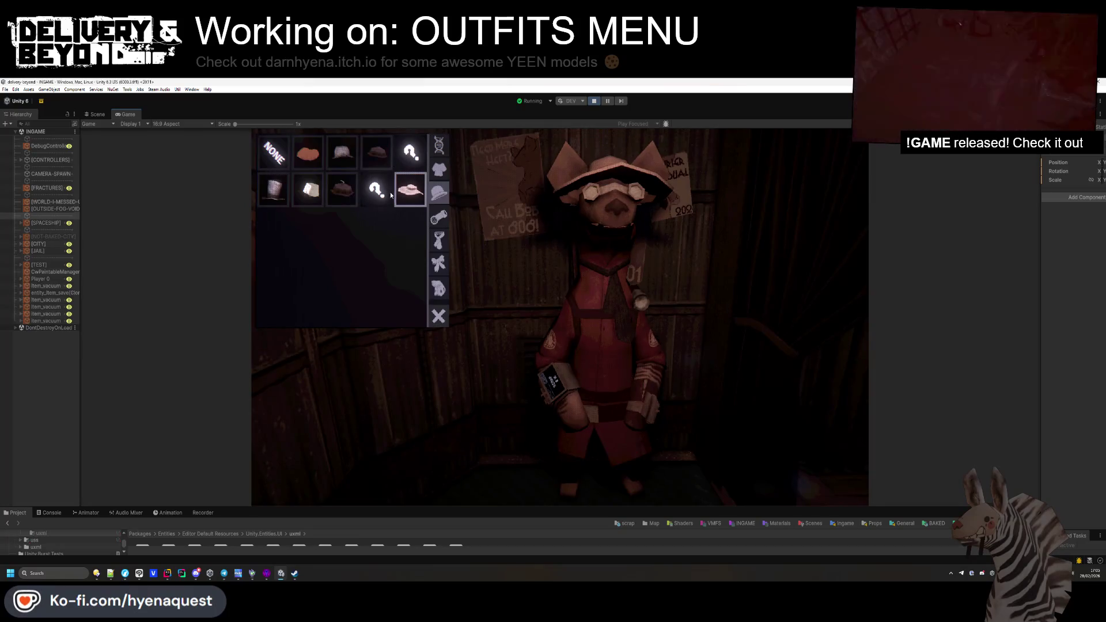
pyautogui.click(376, 153)
pyautogui.click(440, 217)
pyautogui.click(444, 194)
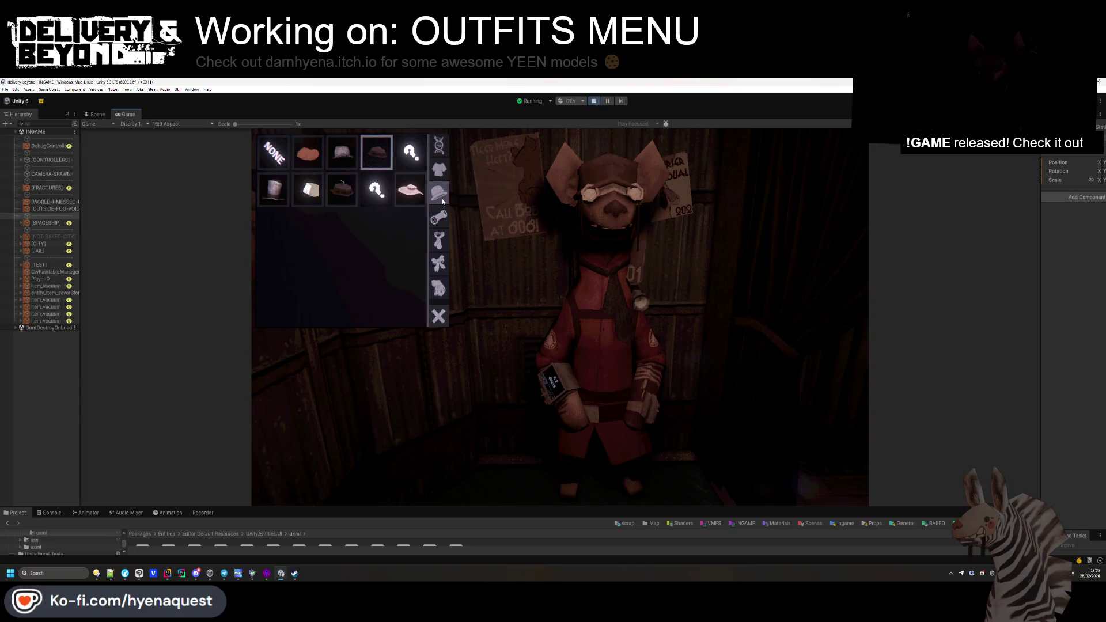
pyautogui.click(439, 217)
pyautogui.click(439, 241)
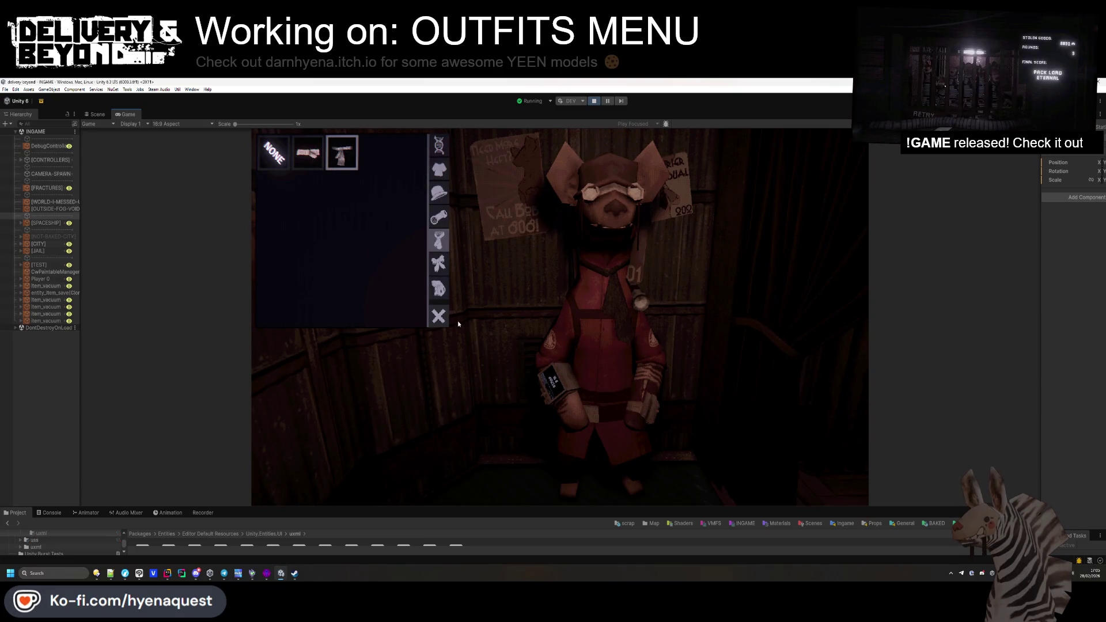
pyautogui.click(440, 316)
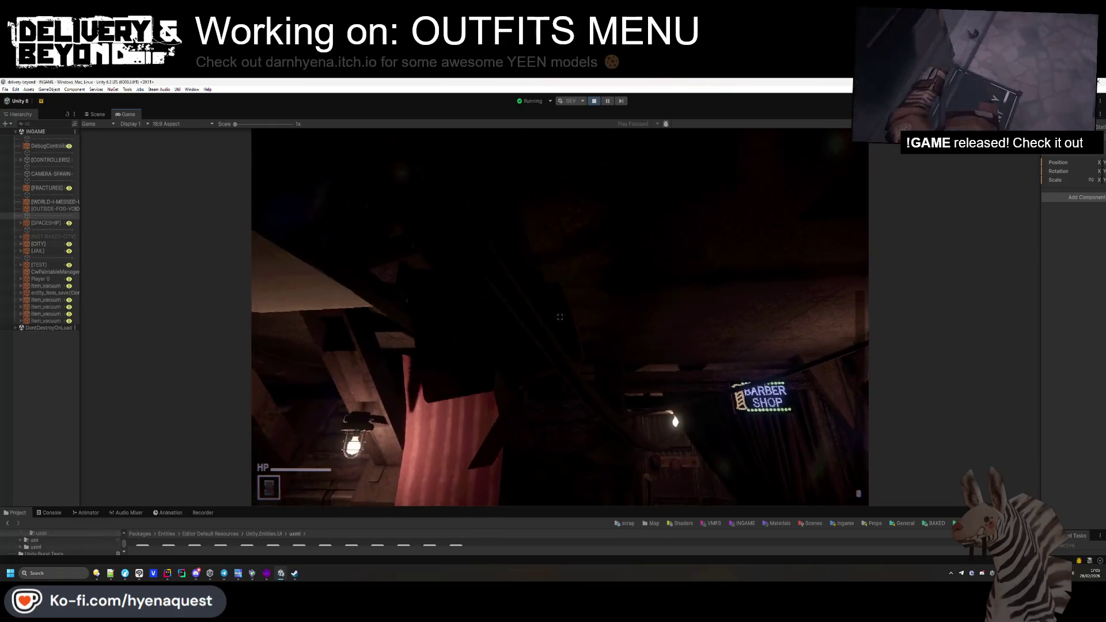
pyautogui.hotkey('alt', 'Tab')
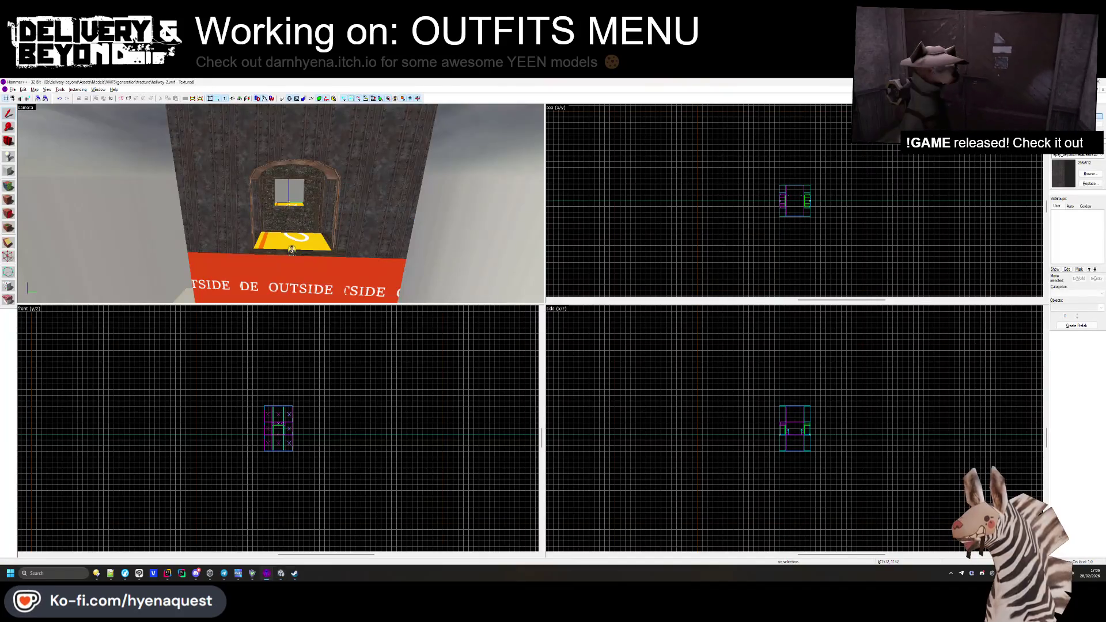
# - Close elevator_0.vmf discarding changes and open VMFS/spaceship/spaceship.vmf
pyautogui.click(1102, 90)
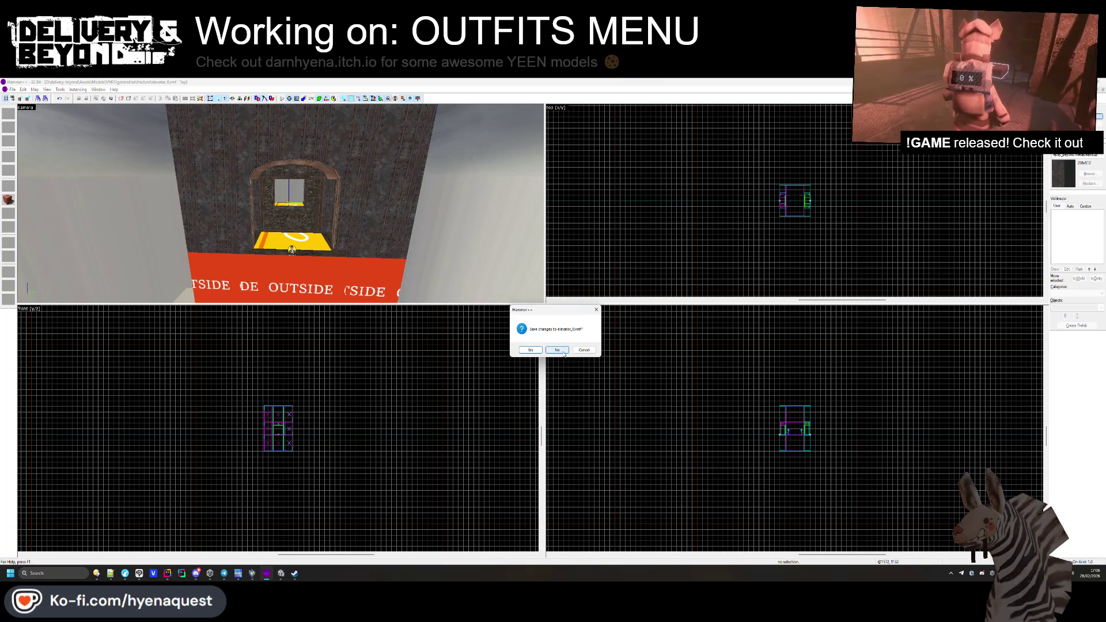
pyautogui.click(563, 351)
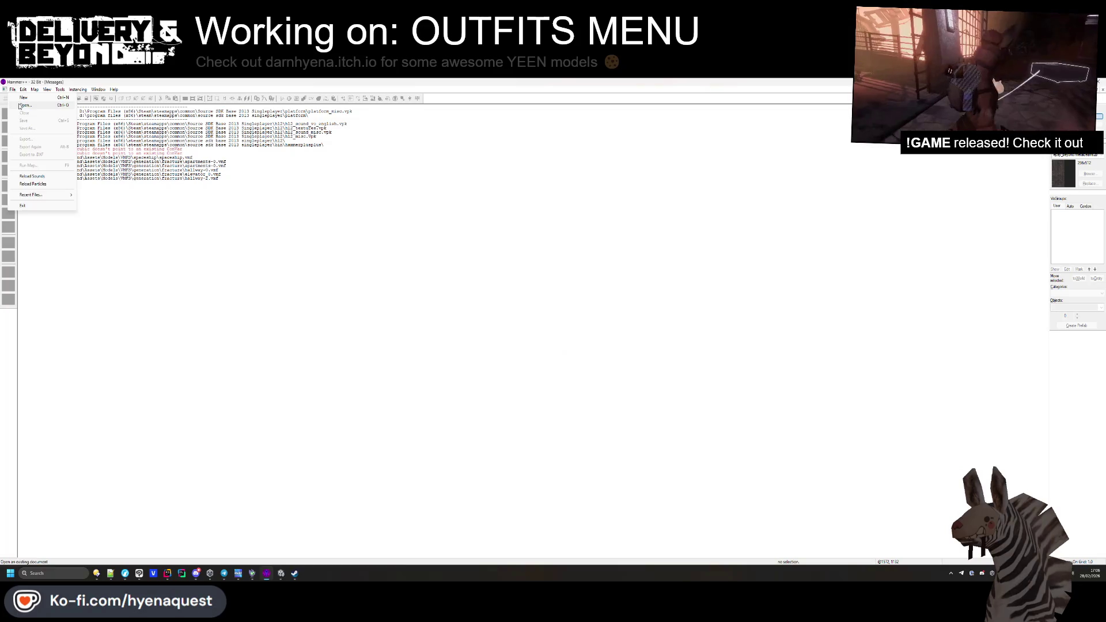
pyautogui.click(21, 105)
pyautogui.click(207, 114)
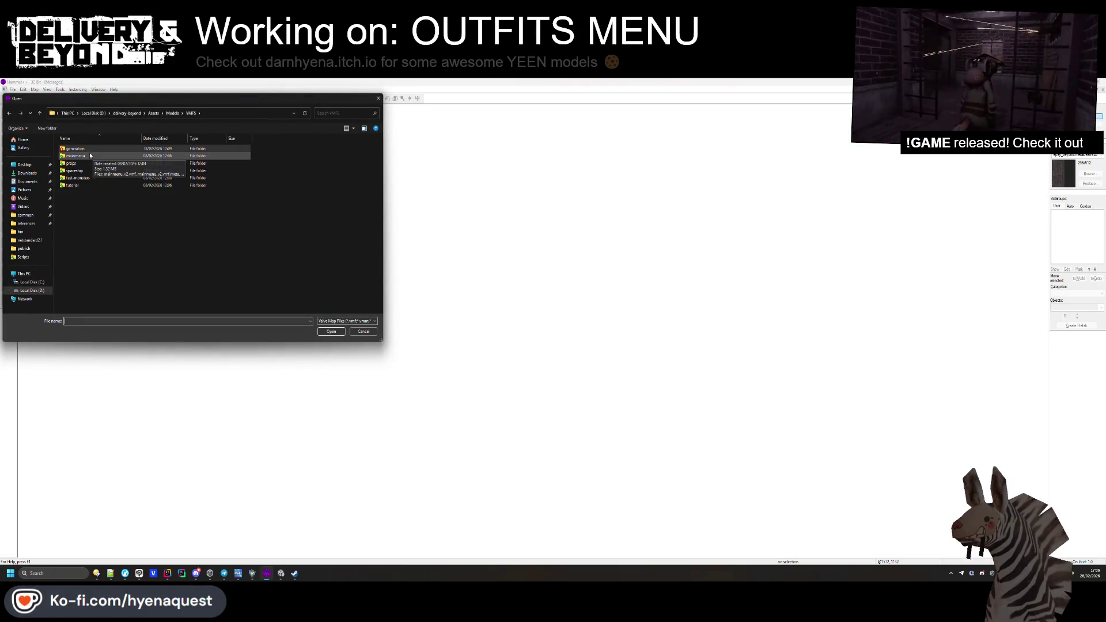
pyautogui.doubleClick(78, 171)
pyautogui.doubleClick(78, 163)
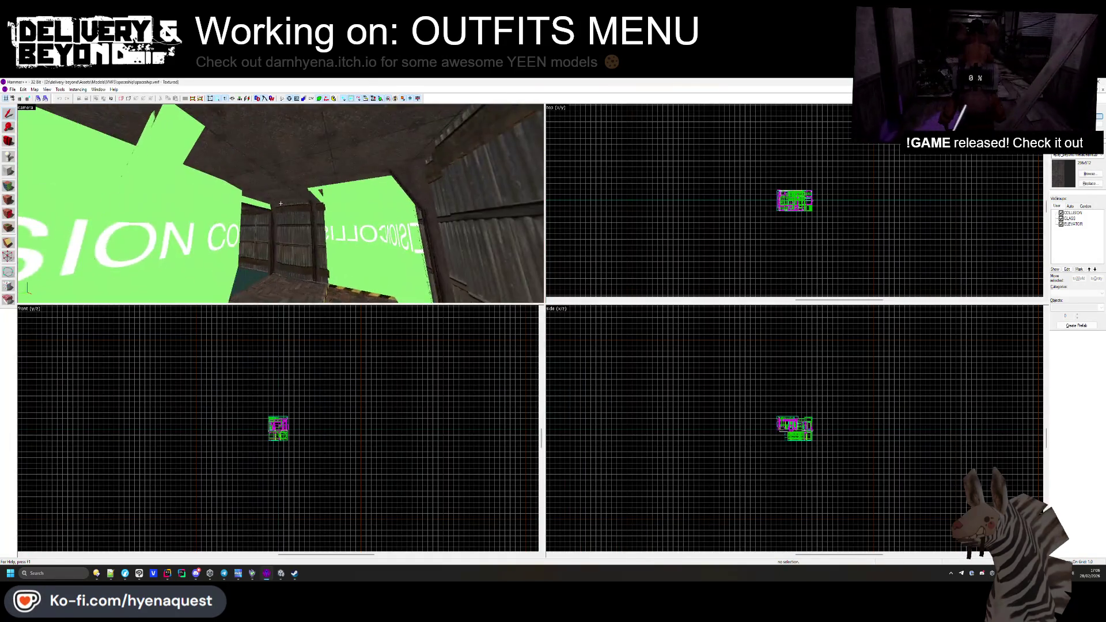
pyautogui.click(288, 181)
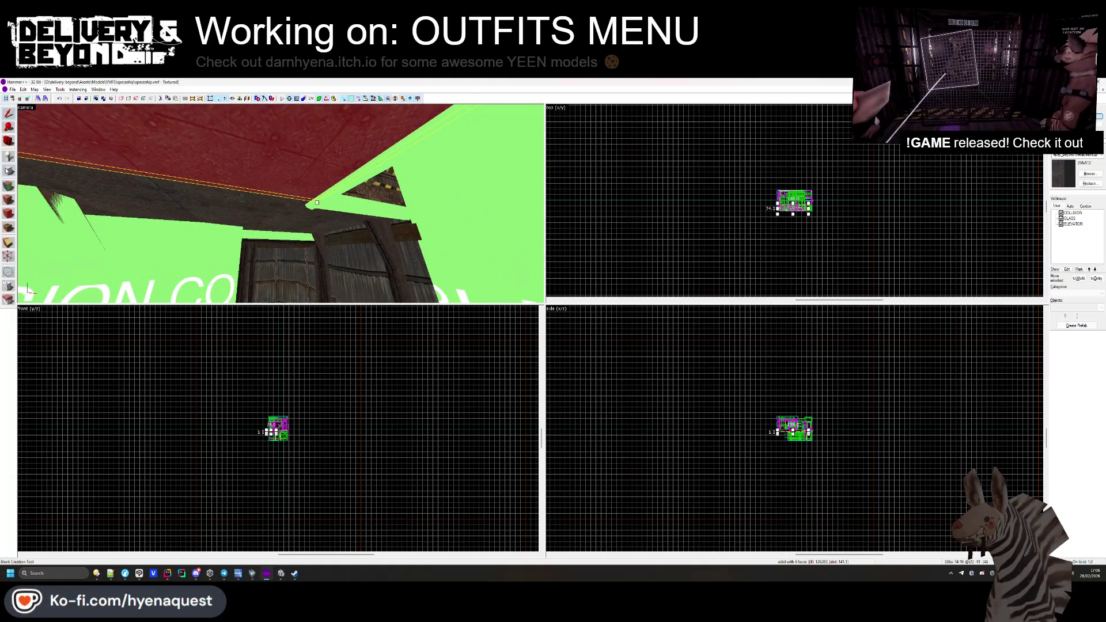
# - Choose OUTSIDE as the current texture from the texture browser
pyautogui.click(1090, 173)
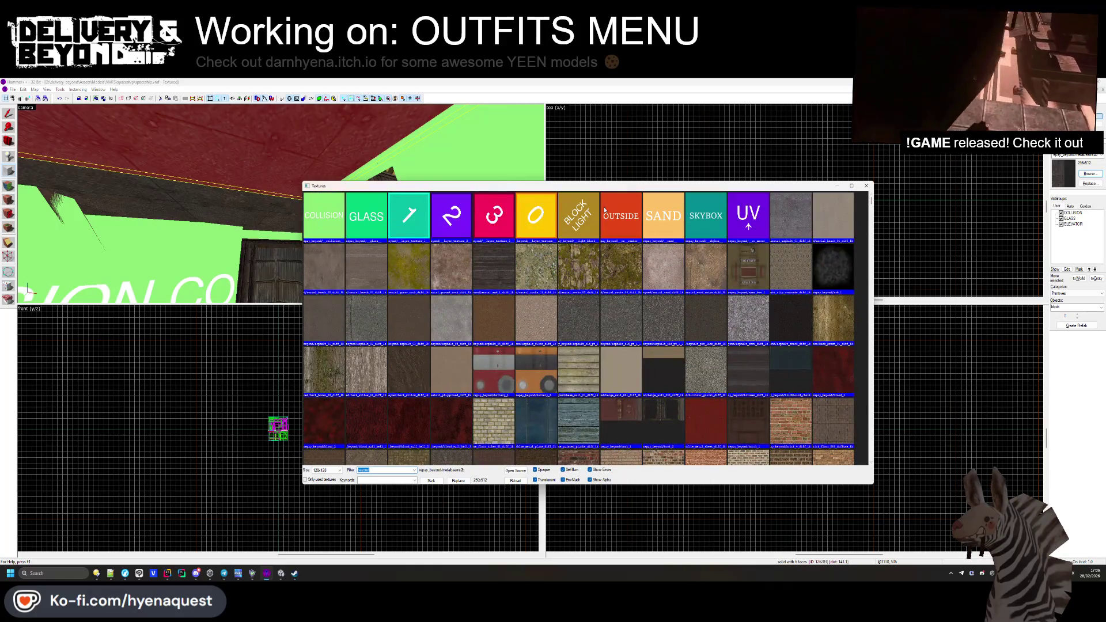
pyautogui.doubleClick(605, 211)
pyautogui.scroll(5, 798, 193)
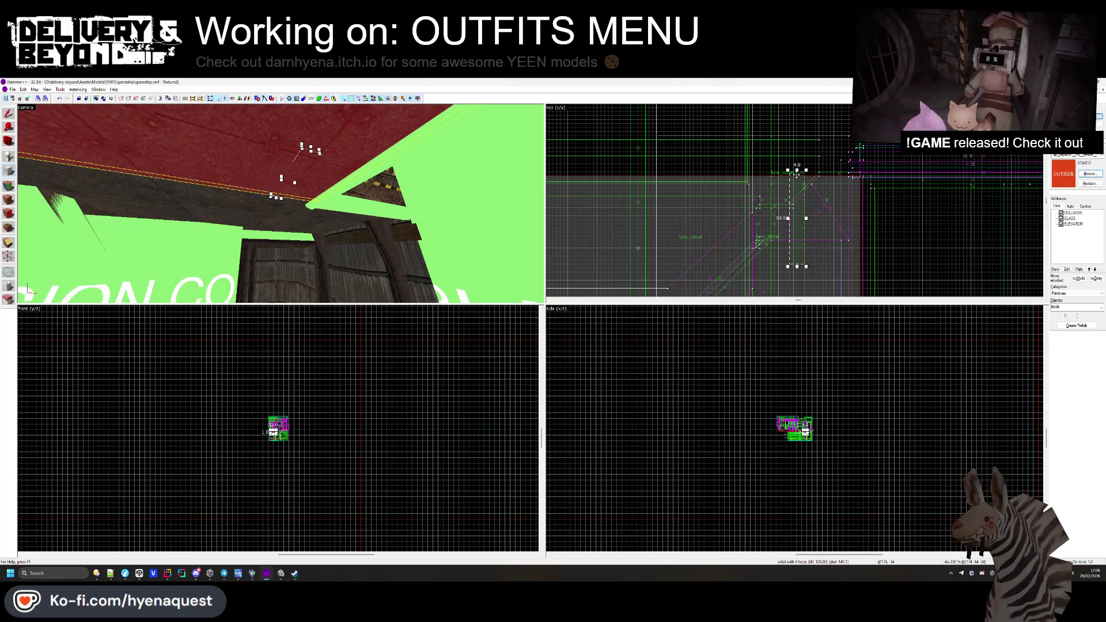
pyautogui.scroll(5, 779, 144)
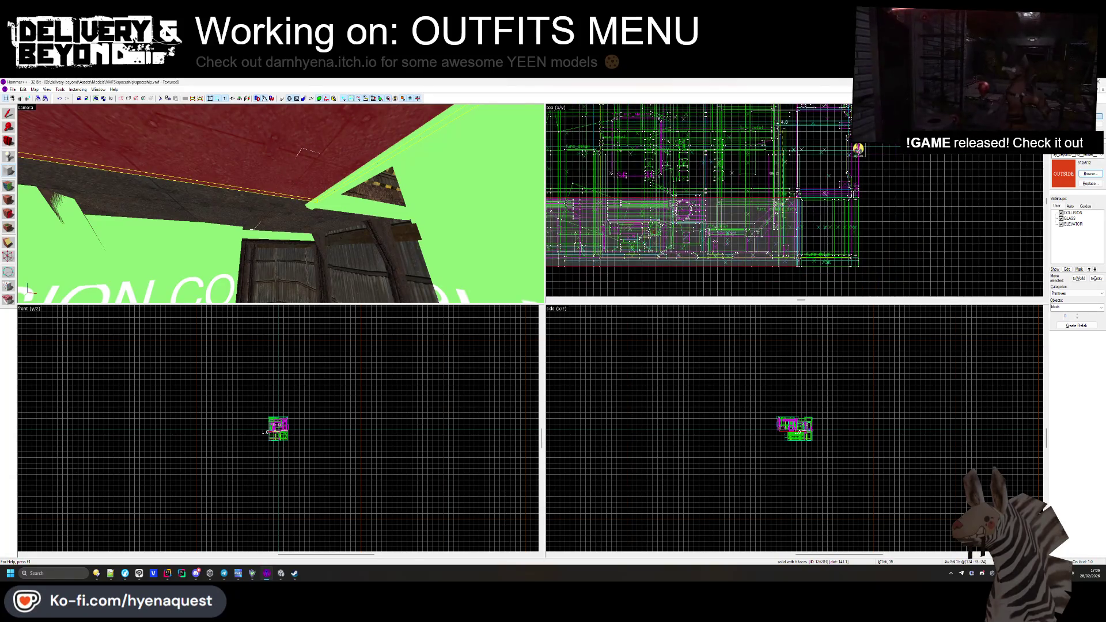
pyautogui.scroll(3, 778, 144)
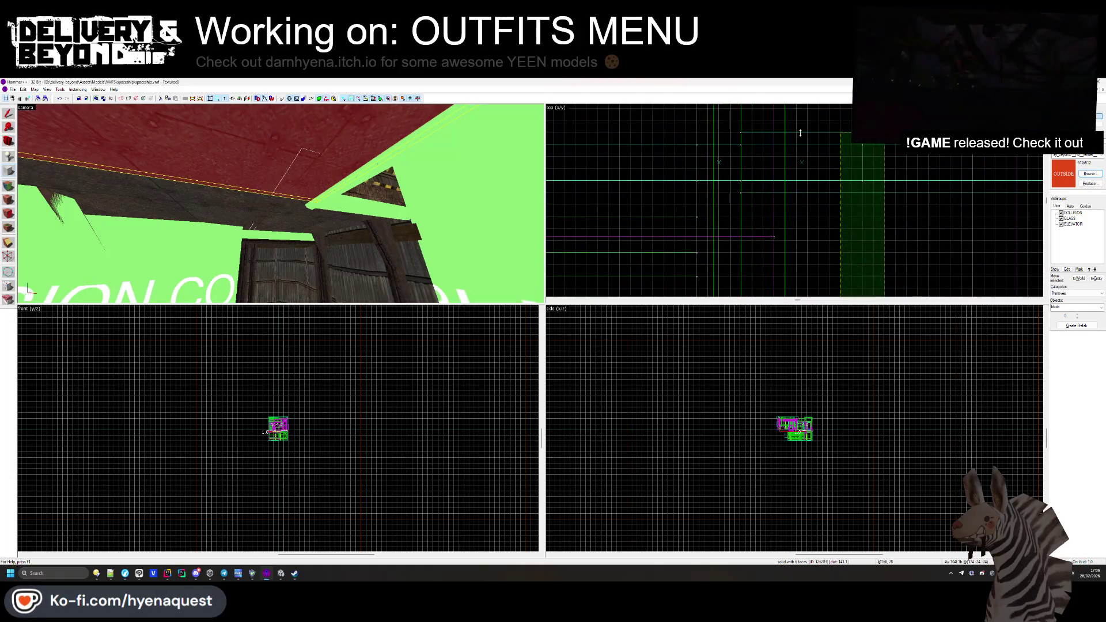
pyautogui.scroll(-6, 803, 189)
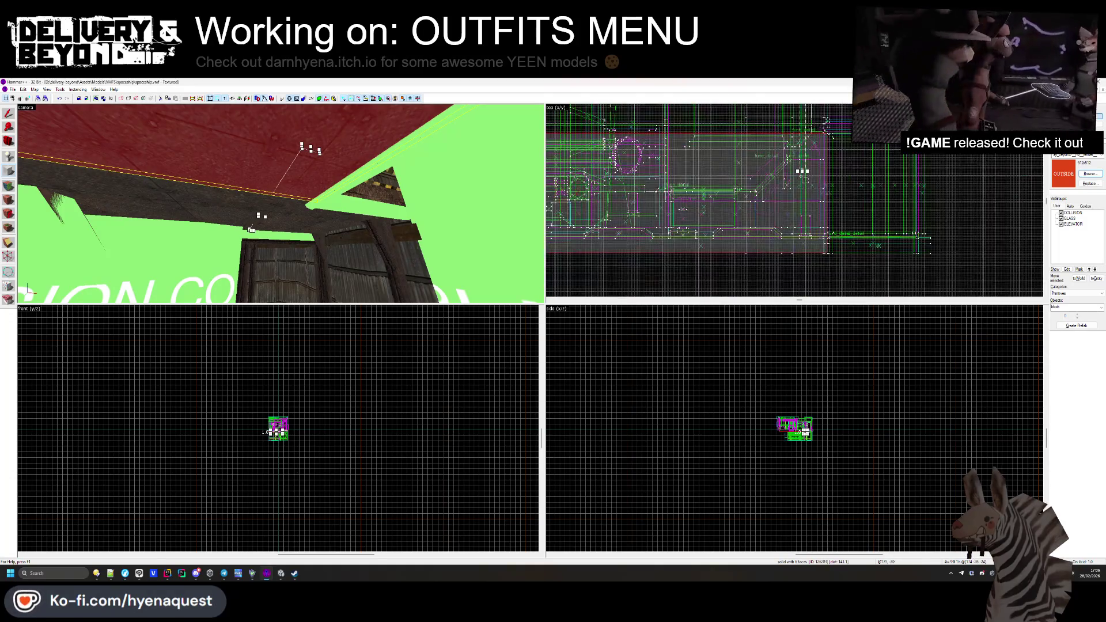
pyautogui.scroll(5, 803, 190)
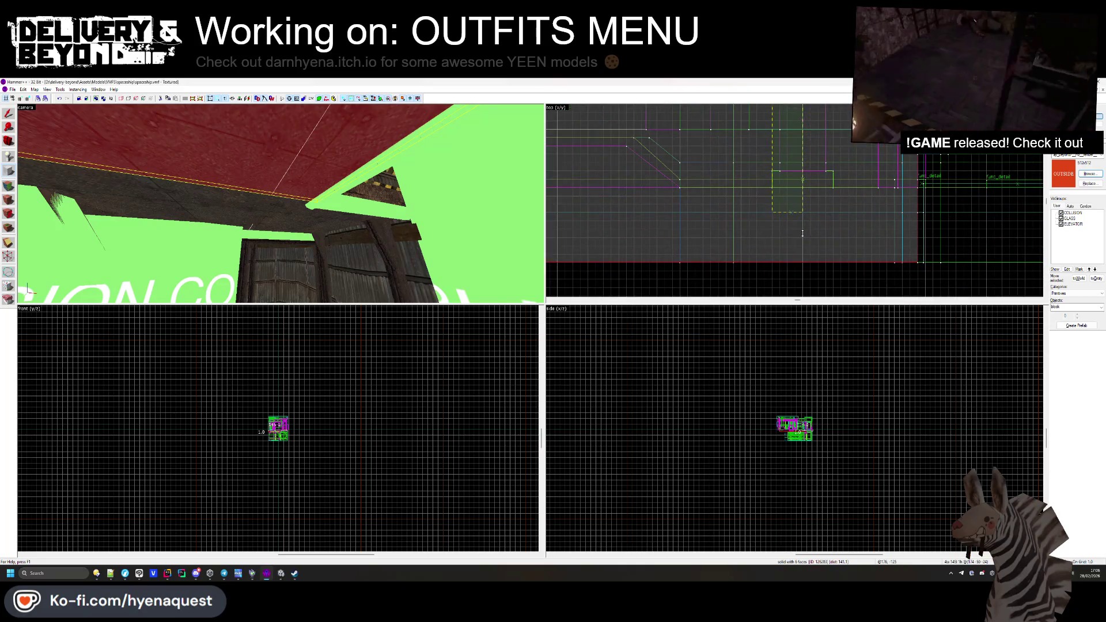
# - Zoom the 2D views and select the long ceiling beam brush
pyautogui.click(788, 173)
pyautogui.scroll(3, 284, 411)
pyautogui.scroll(5, 226, 482)
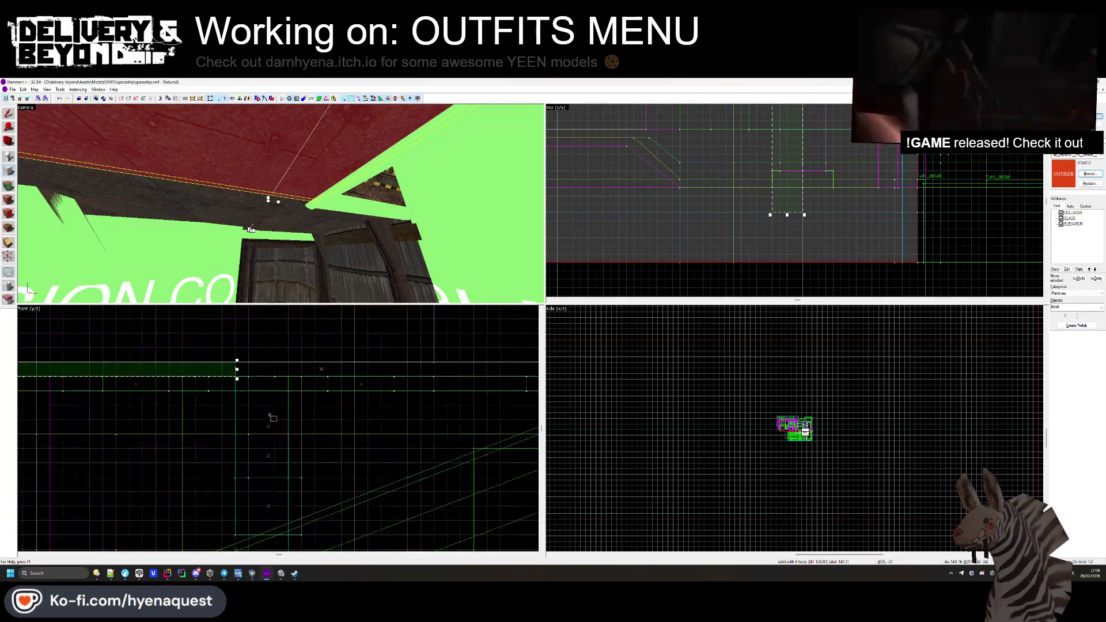
pyautogui.click(229, 383)
pyautogui.press('Return')
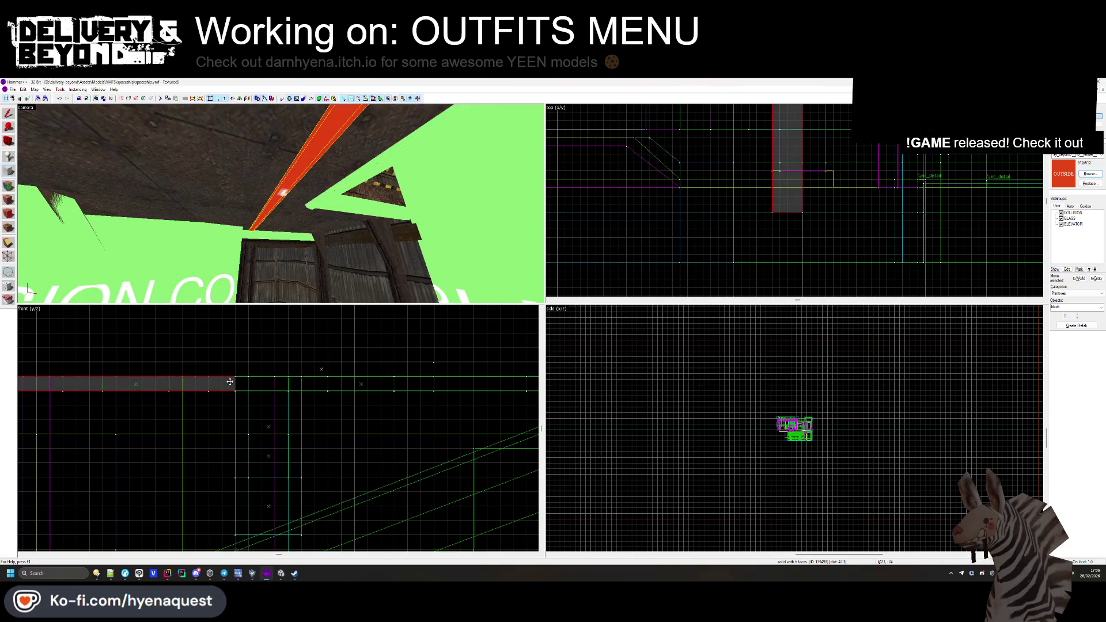
# - Inspect the textures on the ceiling beam faces in the face edit dialog
pyautogui.hotkey('shift', 'a')
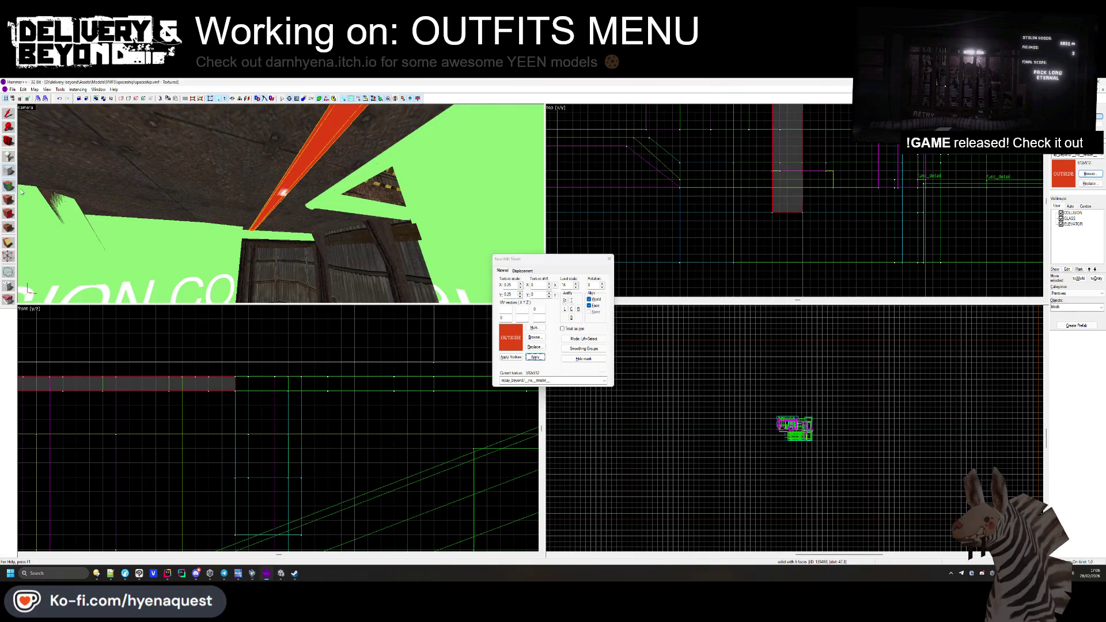
pyautogui.click(379, 235)
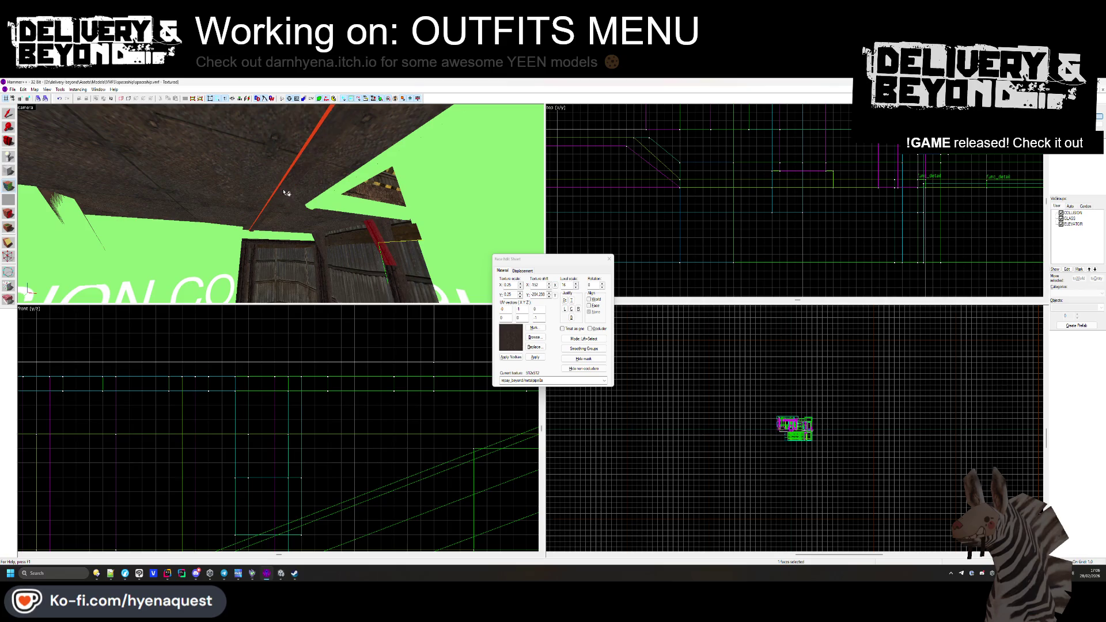
pyautogui.click(291, 176)
pyautogui.press('w')
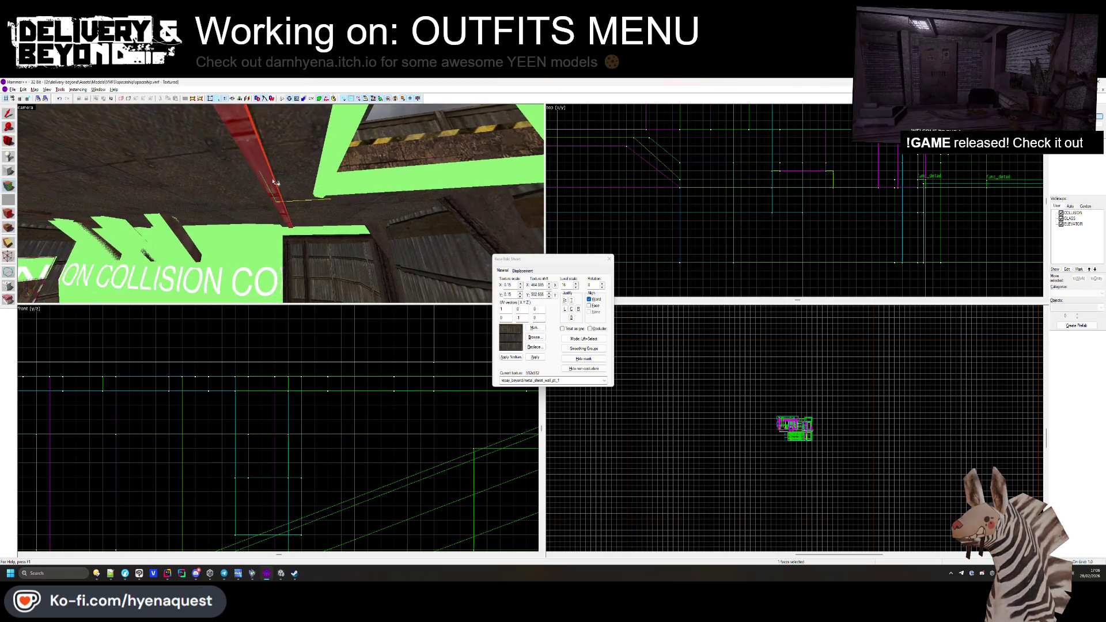
pyautogui.click(609, 258)
pyautogui.hotkey('alt', 'Tab')
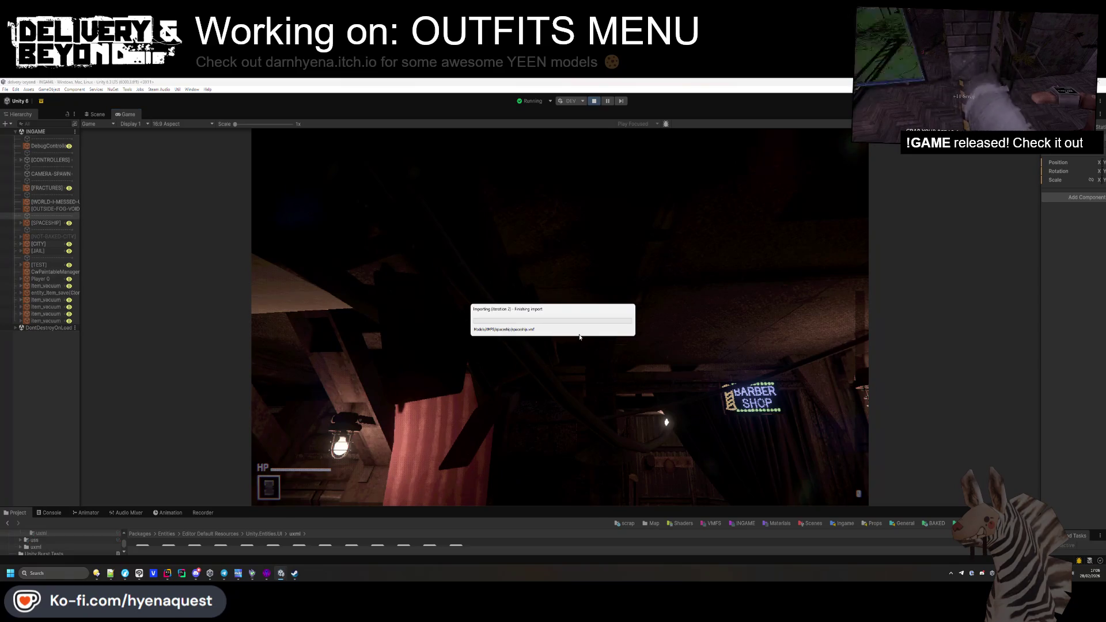
pyautogui.hotkey('alt', 'Tab')
# - Select the long ceiling beam and compare it with the ceiling in the running game
pyautogui.click(255, 161)
pyautogui.scroll(2, 716, 247)
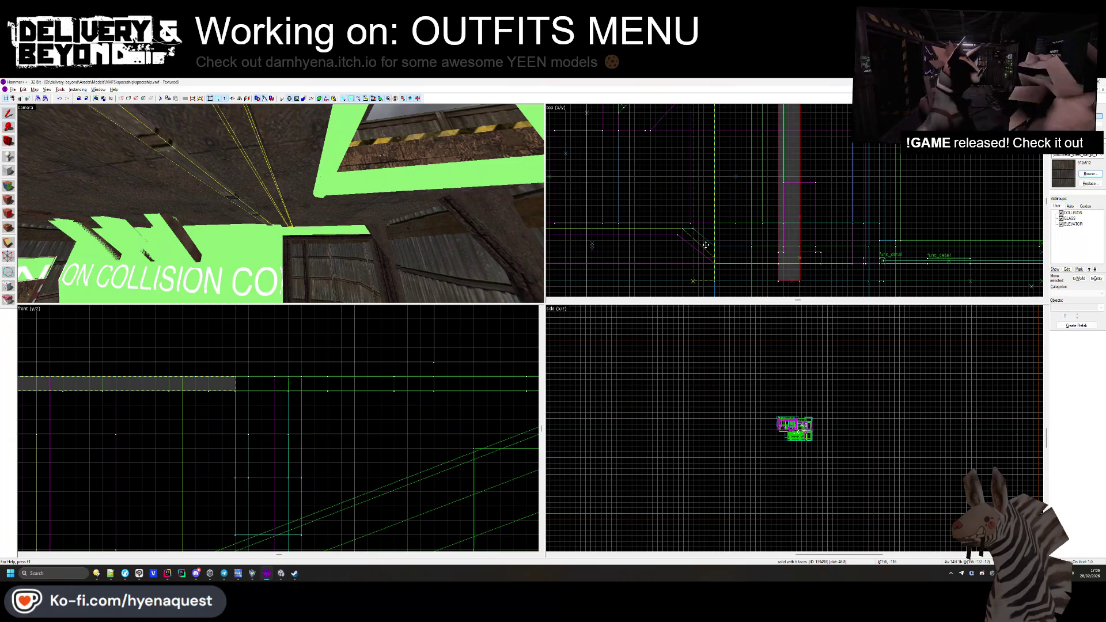
pyautogui.click(706, 247)
pyautogui.hotkey('alt', 'Tab')
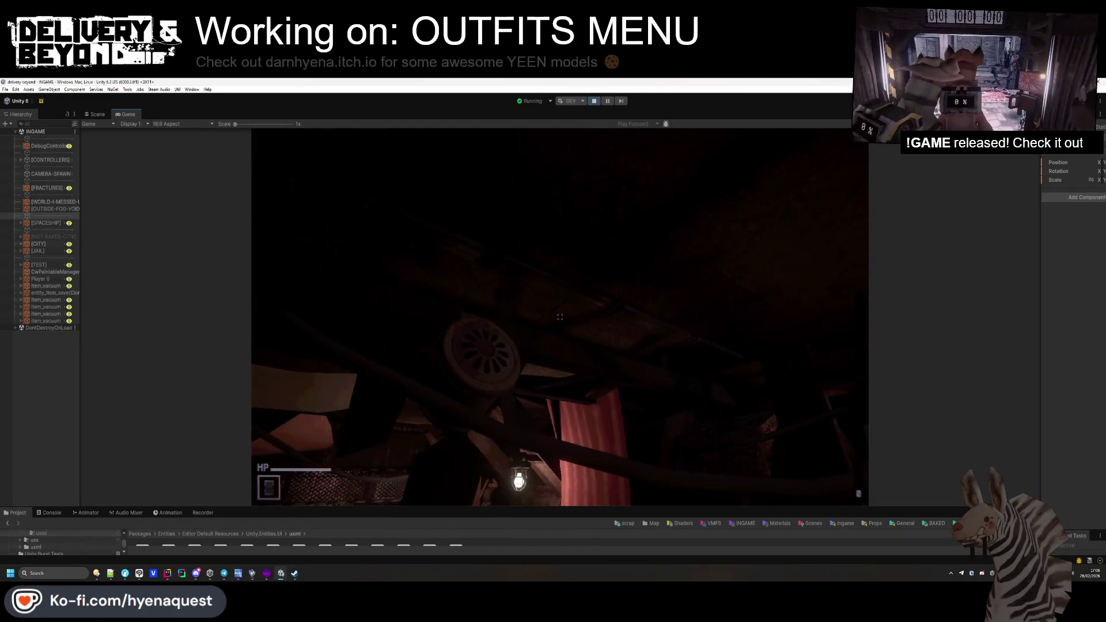
pyautogui.hotkey('alt', 'Tab')
pyautogui.scroll(2, 697, 262)
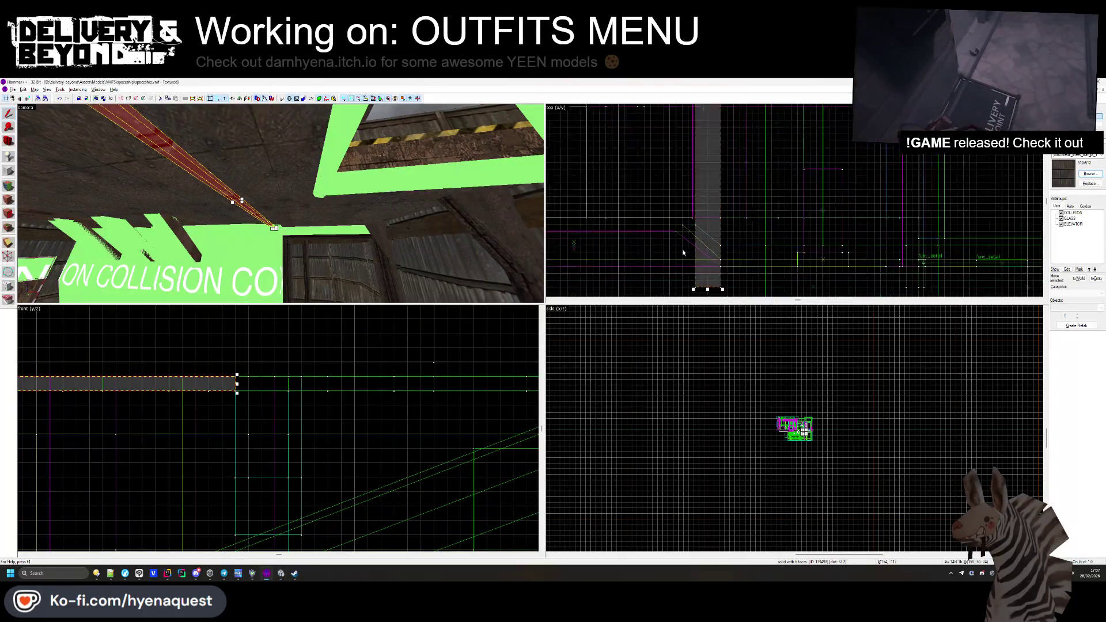
pyautogui.click(697, 262)
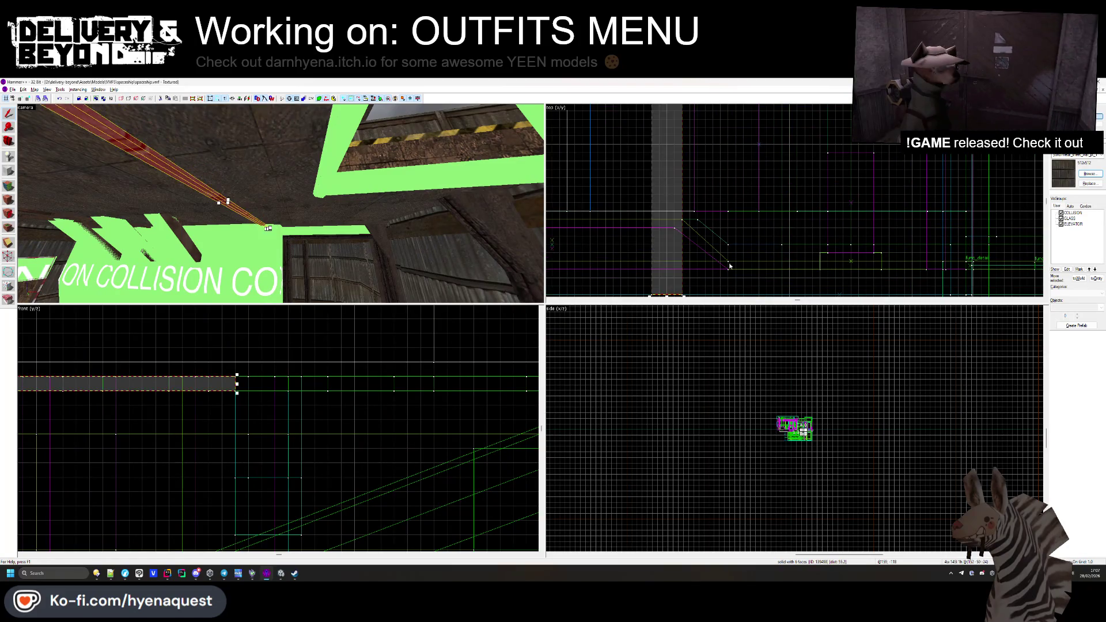
pyautogui.hotkey('alt', 'Tab')
pyautogui.click(460, 255)
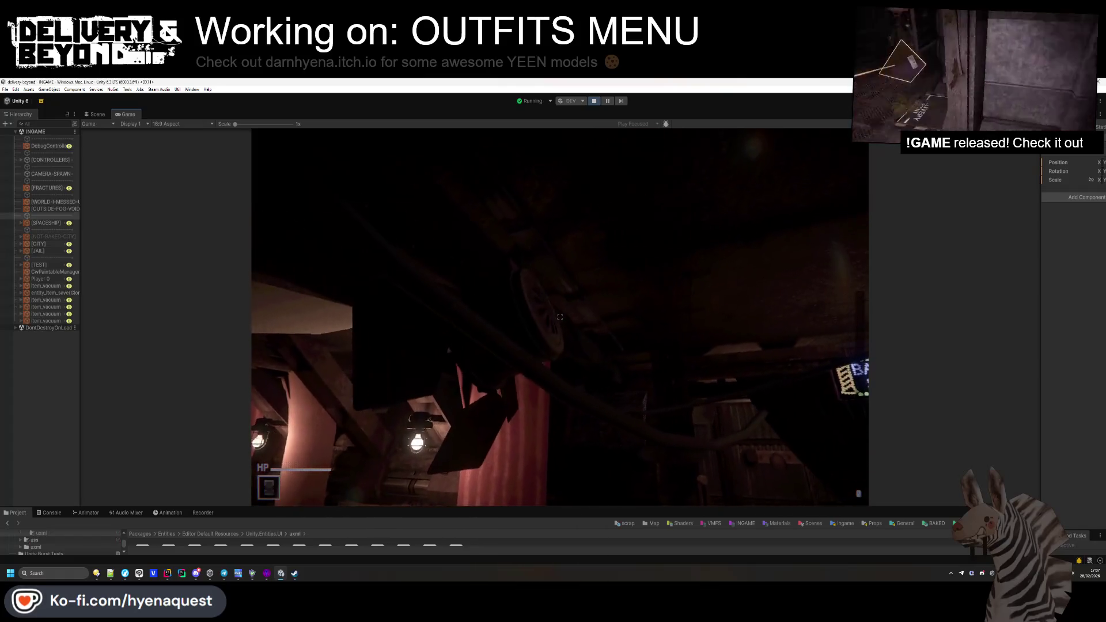
pyautogui.hotkey('alt', 'Tab')
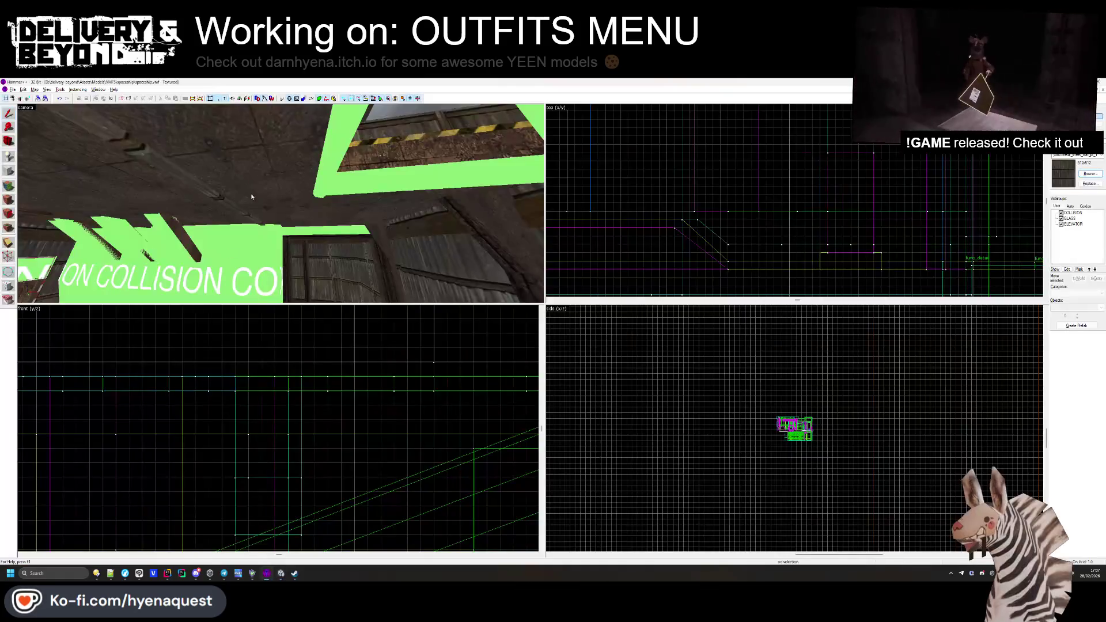
# - Read the texture of a ceiling face in face edit mode
pyautogui.click(8, 199)
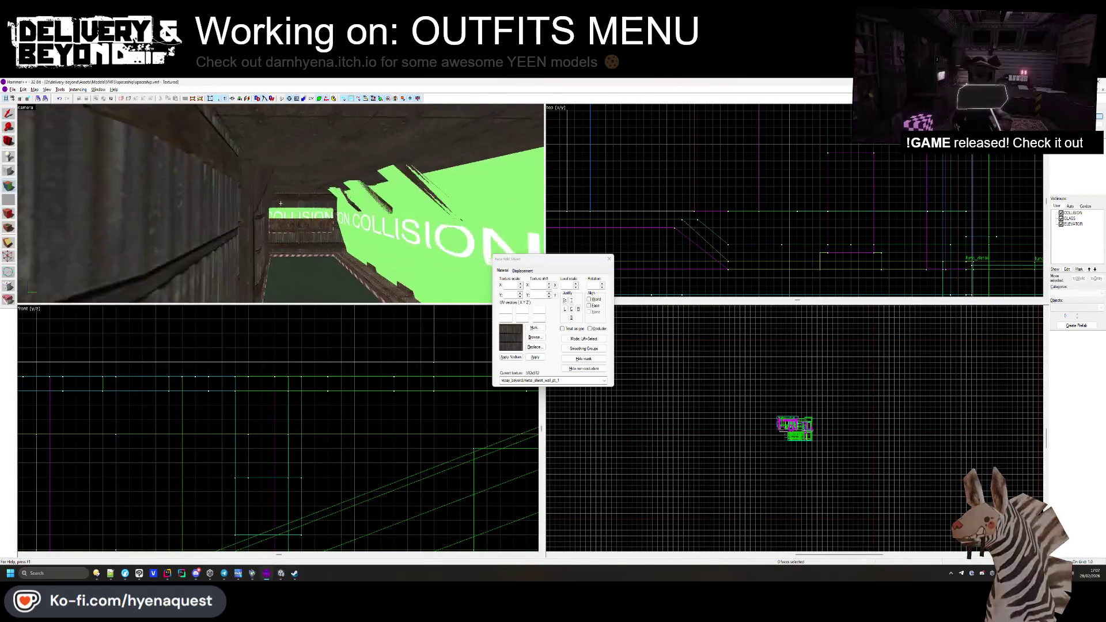
pyautogui.click(281, 206)
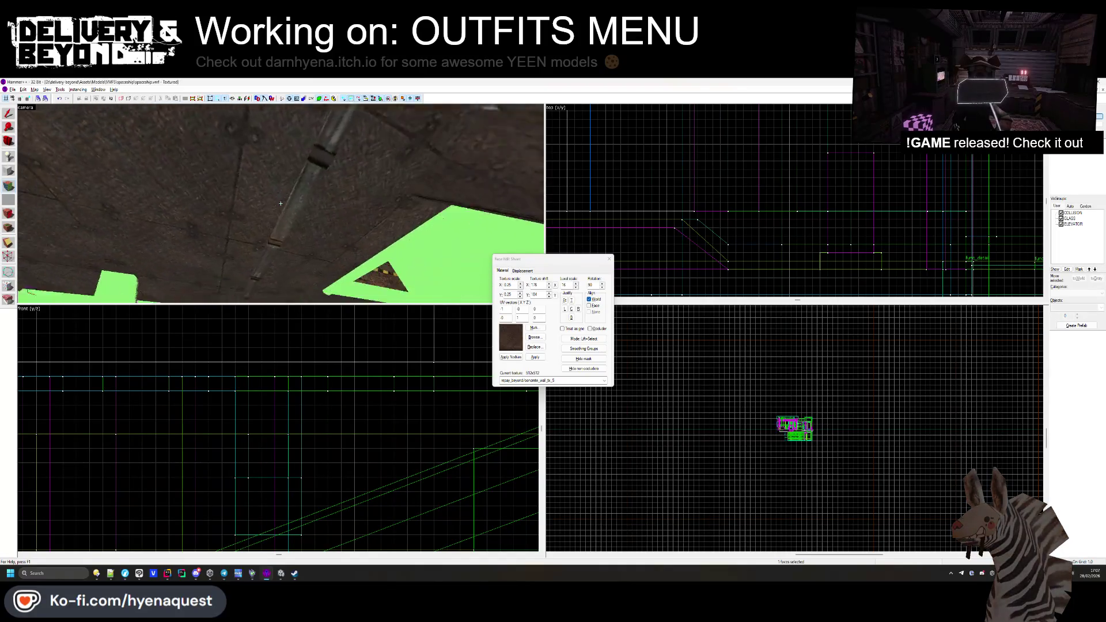
pyautogui.moveTo(258, 201)
pyautogui.mouseDown()
pyautogui.moveTo(312, 223)
pyautogui.moveTo(269, 232)
pyautogui.mouseUp()
pyautogui.click(610, 259)
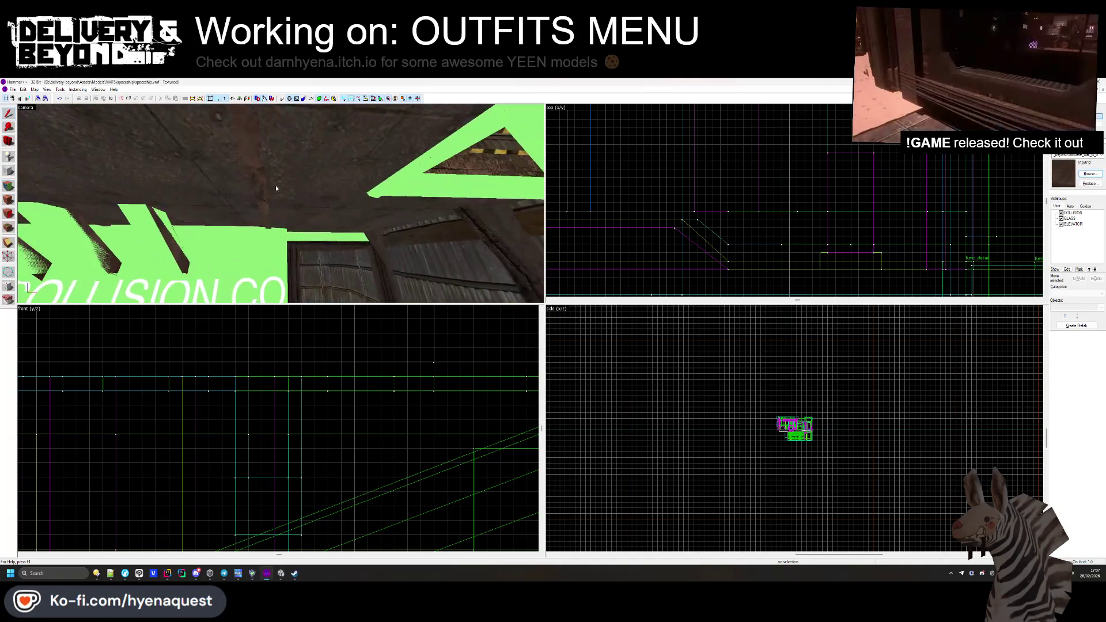
# - Select the red beam, nudge it in the top view, and create a new block solid
pyautogui.click(269, 232)
pyautogui.scroll(-3, 842, 201)
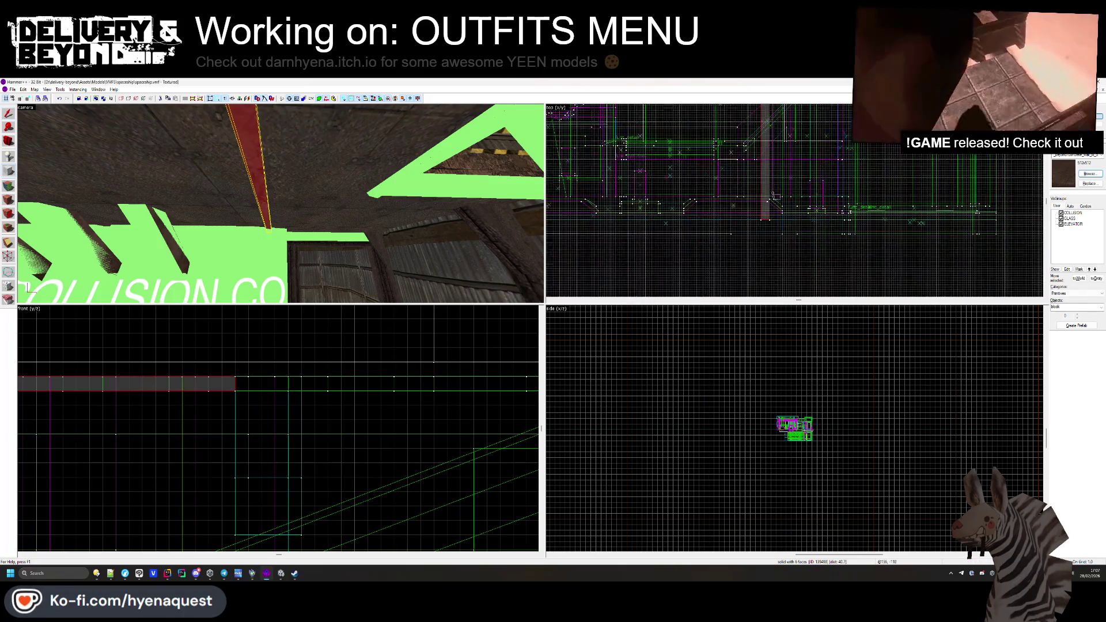
pyautogui.scroll(5, 789, 177)
pyautogui.moveTo(785, 166); pyautogui.dragTo(778, 158)
pyautogui.scroll(6, 812, 423)
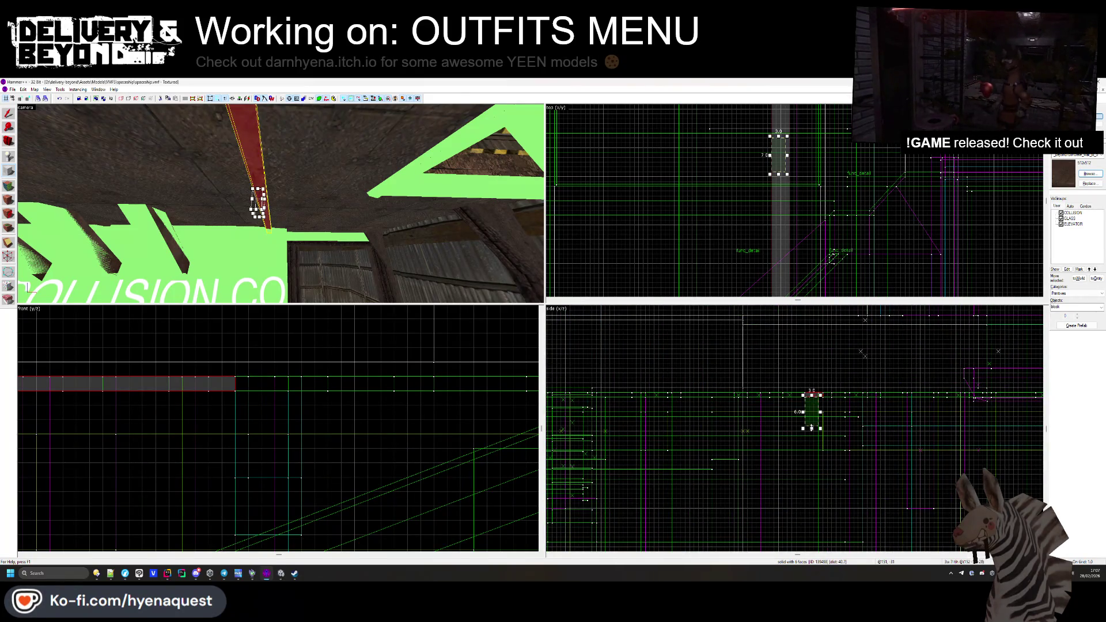
pyautogui.press('Return')
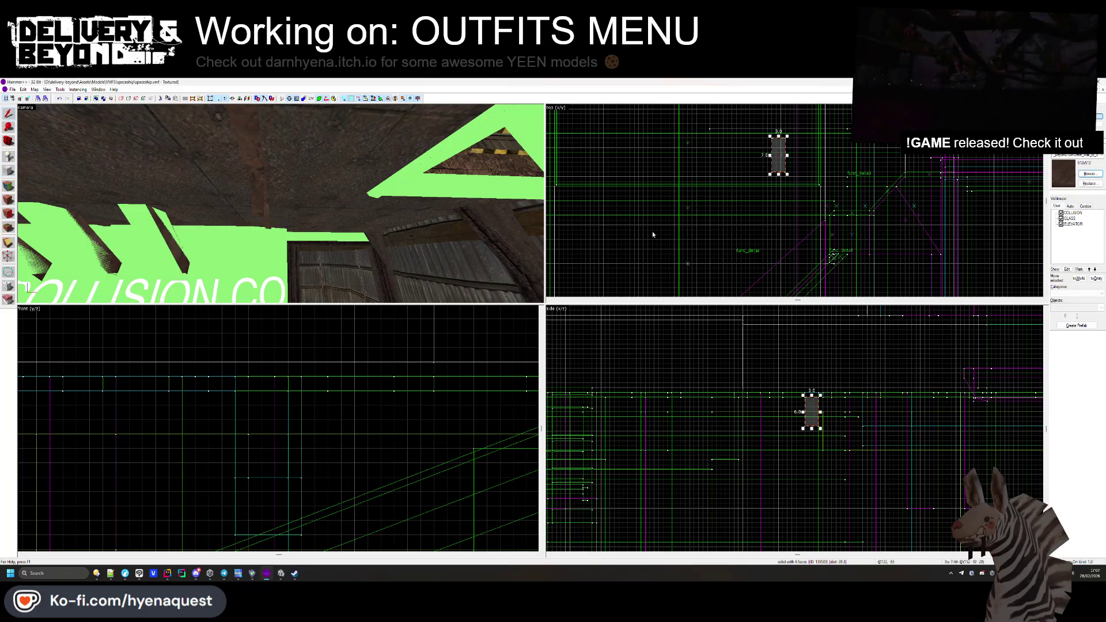
# - Check the game, then select and delete the small brush on the ceiling
pyautogui.hotkey('alt', 'Tab')
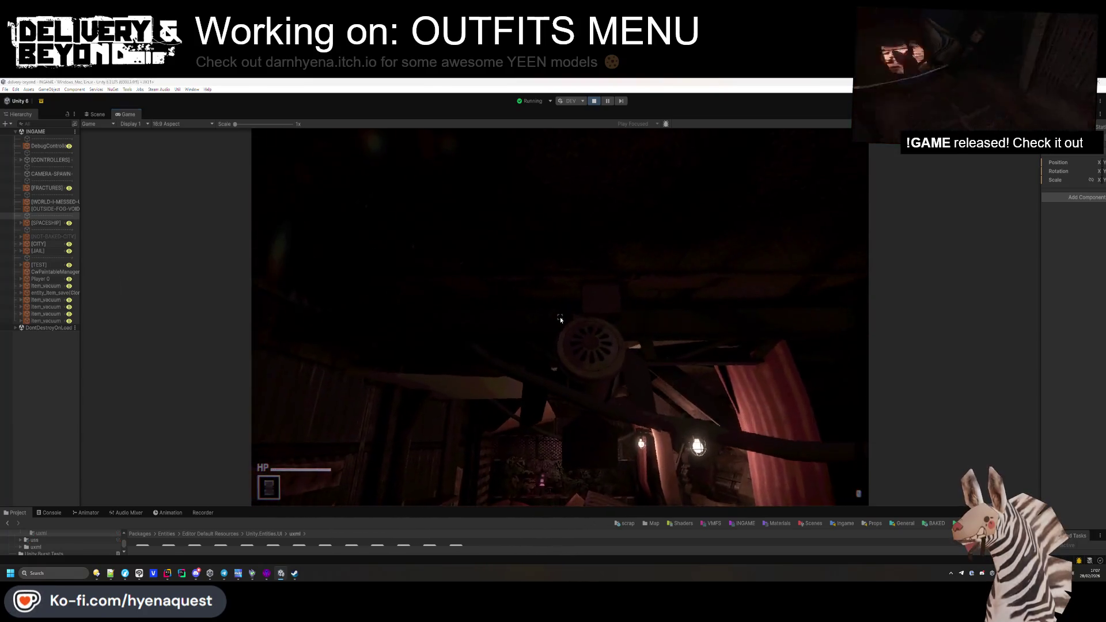
pyautogui.hotkey('alt', 'Tab')
pyautogui.click(257, 202)
pyautogui.scroll(2, 809, 151)
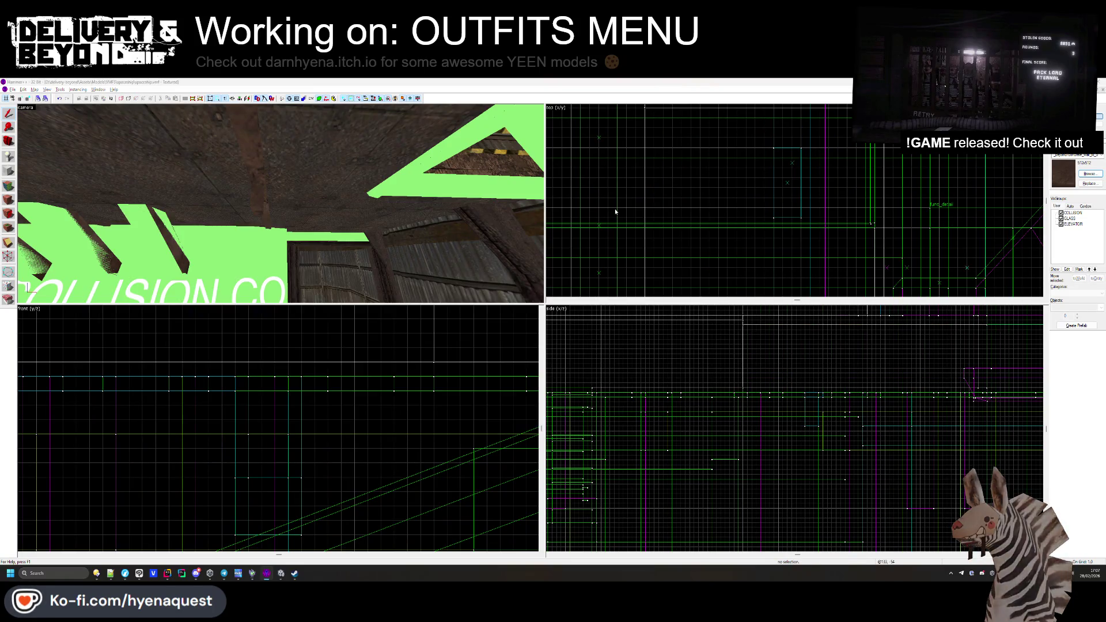
pyautogui.hotkey('alt', 'Tab')
pyautogui.hotkey('alt', 'Tab')
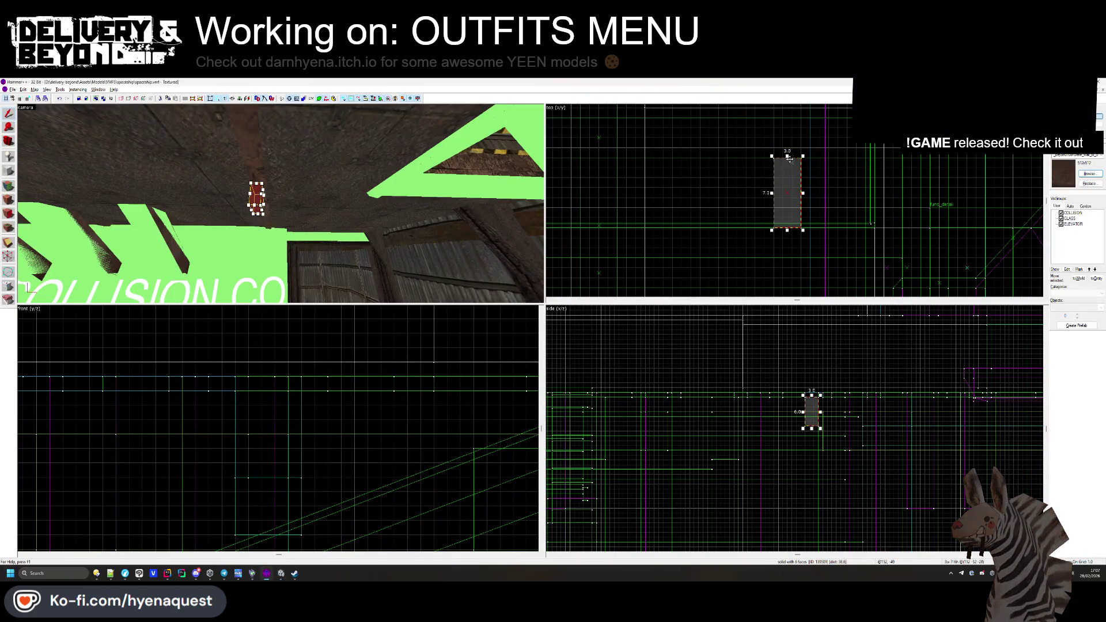
pyautogui.hotkey('alt', 'Tab')
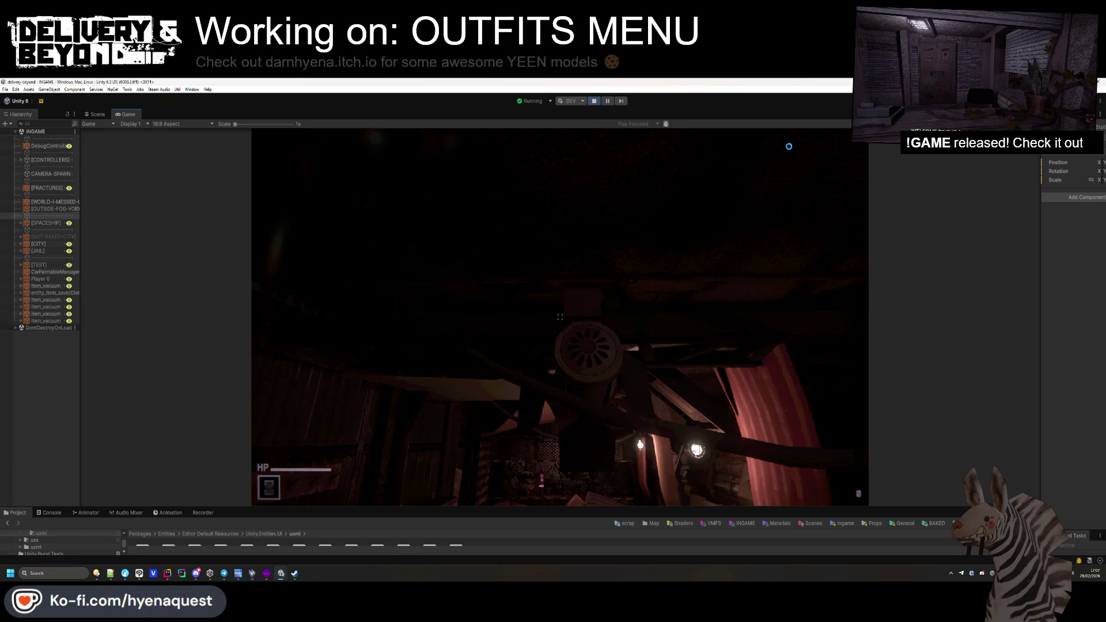
pyautogui.hotkey('alt', 'Tab')
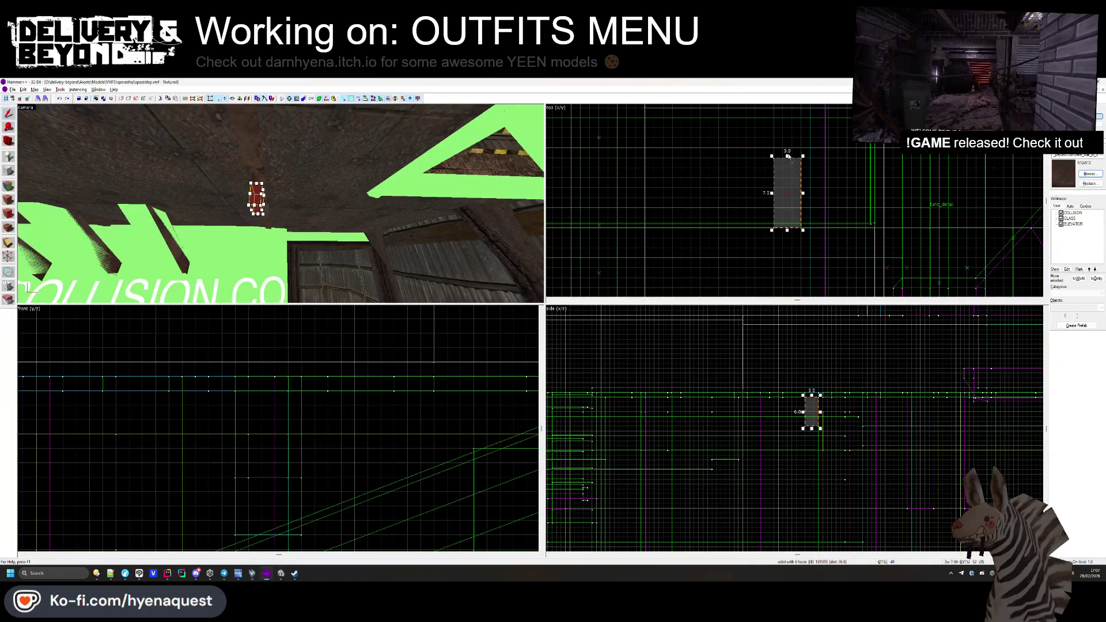
pyautogui.press('Delete')
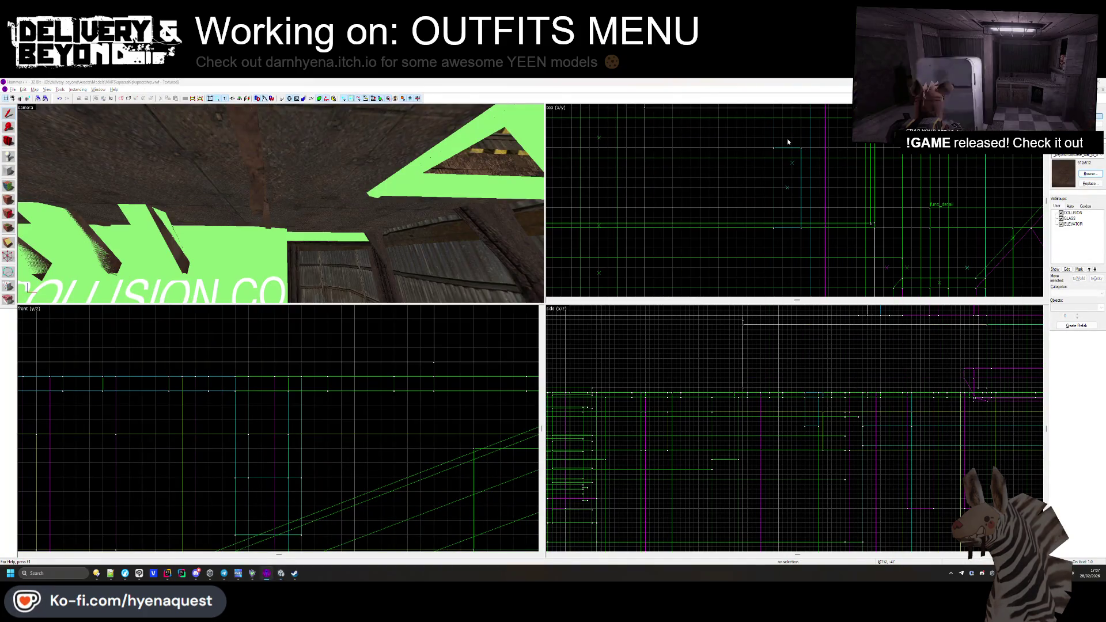
# - Stretch the small brush to 7 units tall, check the ceiling in-game, and add the beam to the selection
pyautogui.hotkey('alt', 'Tab')
pyautogui.hotkey('alt', 'Tab')
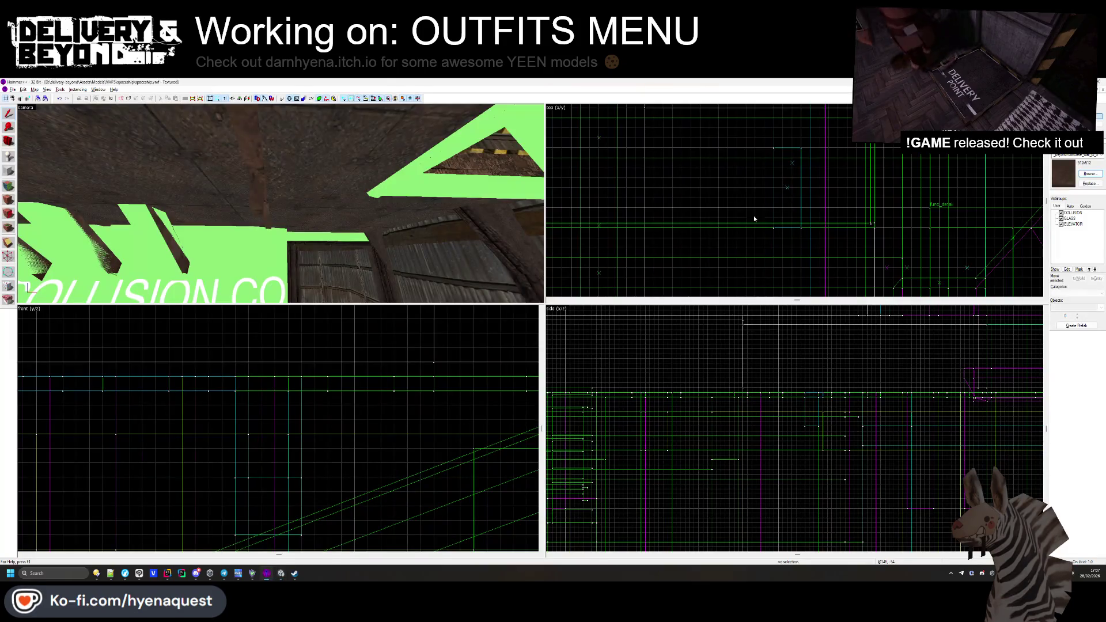
pyautogui.scroll(2, 806, 432)
pyautogui.moveTo(822, 426); pyautogui.dragTo(816, 443)
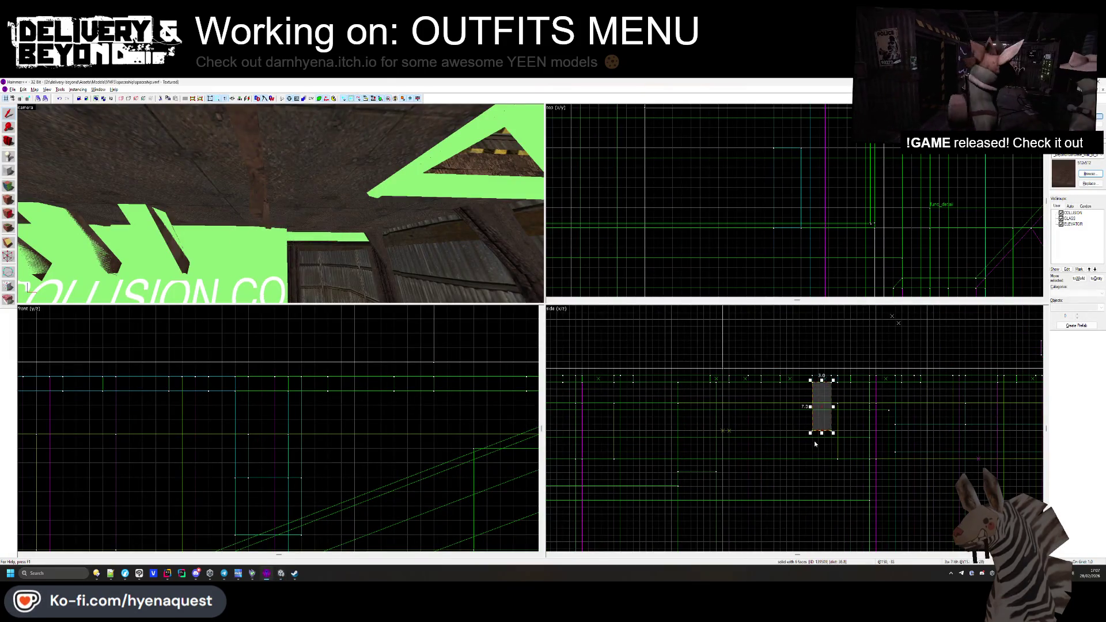
pyautogui.hotkey('alt', 'Tab')
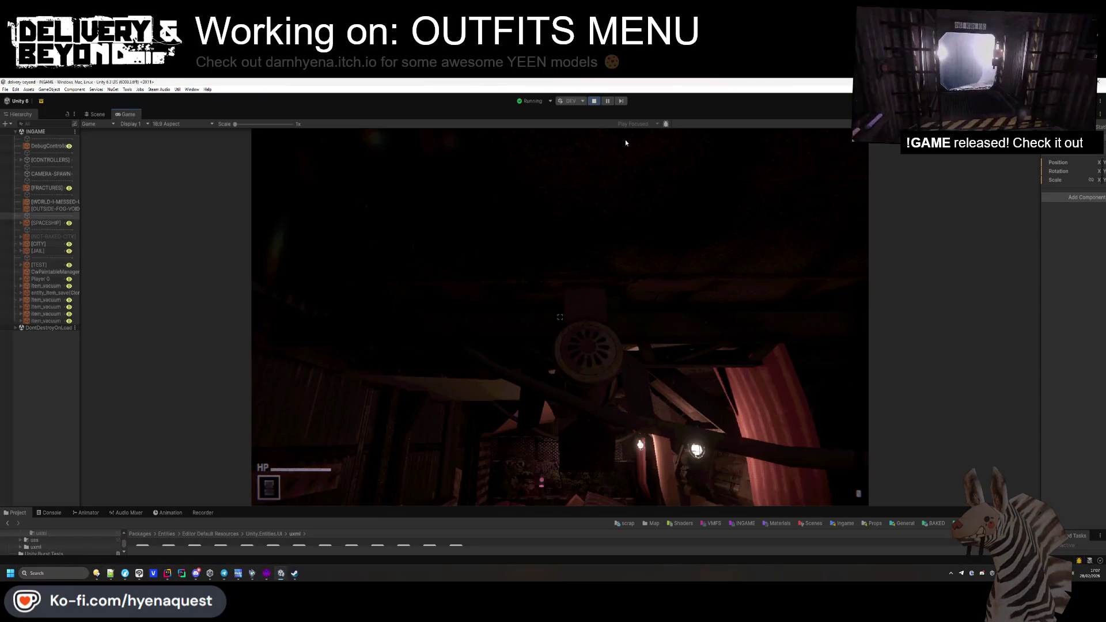
pyautogui.hotkey('alt', 'Tab')
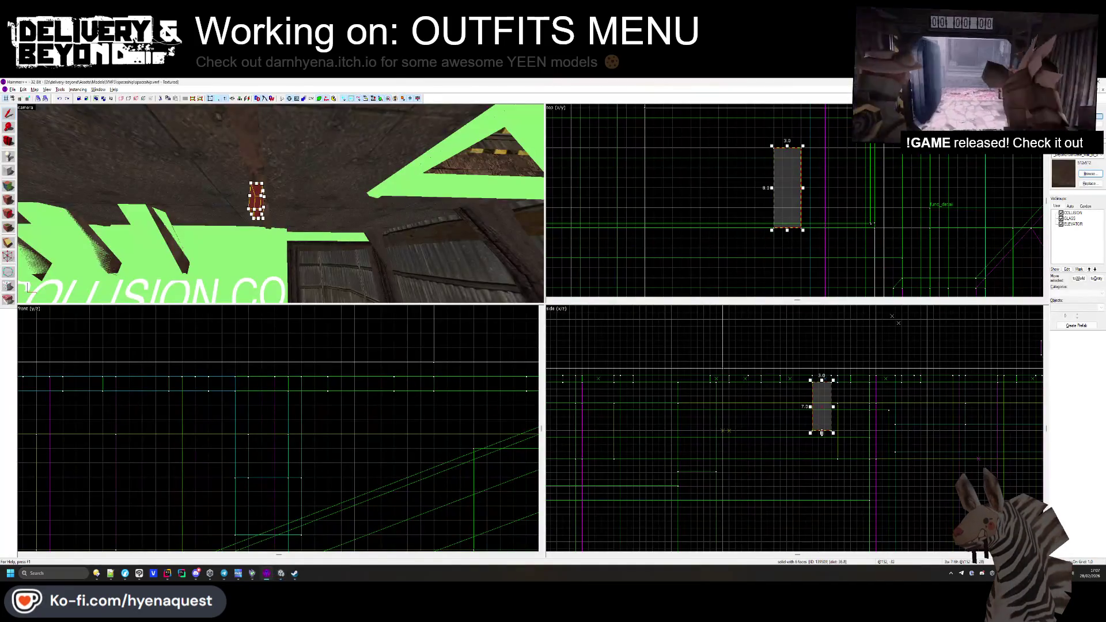
pyautogui.hotkey('alt', 'Tab')
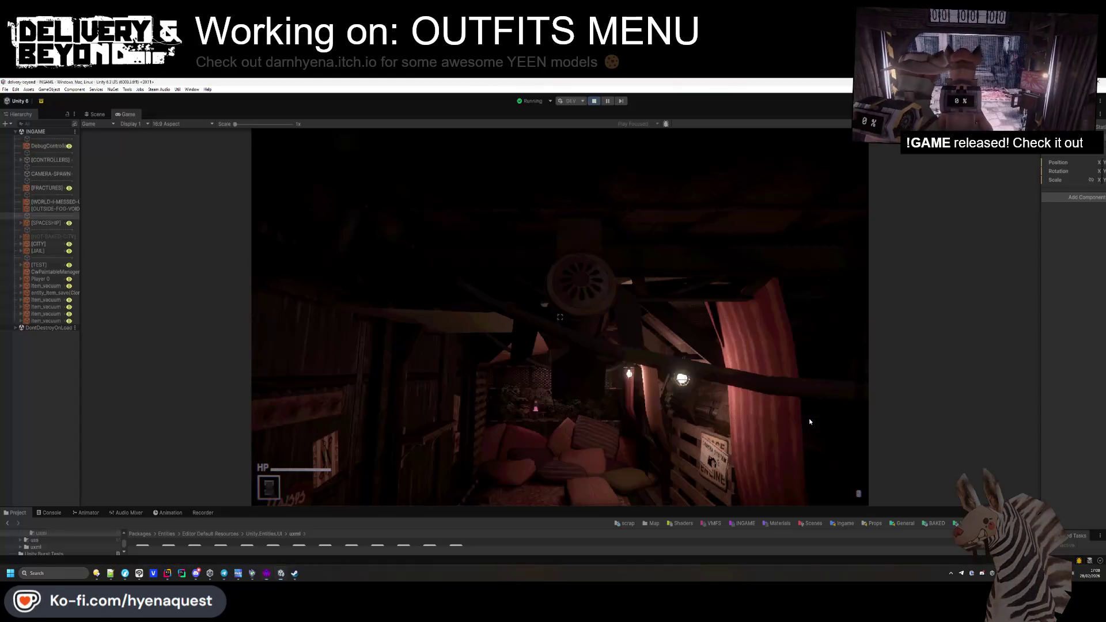
pyautogui.click(809, 418)
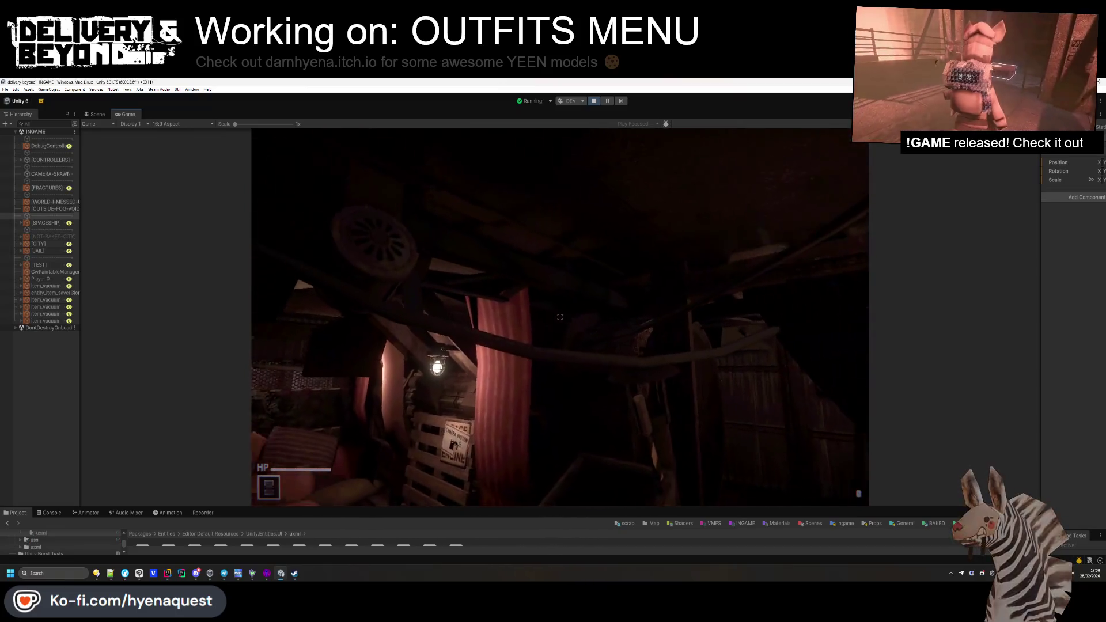
pyautogui.hotkey('alt', 'Tab')
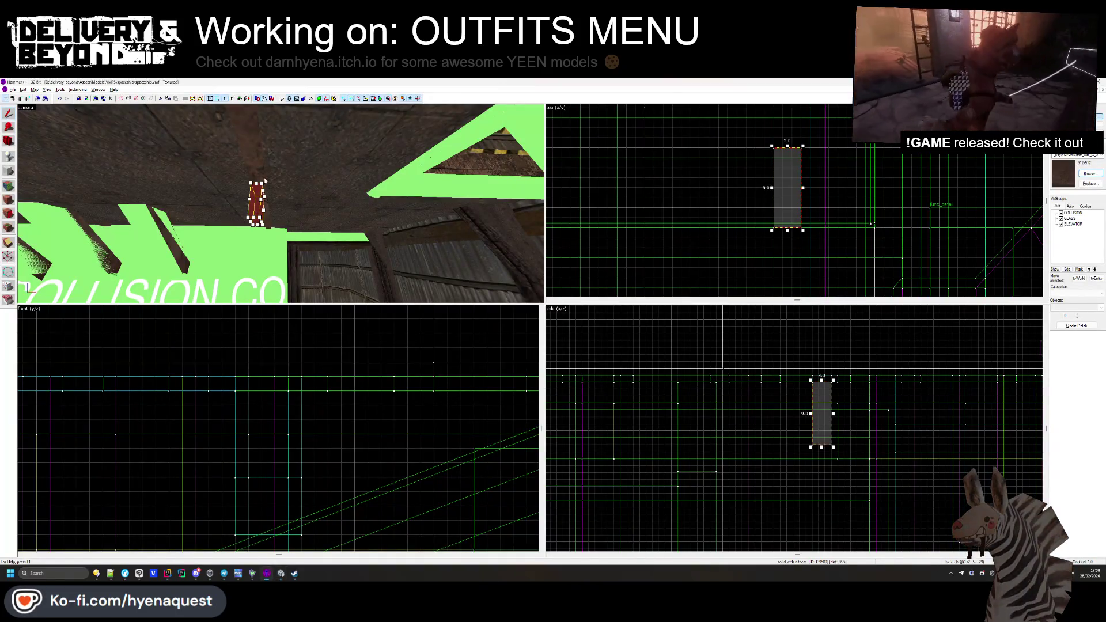
pyautogui.keyDown('ctrl'); pyautogui.click(255, 175); pyautogui.keyUp('ctrl')
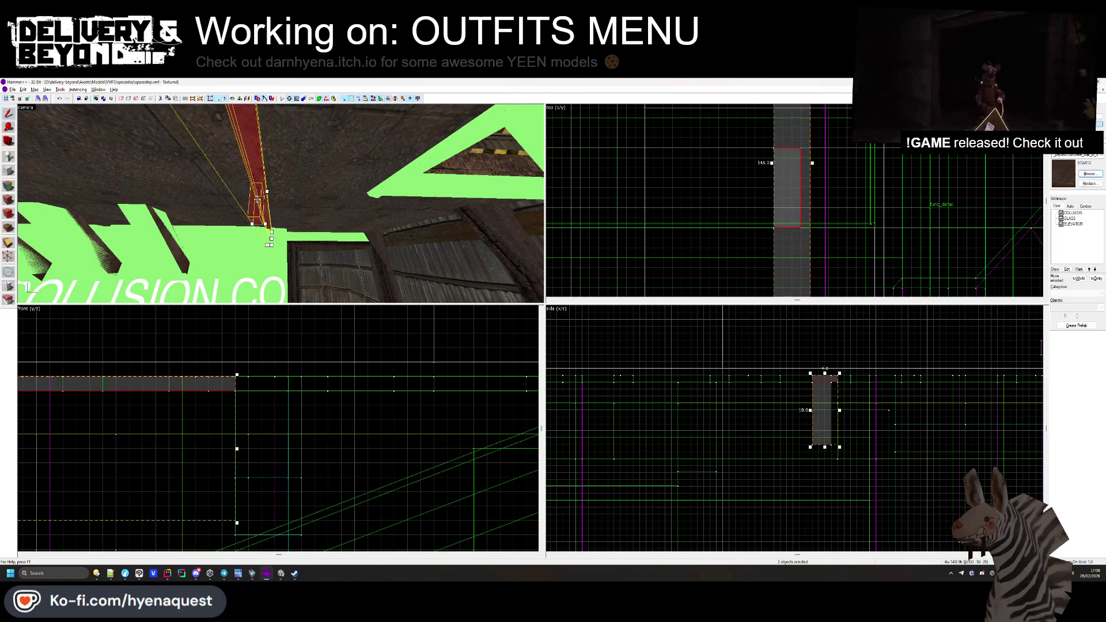
# - Add the second ceiling beam to the selection and merge everything into the existing func_detail
pyautogui.keyDown('ctrl'); pyautogui.click(314, 153); pyautogui.keyUp('ctrl')
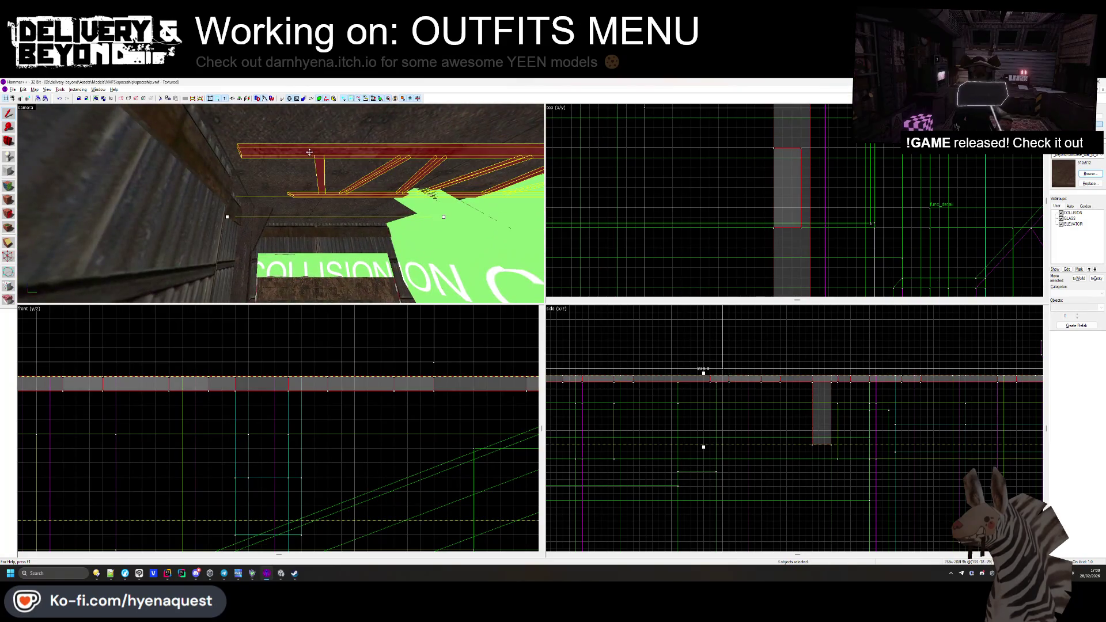
pyautogui.hotkey('ctrl', 't')
pyautogui.click(576, 354)
pyautogui.scroll(-5, 583, 350)
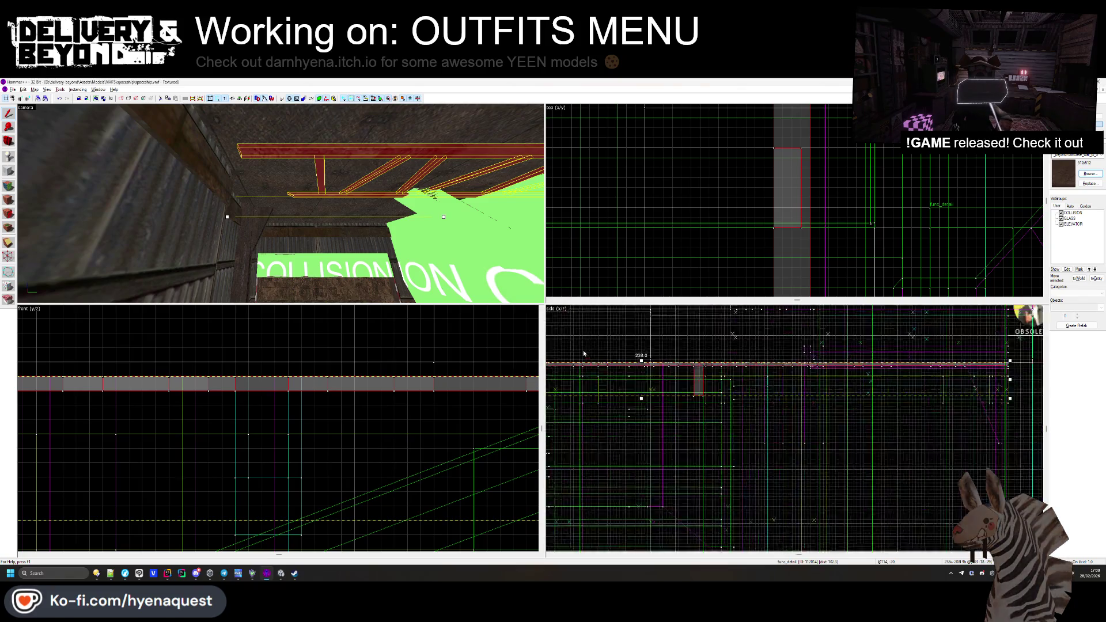
pyautogui.press('Escape')
# - Turn the 3D view toward the teal corridor, then open the in-game Settings menu in Unity
pyautogui.moveTo(324, 240); pyautogui.dragTo(281, 206)
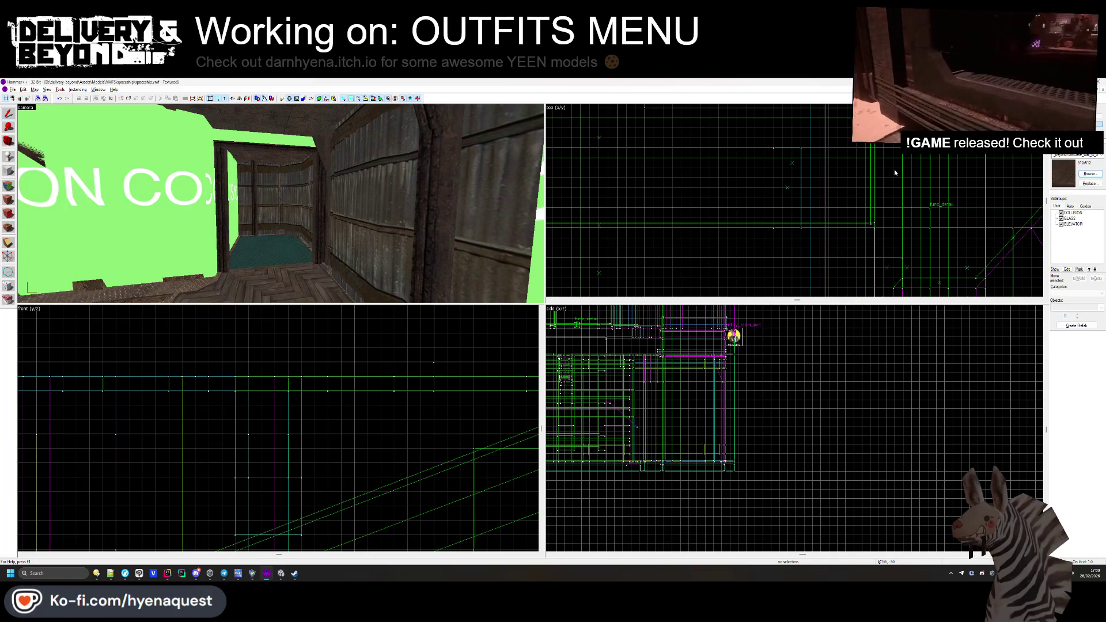
pyautogui.hotkey('alt', 'Tab')
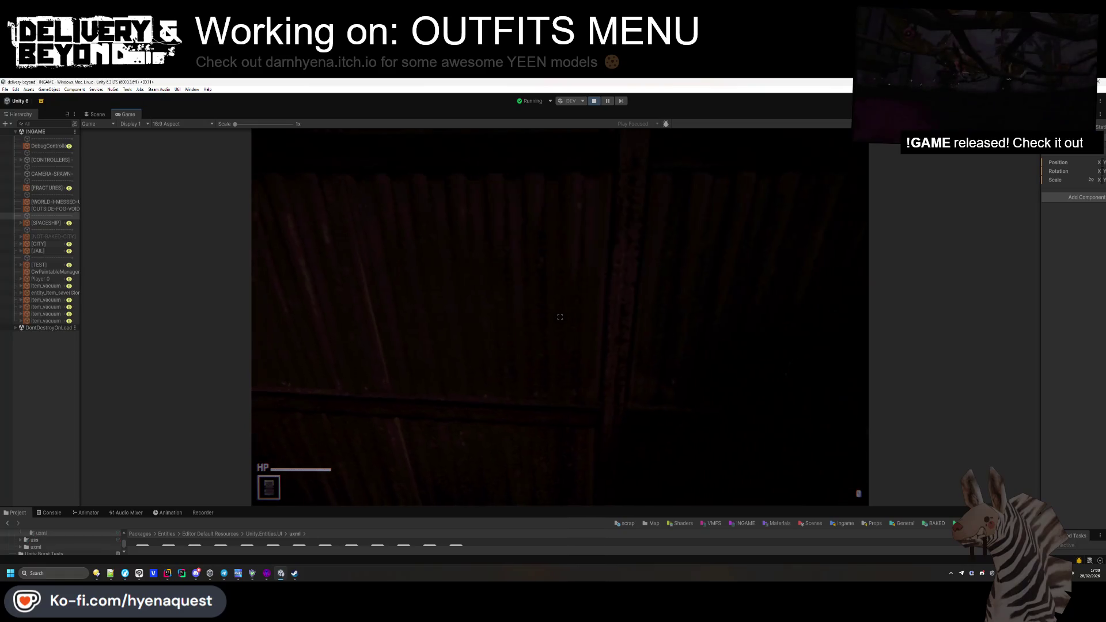
pyautogui.press('Escape')
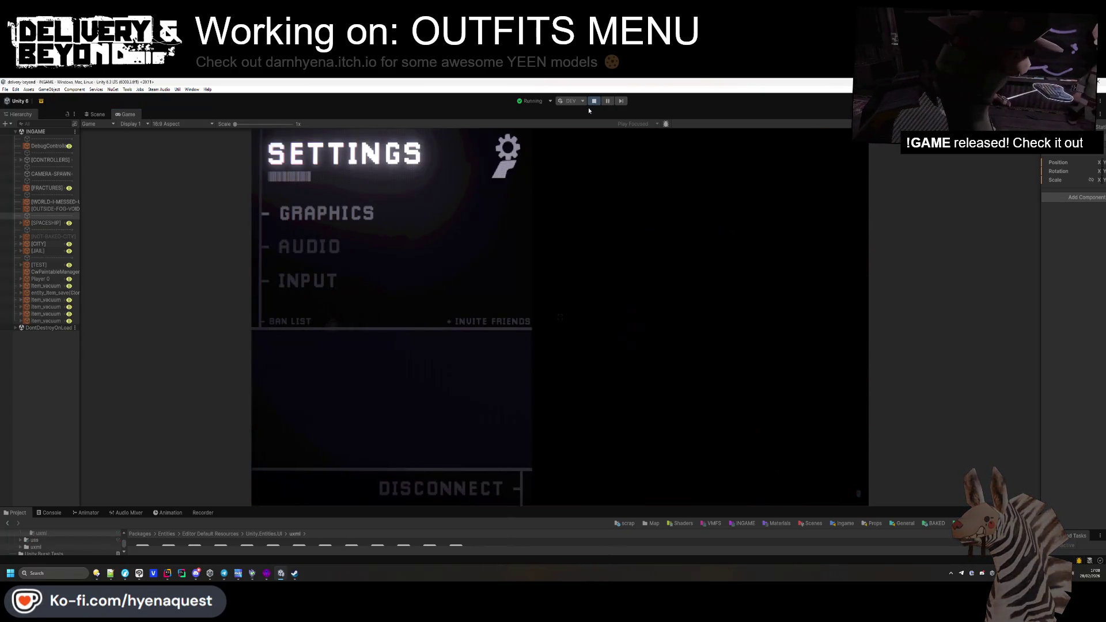
# - Stop the running game and select the red func_detail ceiling beam in Hammer++
pyautogui.click(594, 102)
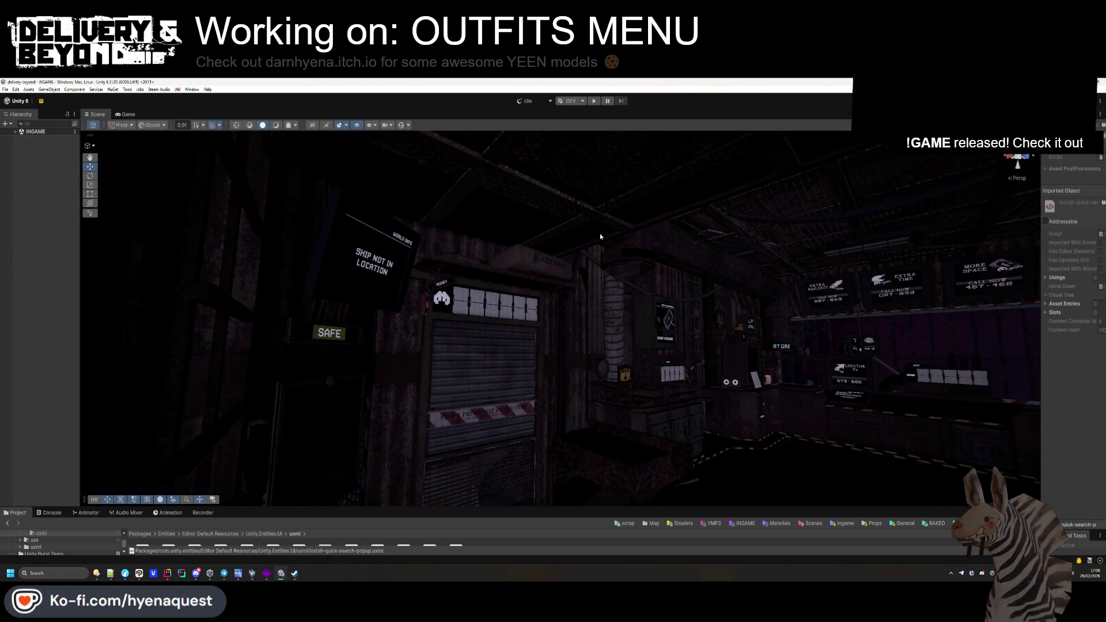
pyautogui.hotkey('alt', 'Tab')
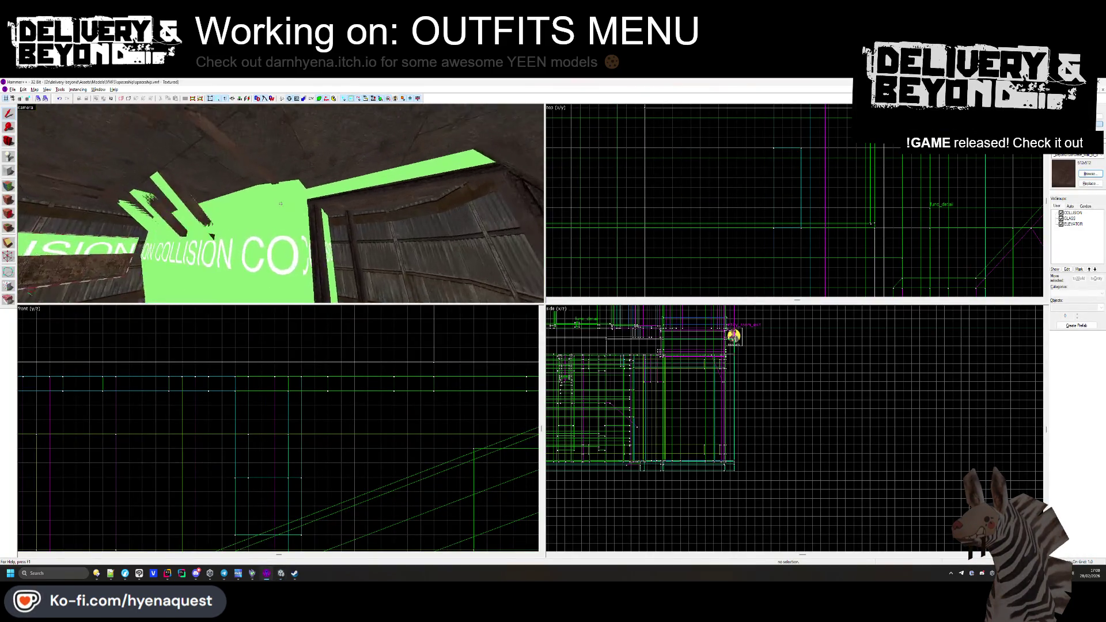
pyautogui.click(239, 205)
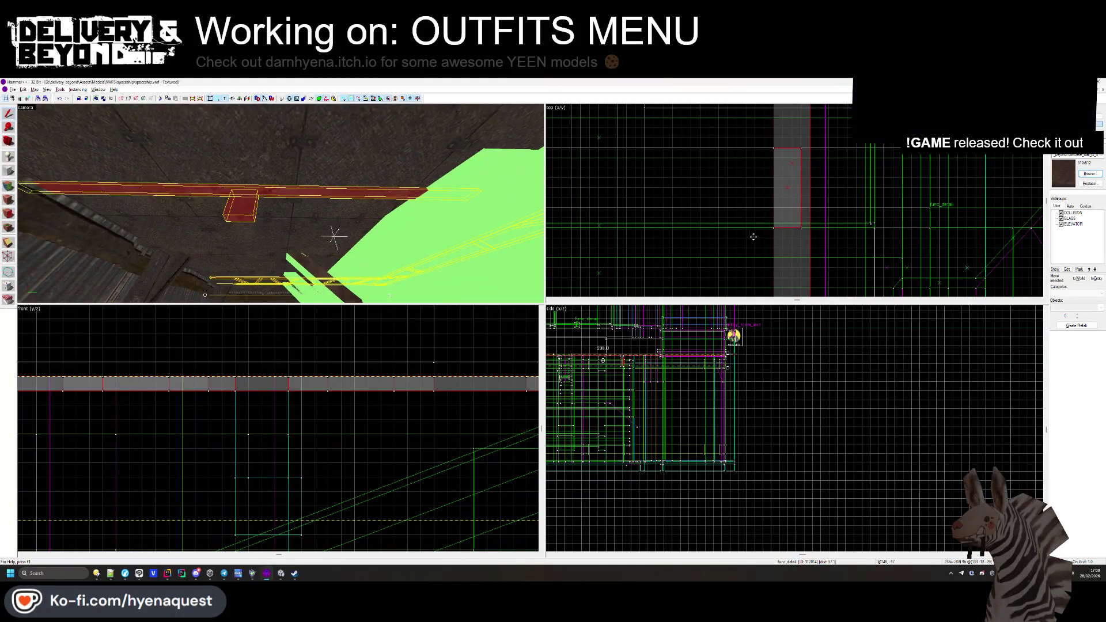
pyautogui.scroll(-3, 754, 237)
# - Back in Unity, deselect the install-quick-search-popup file, then bring up the project code in Rider
pyautogui.hotkey('alt', 'Tab')
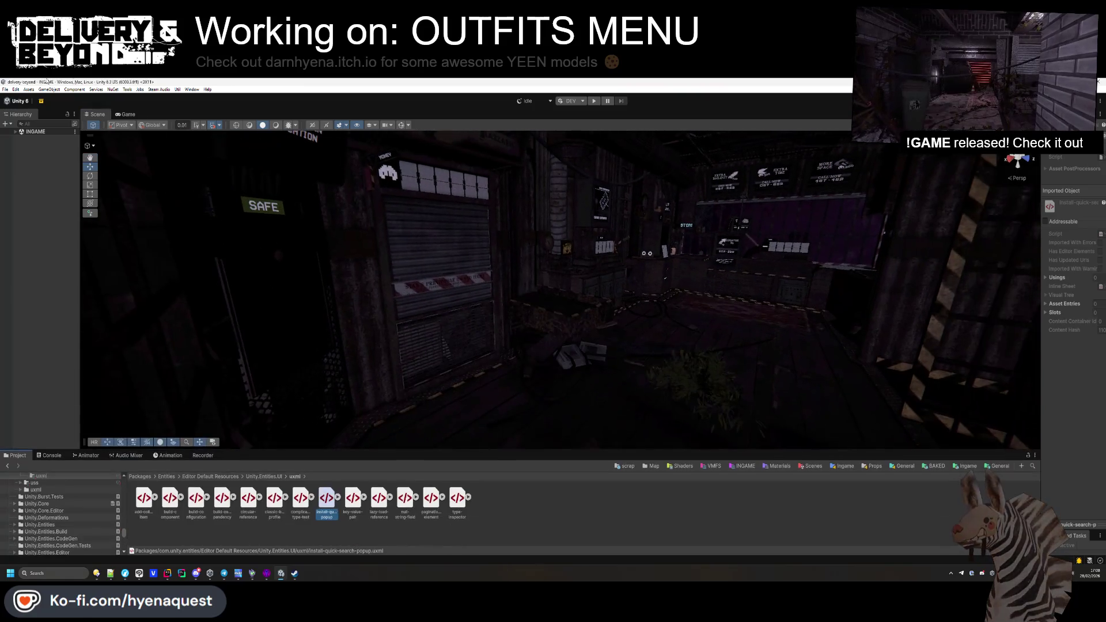
pyautogui.click(140, 91)
pyautogui.click(167, 108)
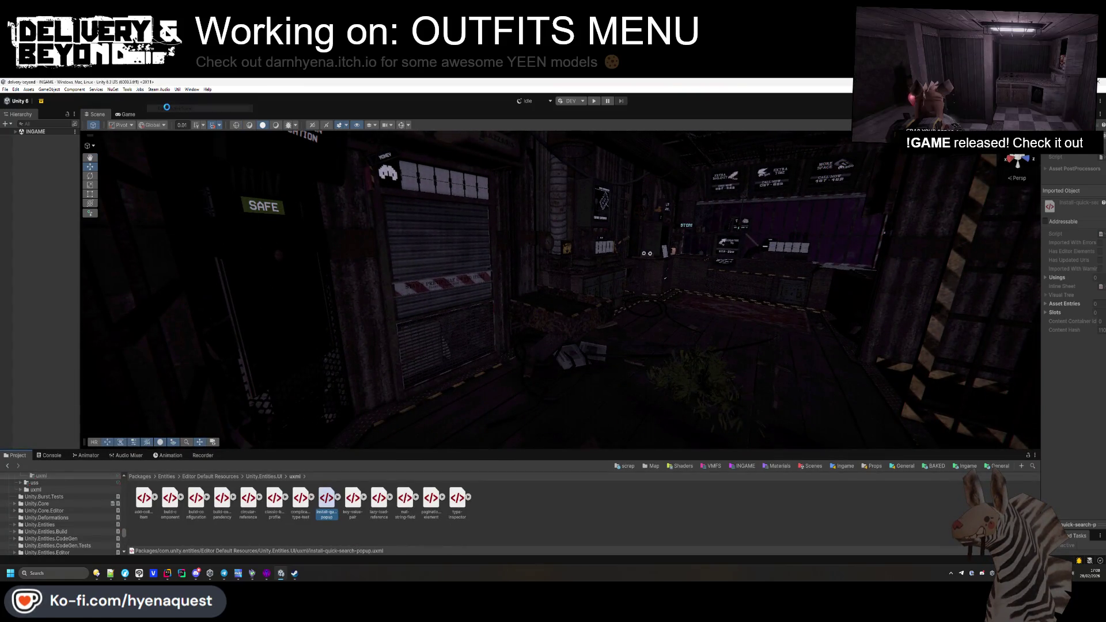
pyautogui.click(156, 309)
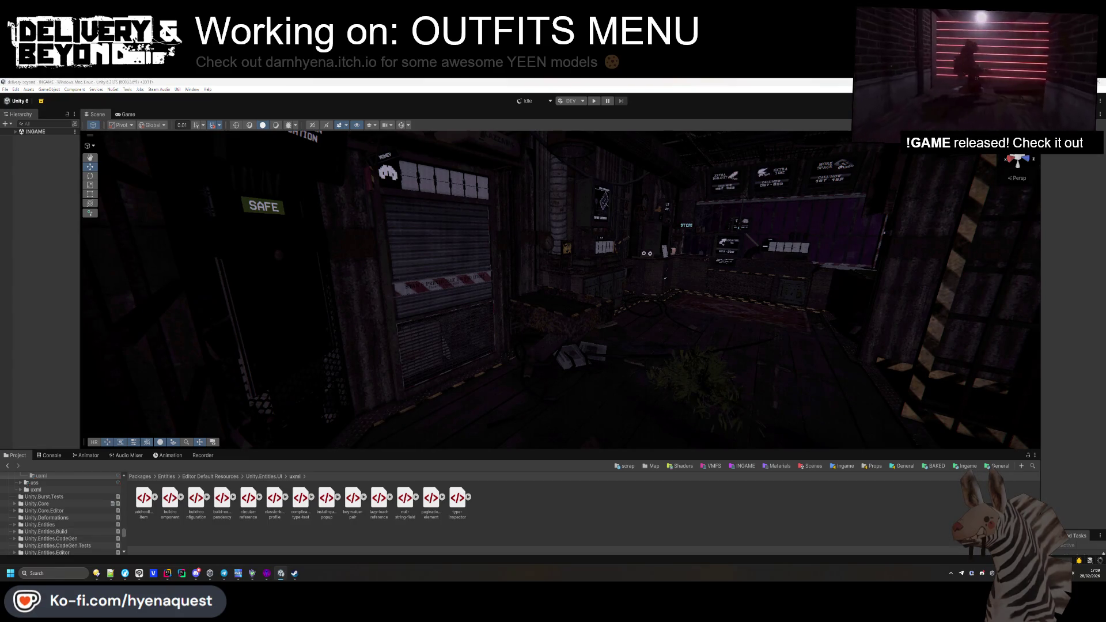
pyautogui.click(168, 575)
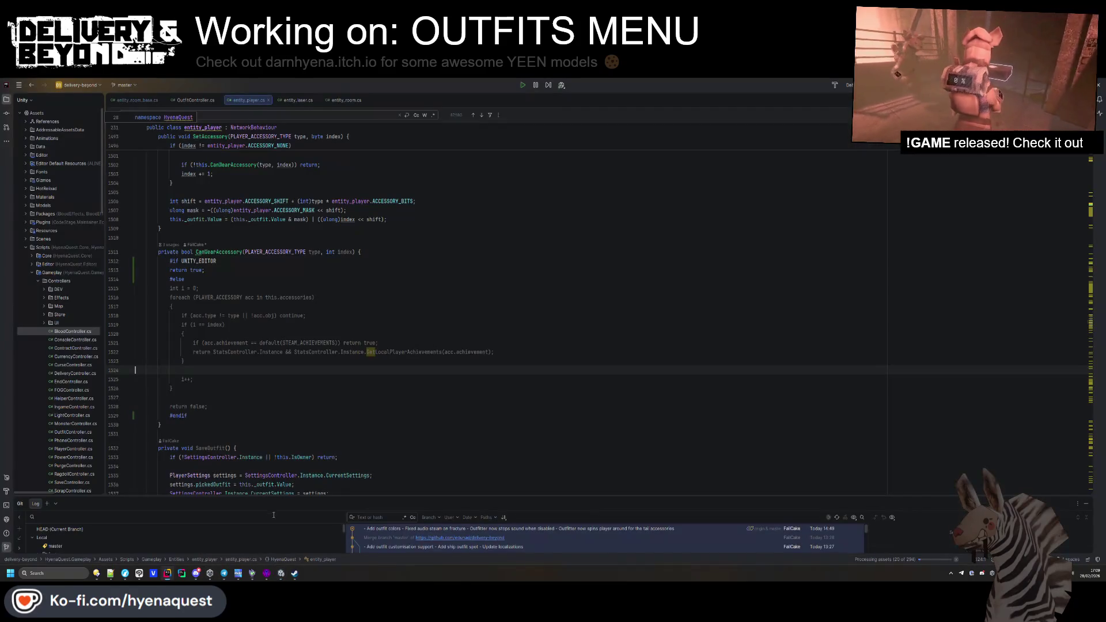
# - Delete the early #endif after return true and add #endif after the StatsController return
pyautogui.scroll(-6, 200, 296)
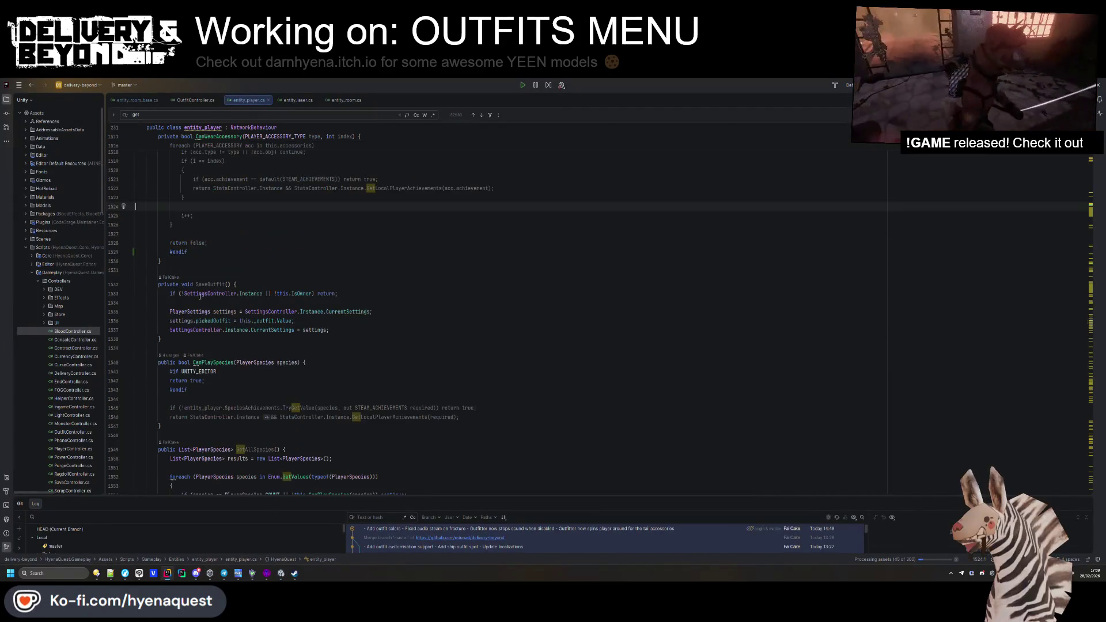
pyautogui.scroll(6, 200, 317)
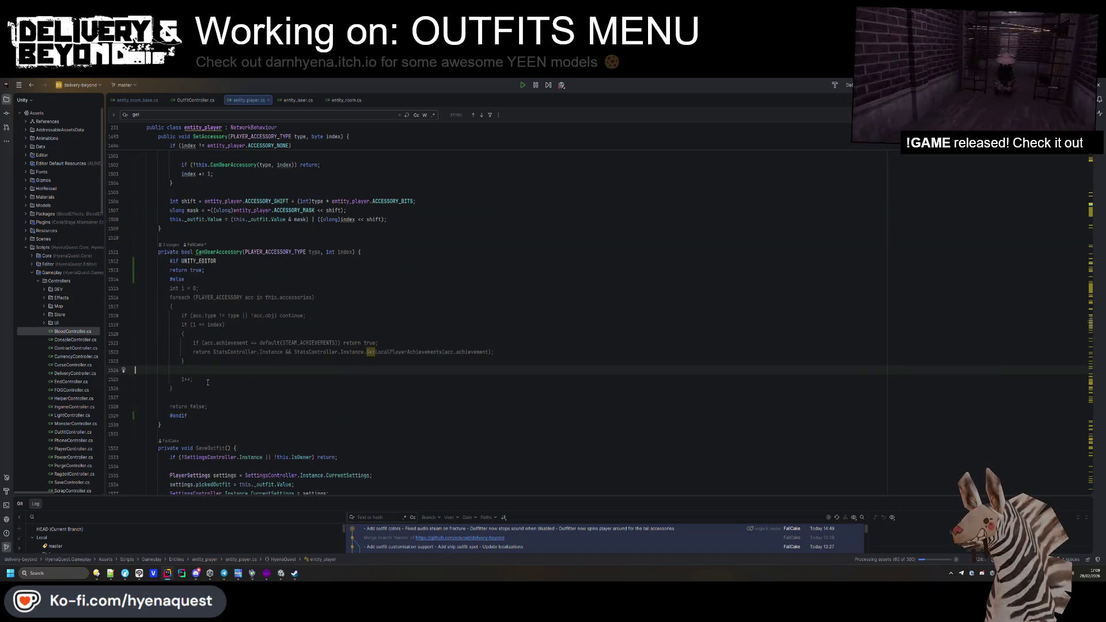
pyautogui.scroll(-7, 196, 340)
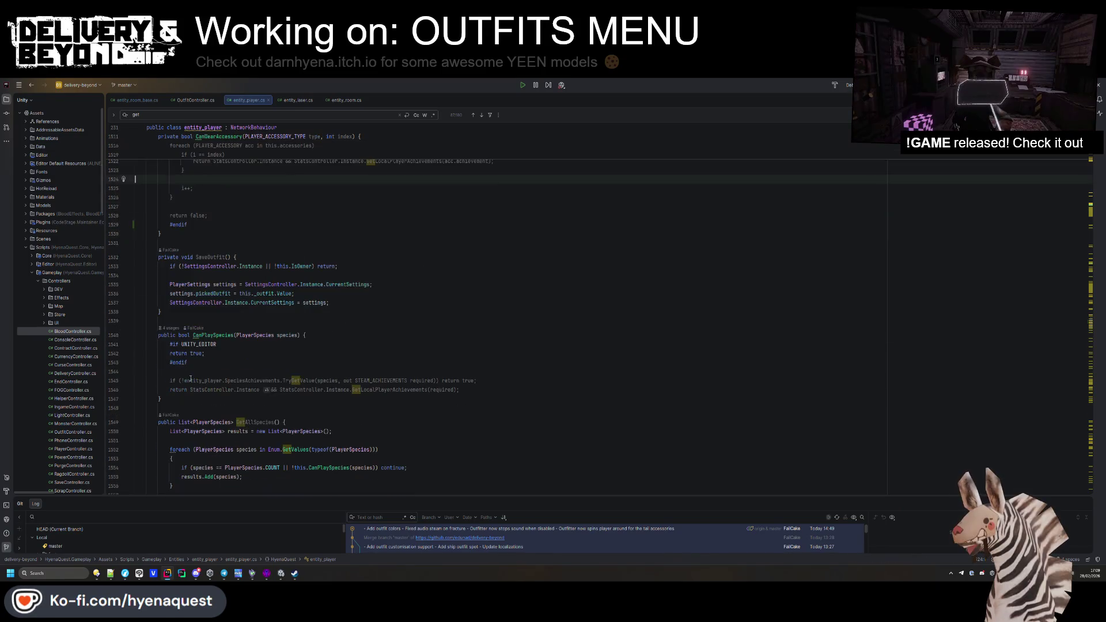
pyautogui.click(193, 368)
pyautogui.press('BackSpace')
pyautogui.press('BackSpace')
pyautogui.press('BackSpace')
pyautogui.click(444, 381)
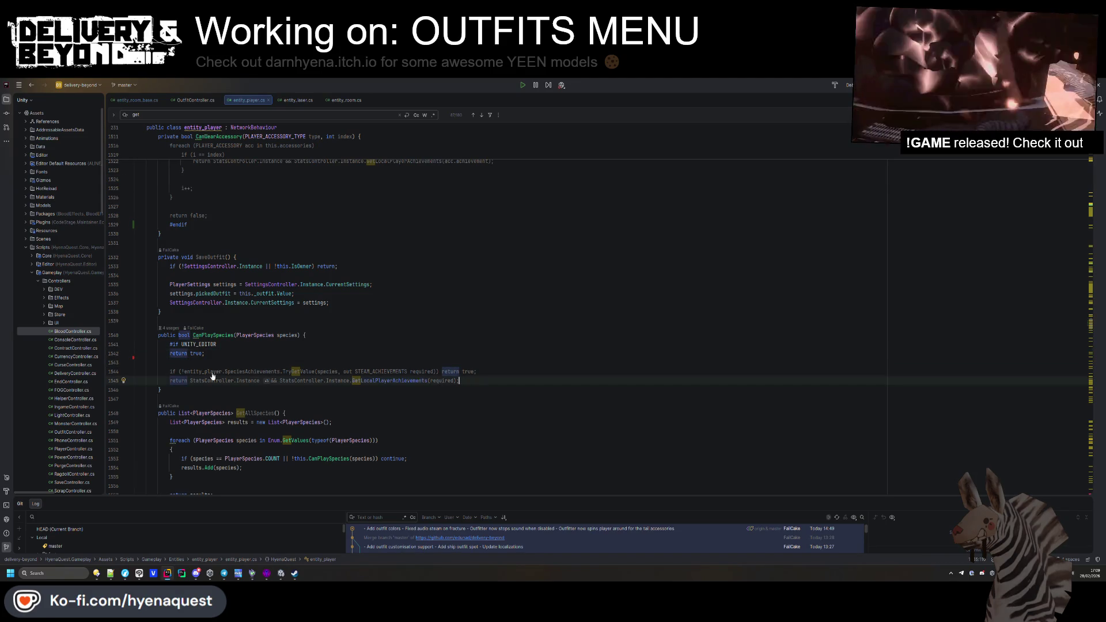
pyautogui.press('Return')
pyautogui.write('#endif')
# - Insert #else before the achievement check in CanPlaySpecies
pyautogui.click(204, 362)
pyautogui.write('#else')
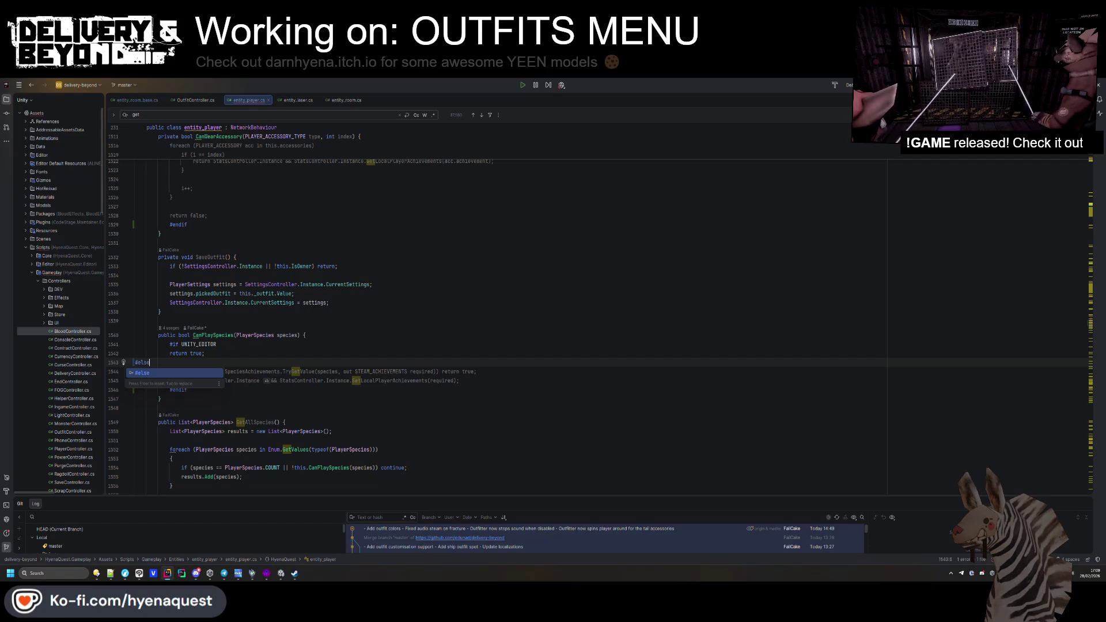
pyautogui.click(135, 362)
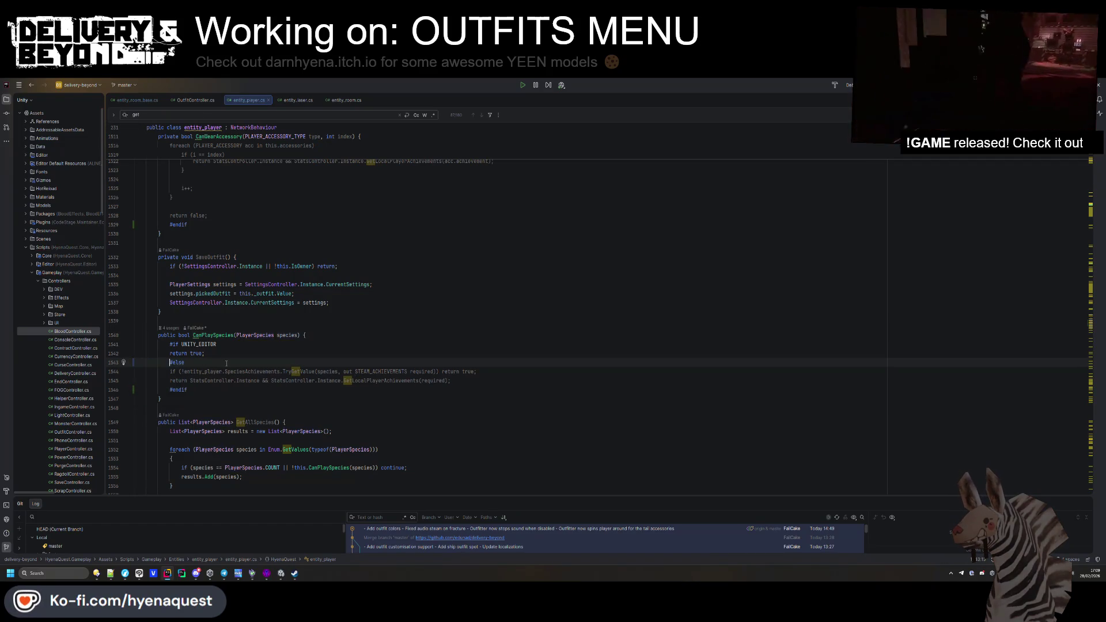
pyautogui.scroll(-8, 227, 364)
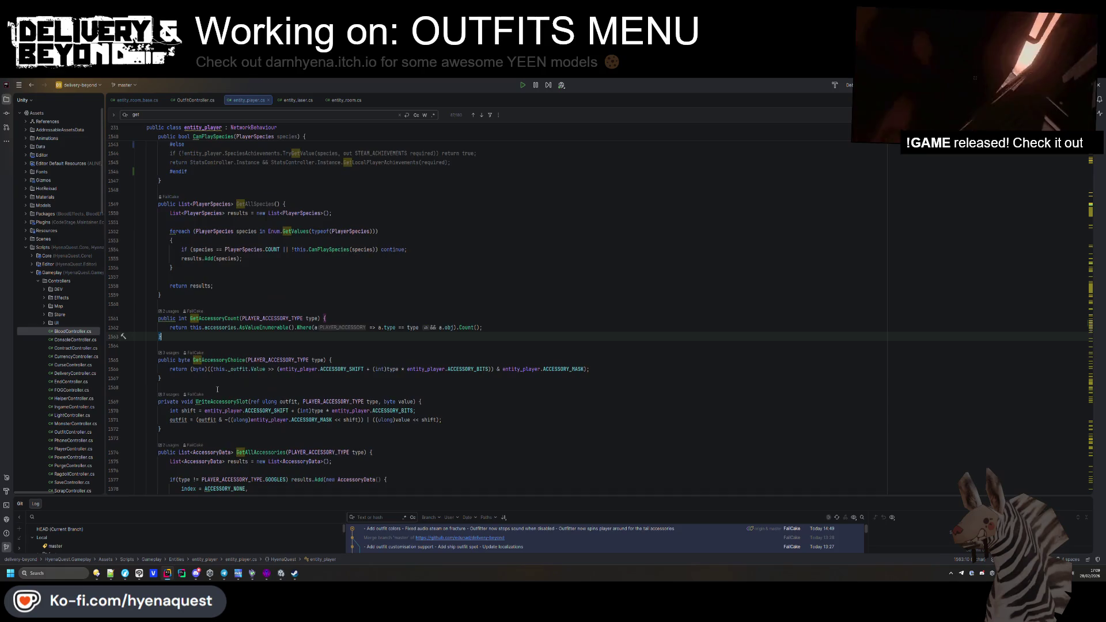
# - Return to Unity and rotate the Scene view camera to a new angle
pyautogui.hotkey('alt', 'Tab')
pyautogui.rightClick(217, 393)
pyautogui.moveTo(217, 392); pyautogui.dragTo(502, 311)
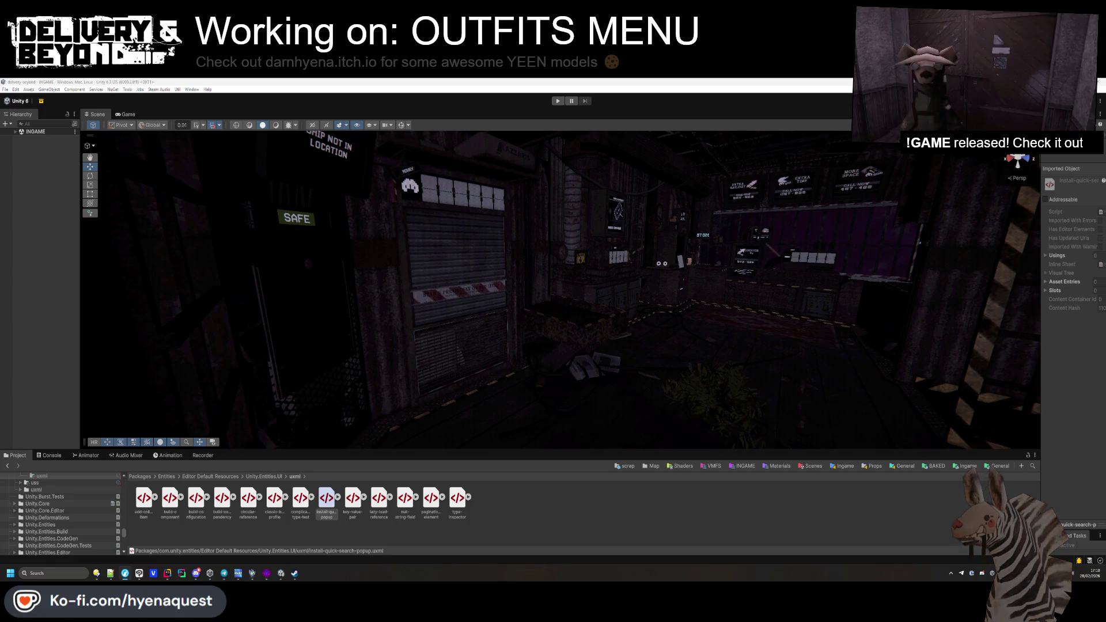
# - Move the Scene camera to a new viewpoint and deselect the install-quick-search-popup asset
pyautogui.moveTo(750, 263); pyautogui.dragTo(751, 263)
pyautogui.click(61, 272)
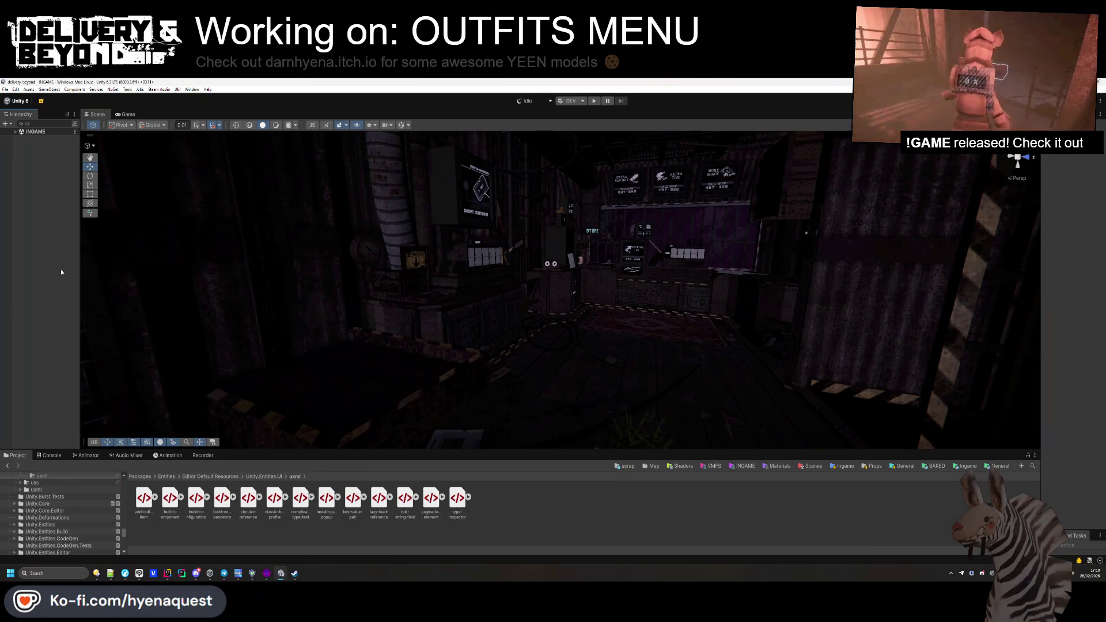